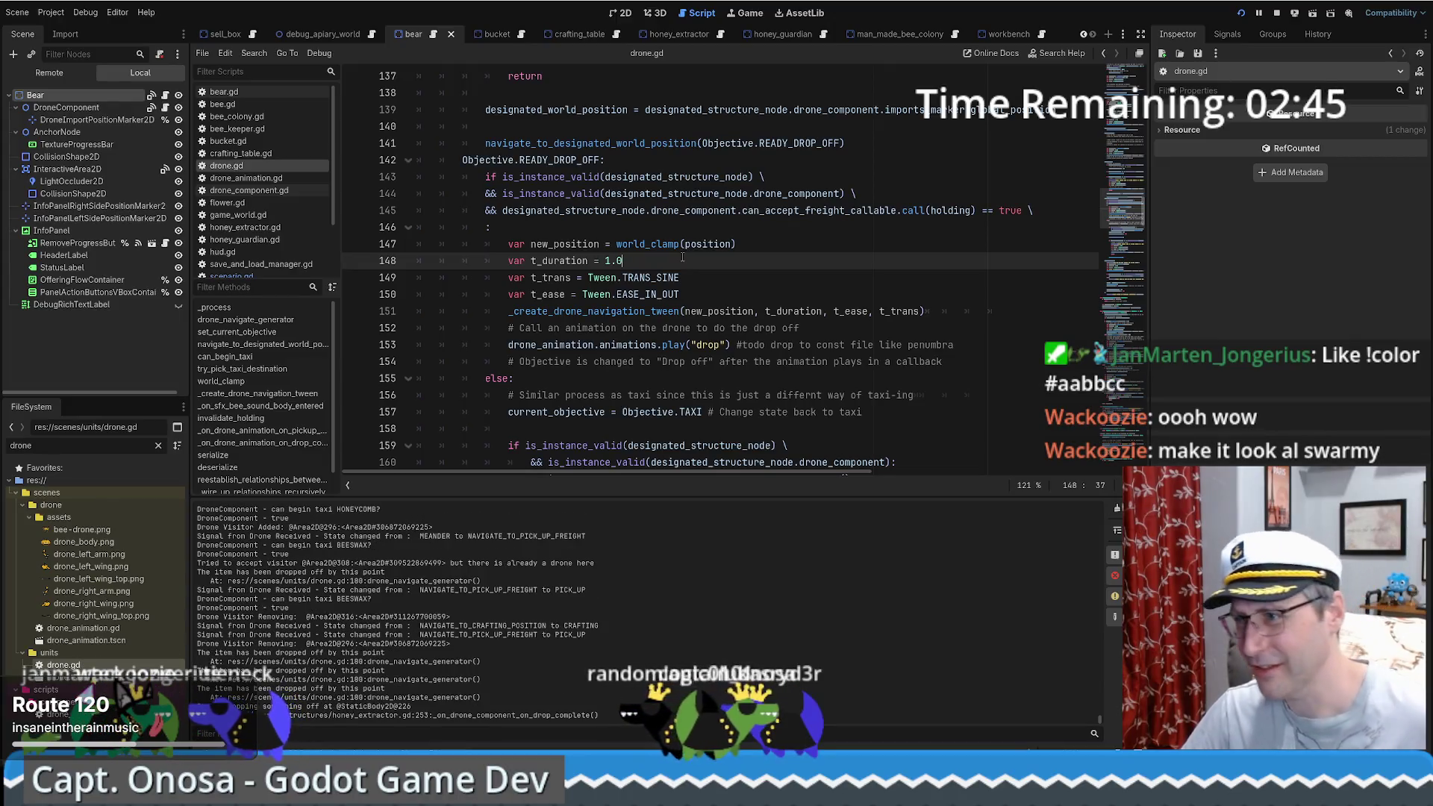
Step: Read through the READY_DROP_OFF block, checking the line that resets the objective to TAXI
scroll(705, 257, "down", 1)
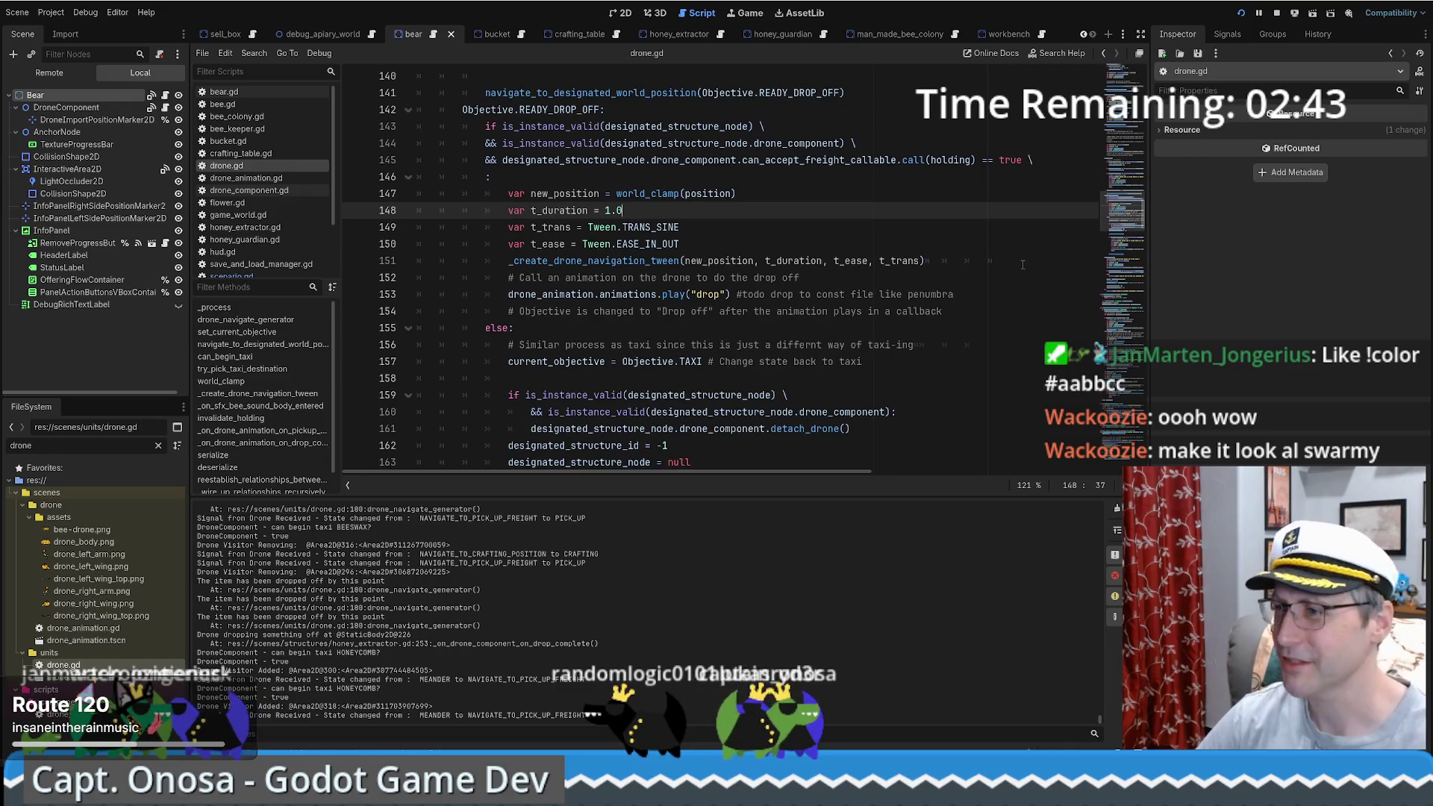
scroll(756, 295, "down", 1)
scroll(933, 277, "up", 1)
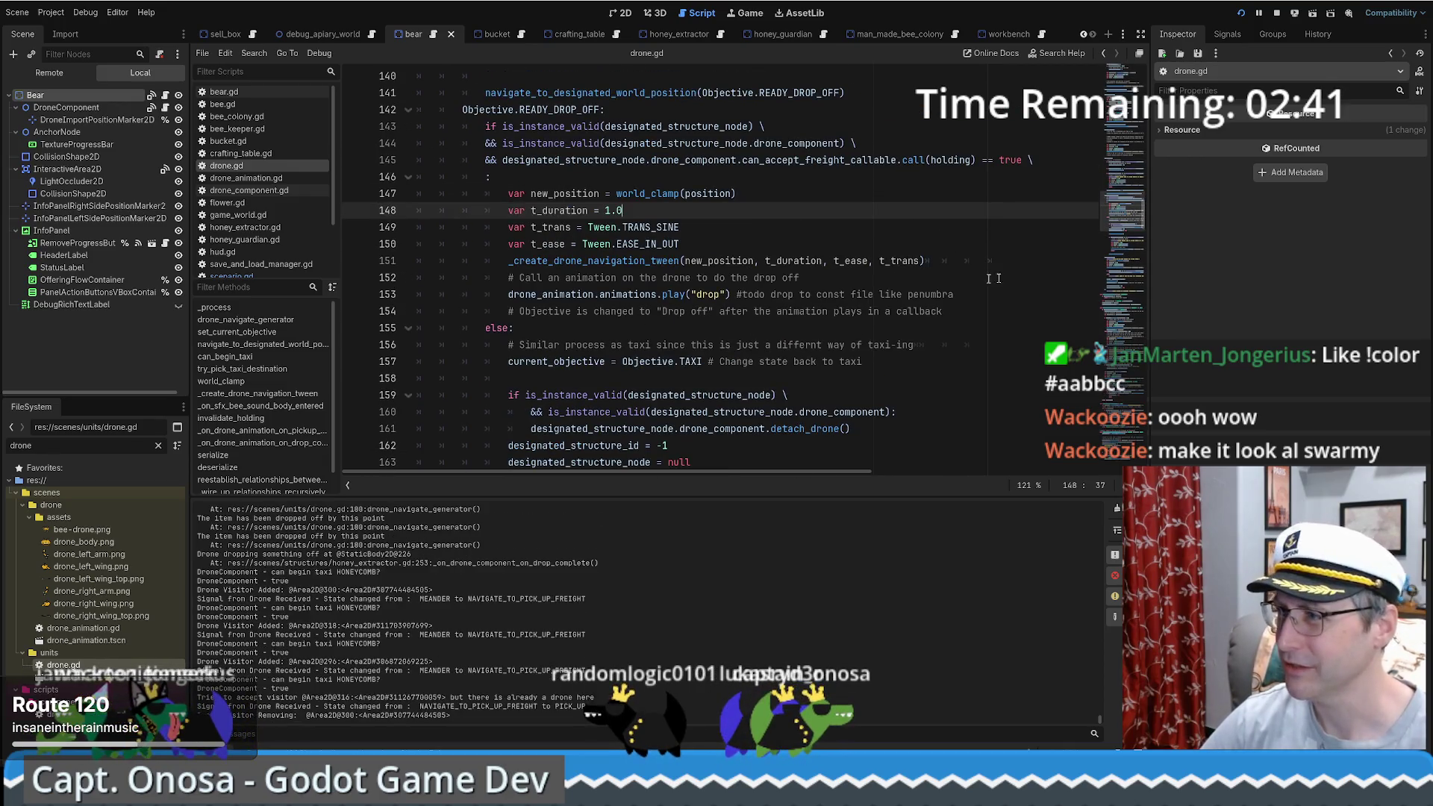
scroll(1035, 238, "down", 3)
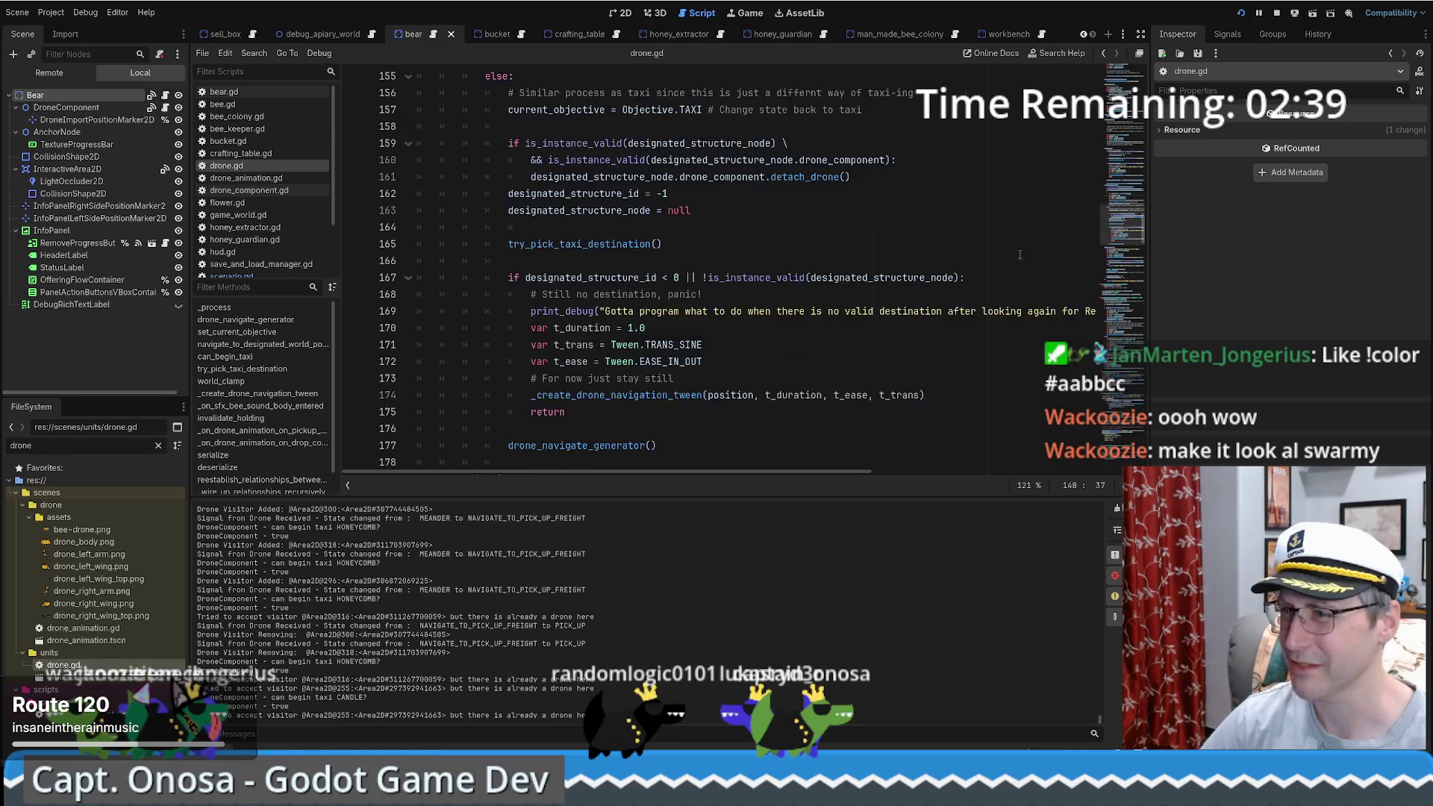
scroll(941, 298, "up", 2)
left_click(929, 307)
scroll(932, 306, "up", 2)
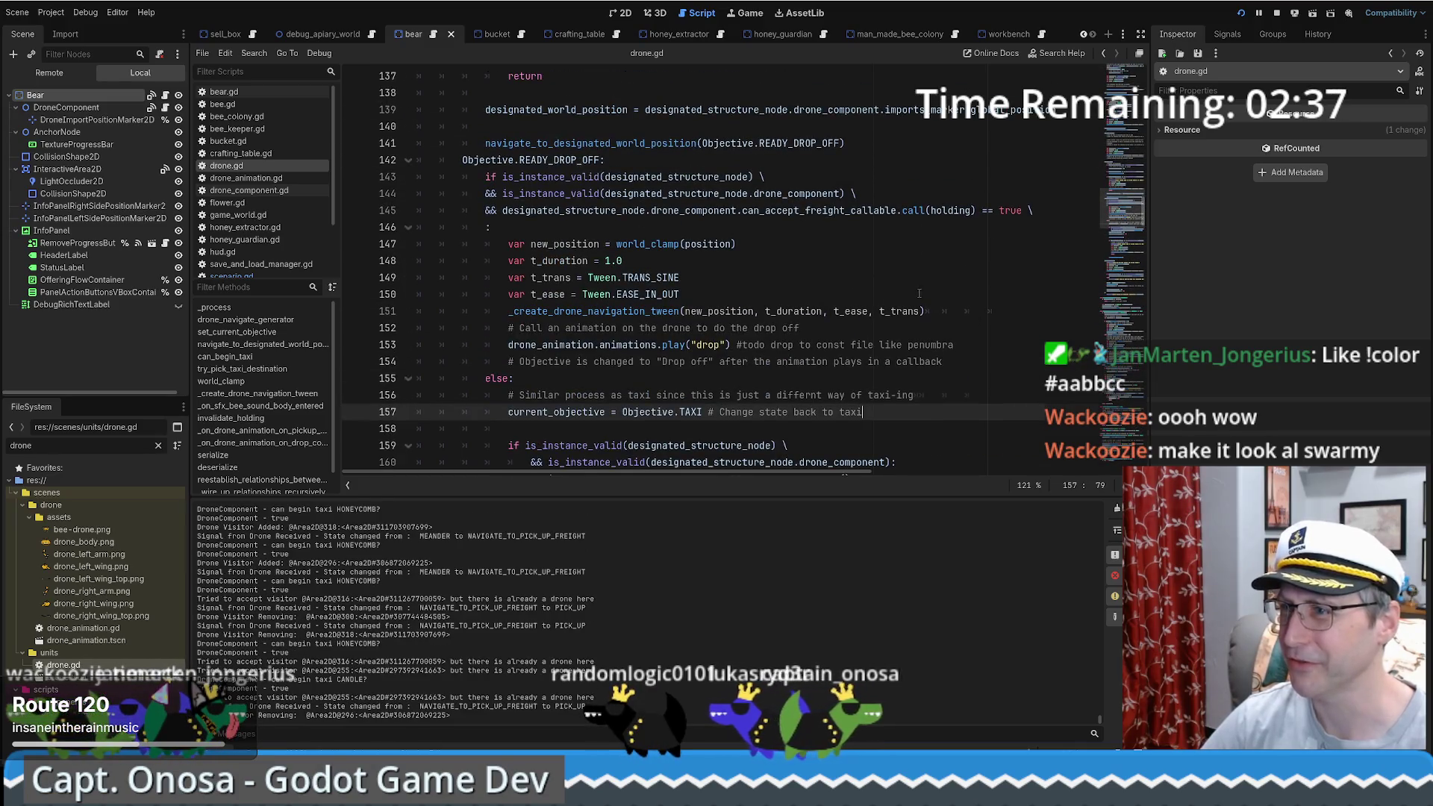
scroll(933, 293, "down", 3)
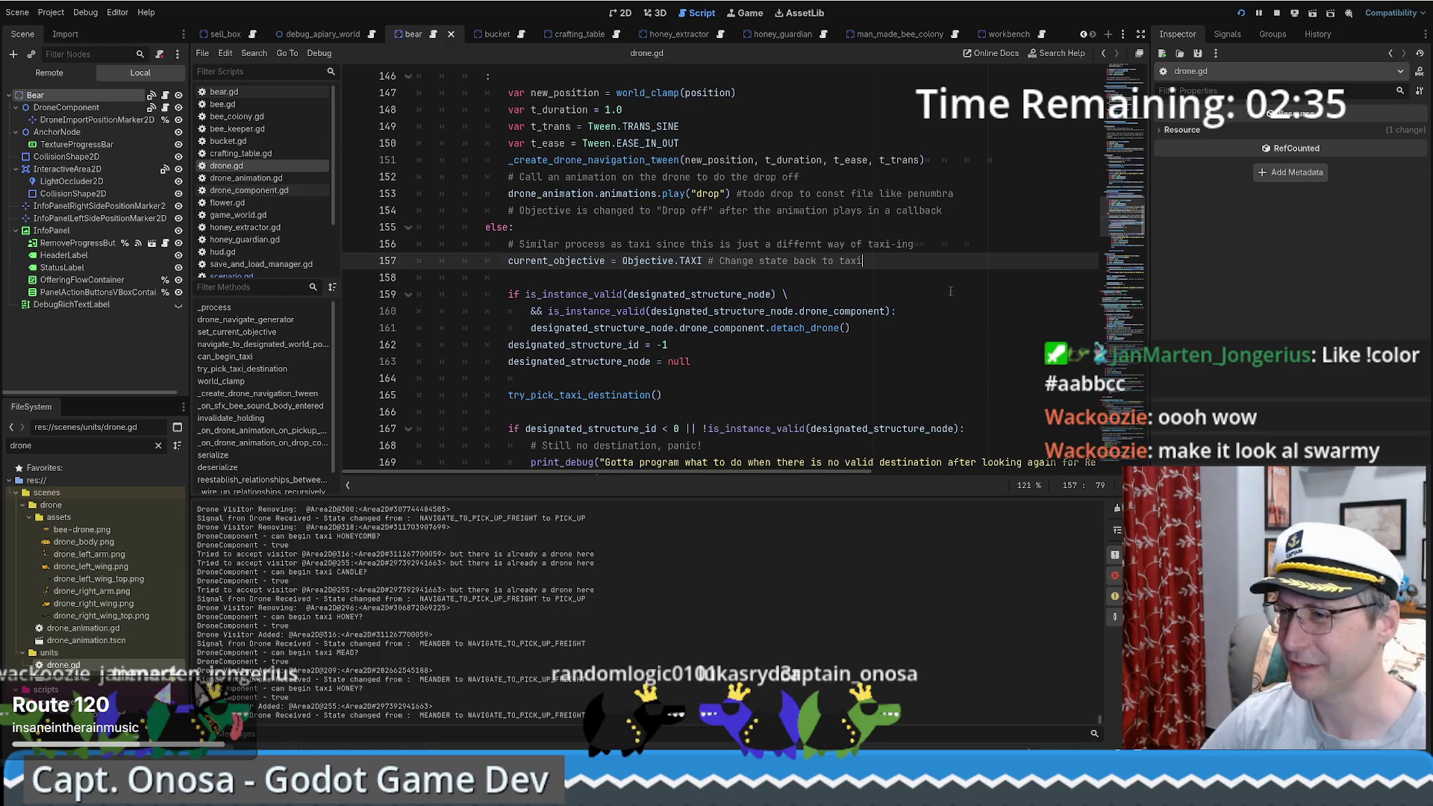
Step: Jump from the taxi call to the try_pick_taxi_destination() definition
left_click(816, 333)
left_click(701, 378)
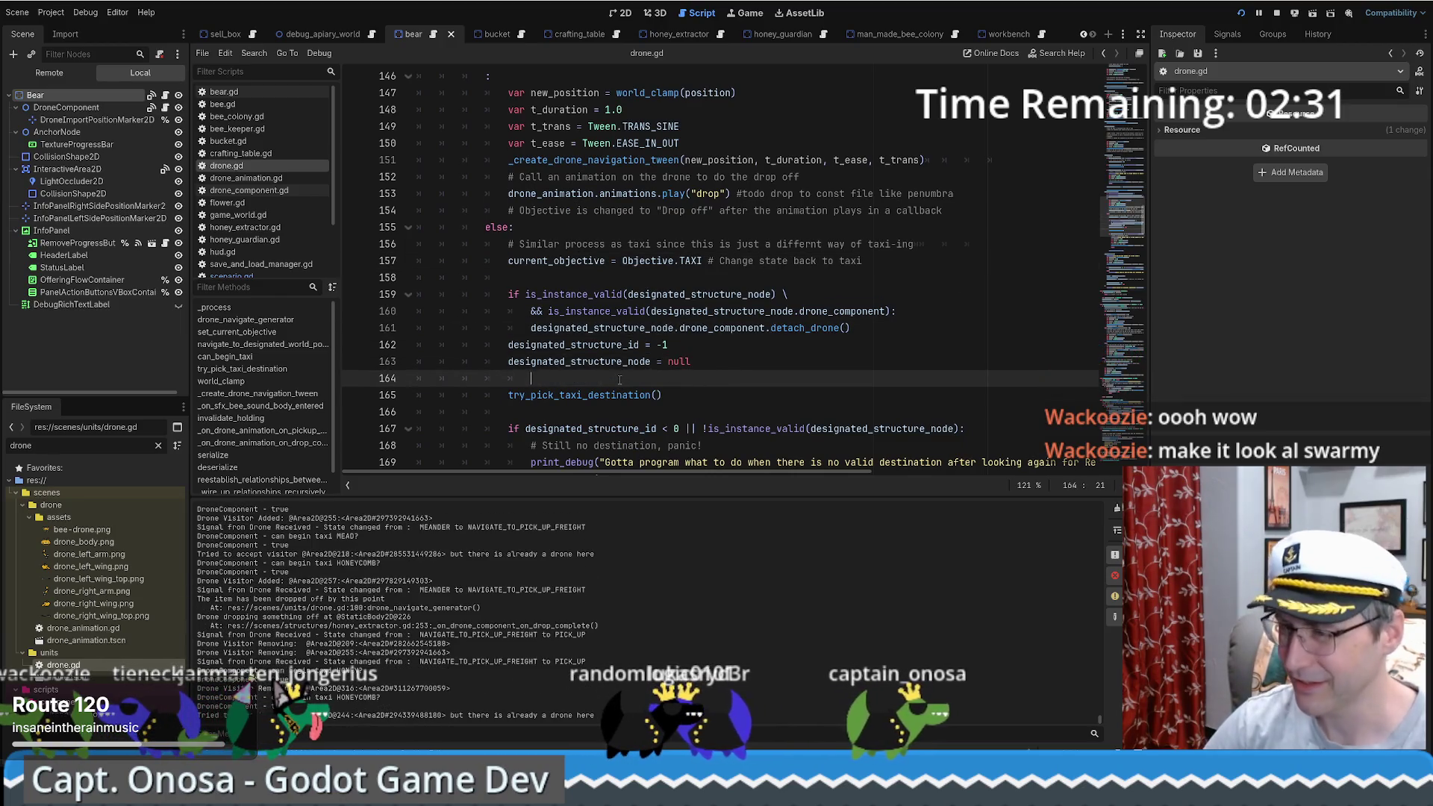
left_click(561, 400, "ctrl")
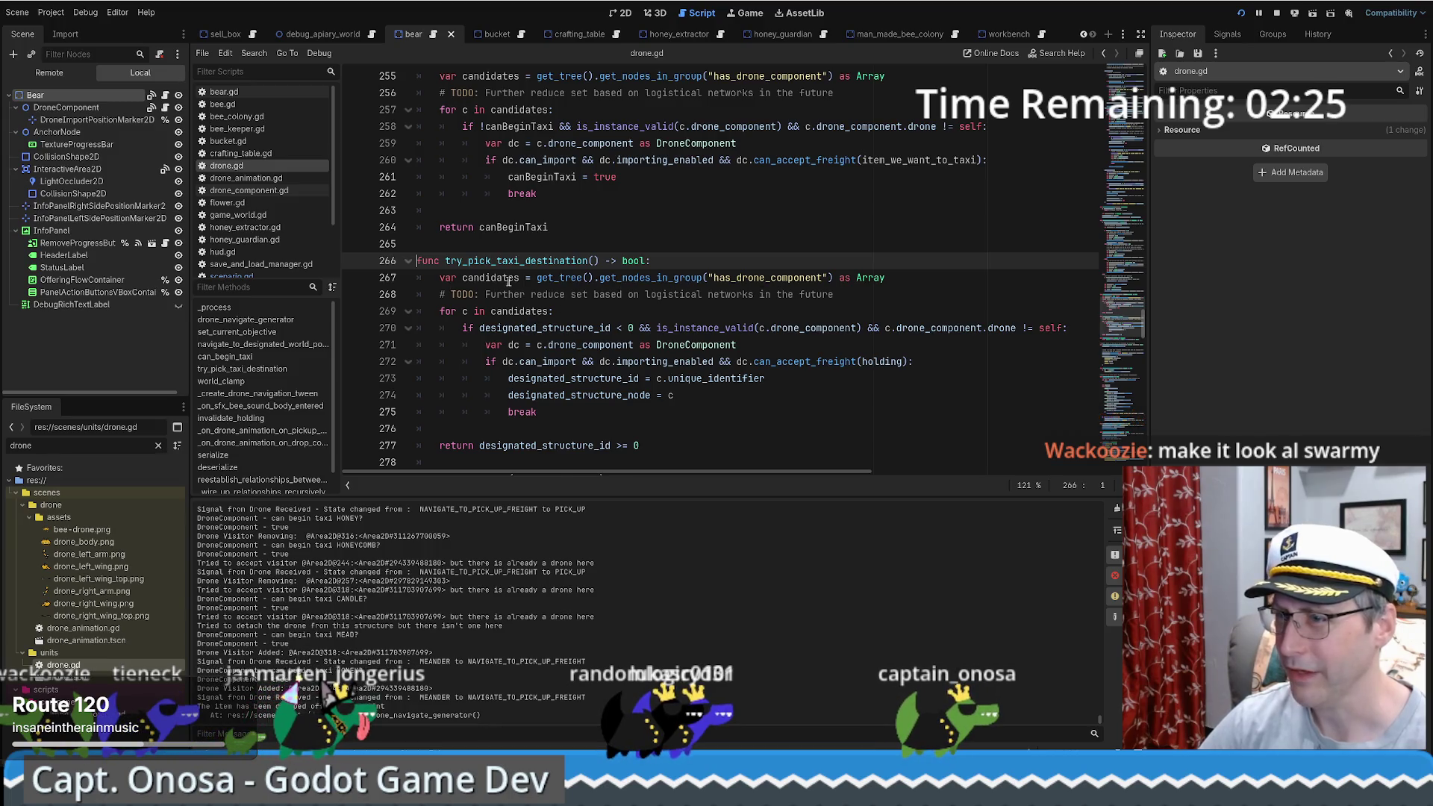
Step: Duplicate the candidates variable name onto a new line 268 below line 267
left_click(502, 278)
key("ctrl+c")
key("End")
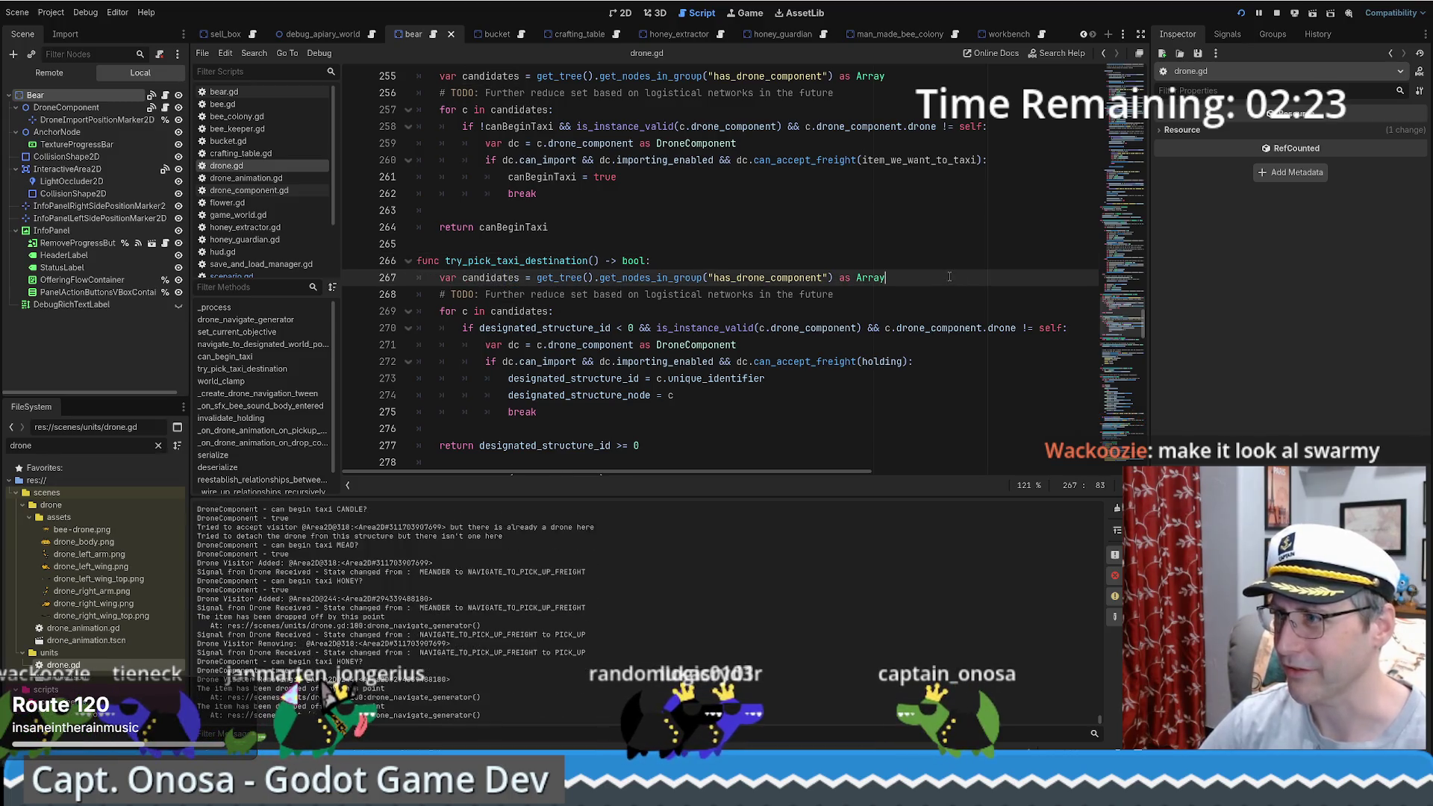
key("Return")
key("ctrl+v")
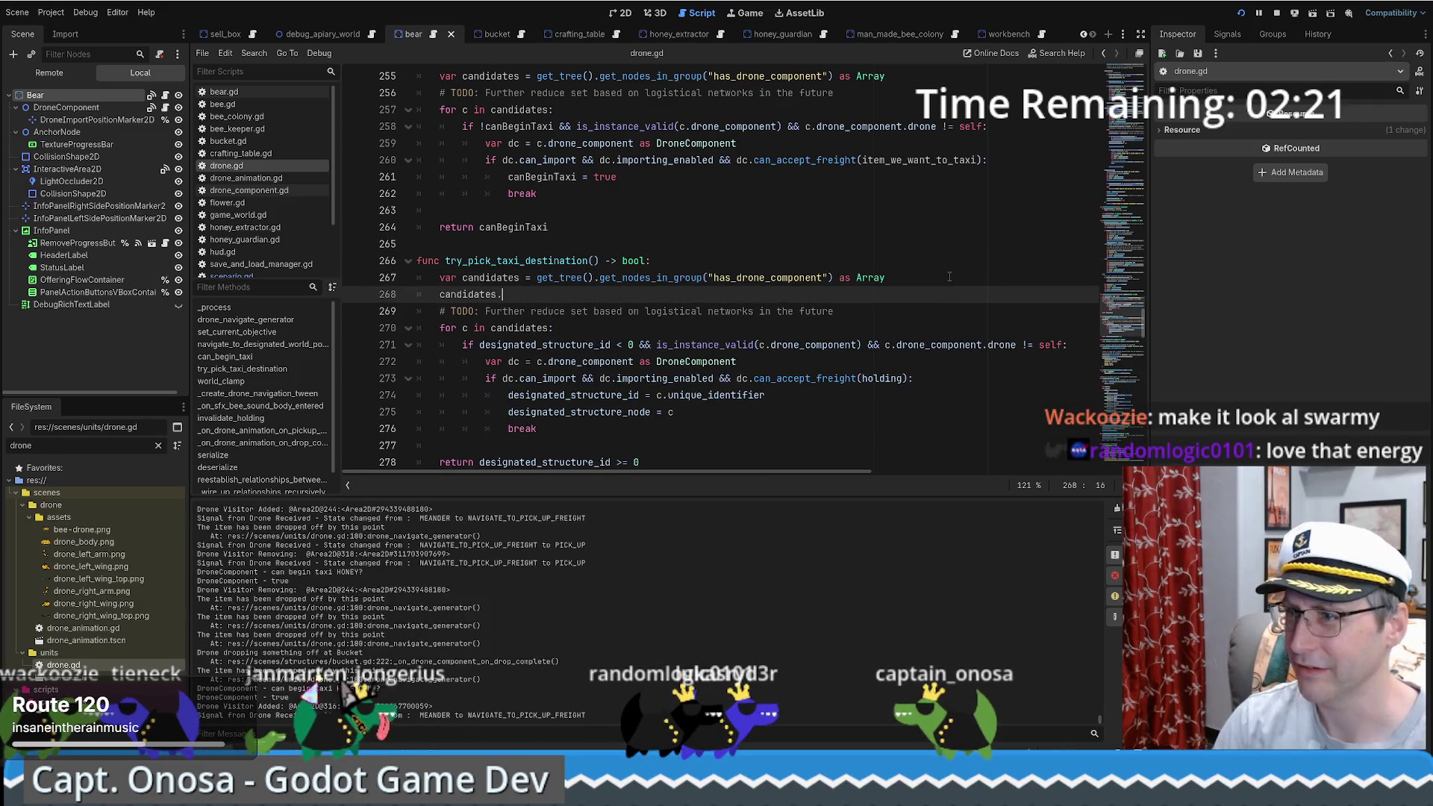
Step: Complete it as candidates.shuffle(), check the Array shuffle() docs, and return to drone.gd
type(".ran")
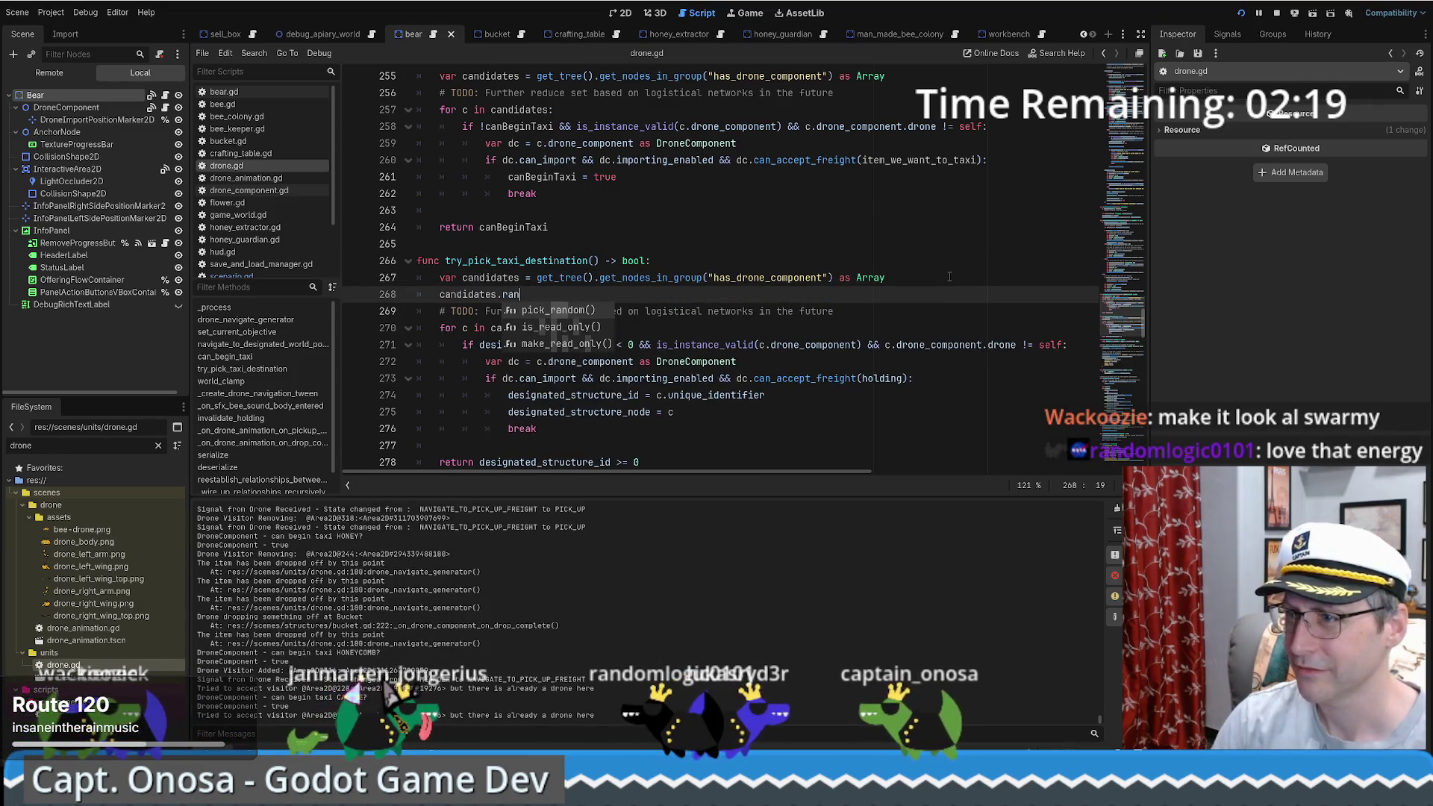
key("BackSpace")
key("BackSpace")
type("shu")
key("Return")
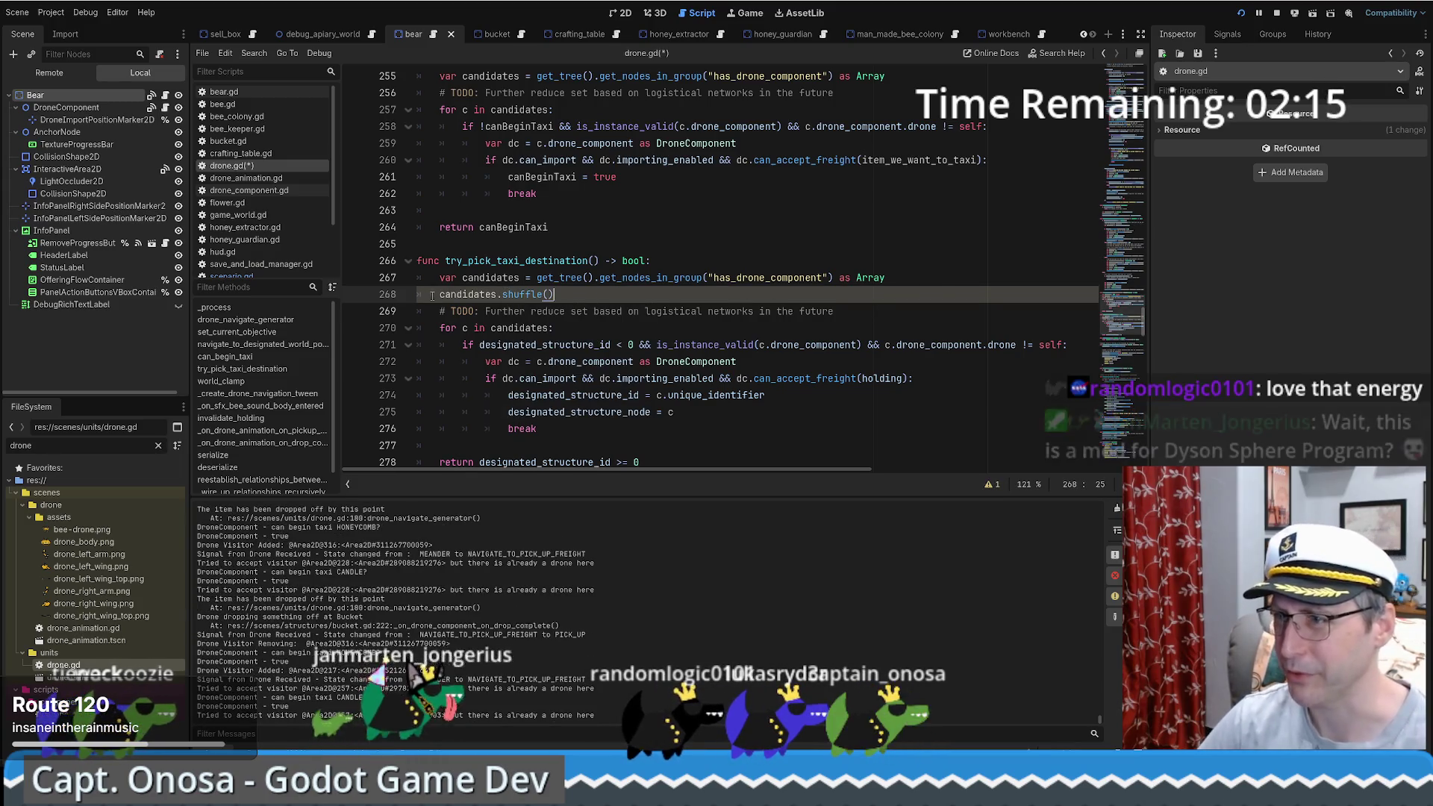
left_click(520, 293, "ctrl")
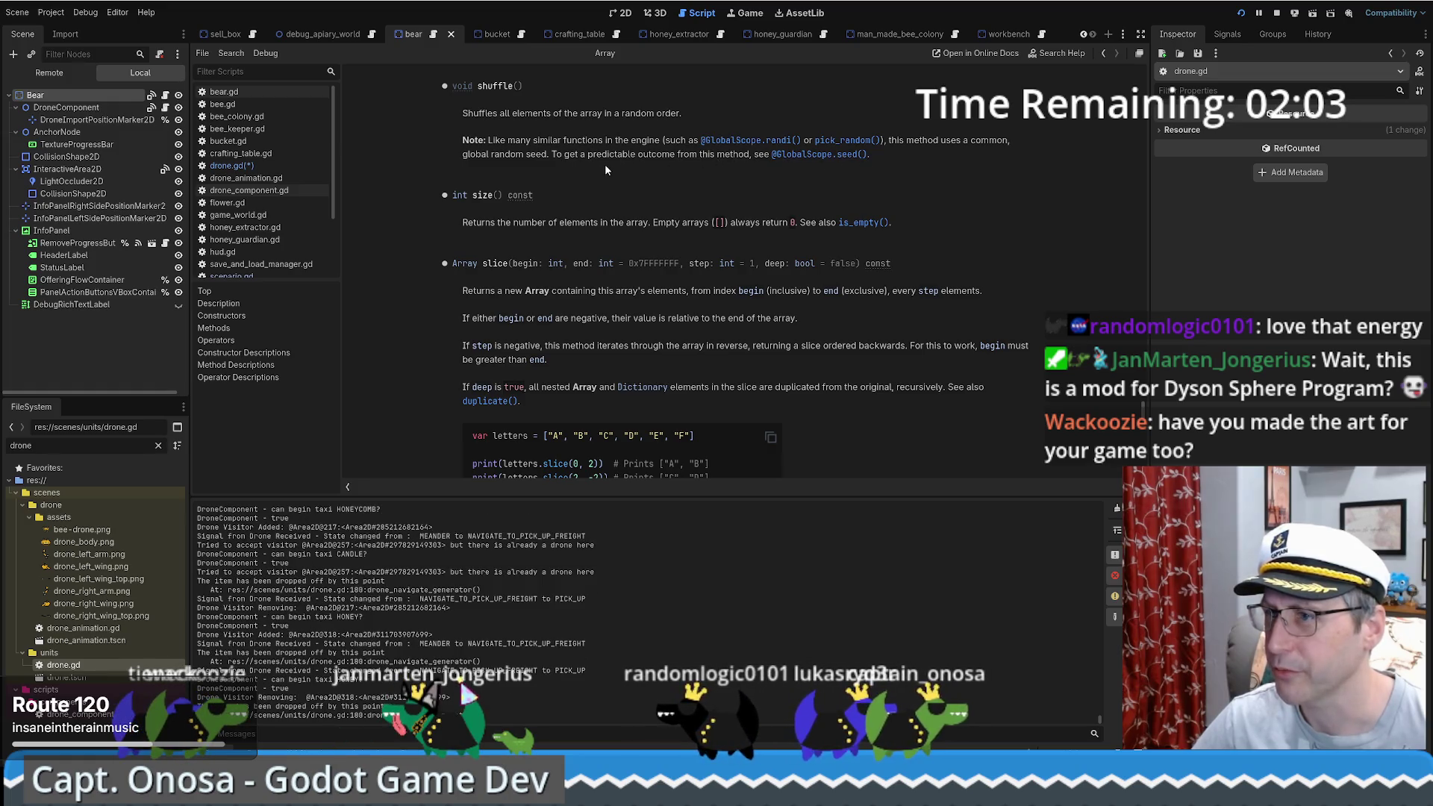
key("alt+Left")
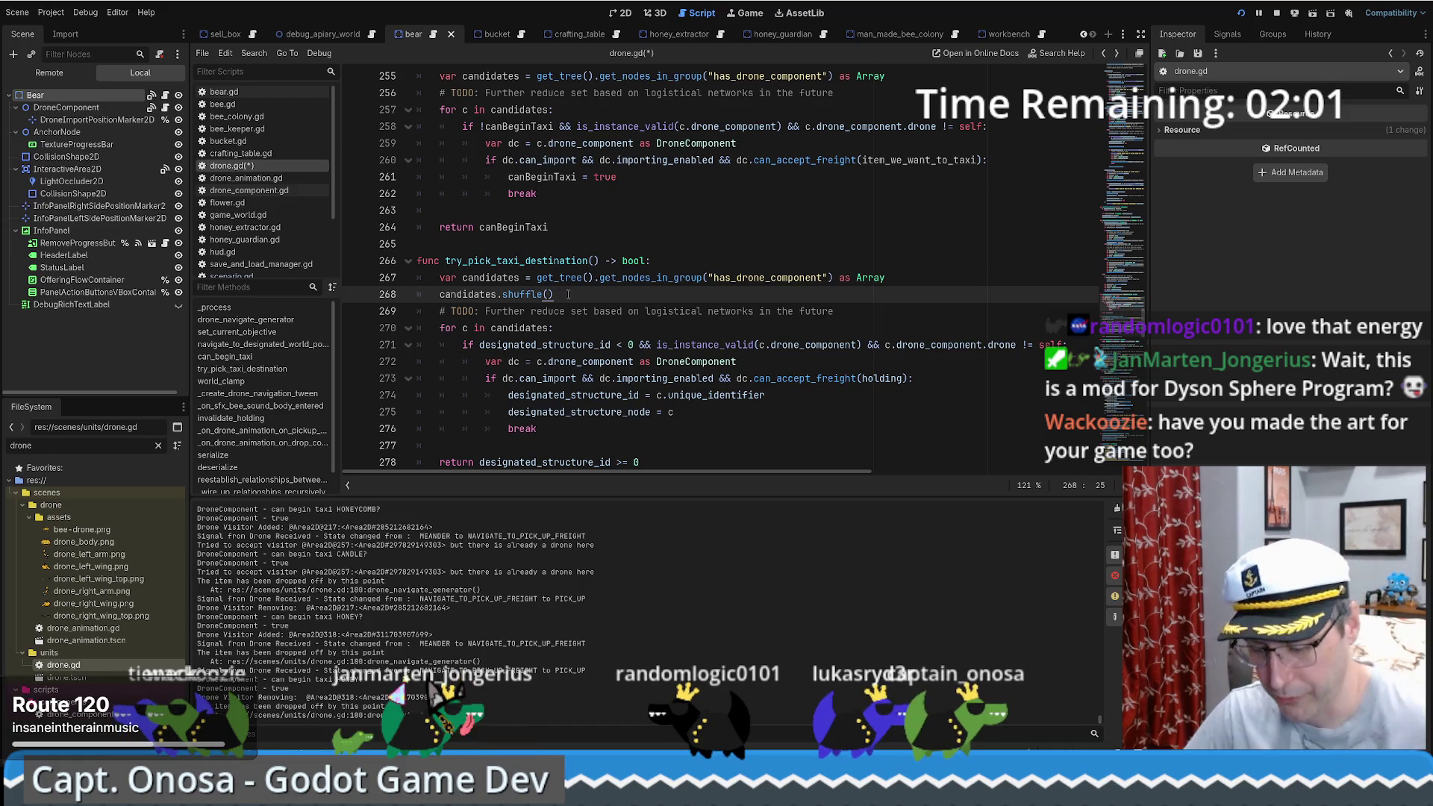
Step: Run the project full-screen and walk the farmer up to the honey extractor
left_click(751, 12)
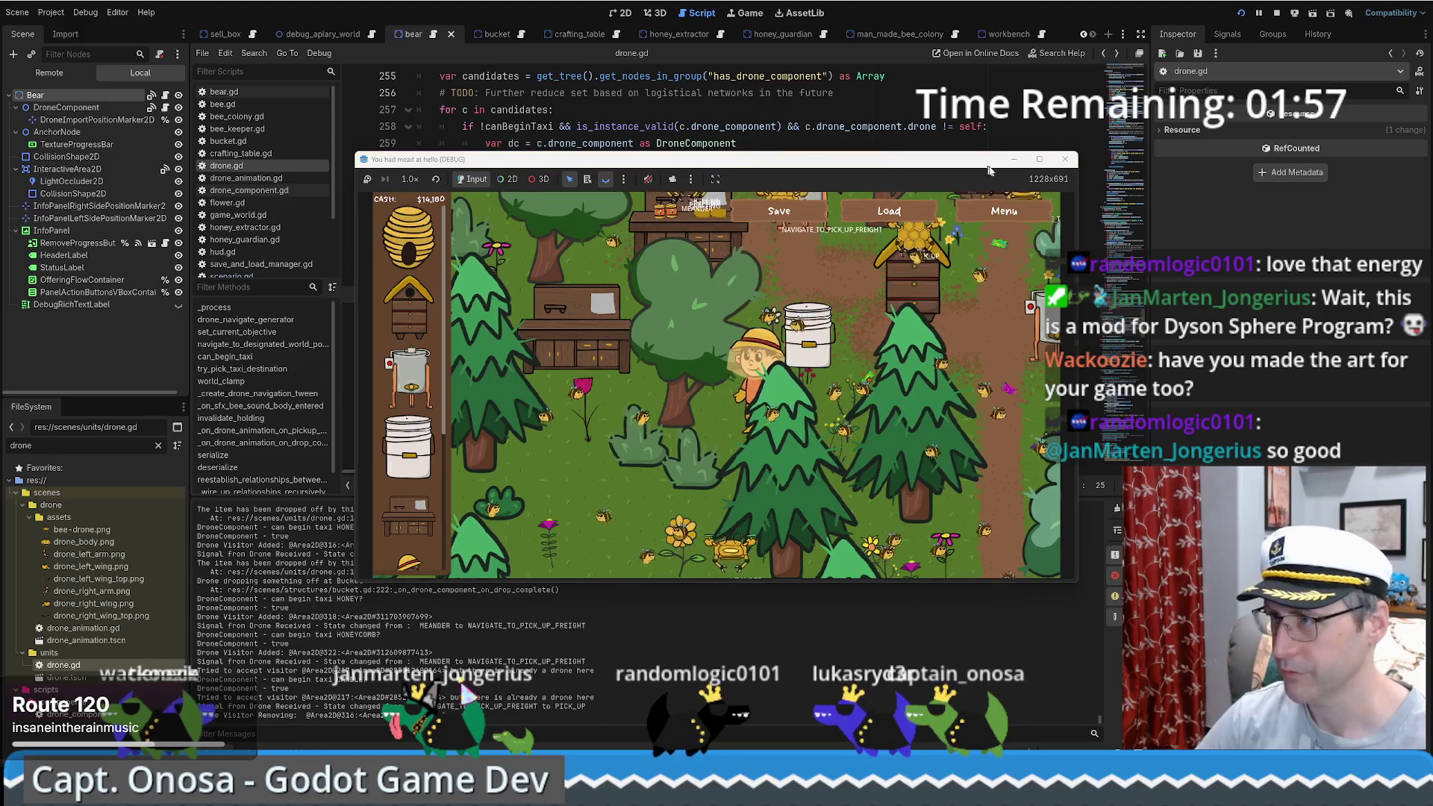
left_click(1039, 161)
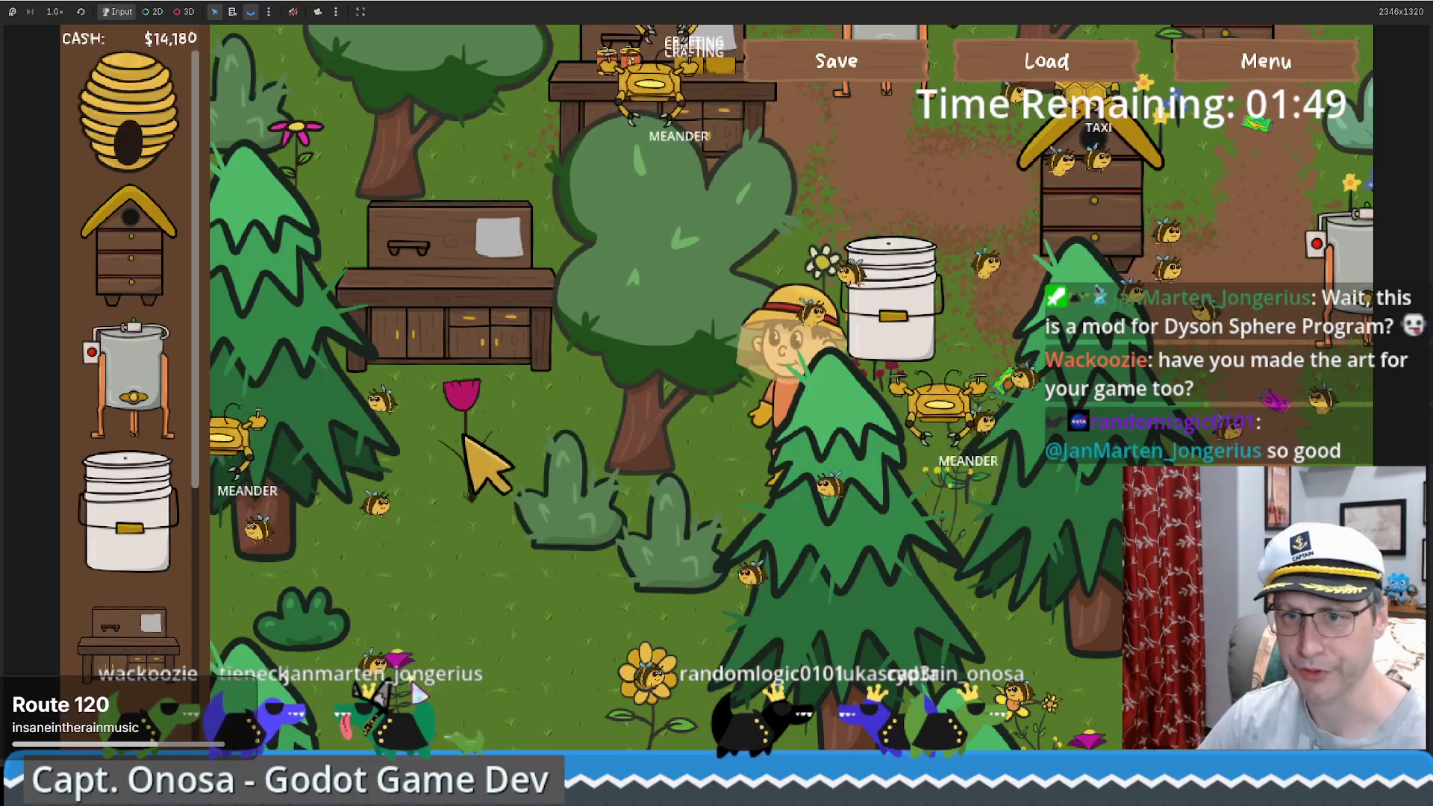
key("w")
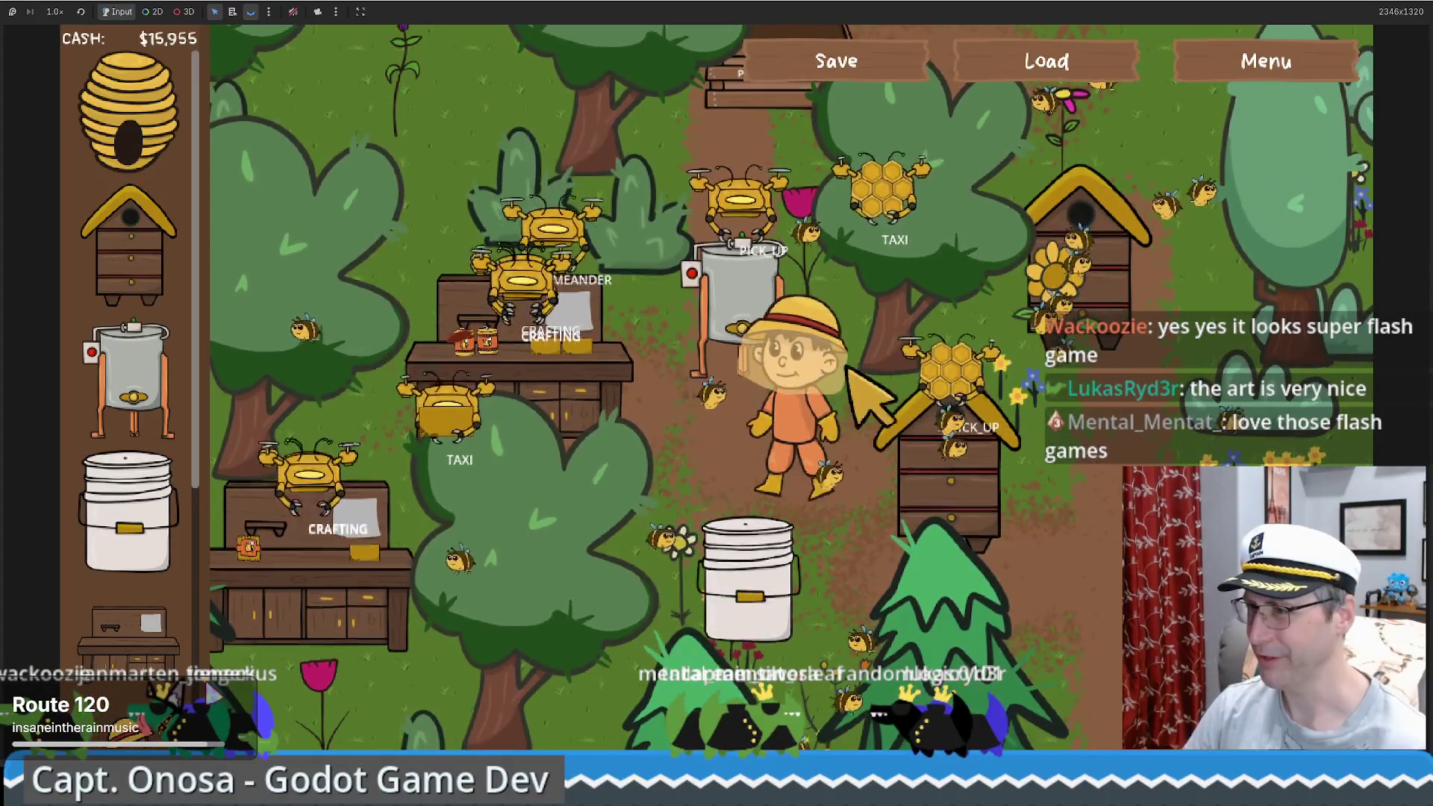
Step: Inspect the Food Grade Bucket and Bee Hive Stats, then walk to the sell point and sell honey for $75
left_click(739, 537)
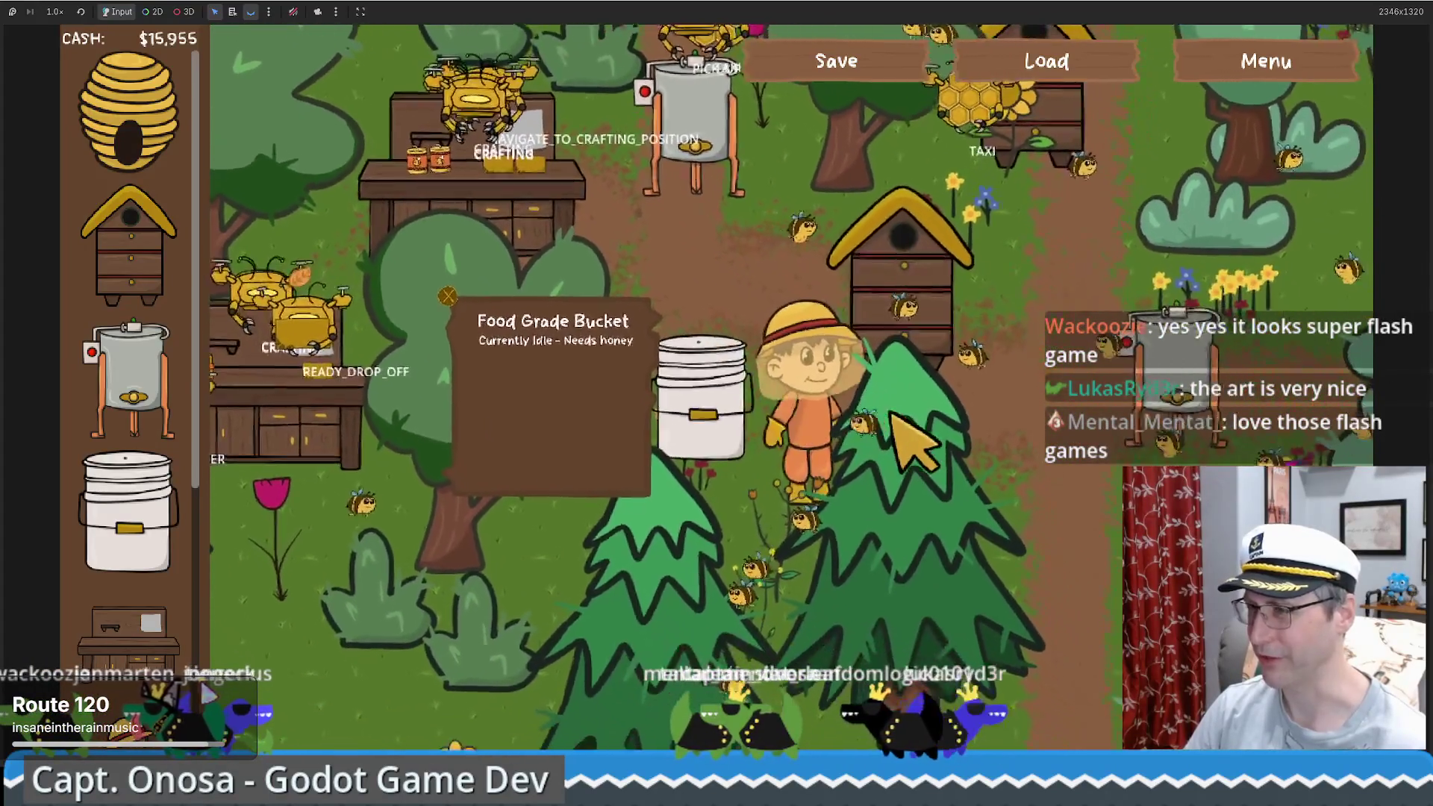
left_click(905, 429)
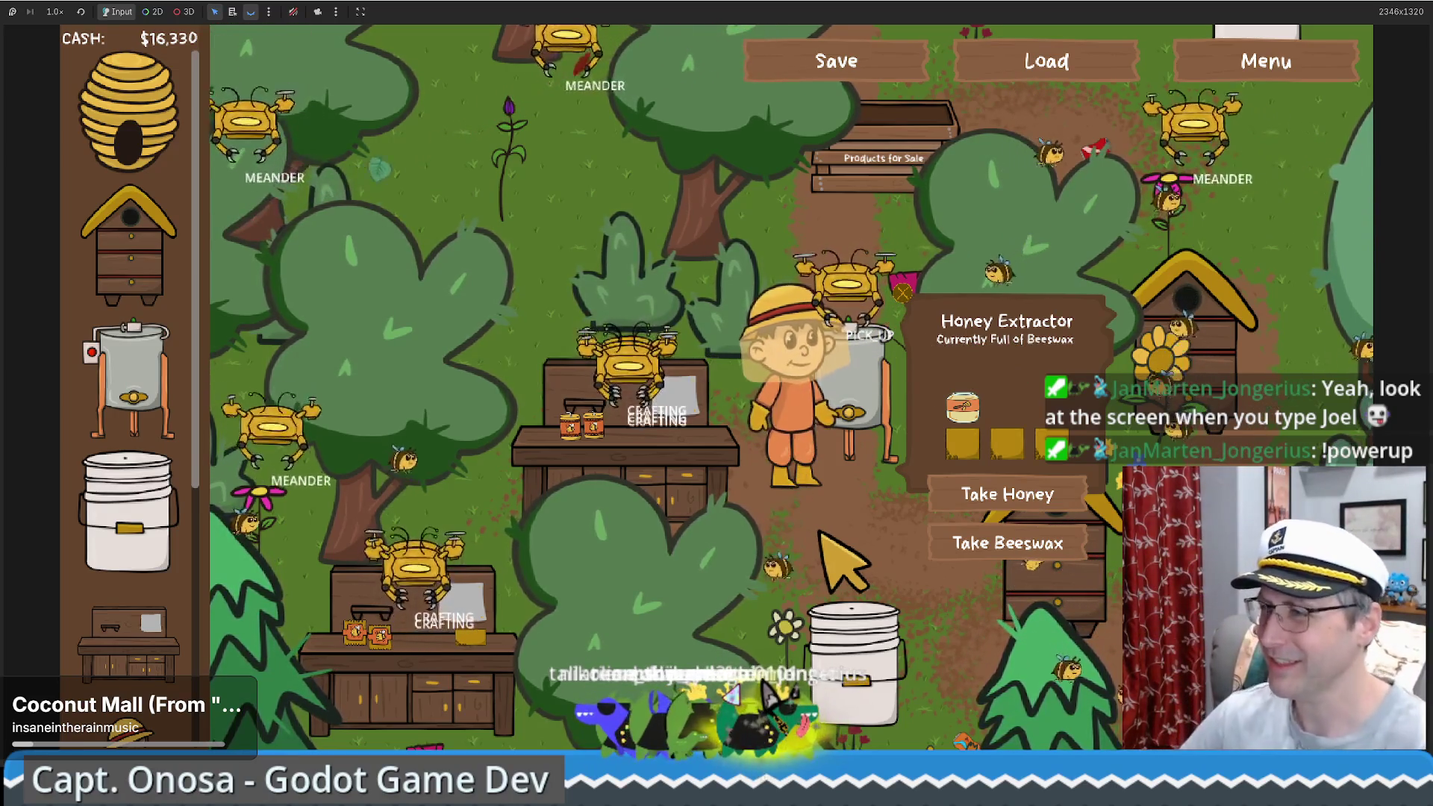
key("w")
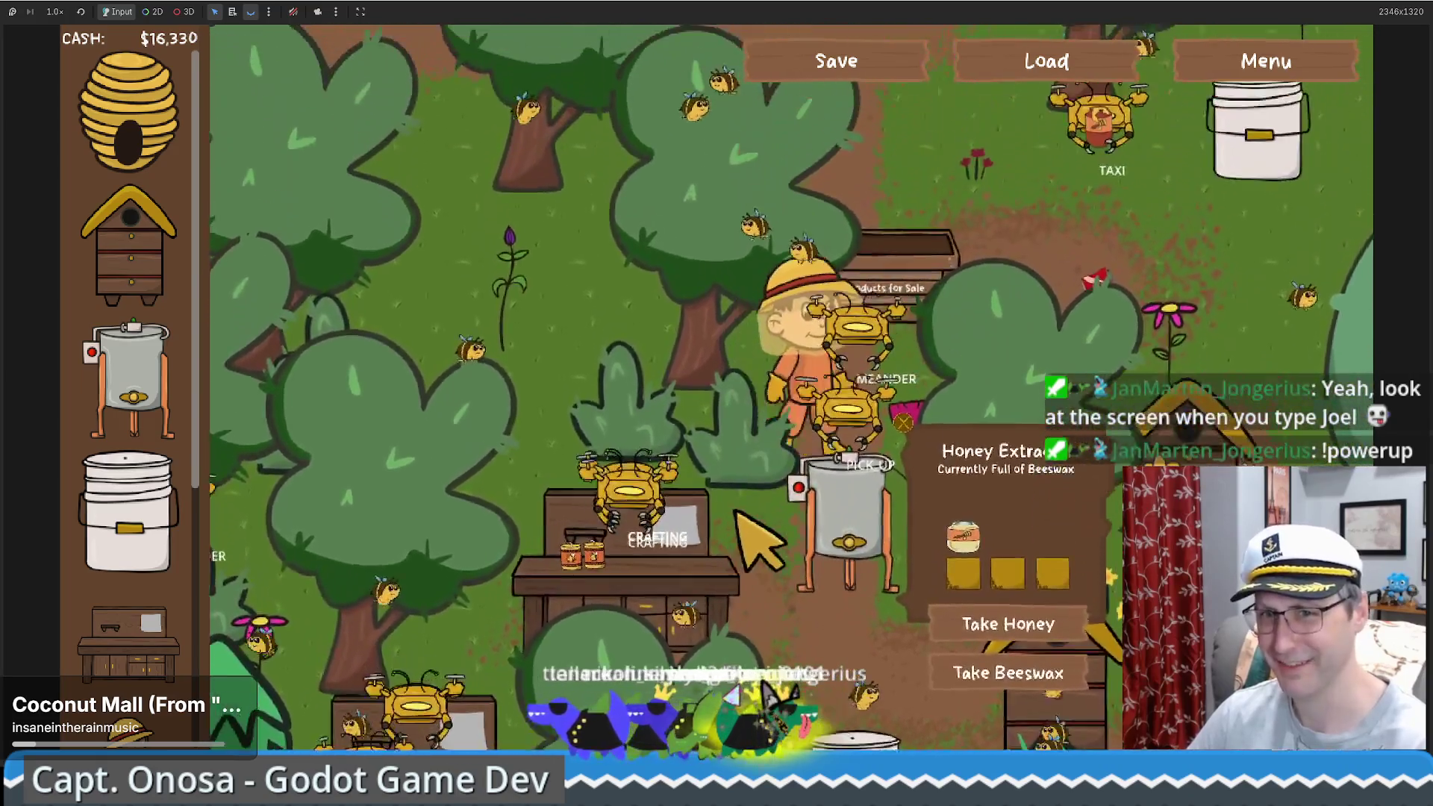
key("d")
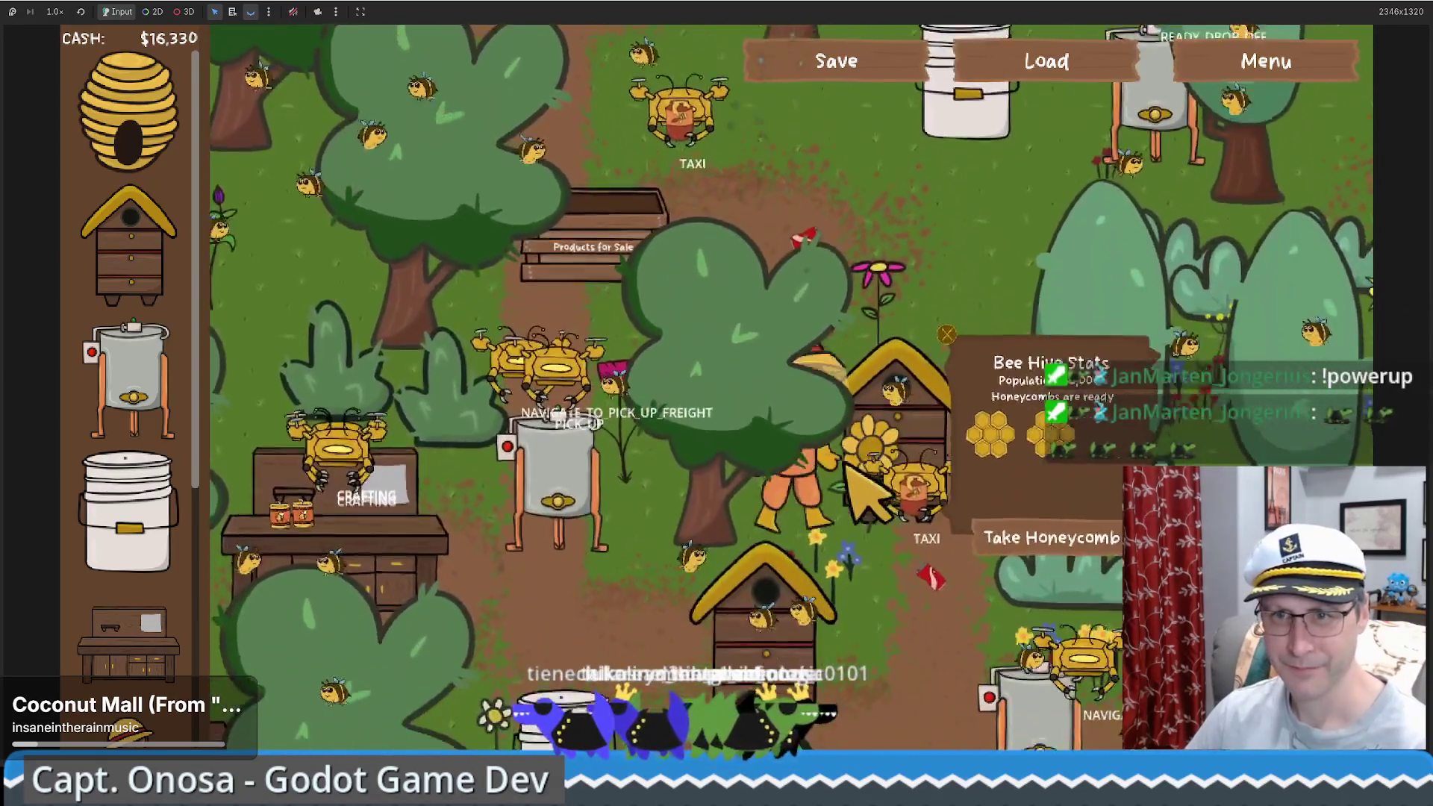
key("s")
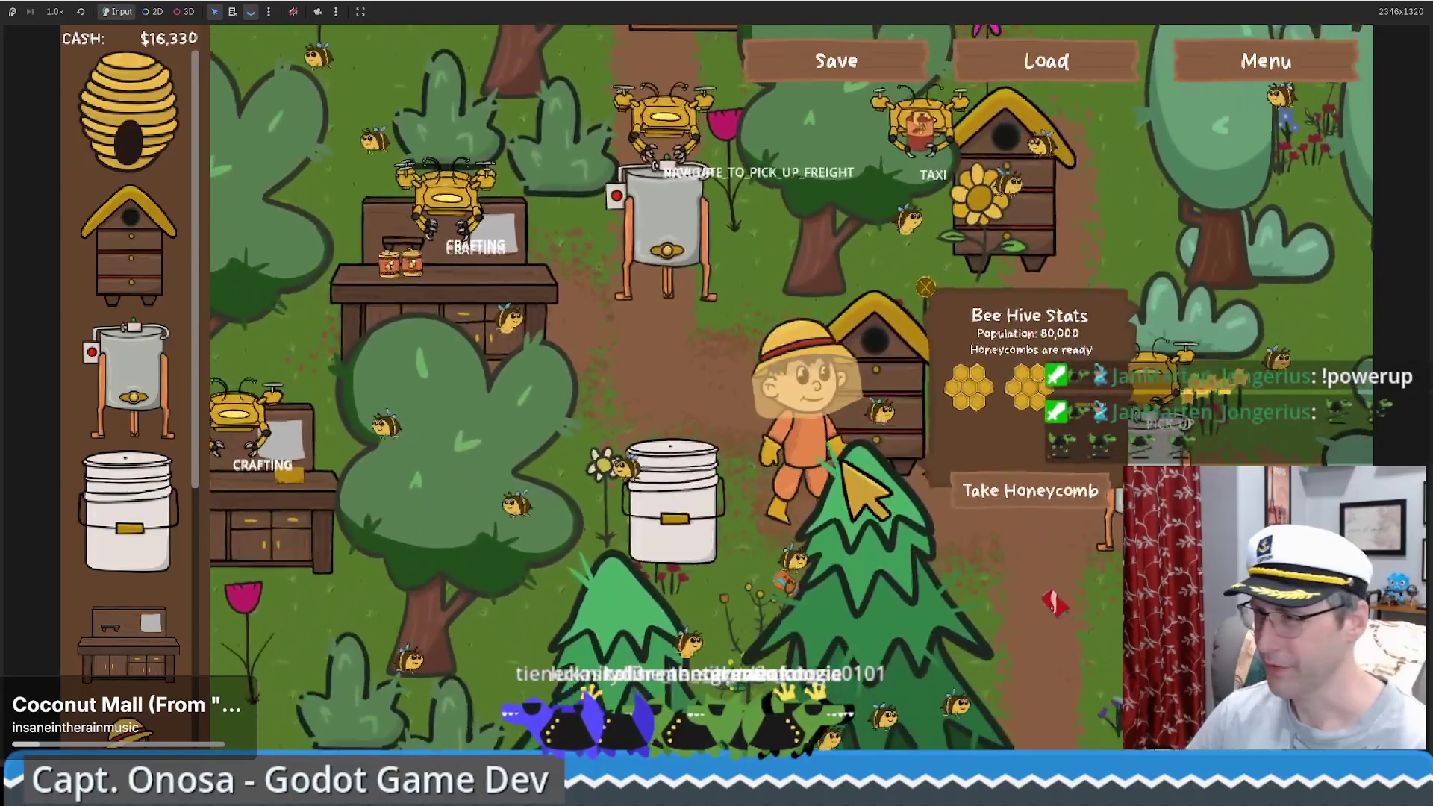
key("d")
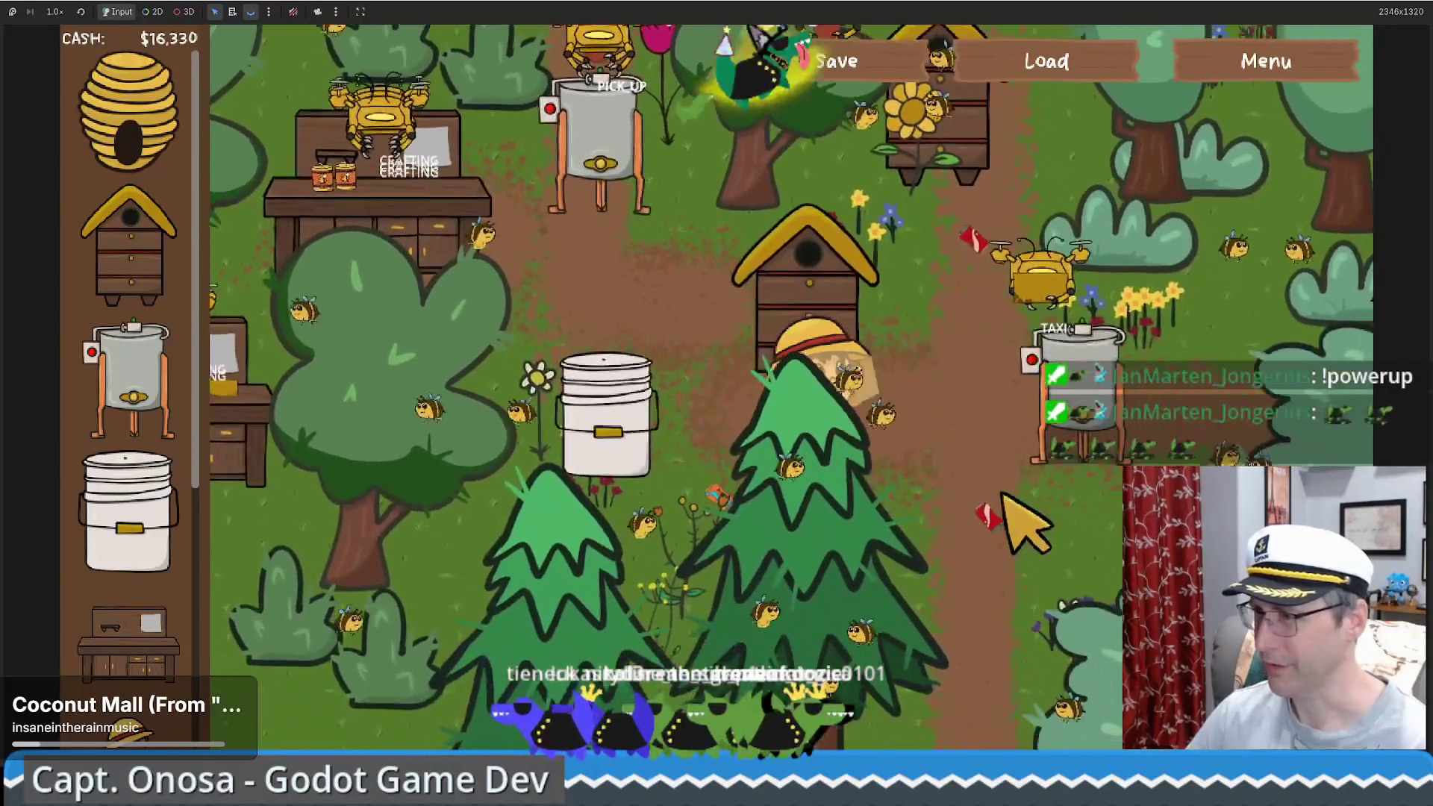
key("w")
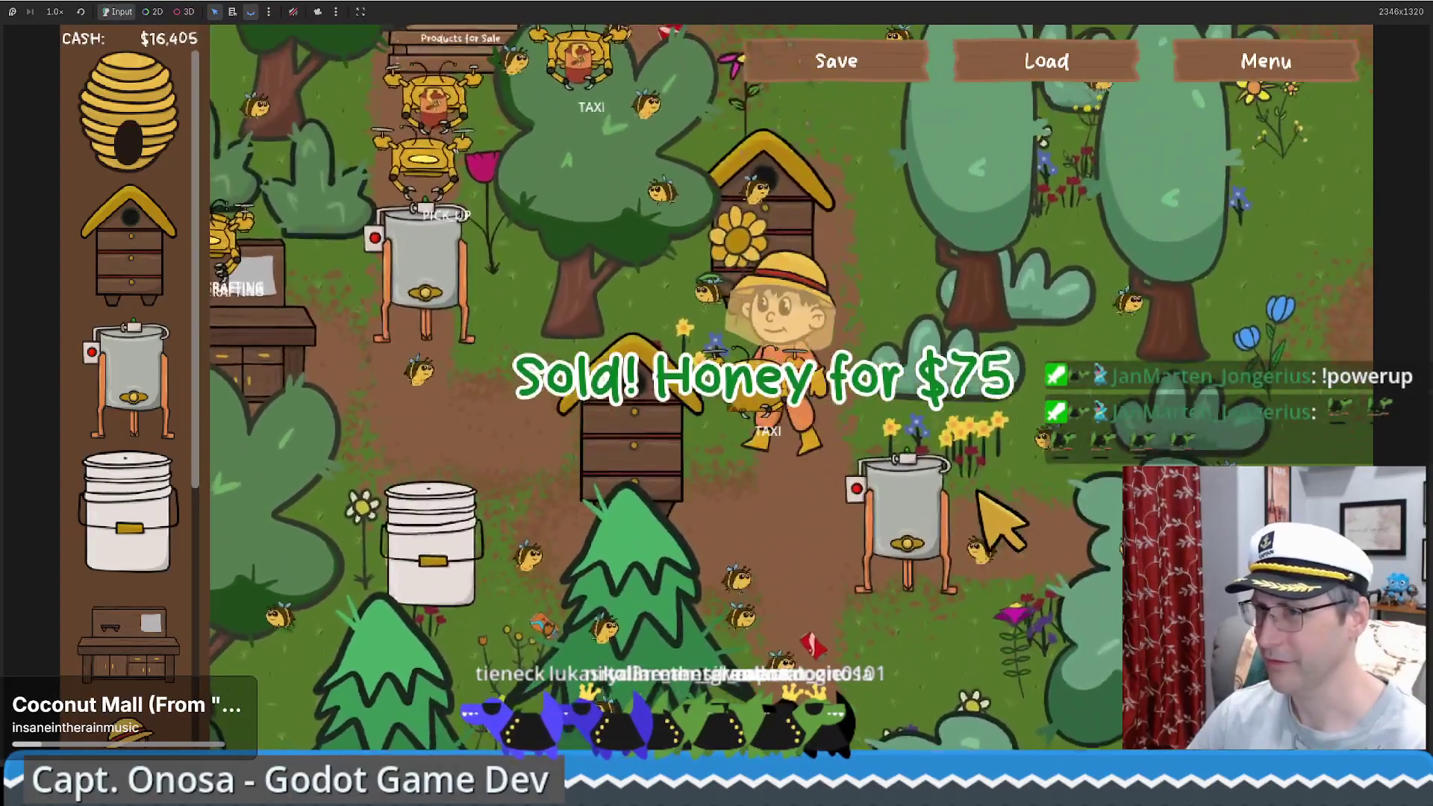
key("w")
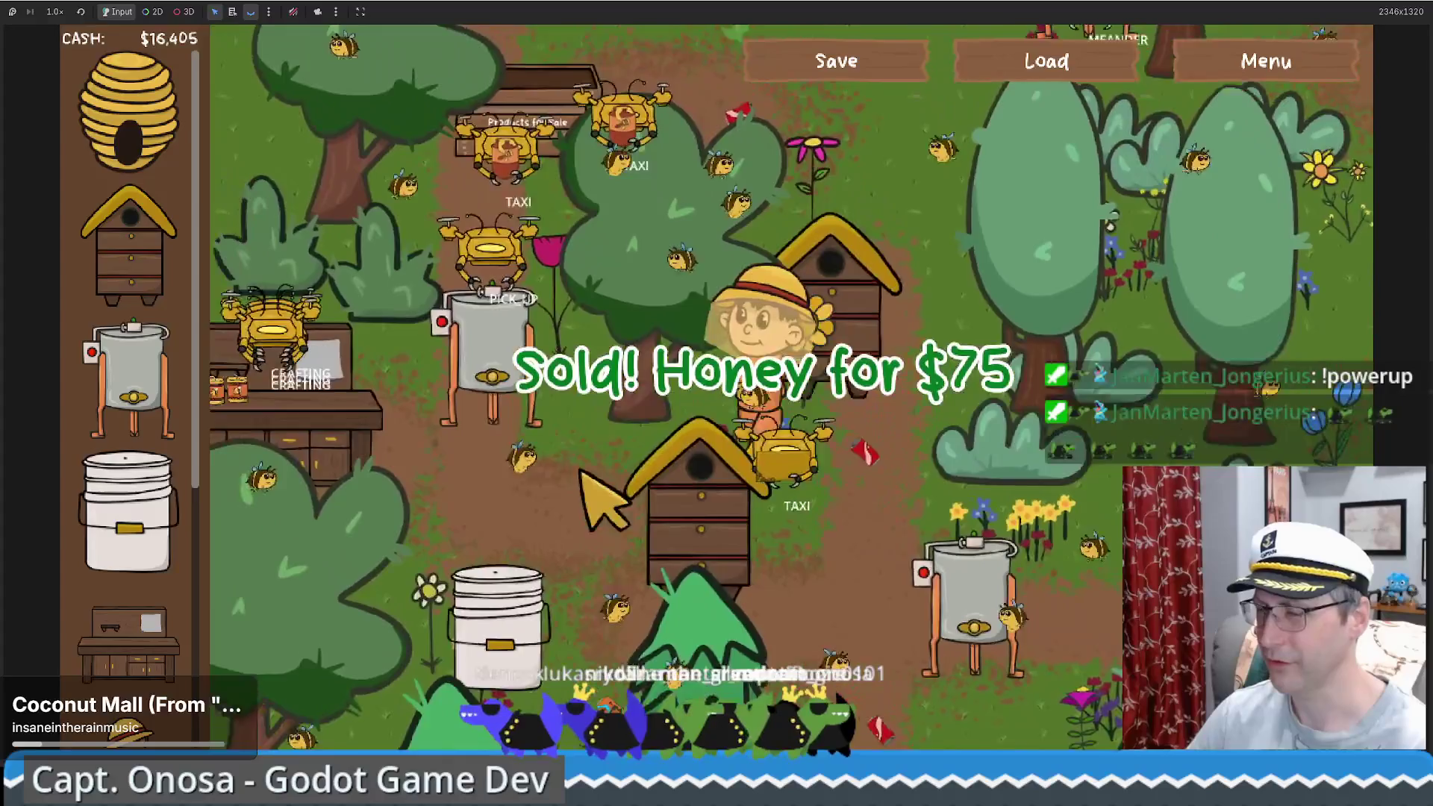
Step: Walk back toward the extractor, leave full screen, and return to the Godot editor
key("a")
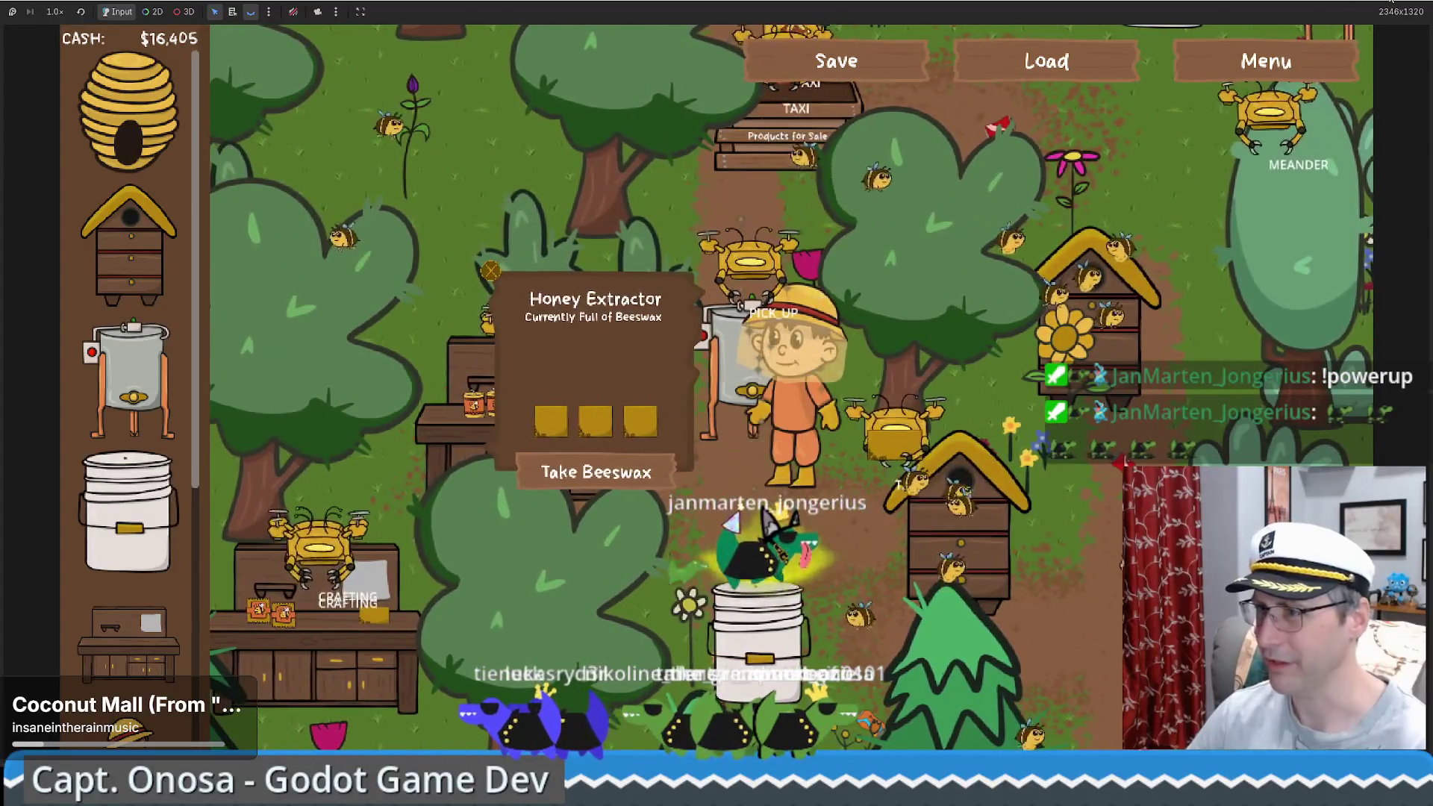
key("F11")
left_click(879, 102)
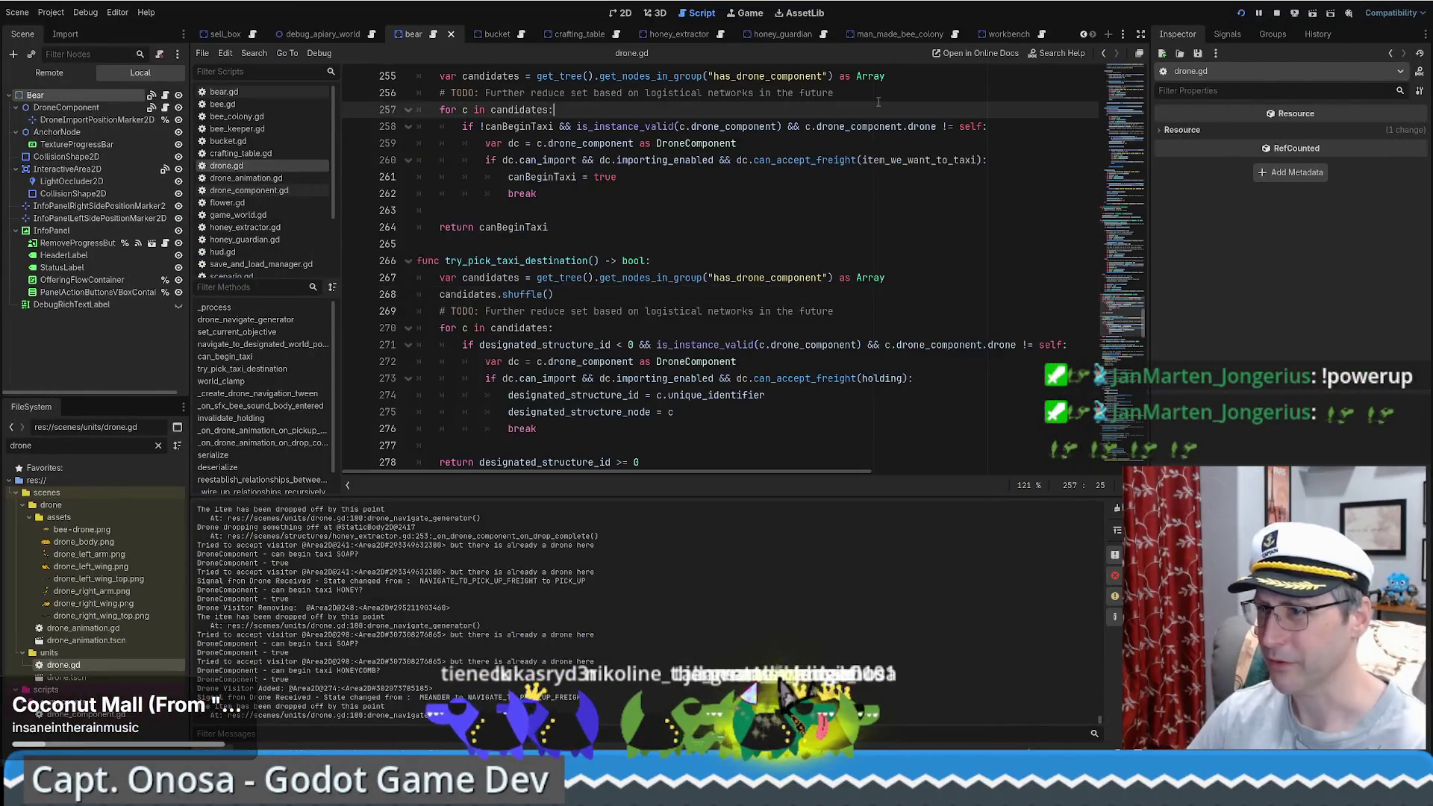
Step: Review can_begin_taxi and its is_instance_valid tooltip, then bring the itch.io game page forward
scroll(701, 231, "up", 5)
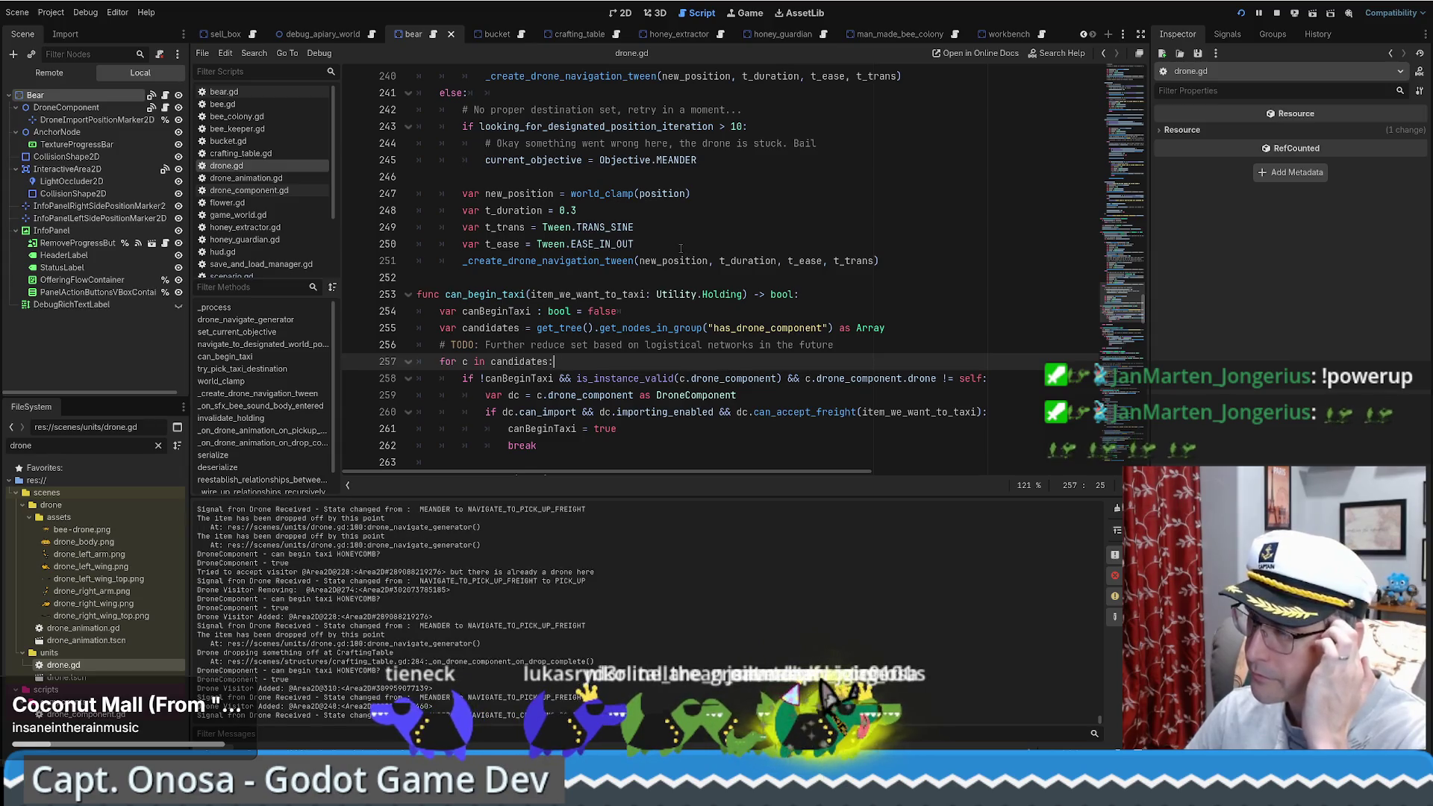
scroll(676, 262, "down", 2)
mouse_move(670, 275)
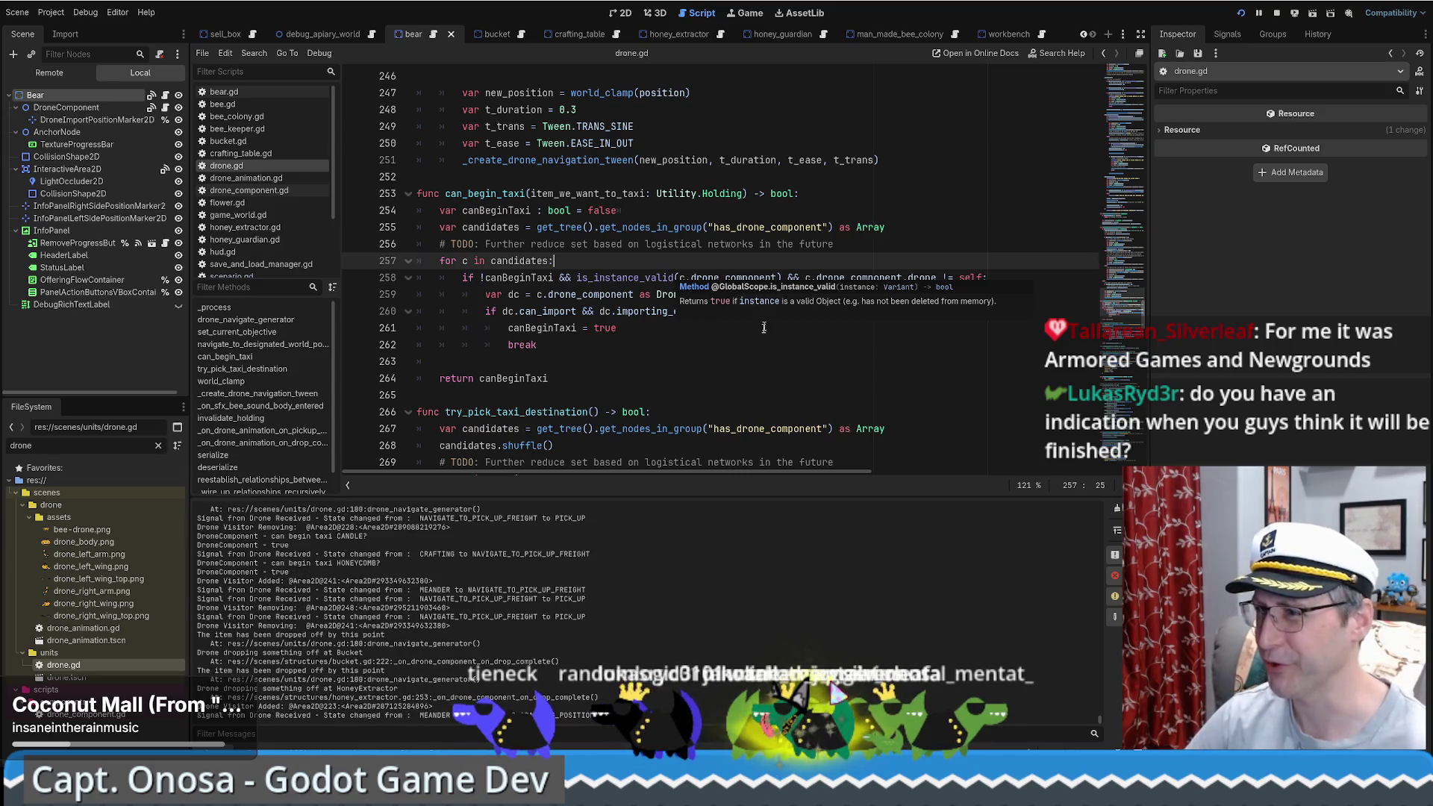
left_click(710, 345)
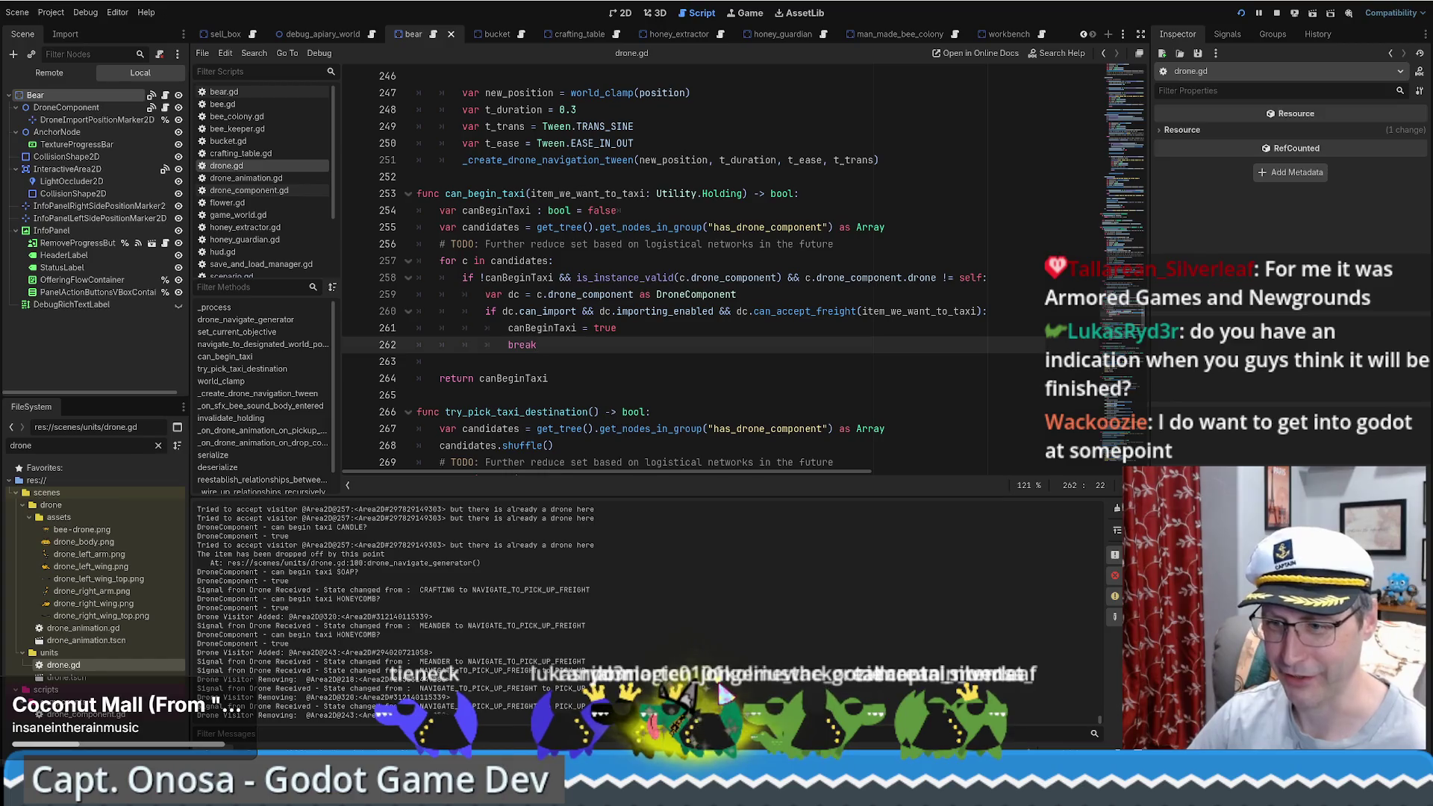
key("alt+Tab")
left_click_drag(234, 6, 260, 47)
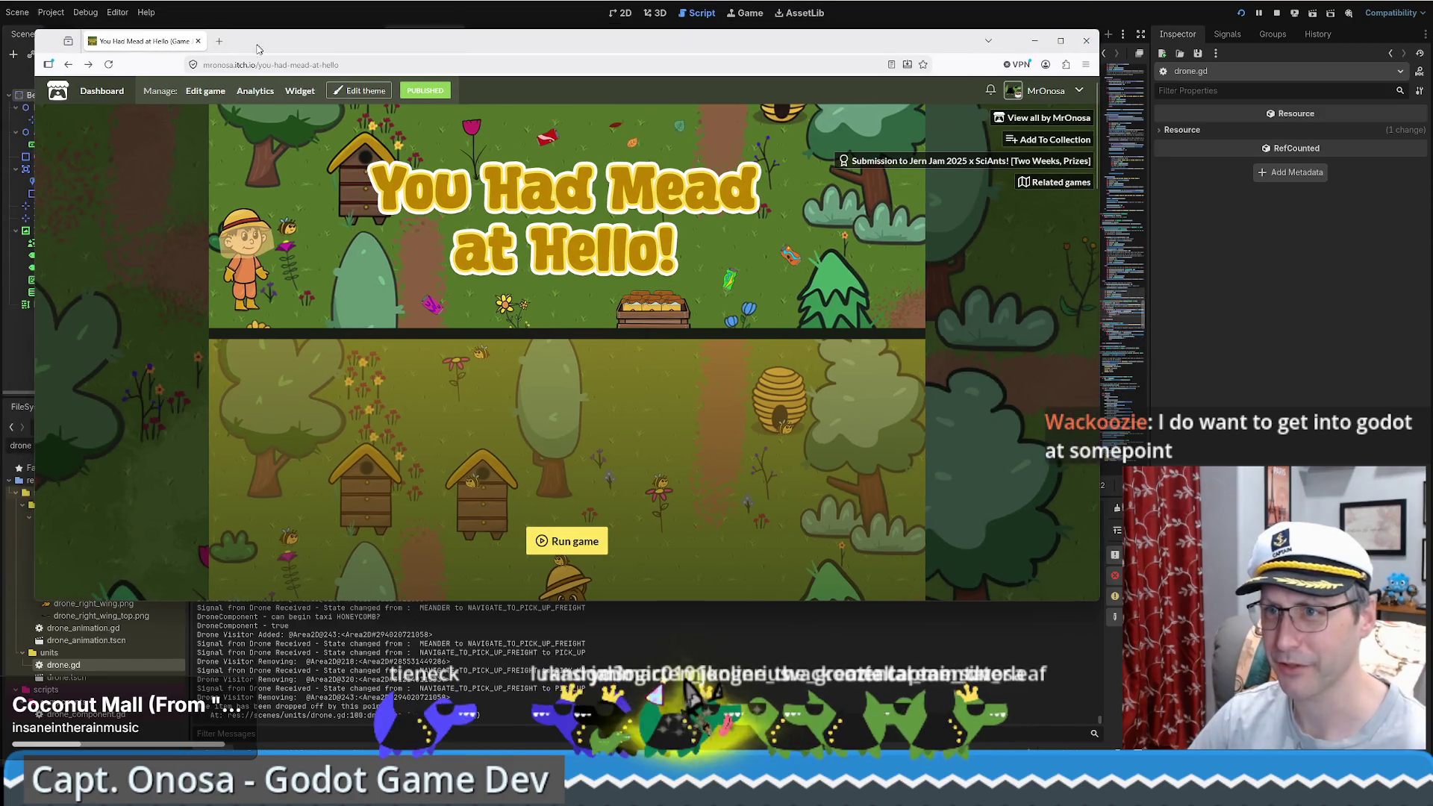
Step: Search Google for 'godot dodge the creeps' and open the Godot Docs 'Your first 2D game' result
left_click(221, 45)
type("godot doc")
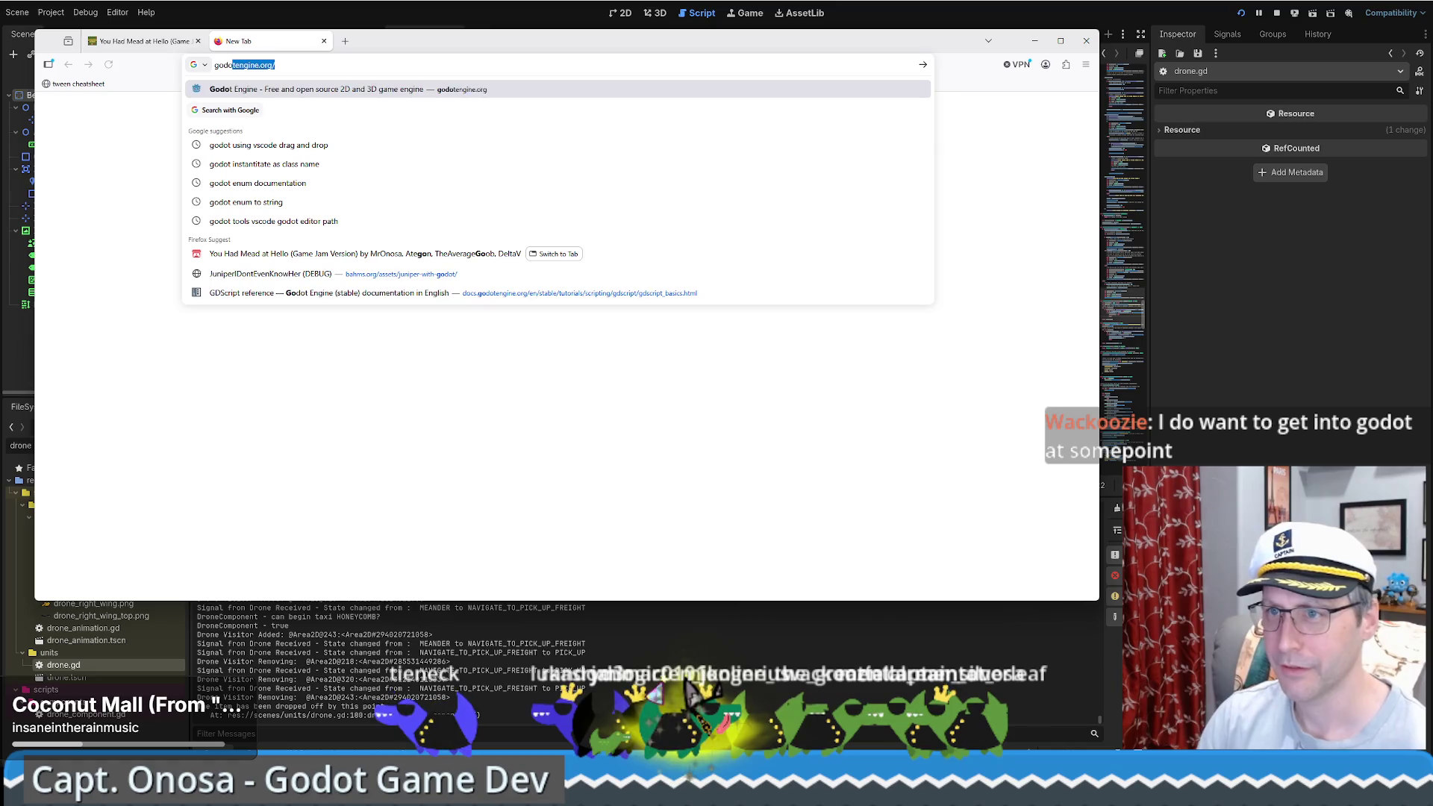
type("ge the creeps")
key("Return")
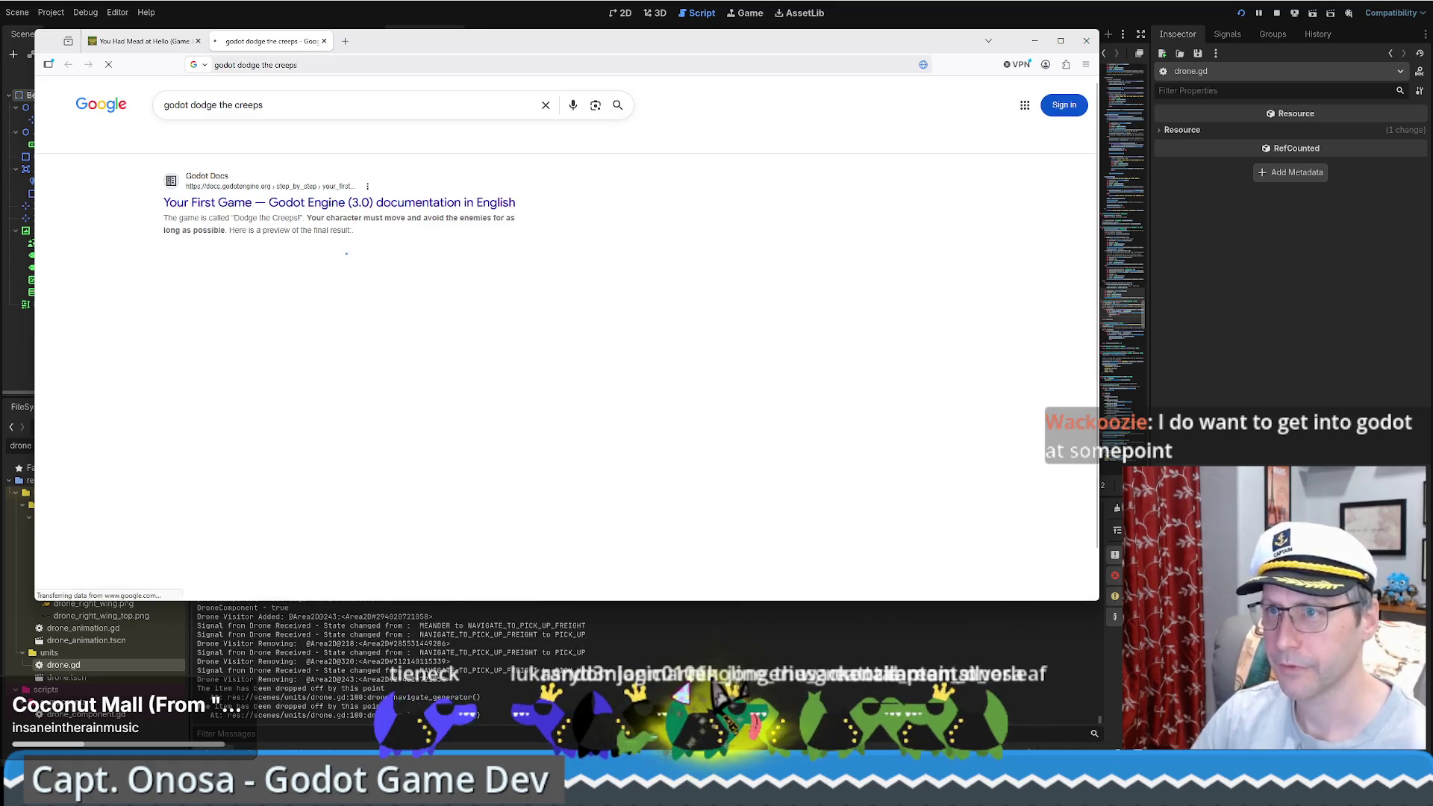
scroll(289, 285, "down", 5)
left_click(260, 392)
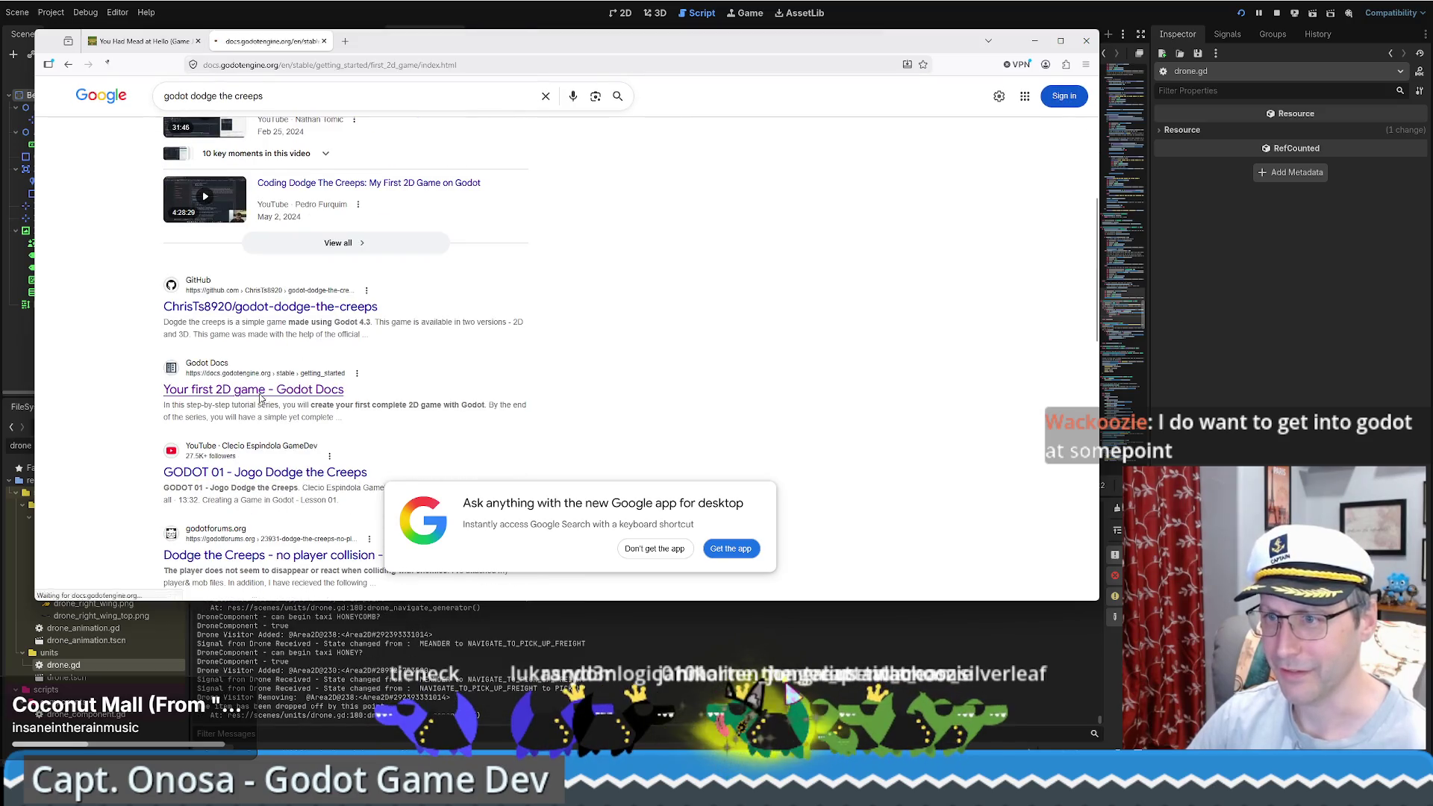
Step: Skim the 'Your first 2D game' docs page, then return to the Godot editor
key("ctrl+l")
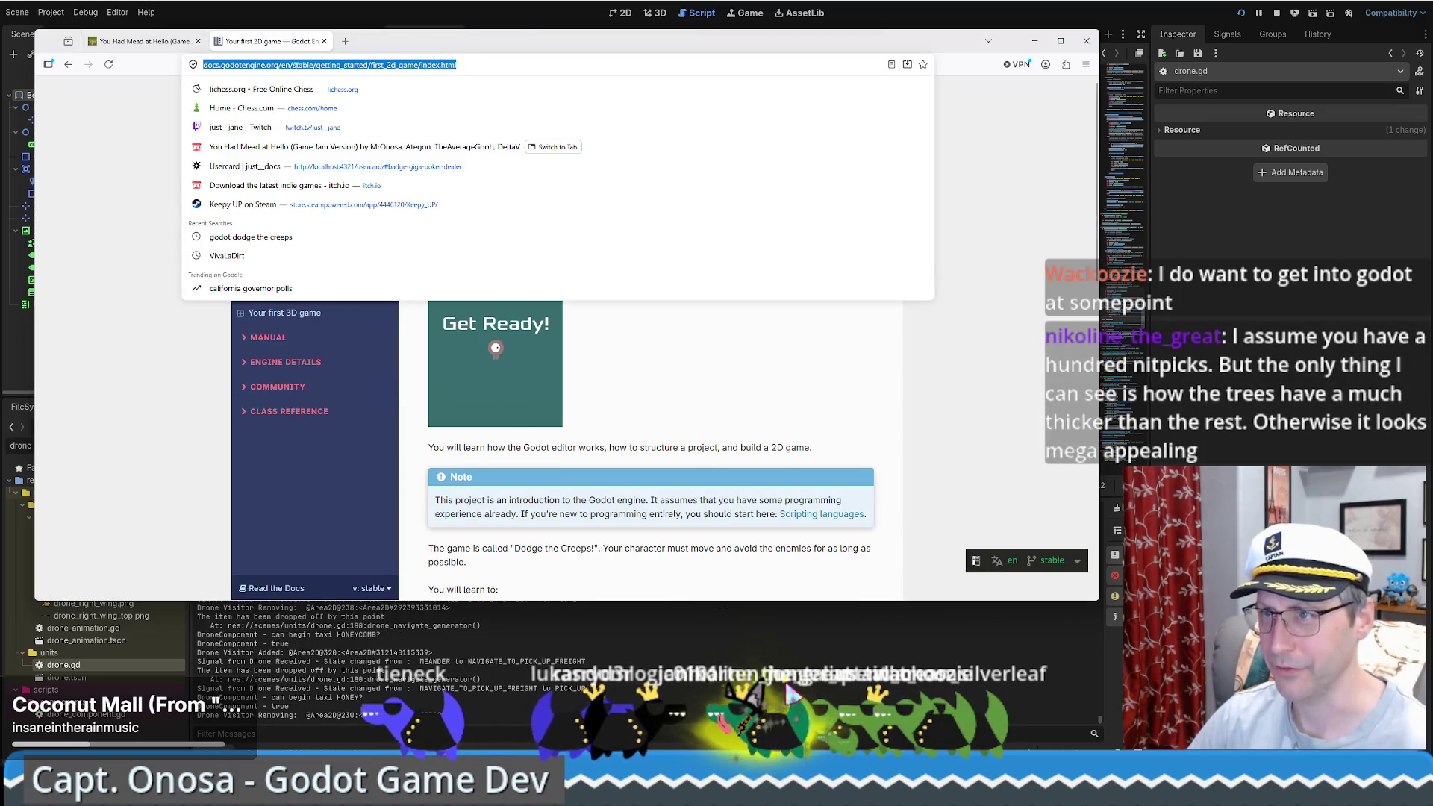
key("Escape")
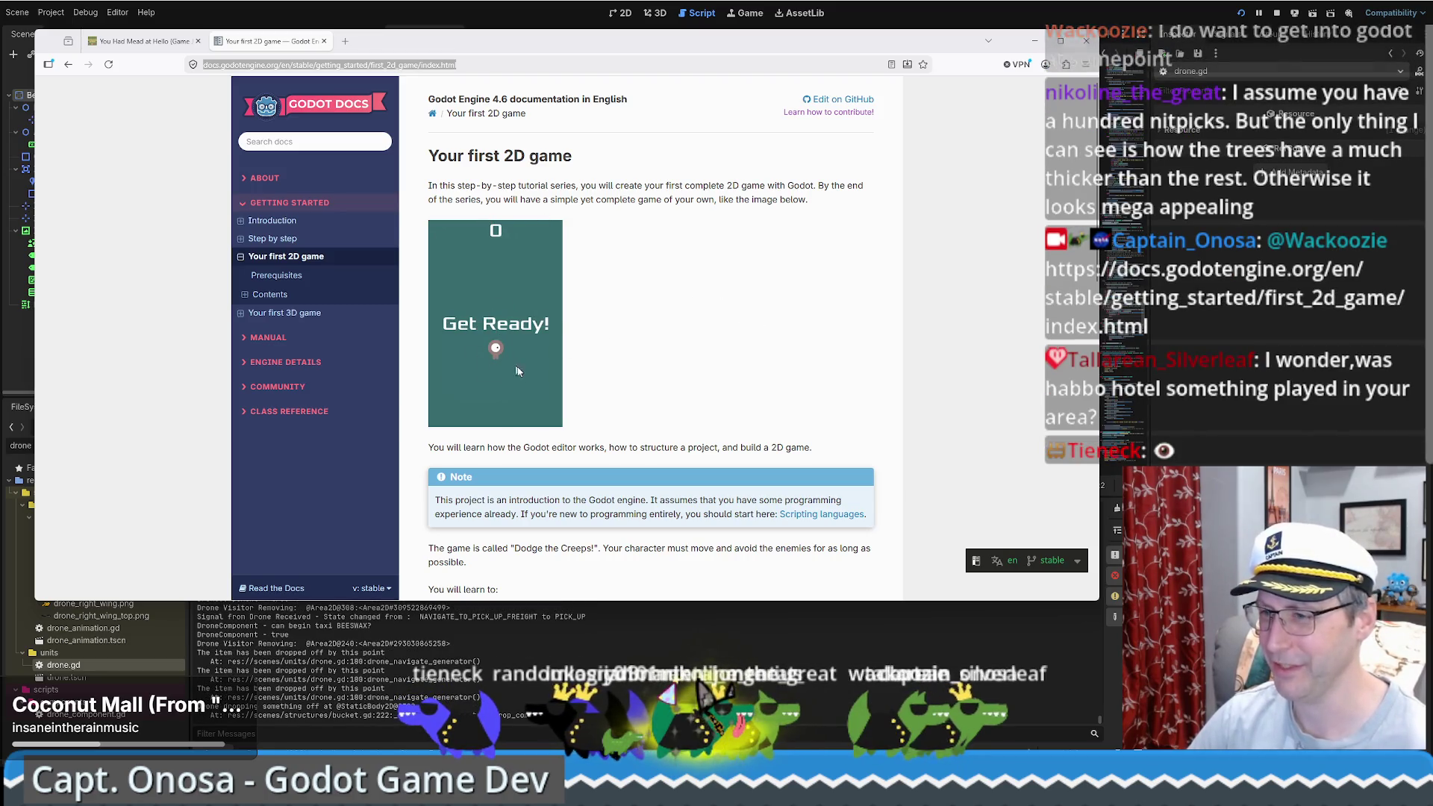
scroll(636, 360, "down", 1)
scroll(636, 360, "down", 5)
scroll(671, 343, "up", 5)
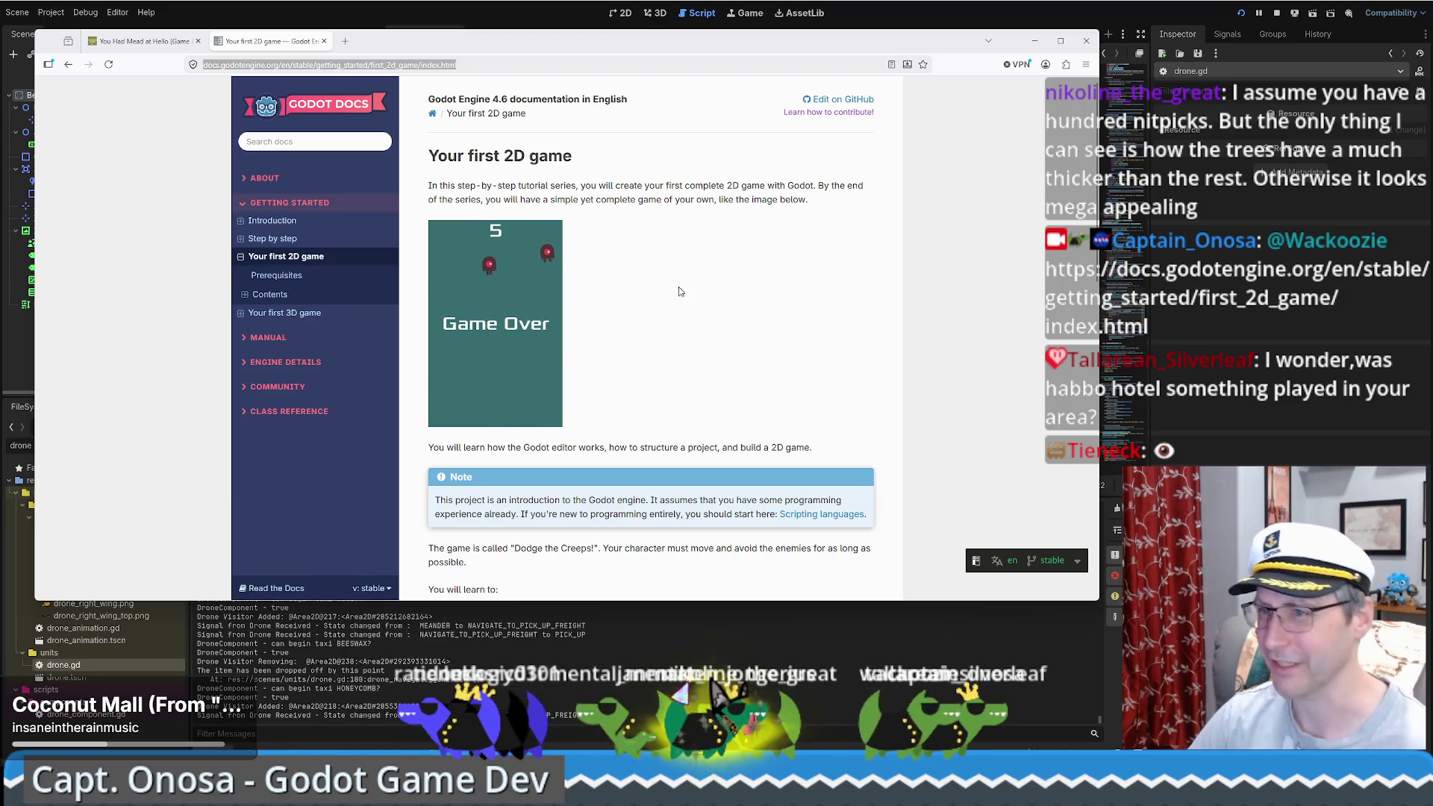
left_click(256, 10)
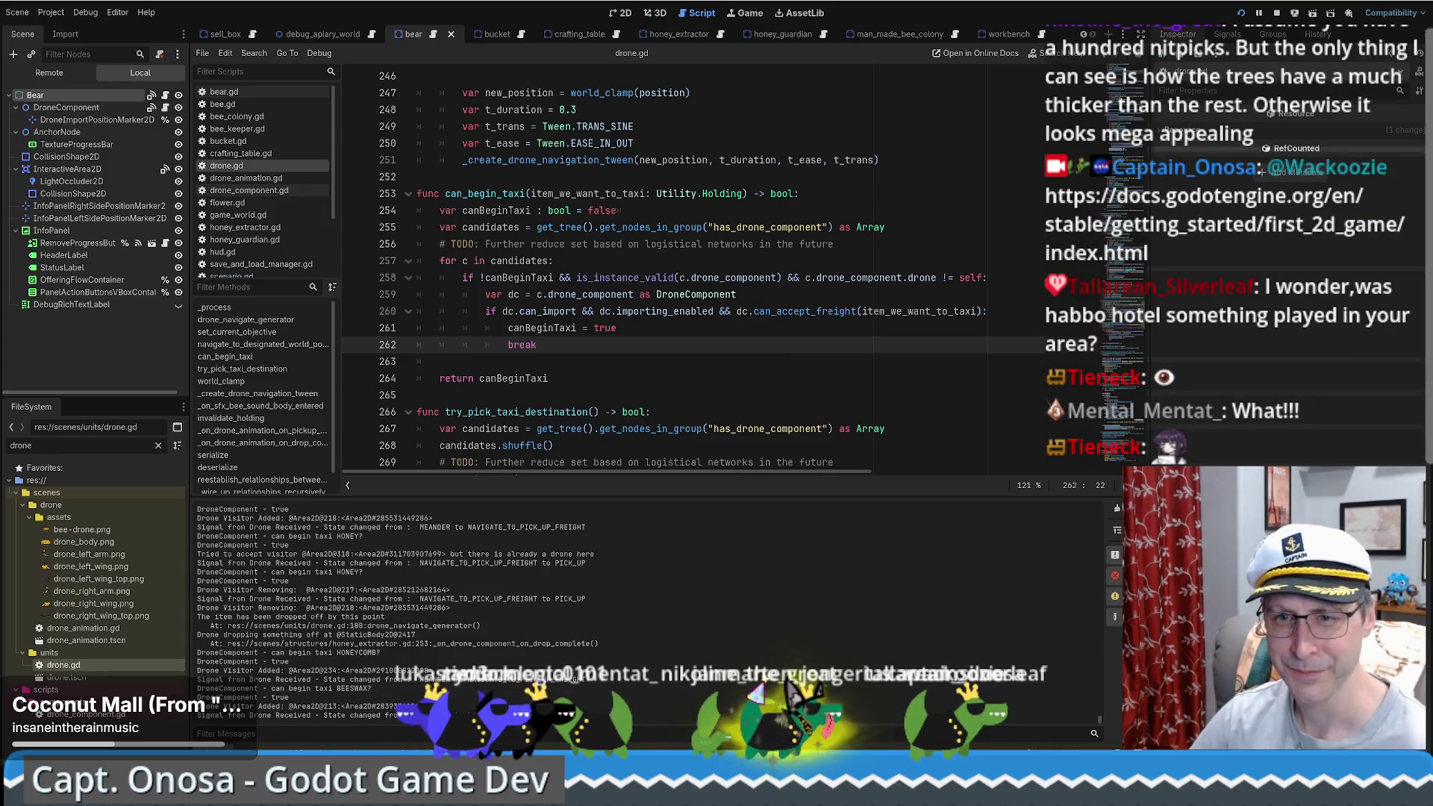
Step: Review the taxi candidate check around line 258 of drone.gd
left_click(692, 278)
scroll(709, 280, "down", 6)
scroll(678, 281, "up", 4)
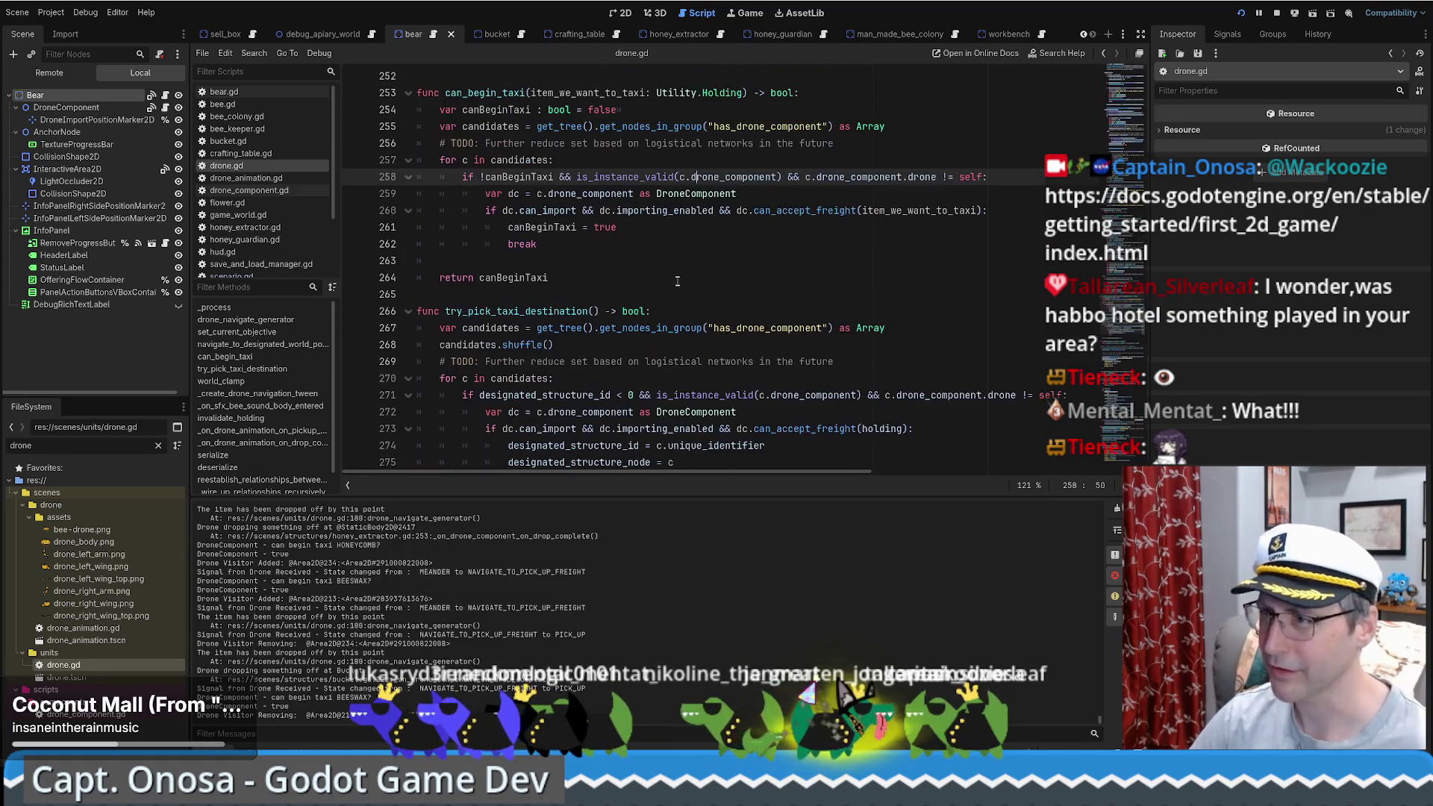
scroll(686, 293, "down", 1)
scroll(634, 297, "up", 3)
scroll(627, 298, "down", 3)
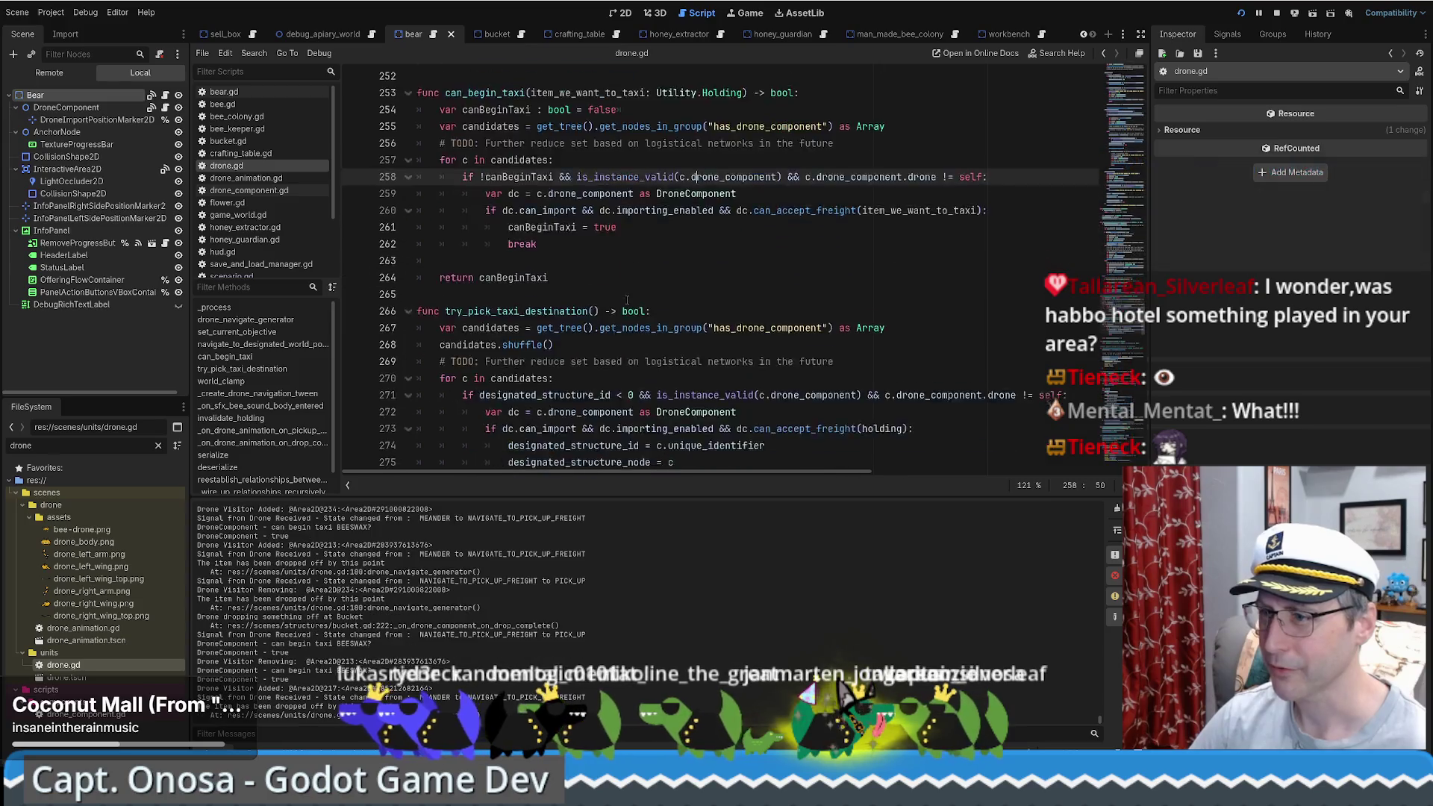
scroll(636, 304, "up", 4)
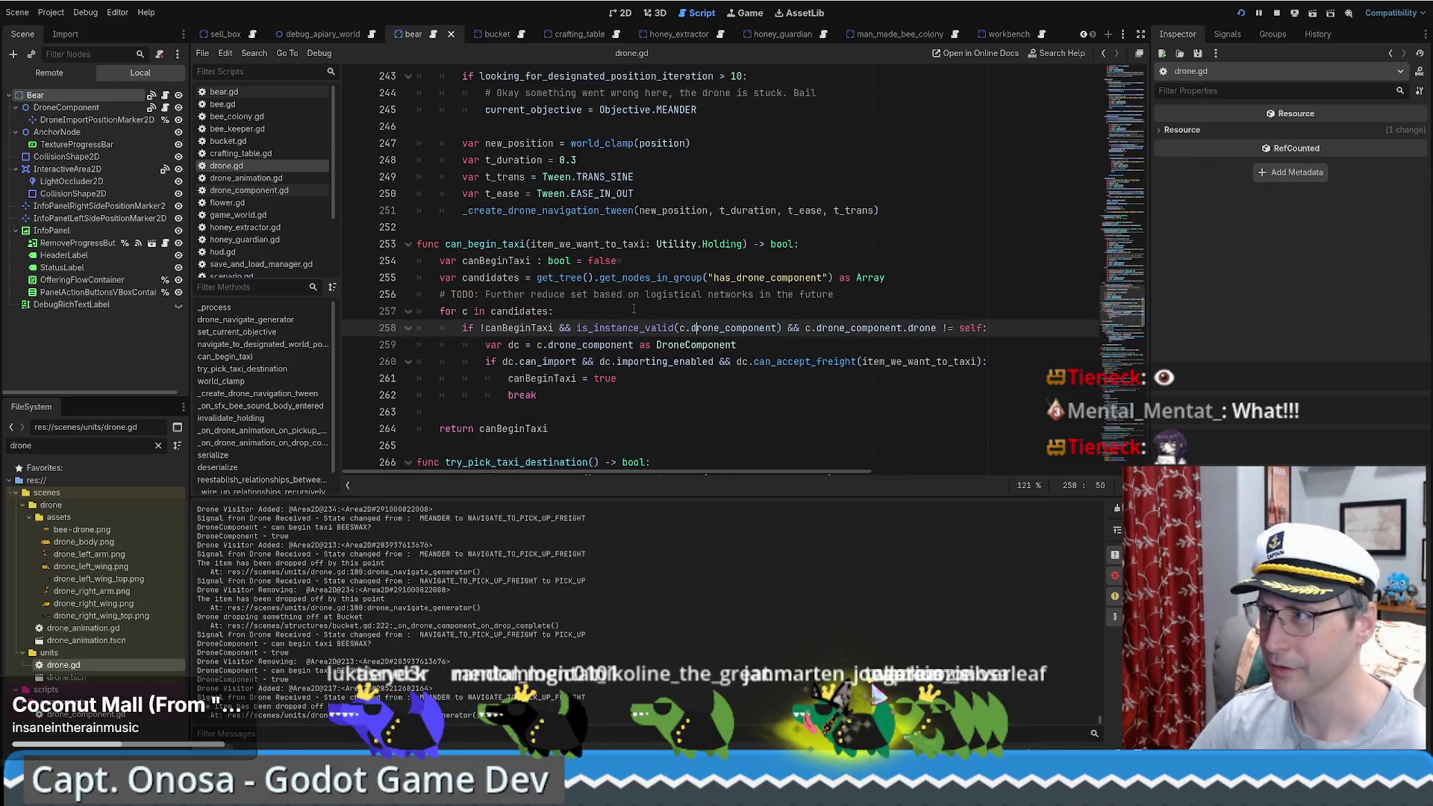
Step: Scroll up to the Objective.PICK_UP case, then bring the Firebot dashboard onto the screen
scroll(632, 307, "up", 9)
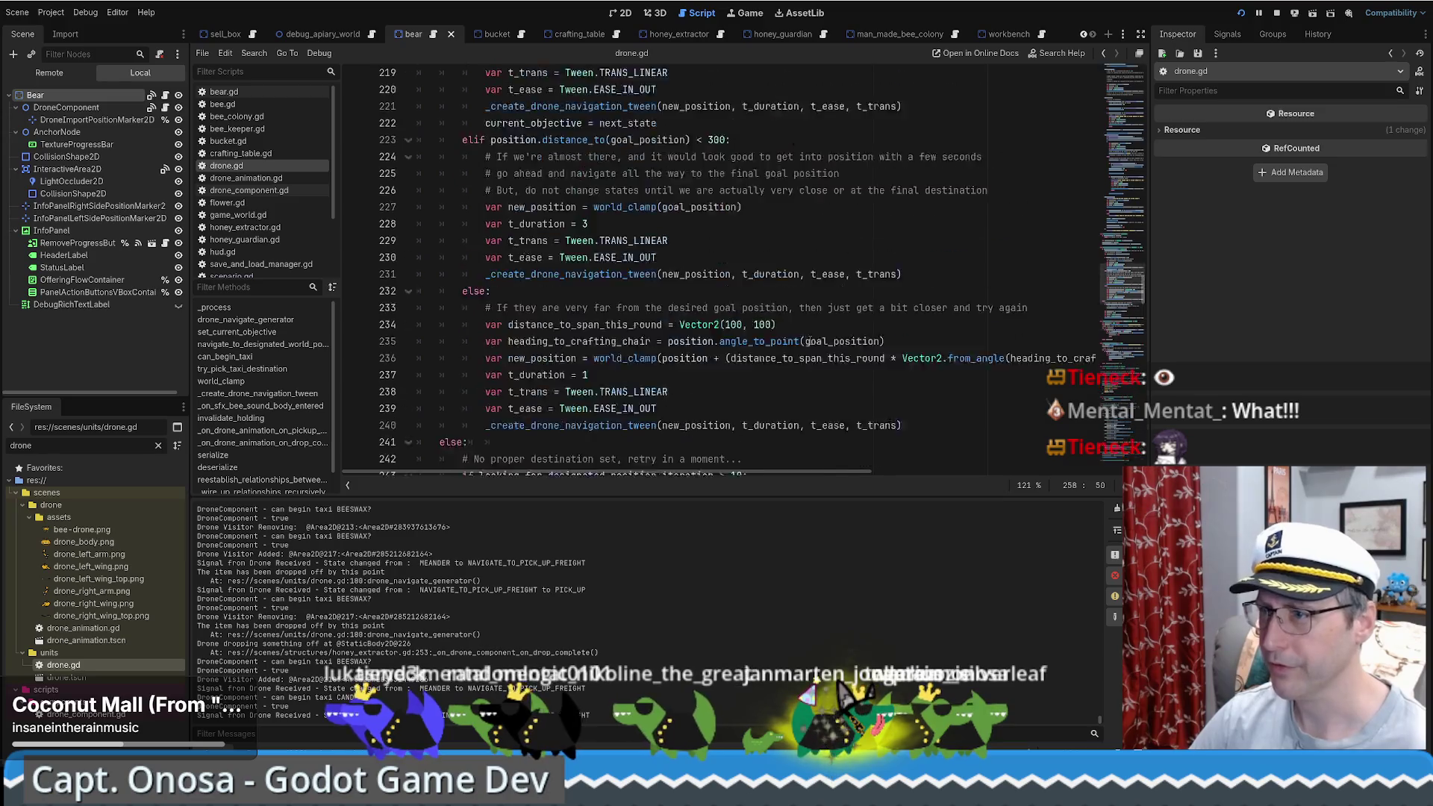
scroll(775, 352, "up", 18)
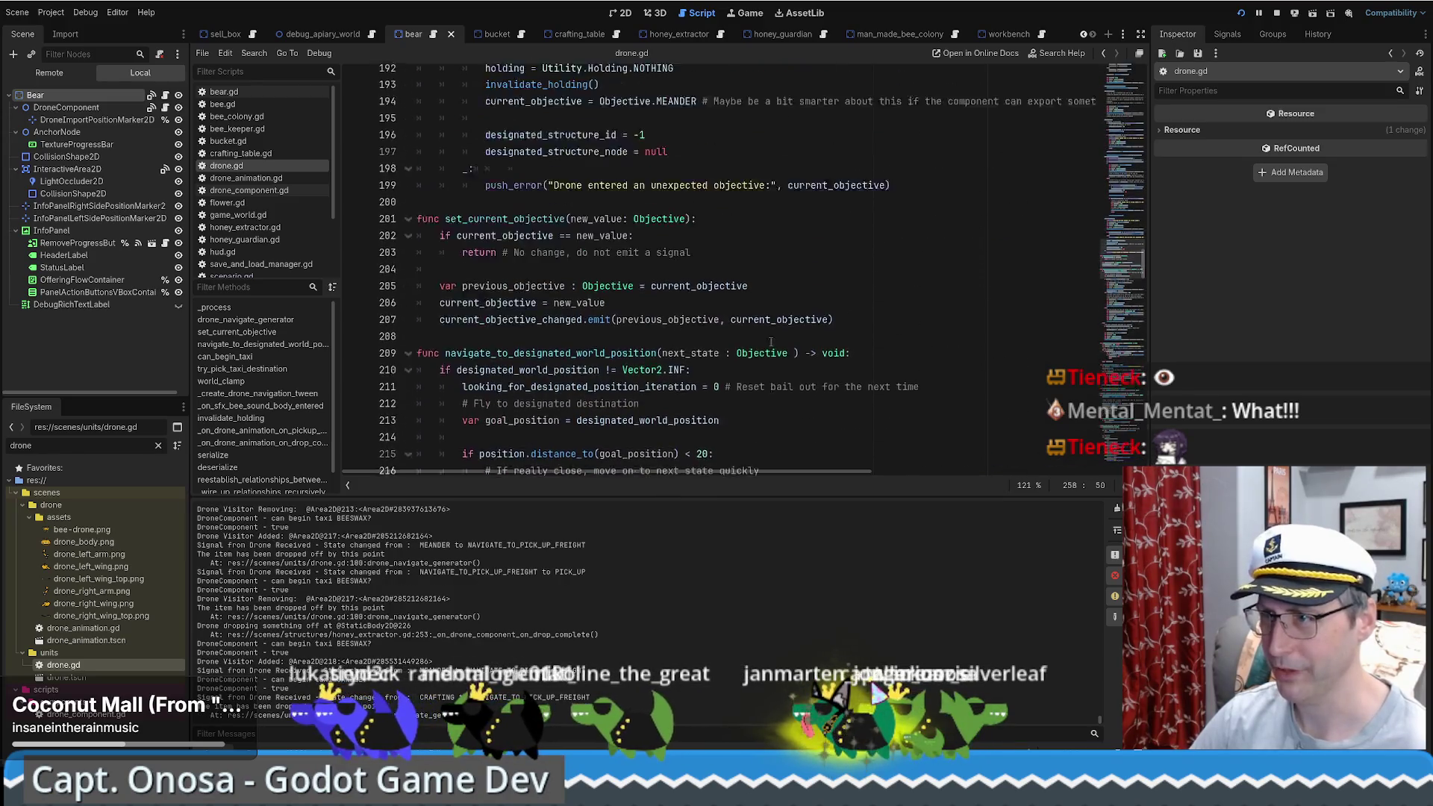
scroll(770, 341, "up", 18)
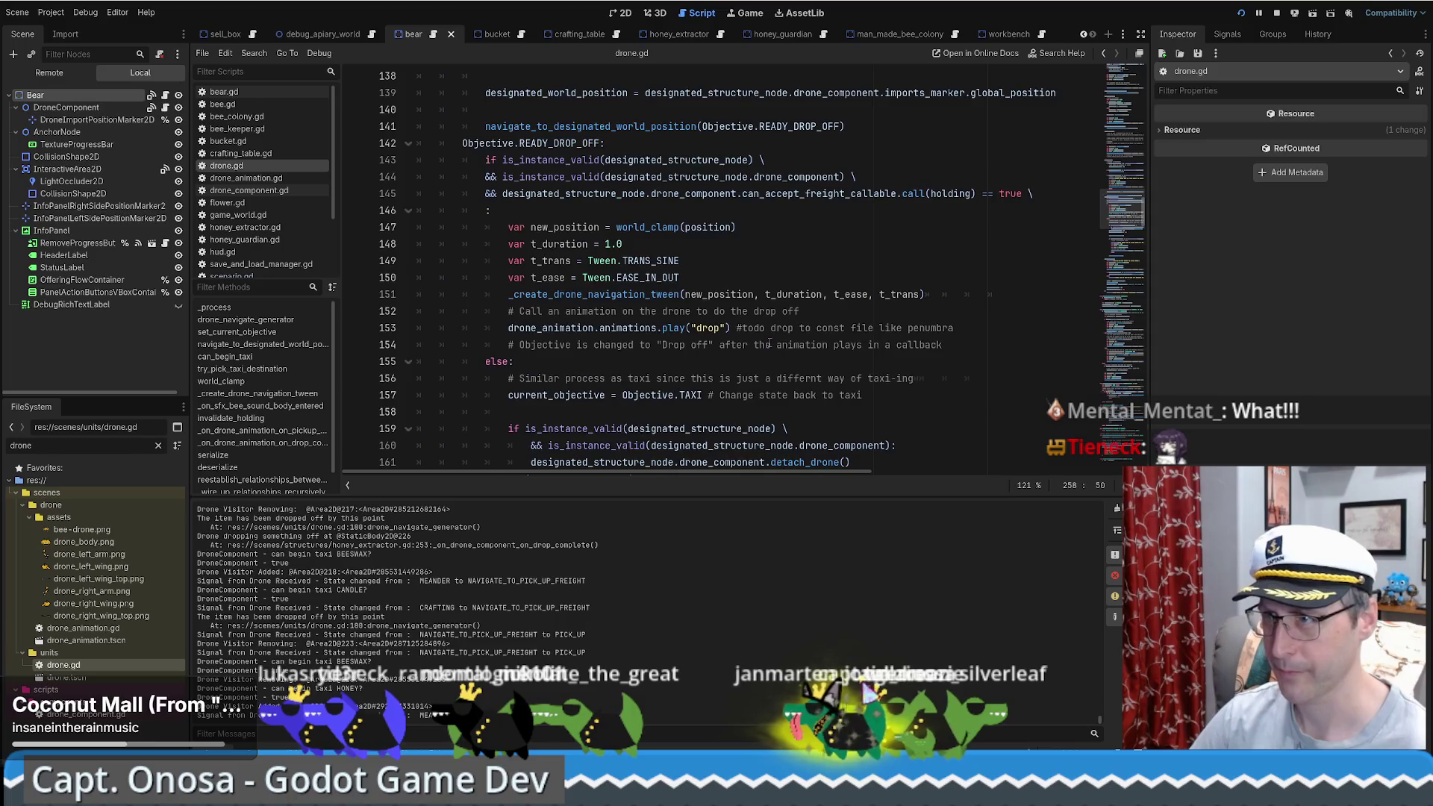
scroll(769, 342, "up", 6)
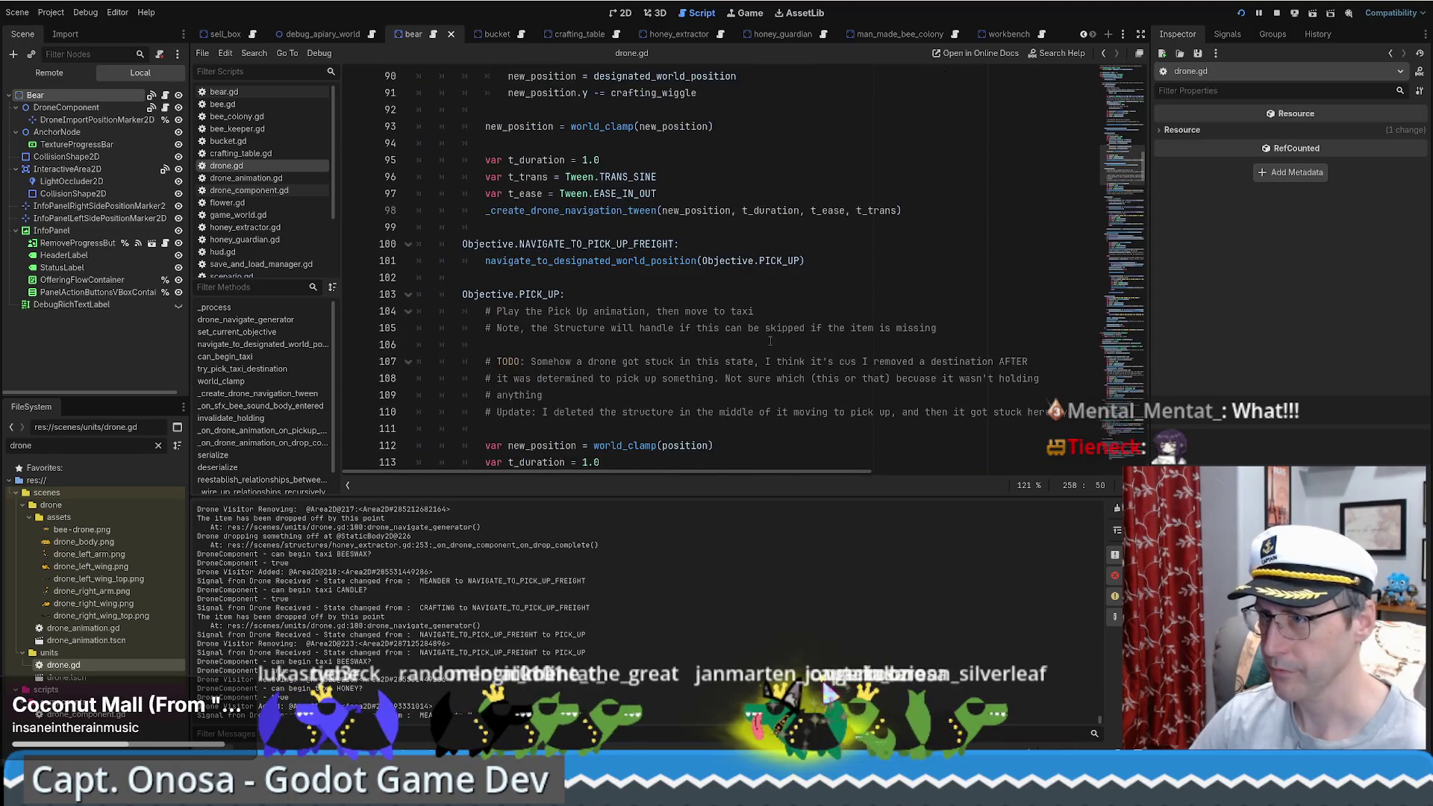
scroll(769, 341, "down", 3)
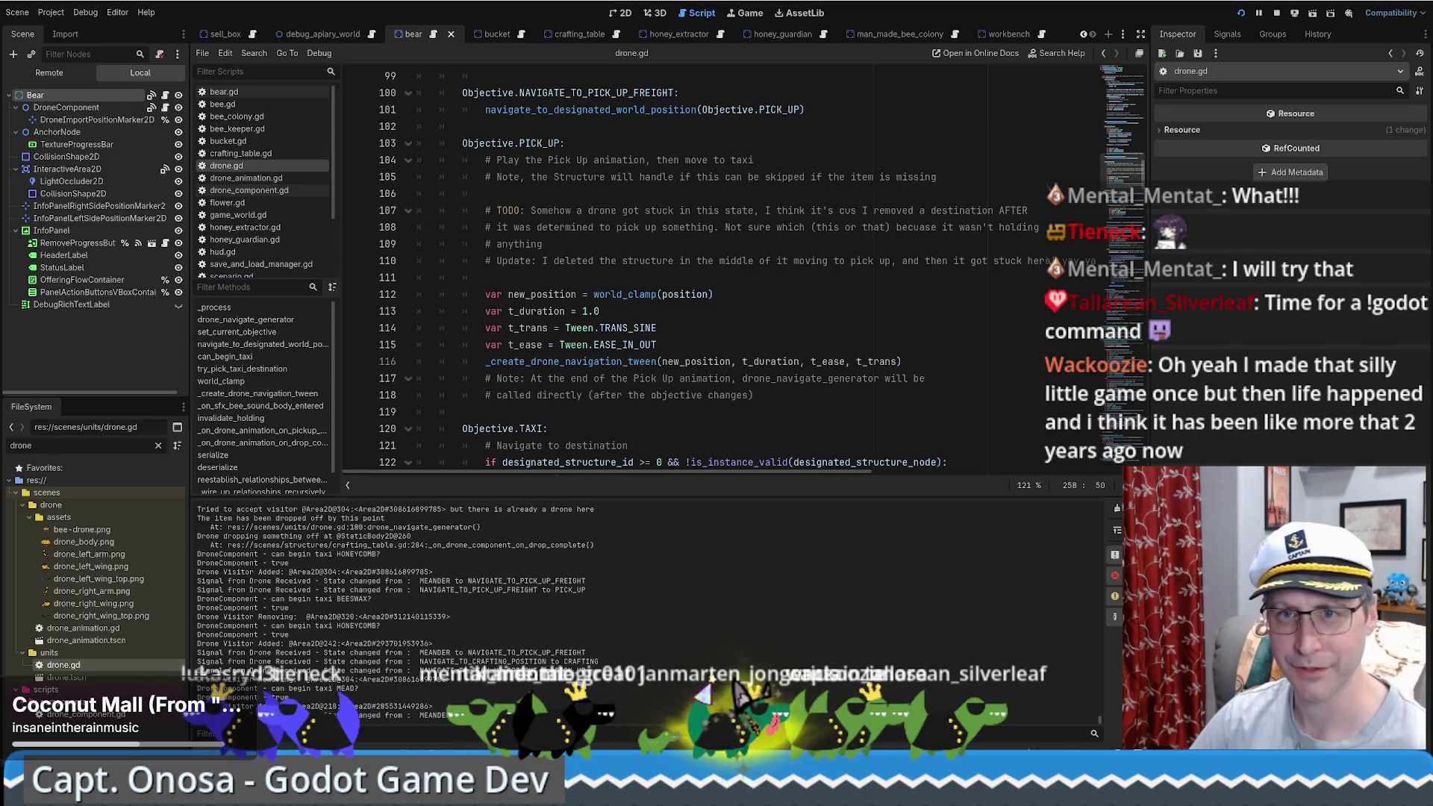
mouse_move(0, 49)
left_mouse_down()
mouse_move(195, 49)
mouse_move(234, 76)
mouse_move(332, 68)
left_mouse_up()
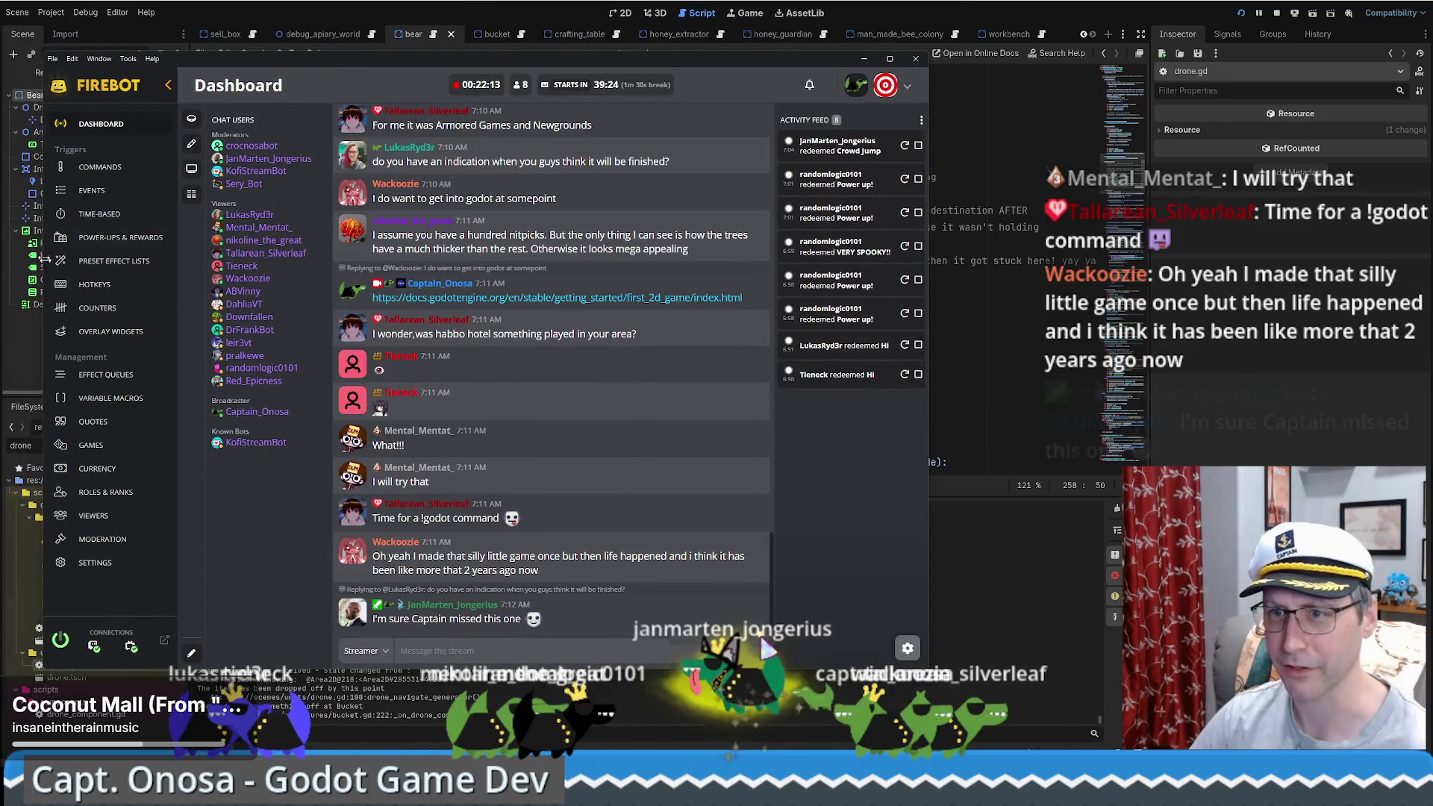
Step: Open the !itchcopy custom command for editing in Firebot
left_click(101, 168)
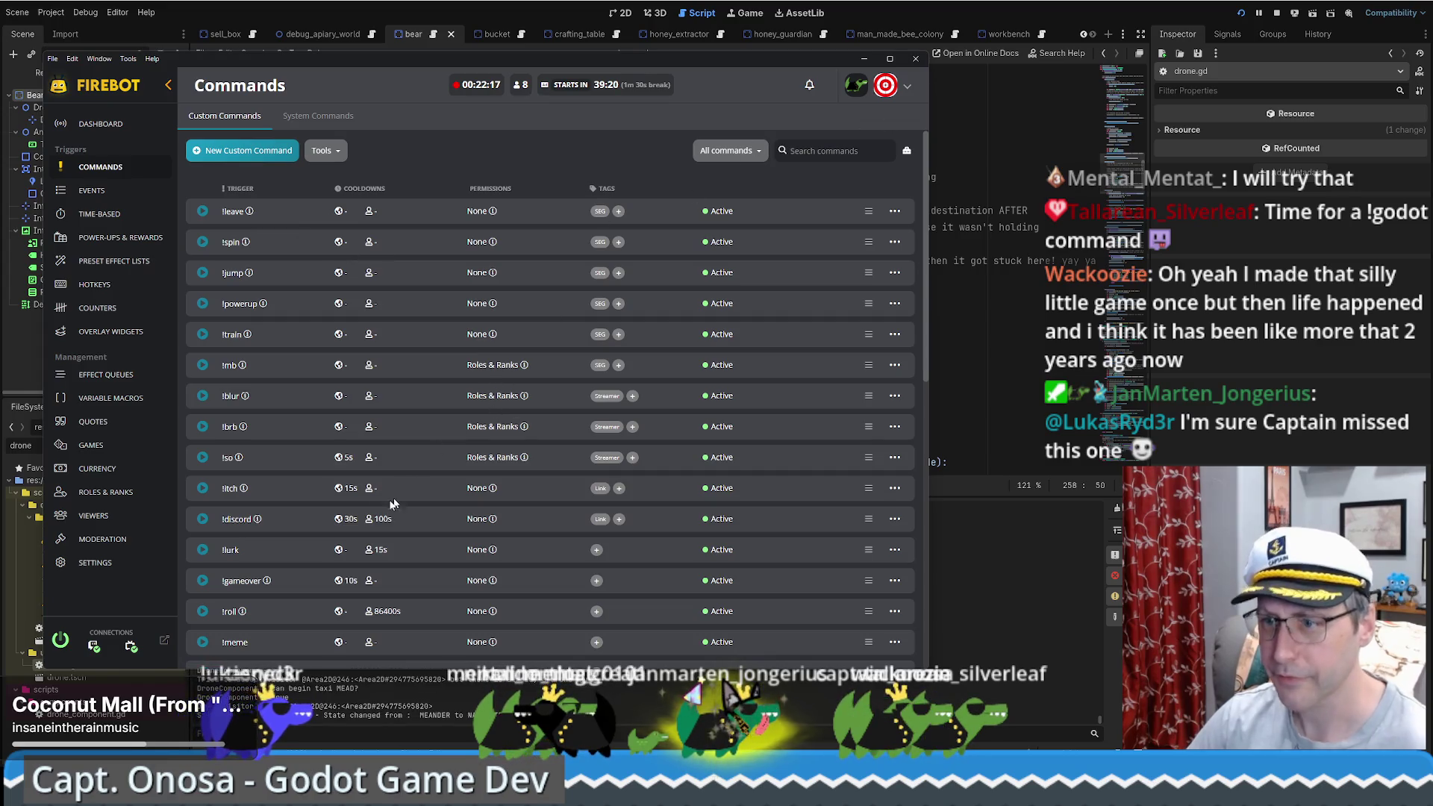
left_click(897, 490)
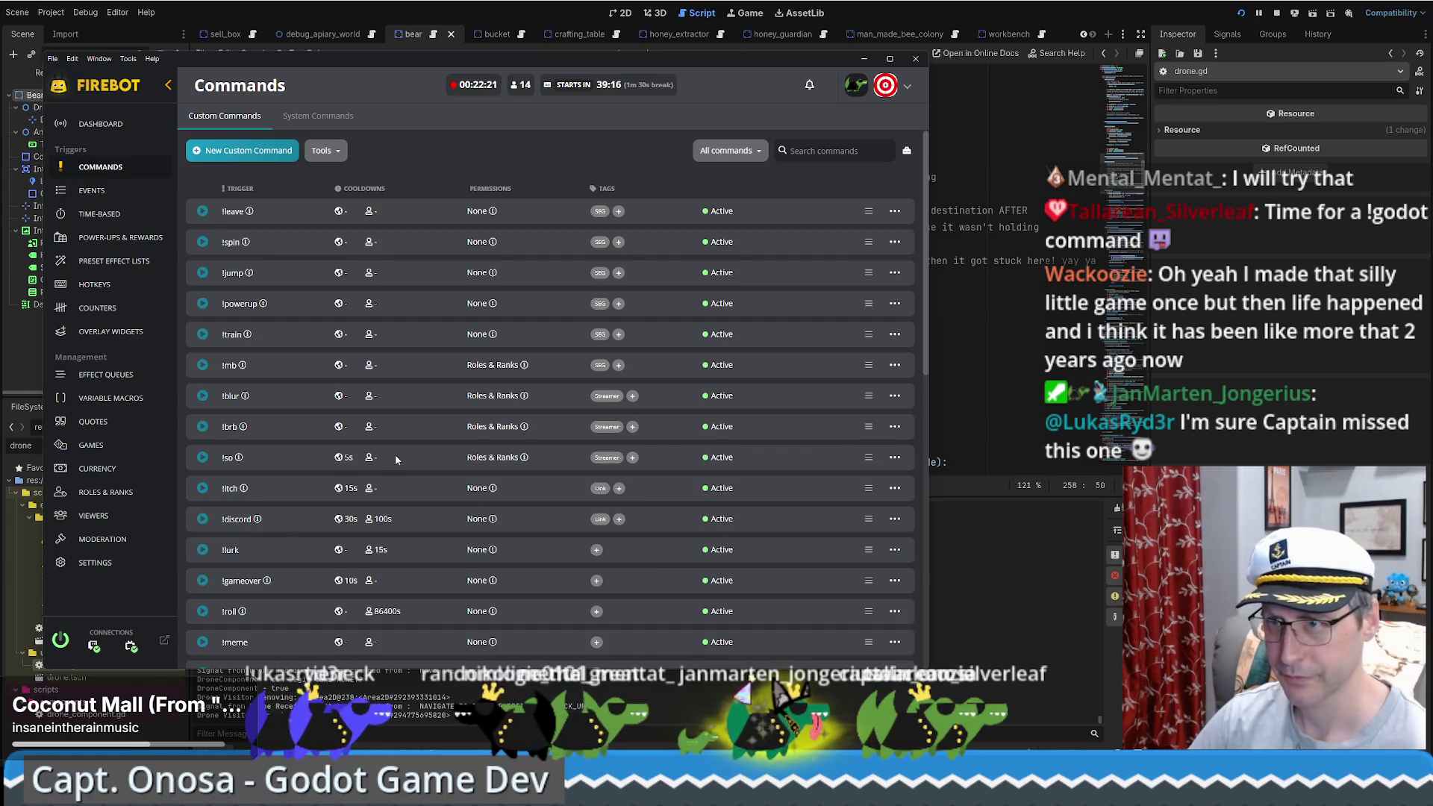
scroll(395, 454, "down", 10)
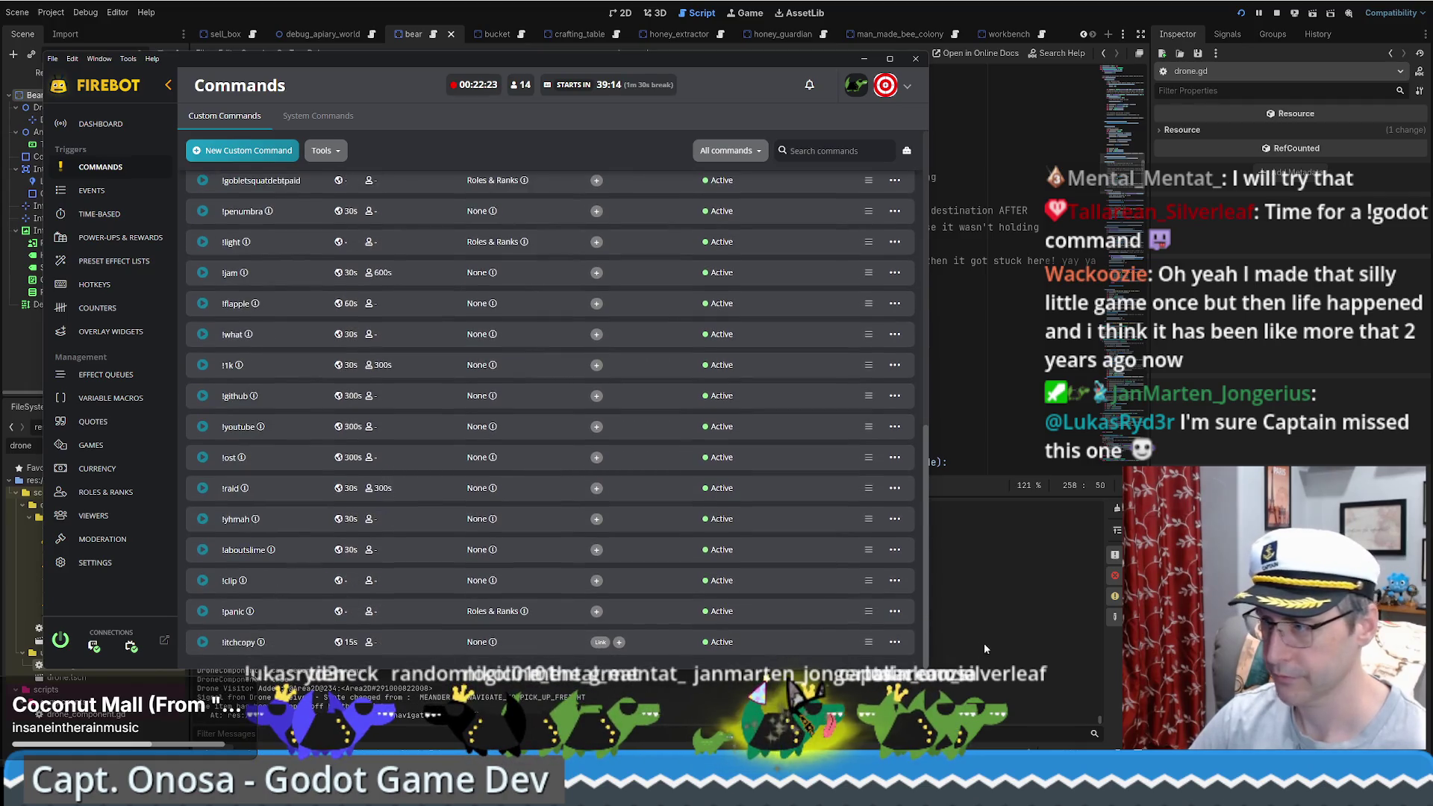
left_click(896, 645)
left_click(793, 515)
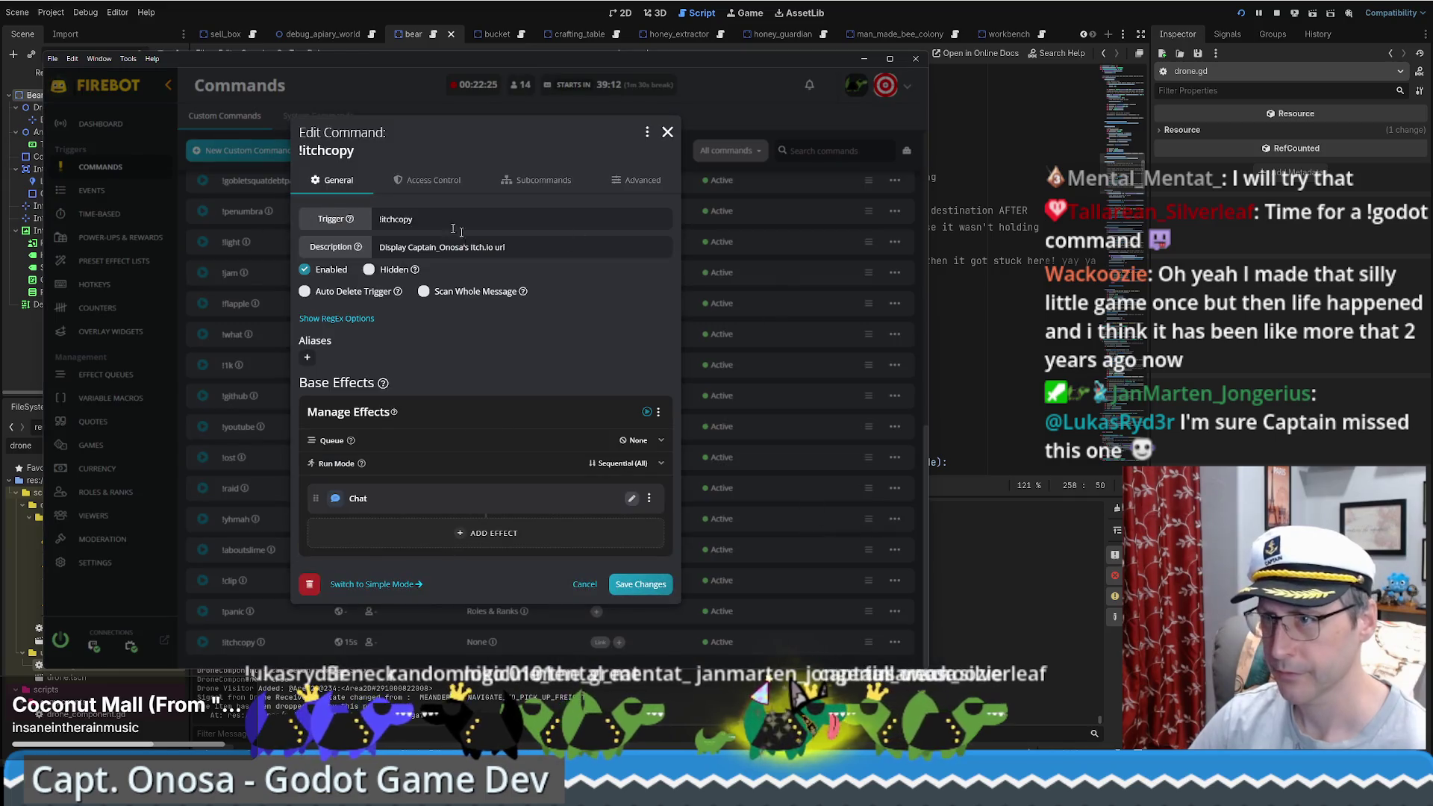
Step: Change the trigger to !godot and start the description with 'Tips on how to get started with Godot'
left_click_drag(382, 218, 567, 226)
type("godot")
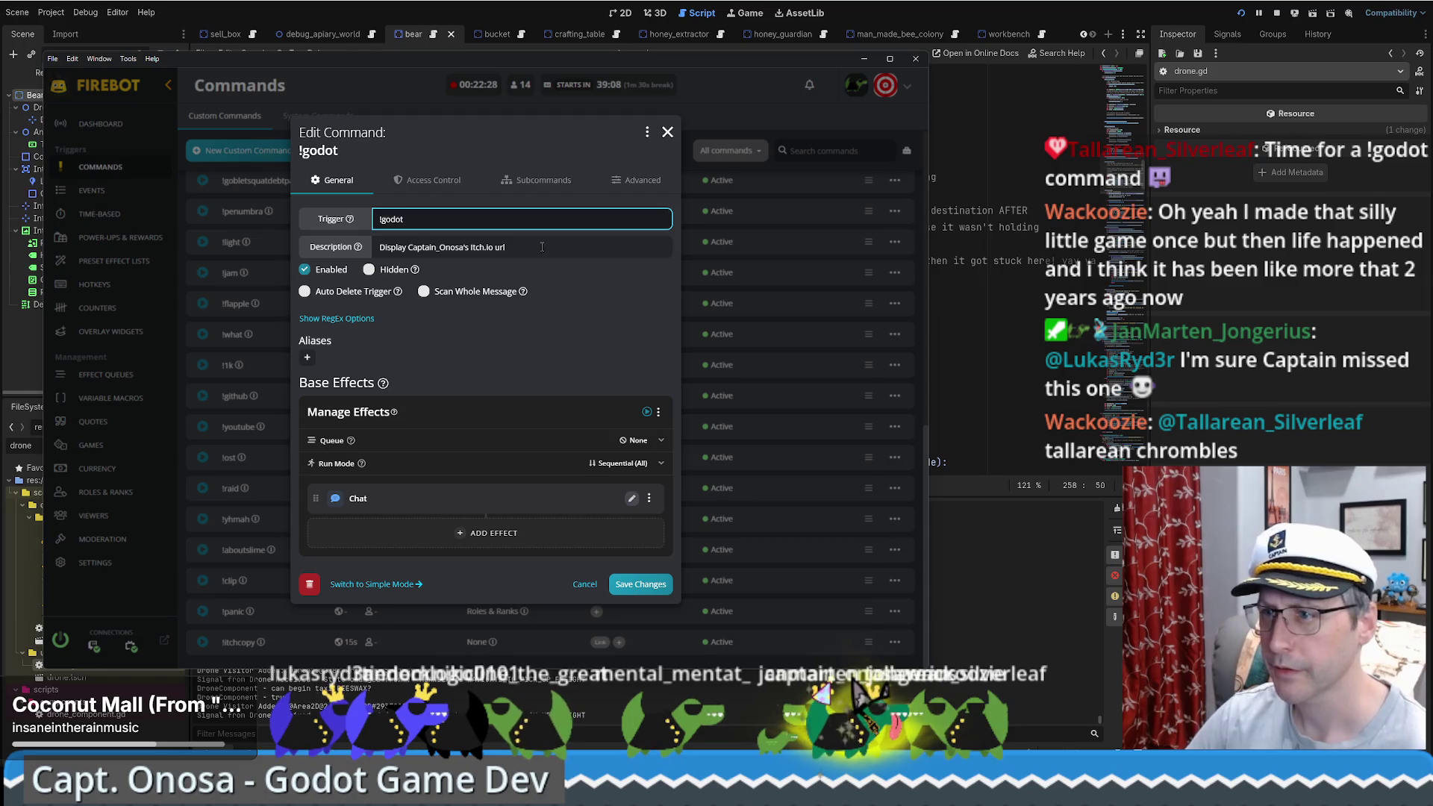
key("Tab")
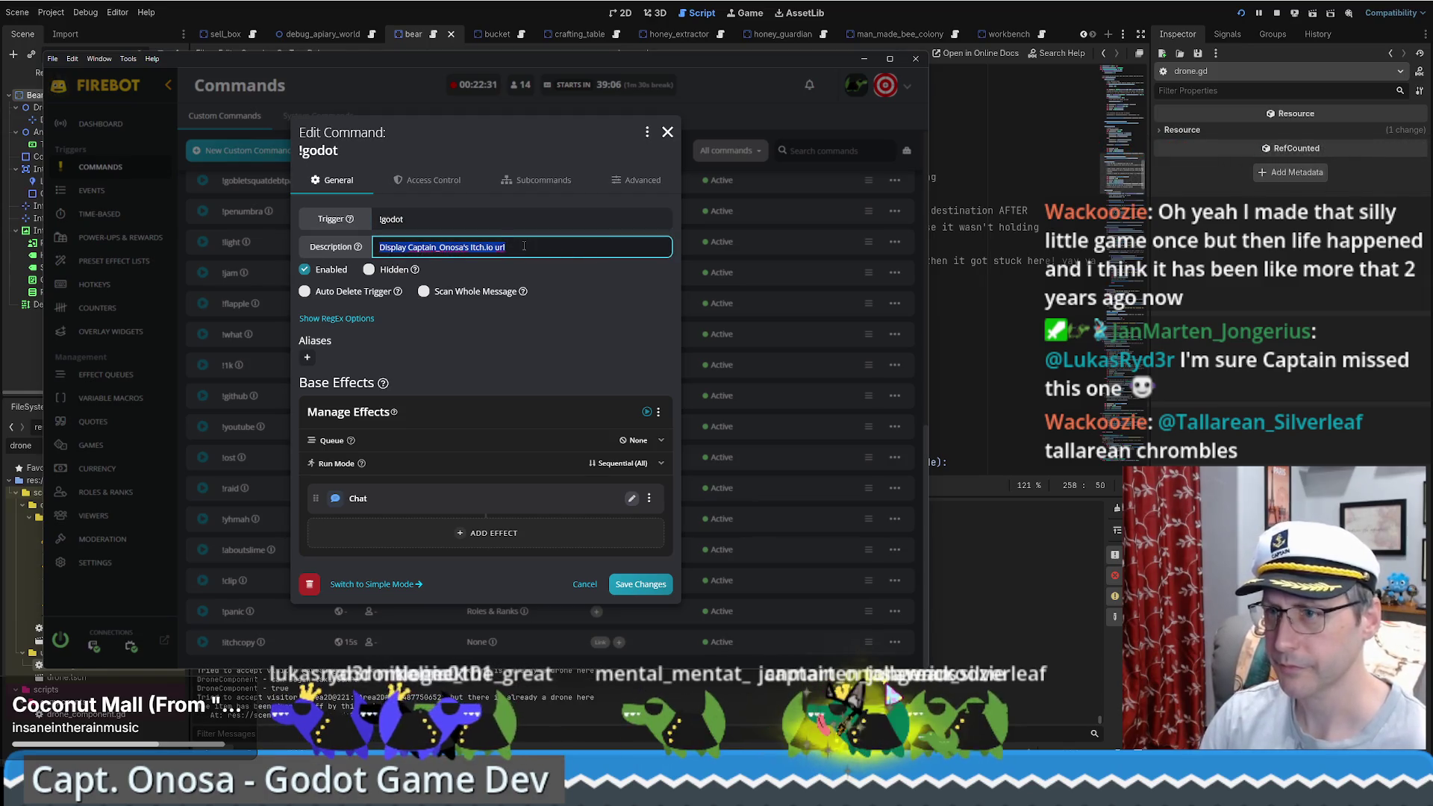
type("Tips on how to get started with Godot")
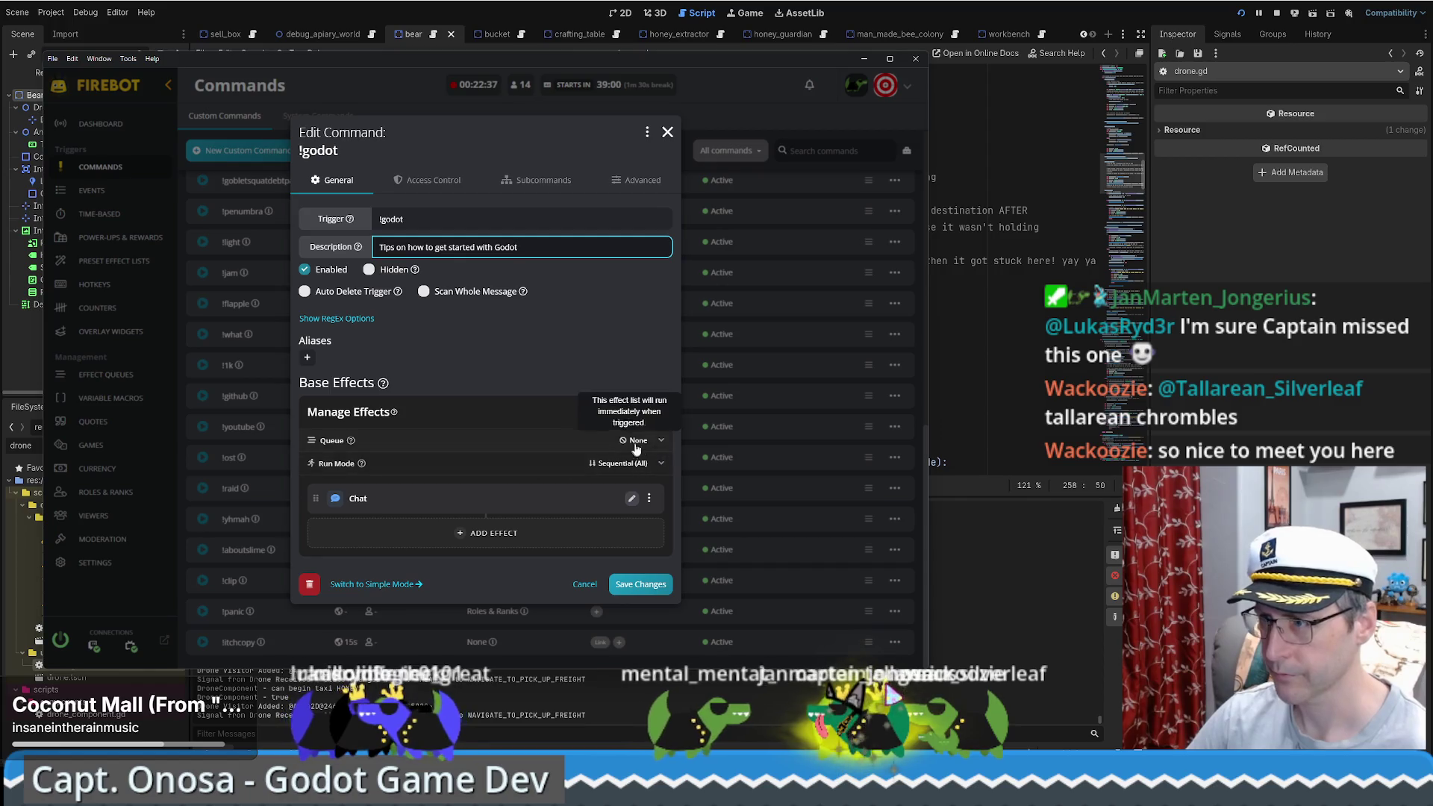
Step: Set the chat message to 'Want to get started with Godot? Check out' plus the docs link, and save
left_click(633, 499)
left_click(437, 325)
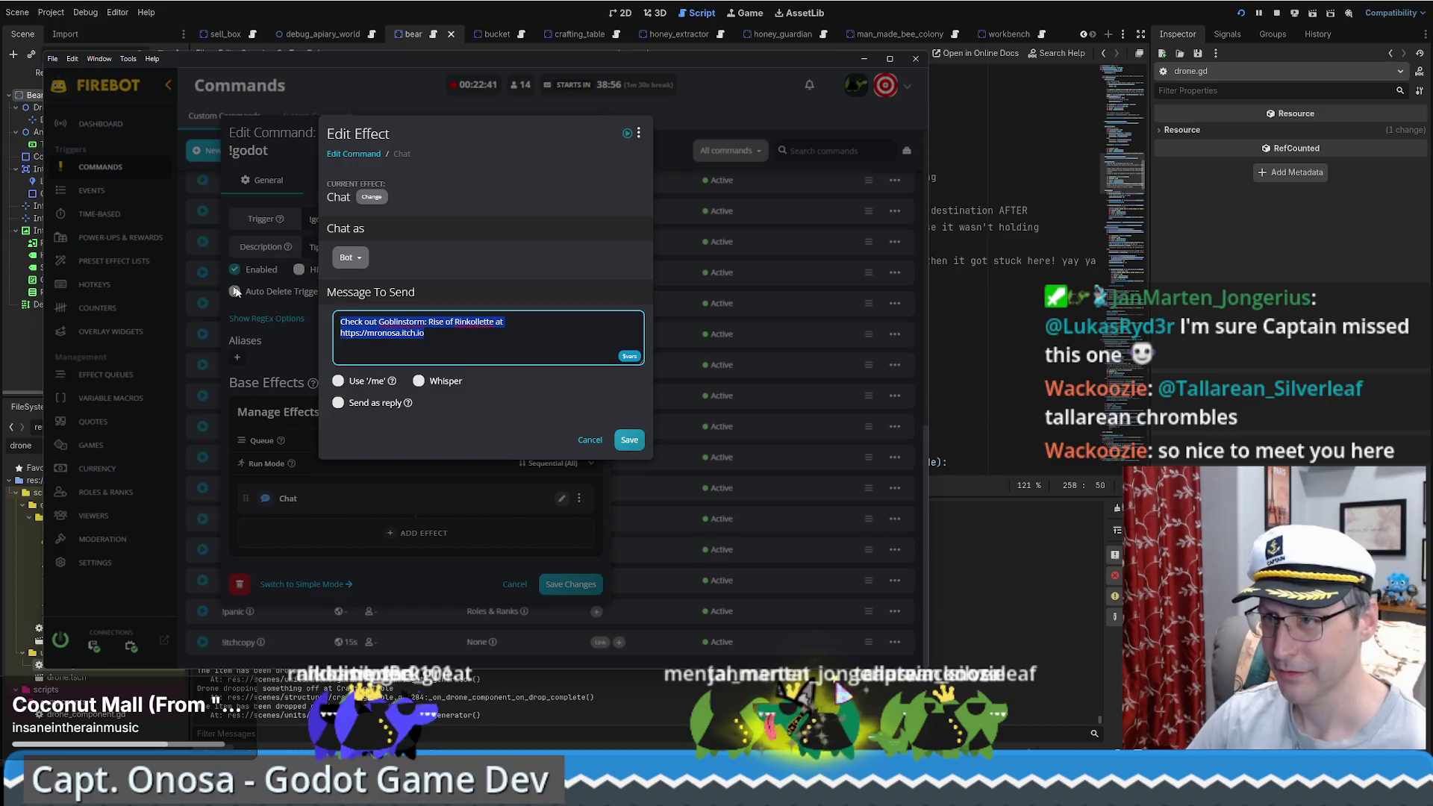
type("Want to get st")
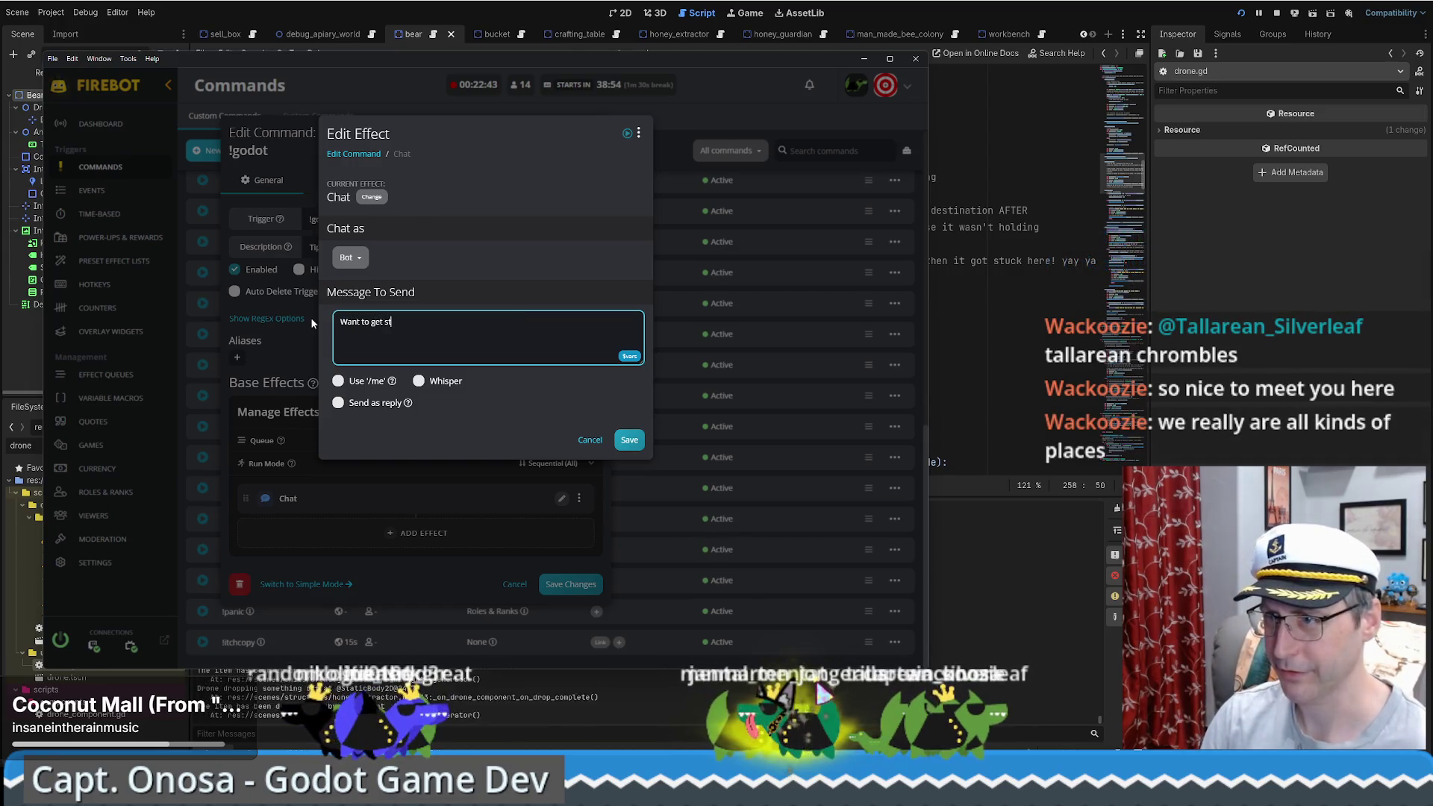
type("arted with Godot? Check out")
type("https://docs.godotengine.org/en/stable/getting_started/first_2d_game/index.html")
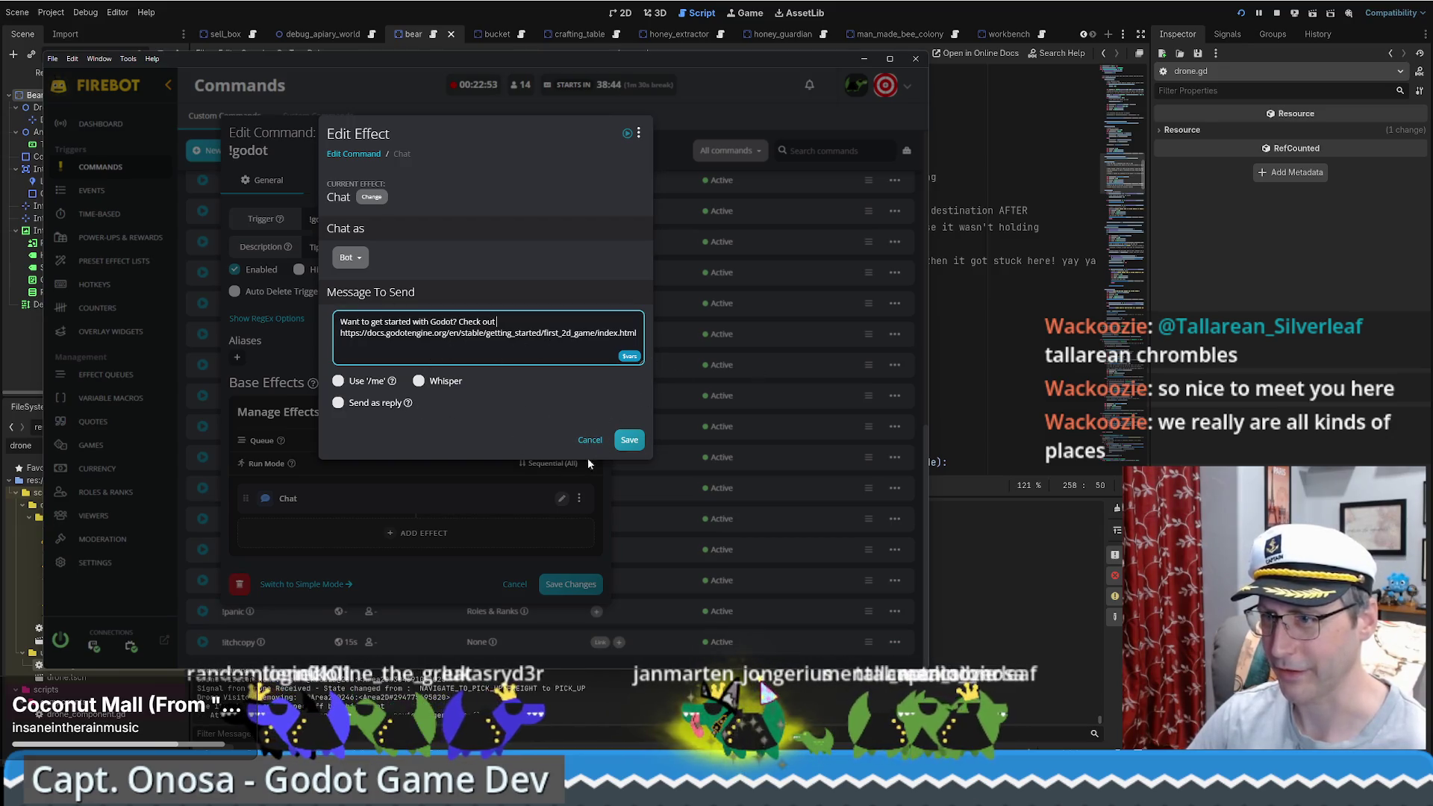
left_click(629, 439)
left_click(640, 583)
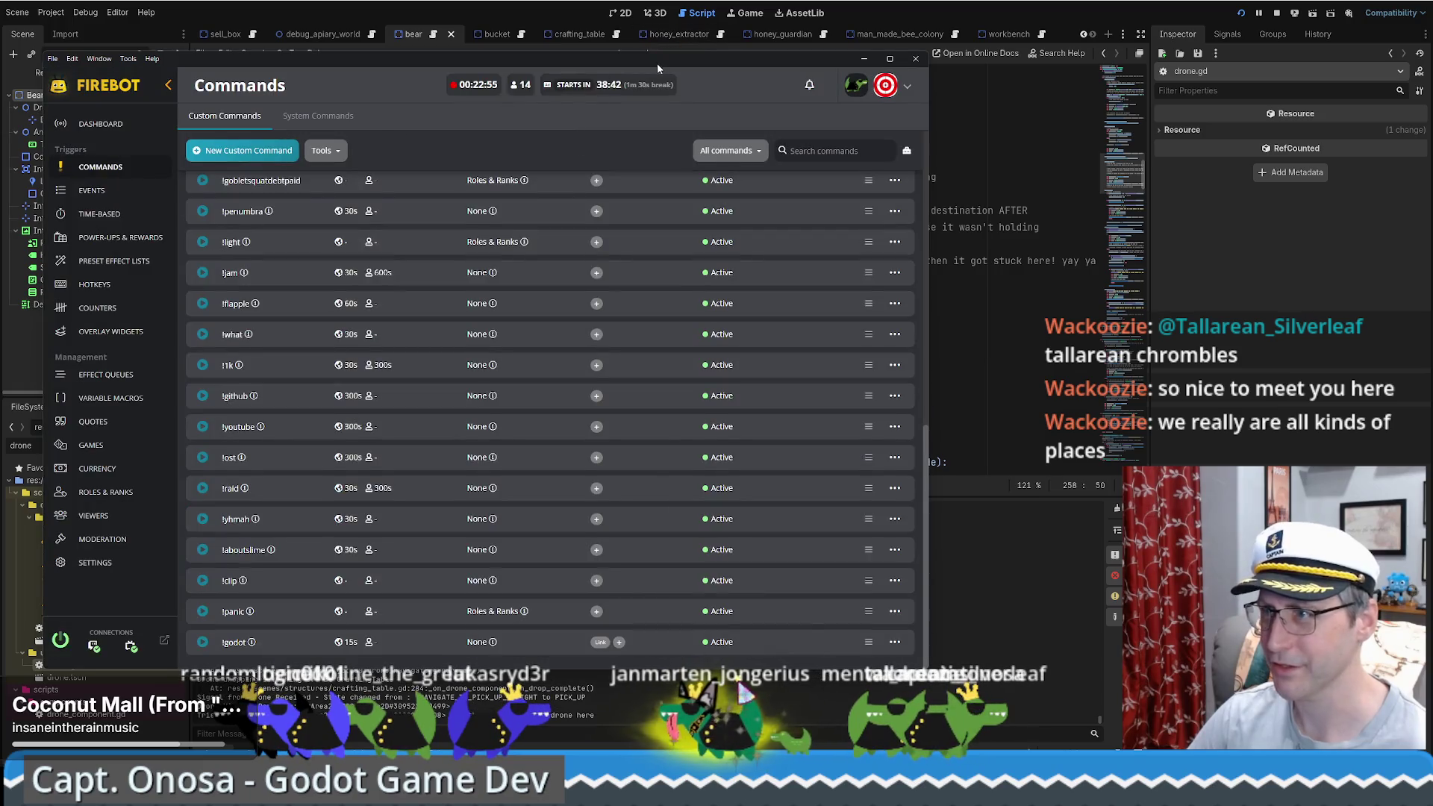
left_click(864, 58)
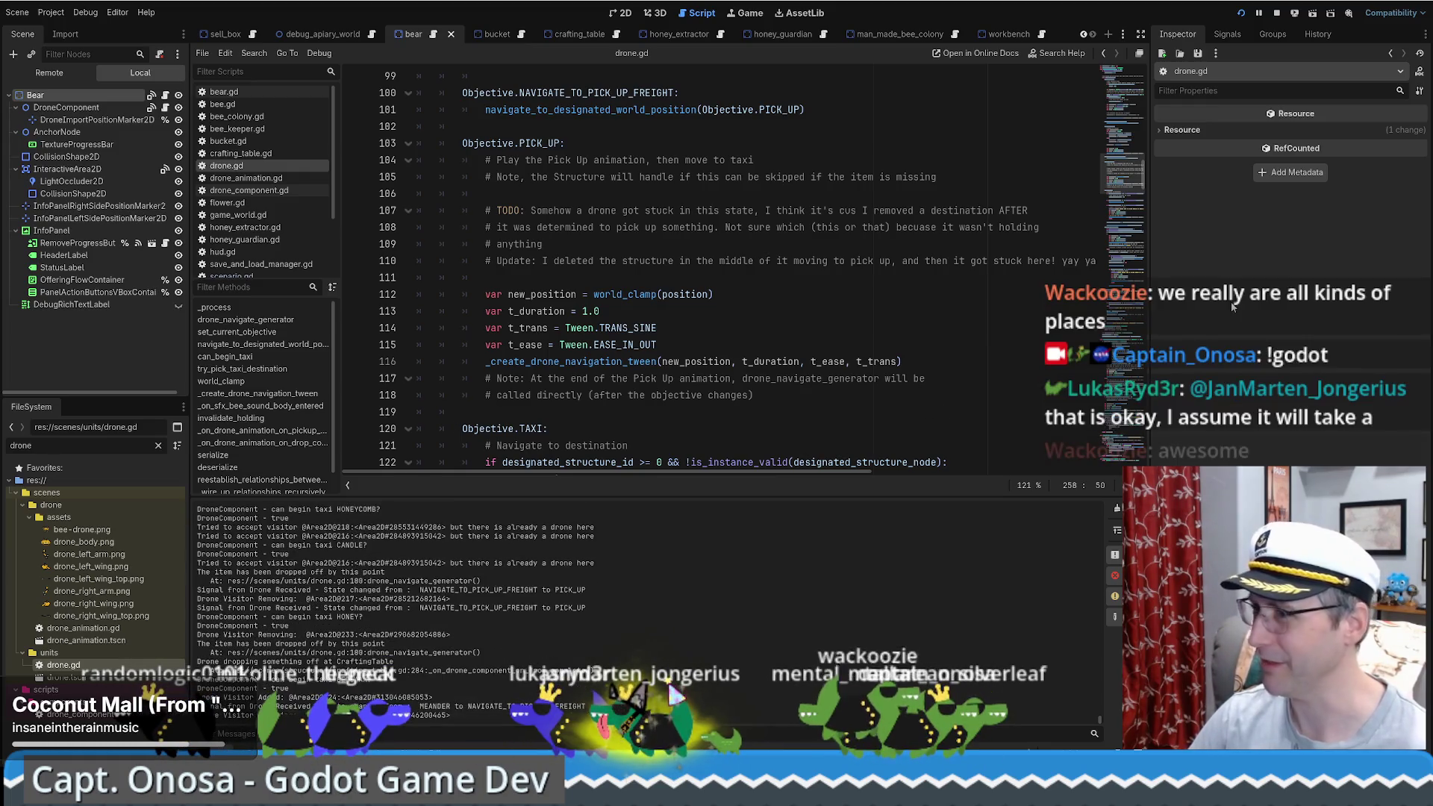
Step: Check lines 114–115, then move into the PICK_UP case toward its TODO comment
left_click(702, 331)
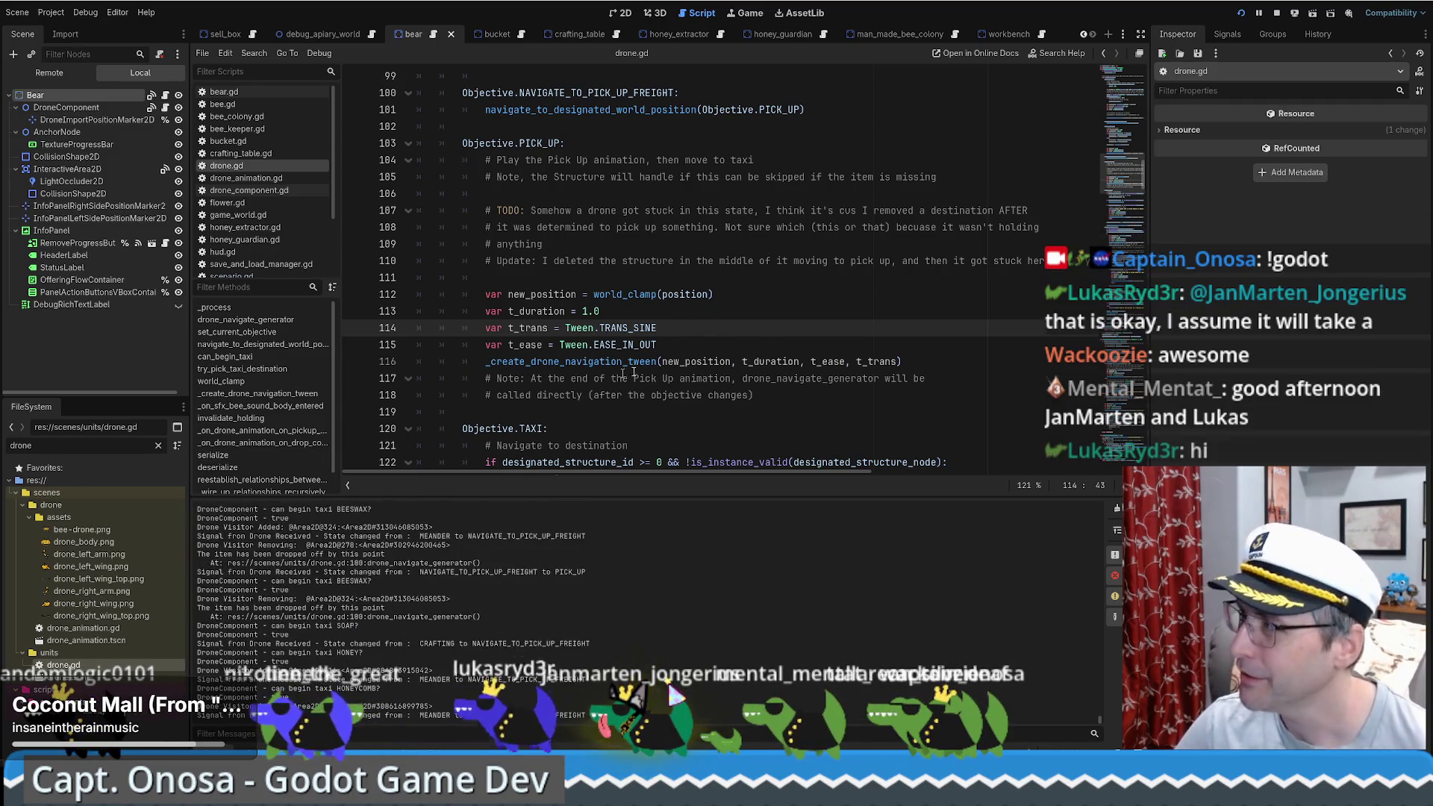
left_click(749, 348)
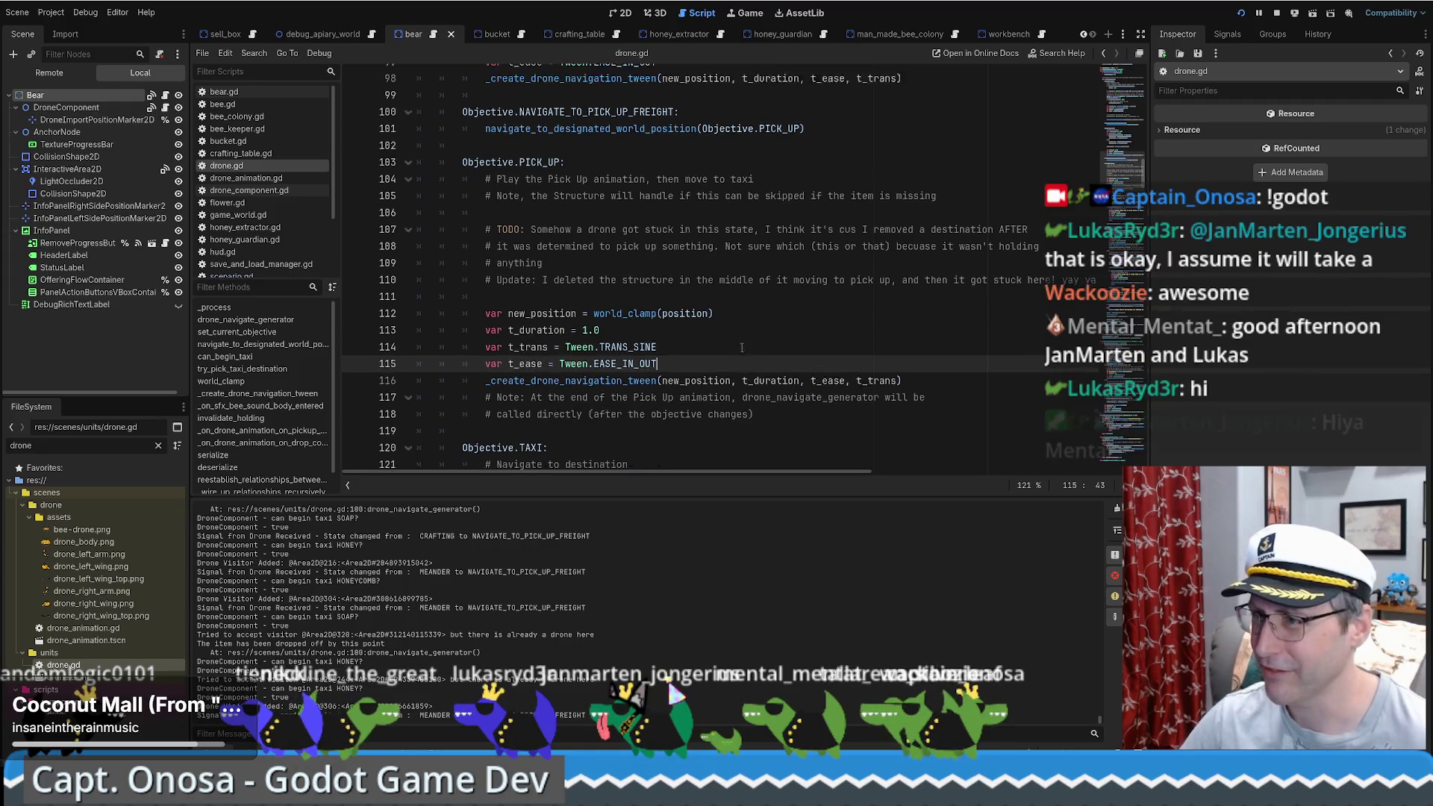
scroll(739, 348, "up", 1)
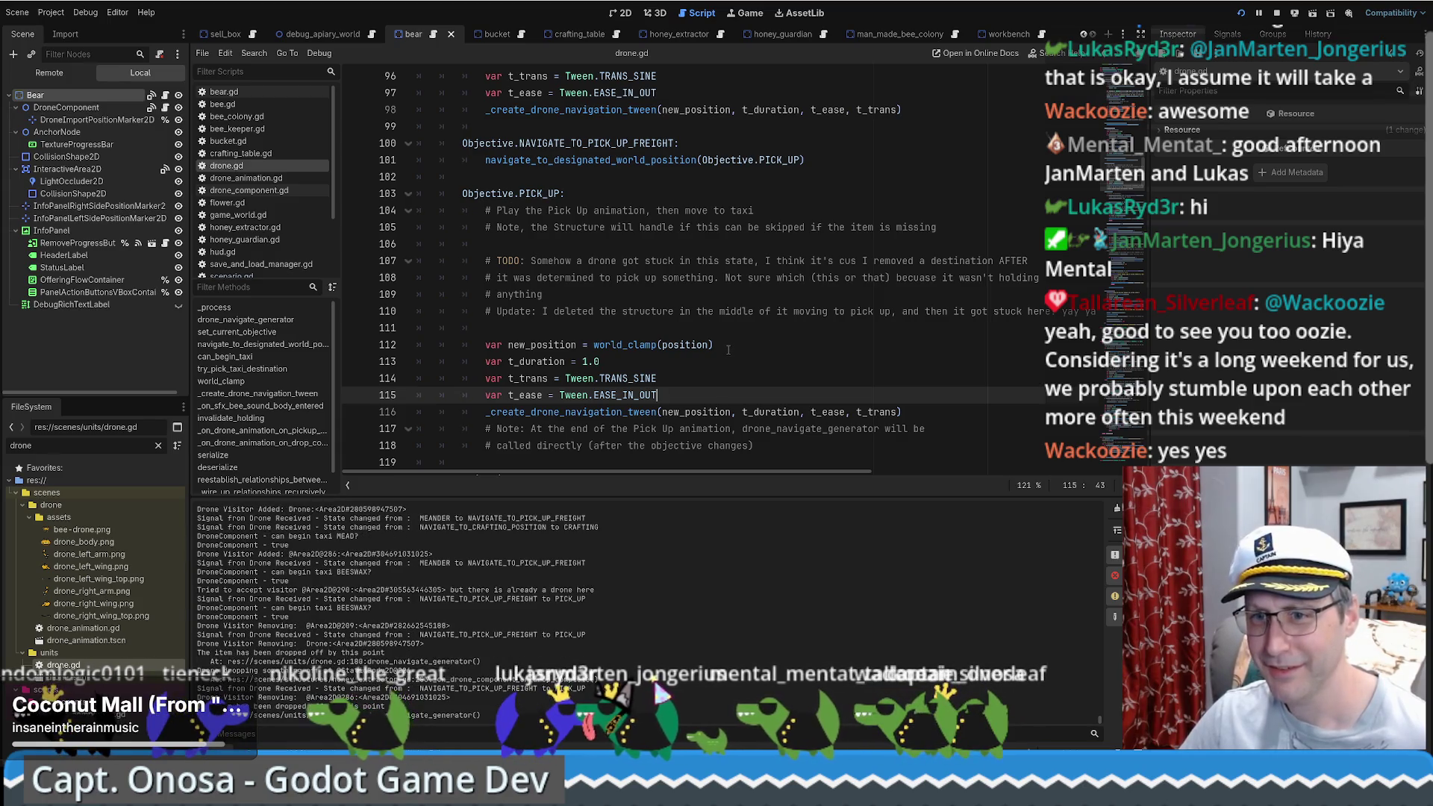
scroll(728, 349, "up", 4)
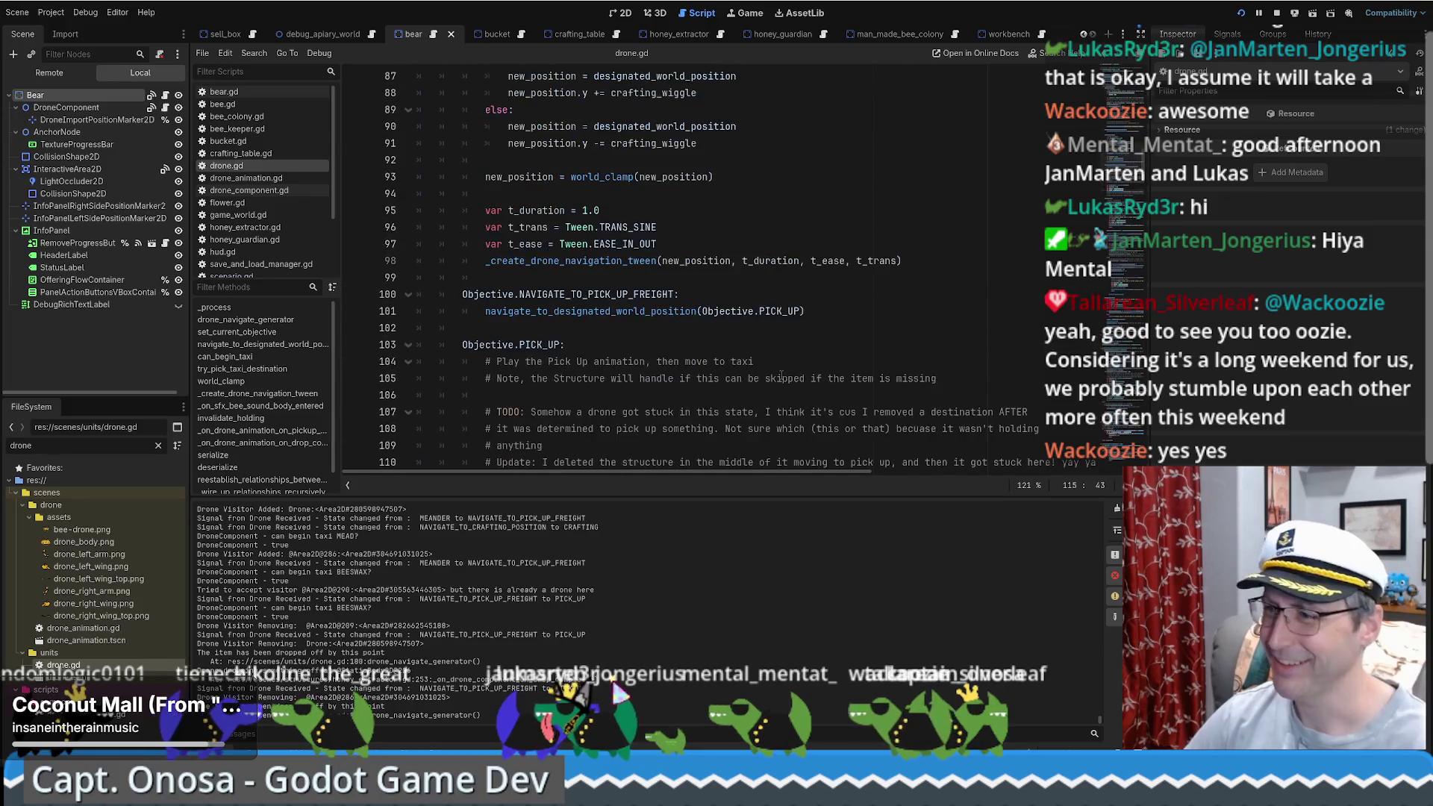
scroll(772, 371, "down", 5)
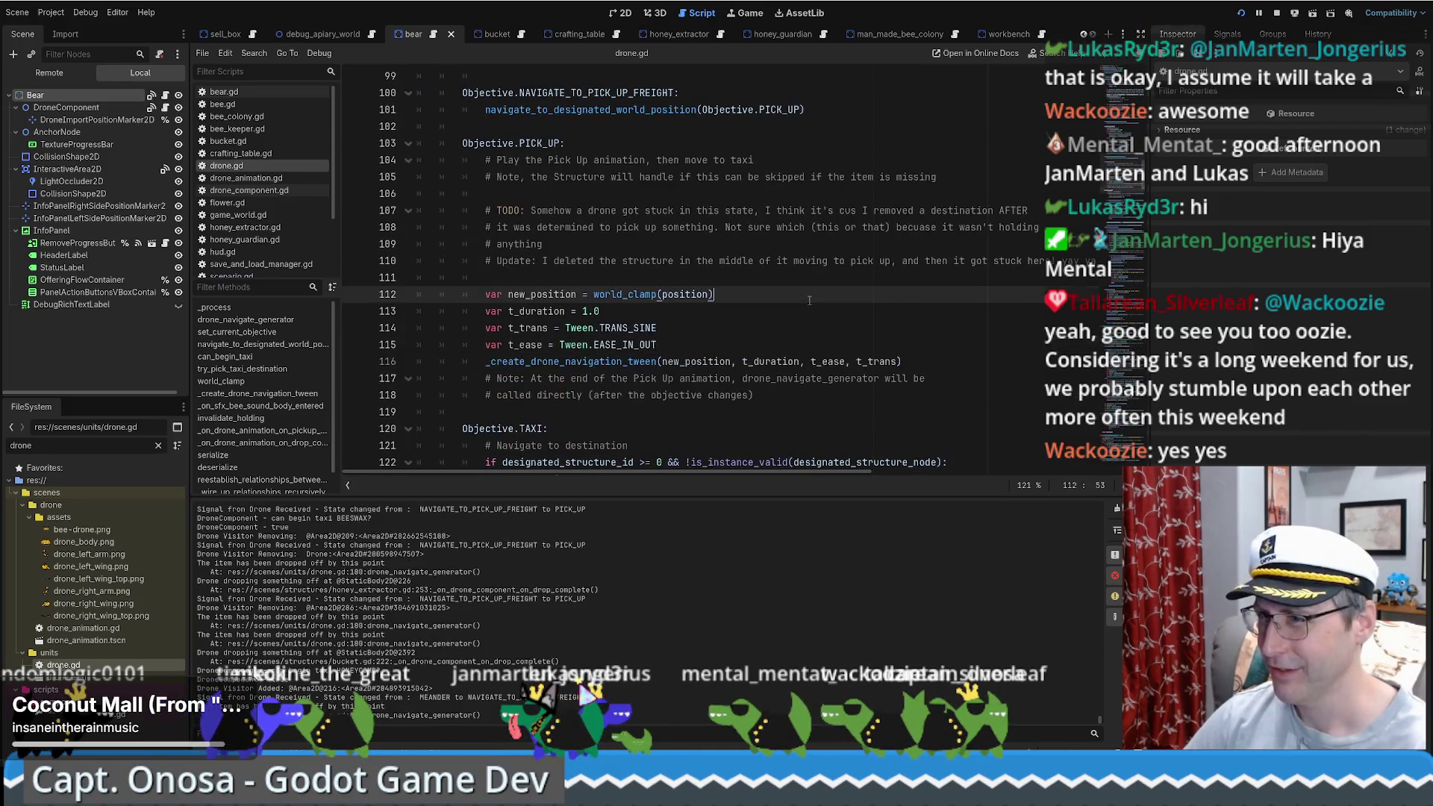
left_click(710, 278)
key("Up")
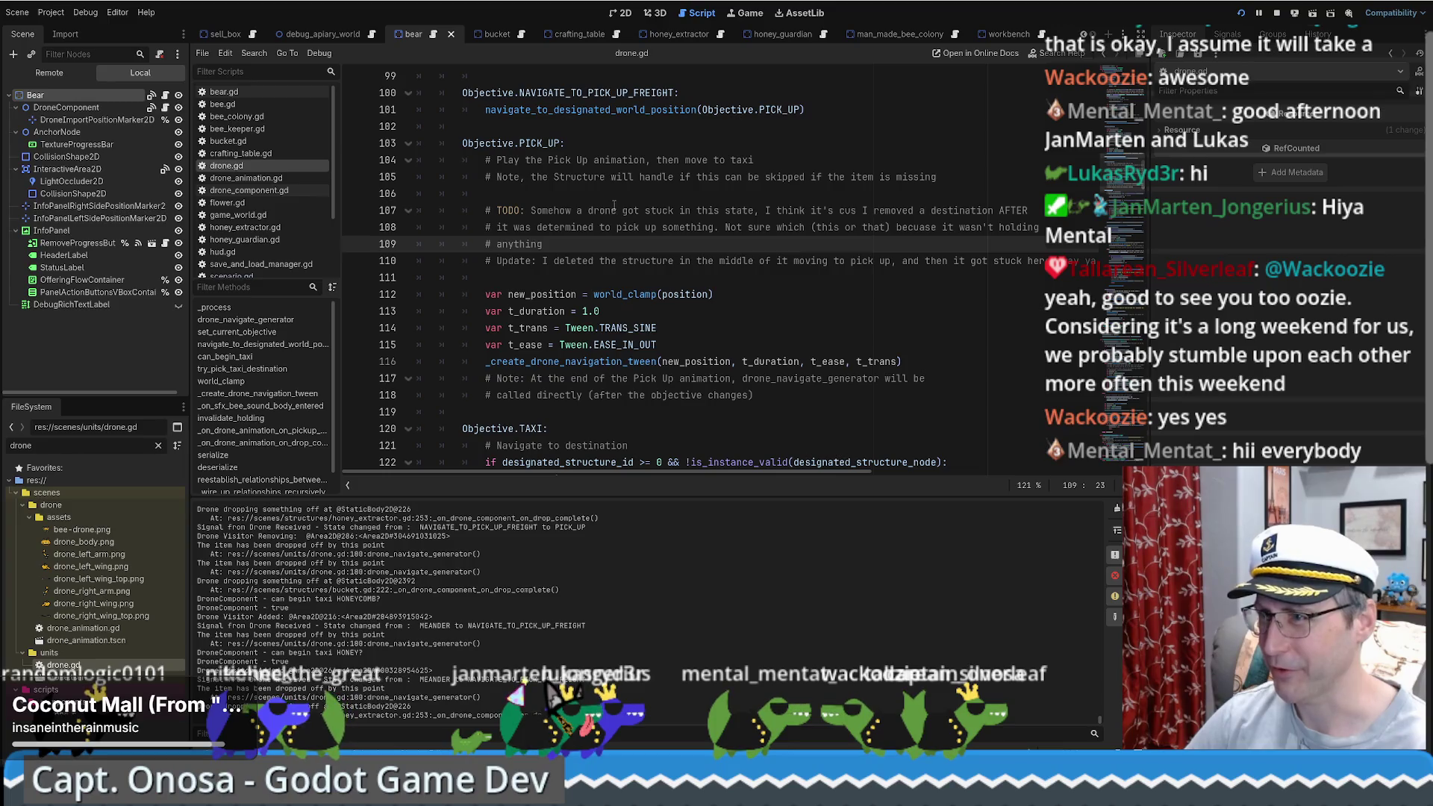
key("Up")
key("Up")
key("Up")
Step: Highlight the PICK_UP notes about a stuck drone and deleting the structure, then switch to the game
scroll(613, 218, "down", 1)
scroll(609, 224, "up", 1)
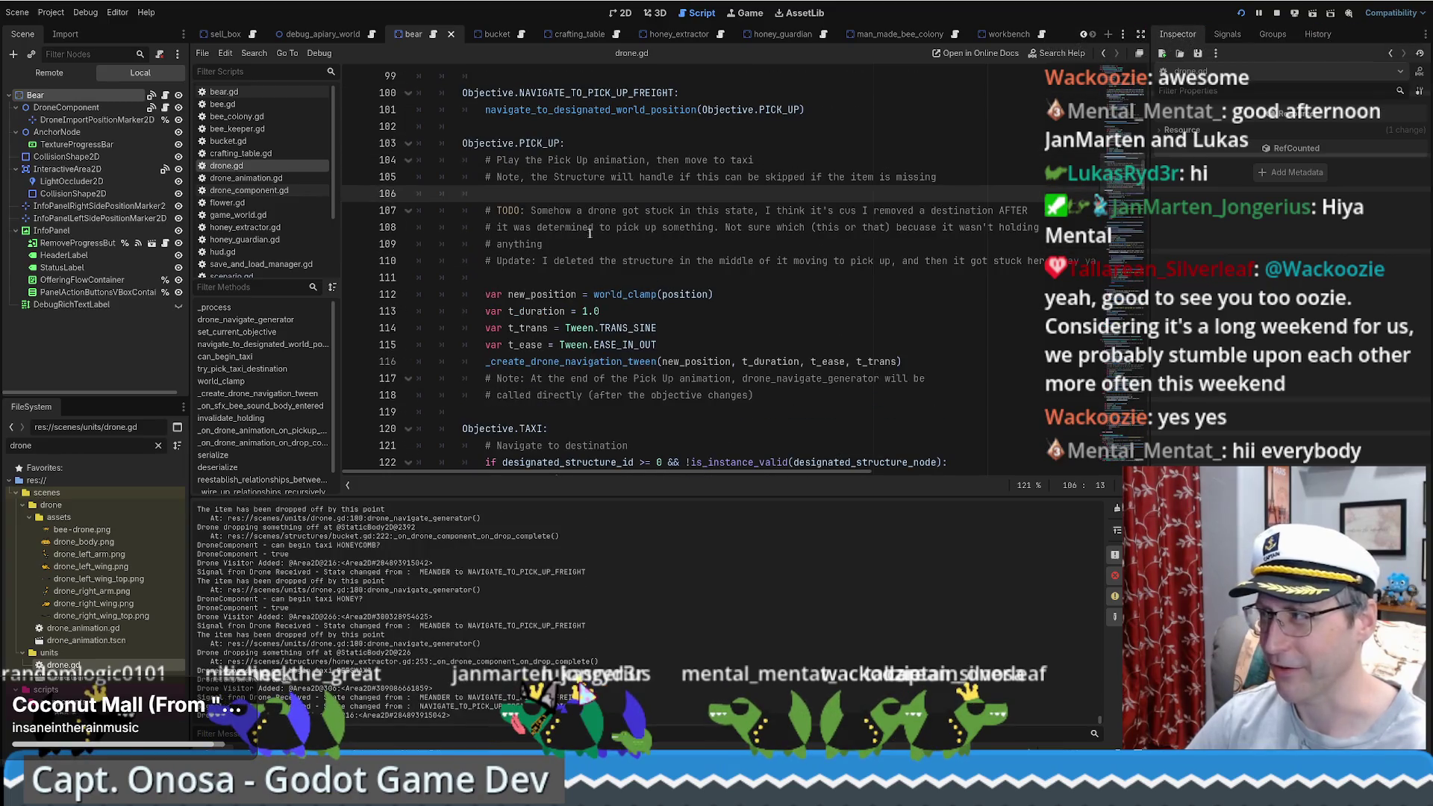
scroll(594, 243, "up", 1)
scroll(594, 242, "up", 6)
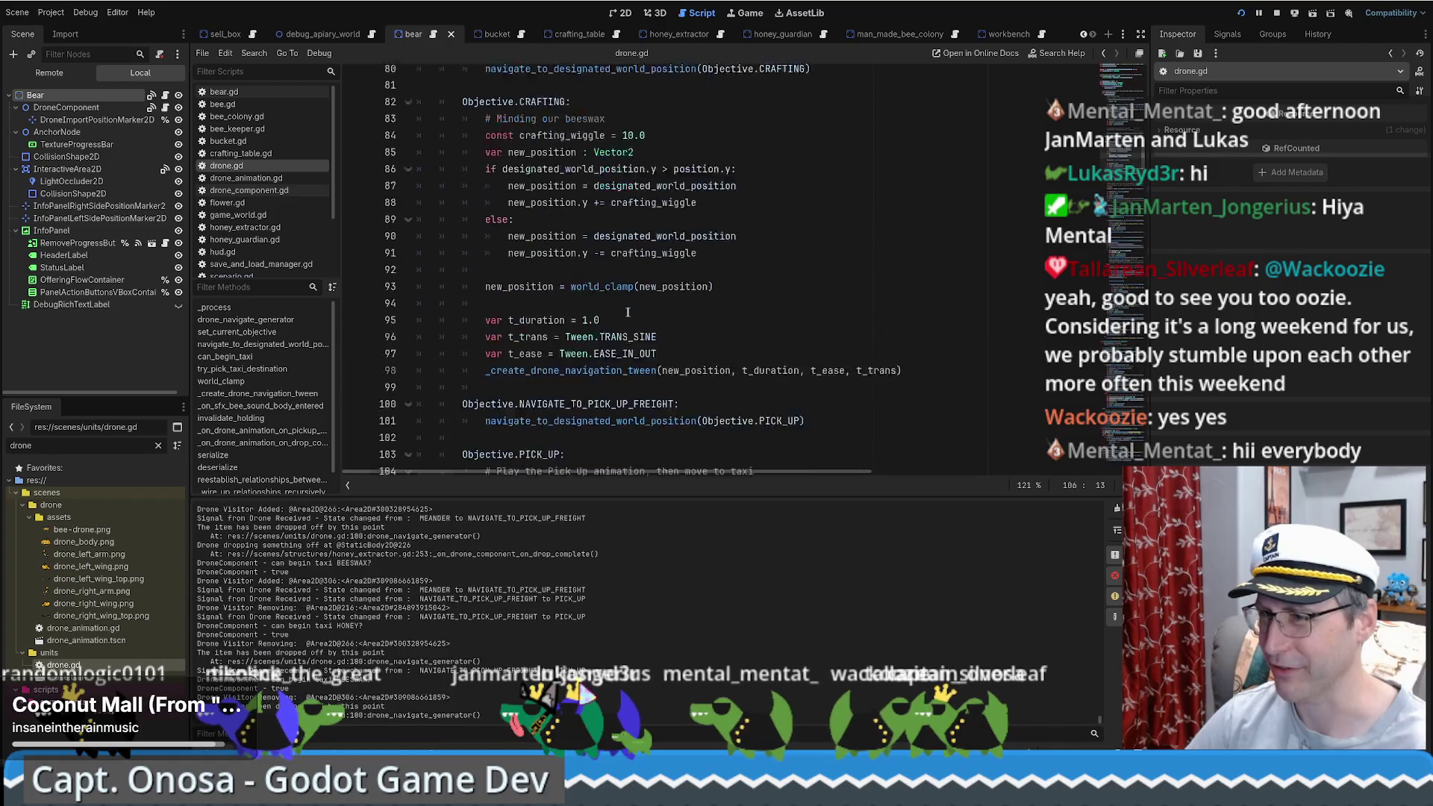
scroll(664, 315, "down", 6)
scroll(749, 309, "down", 3)
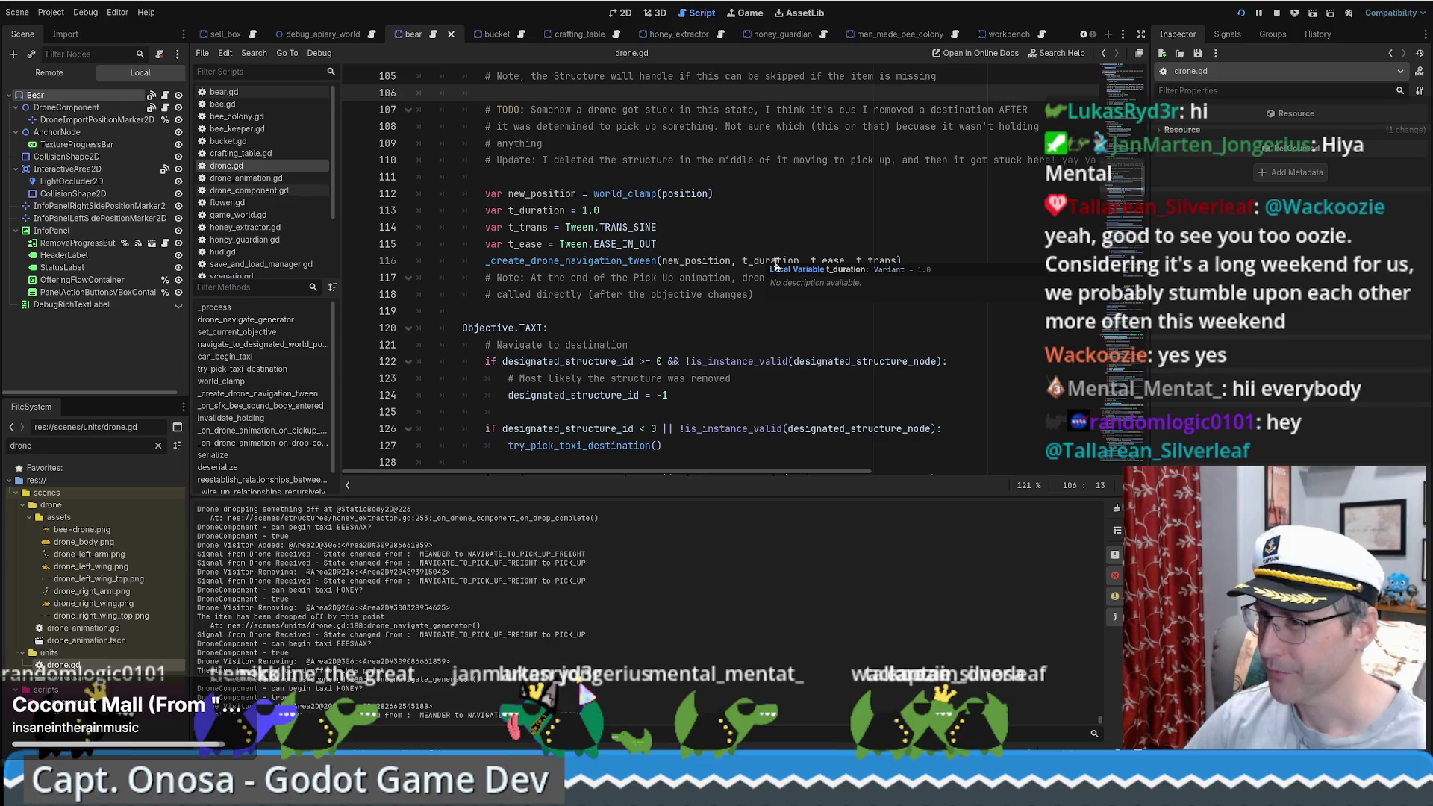
scroll(800, 232, "up", 2)
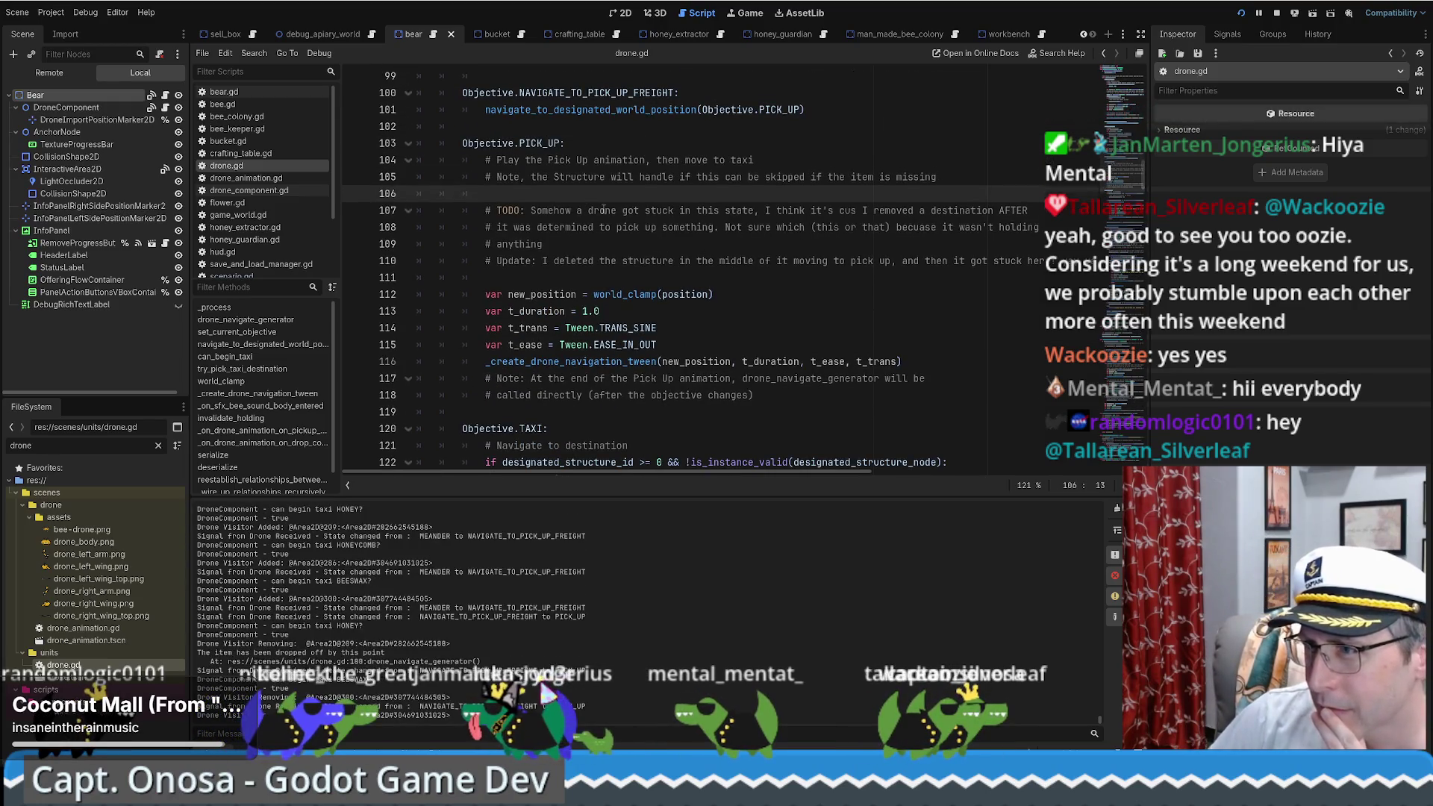
left_click_drag(530, 211, 698, 213)
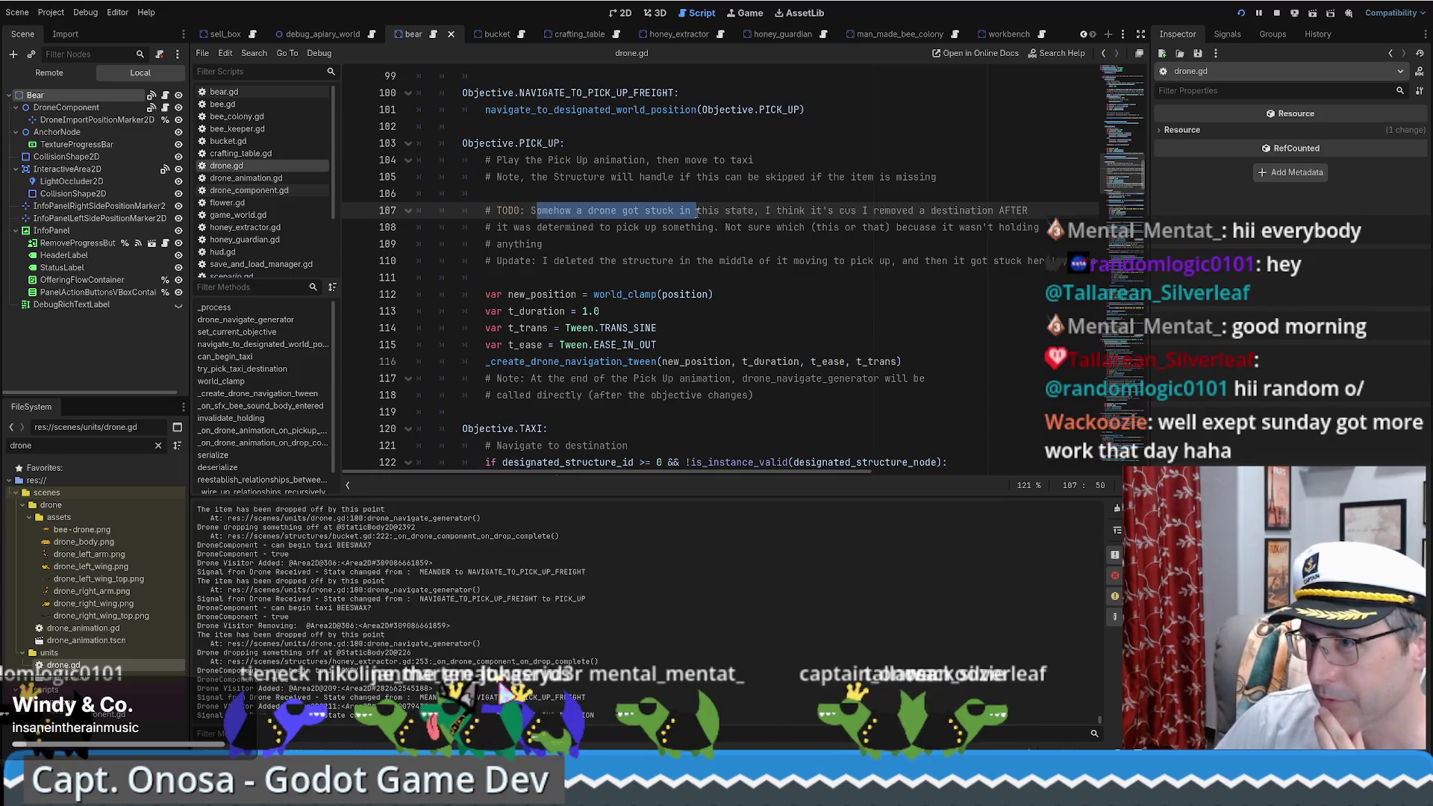
left_click_drag(485, 278, 750, 261)
left_click(750, 260)
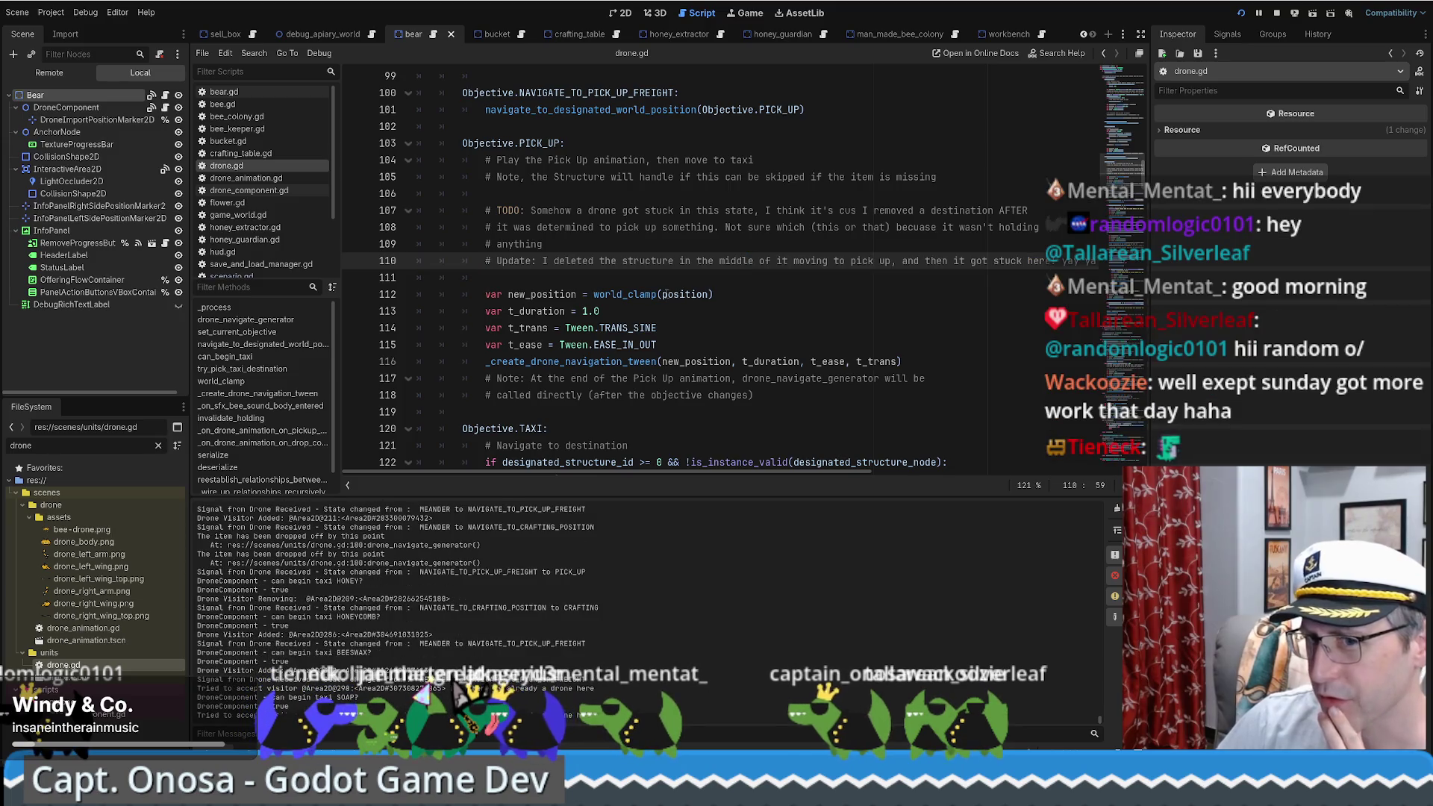
mouse_move(663, 294)
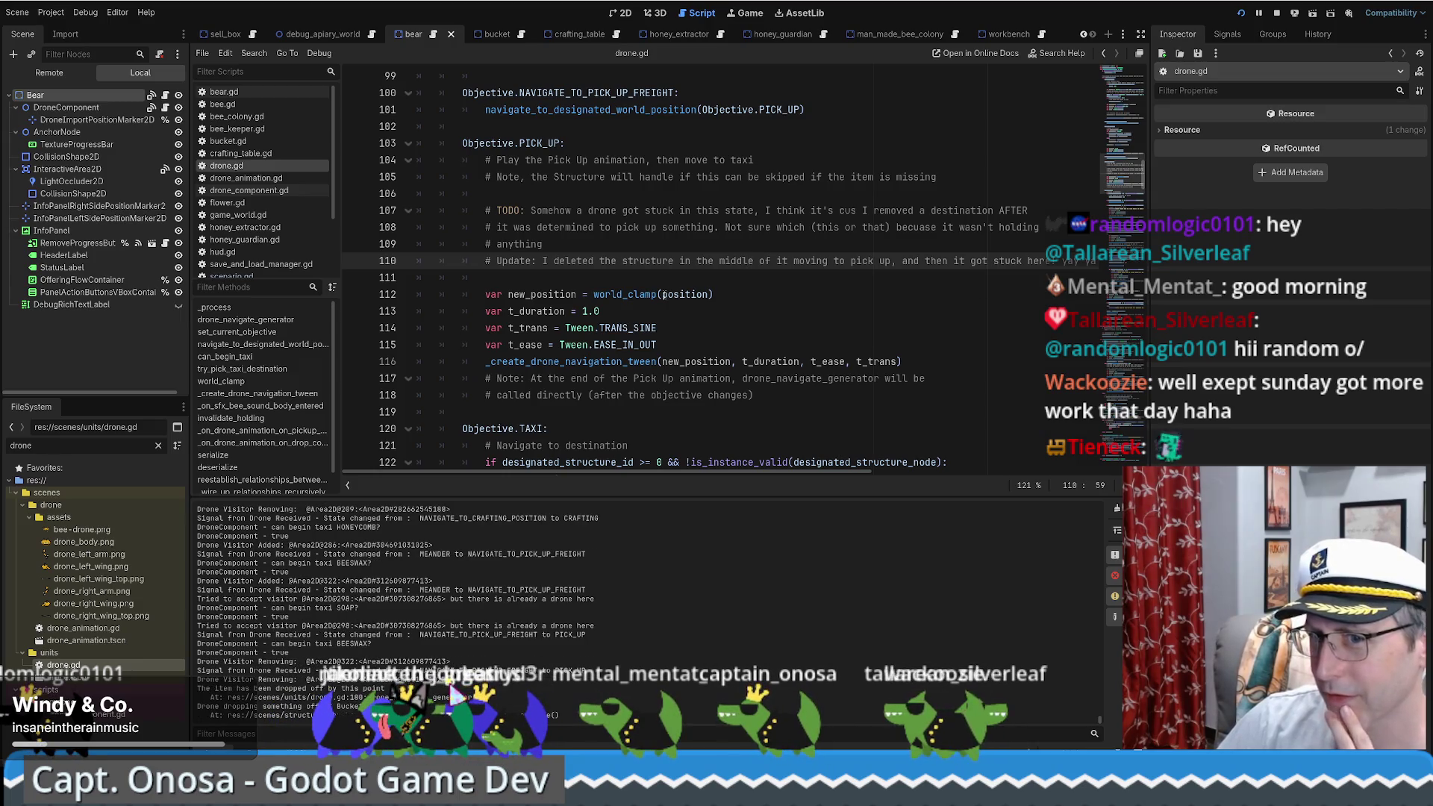
key("alt+Tab")
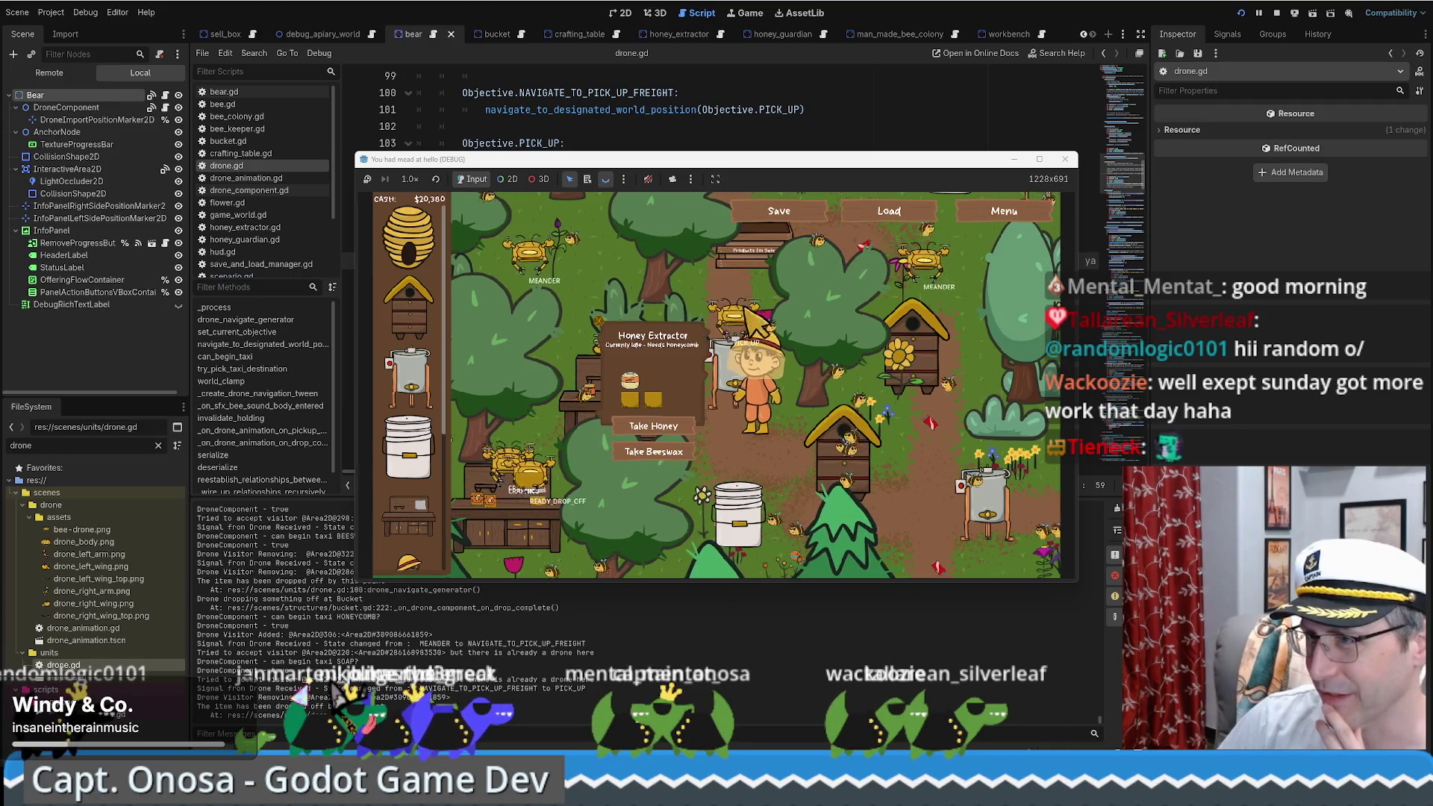
Step: Maximize the game window and pick a drone's Area2D node from the right-click list
key("super+Up")
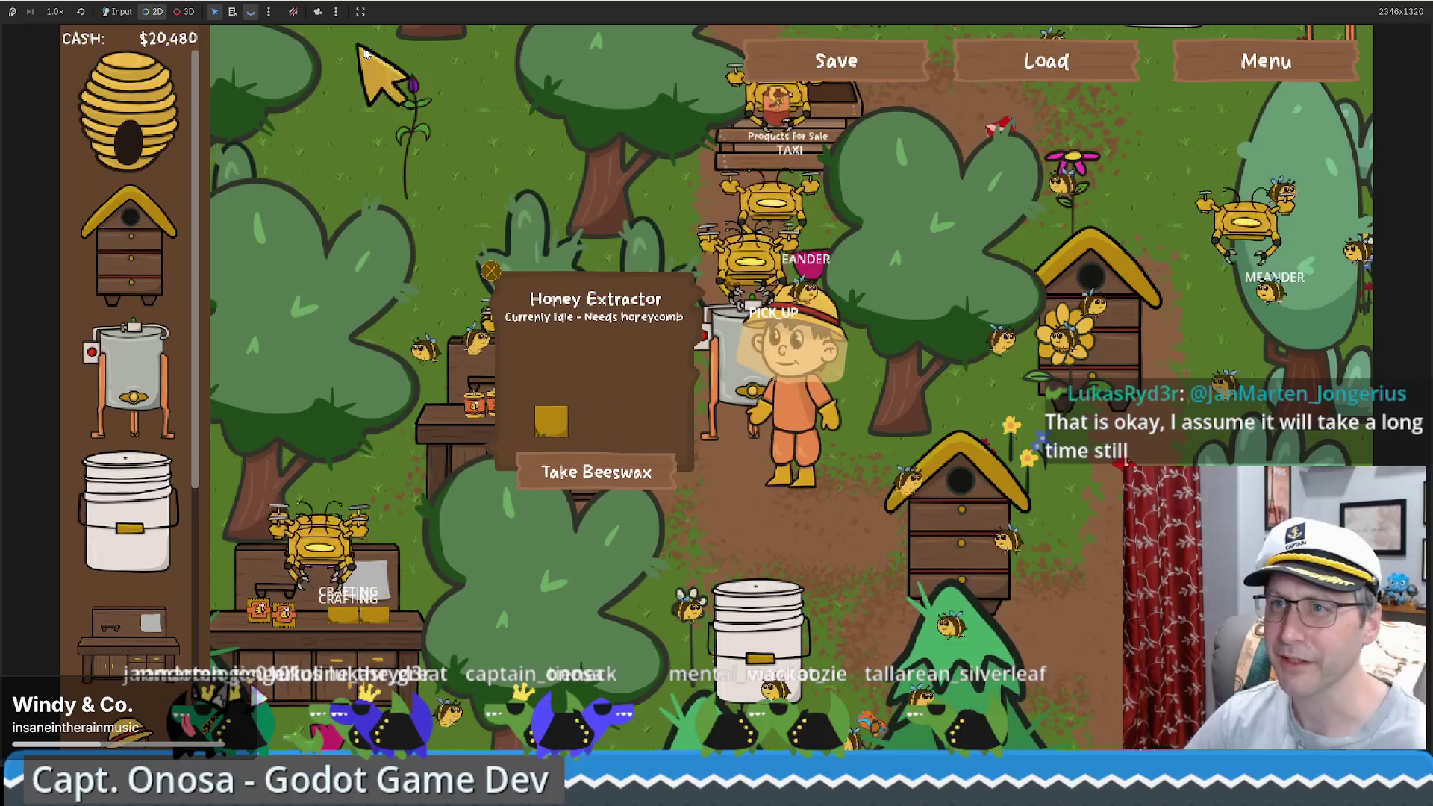
right_click(744, 263, "alt")
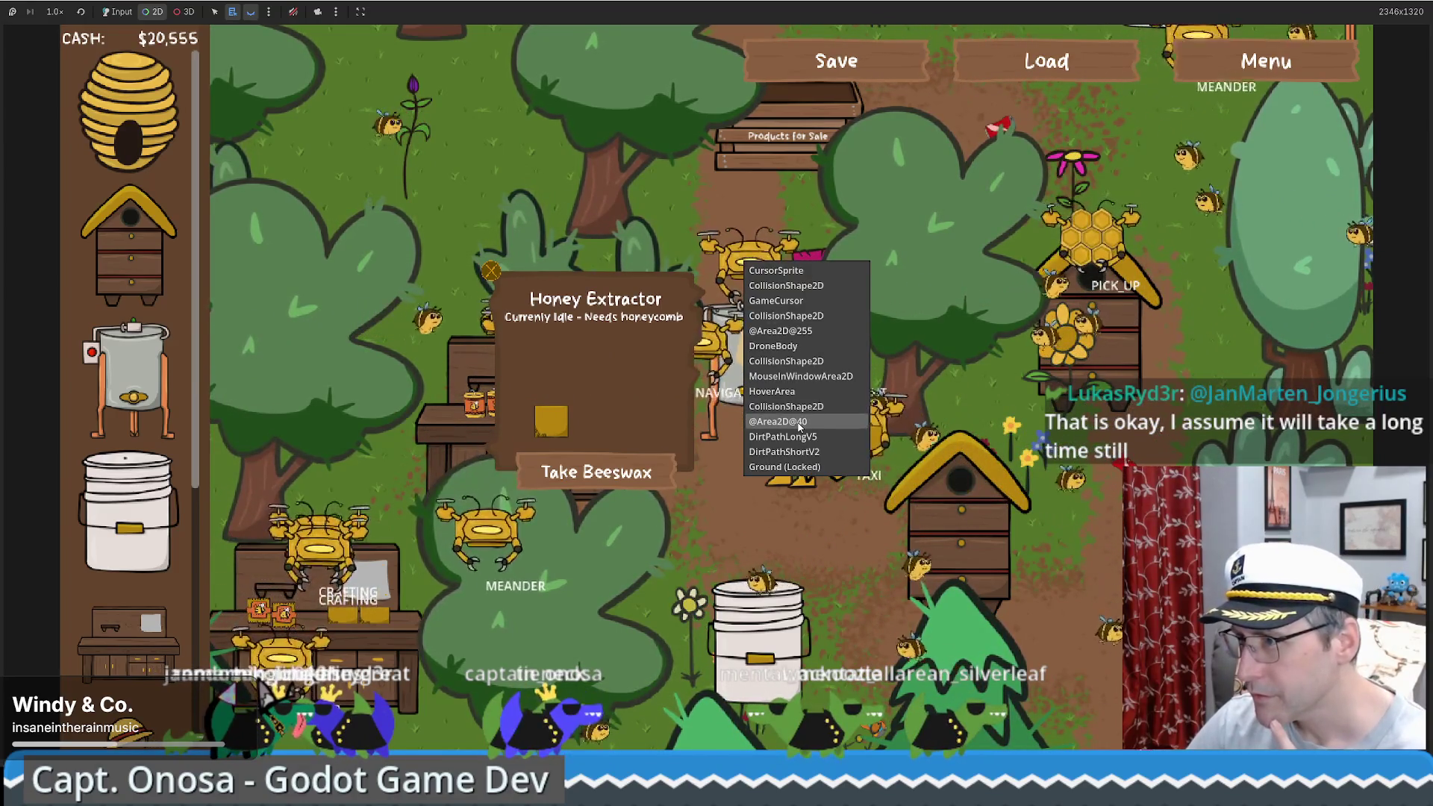
left_click(799, 426)
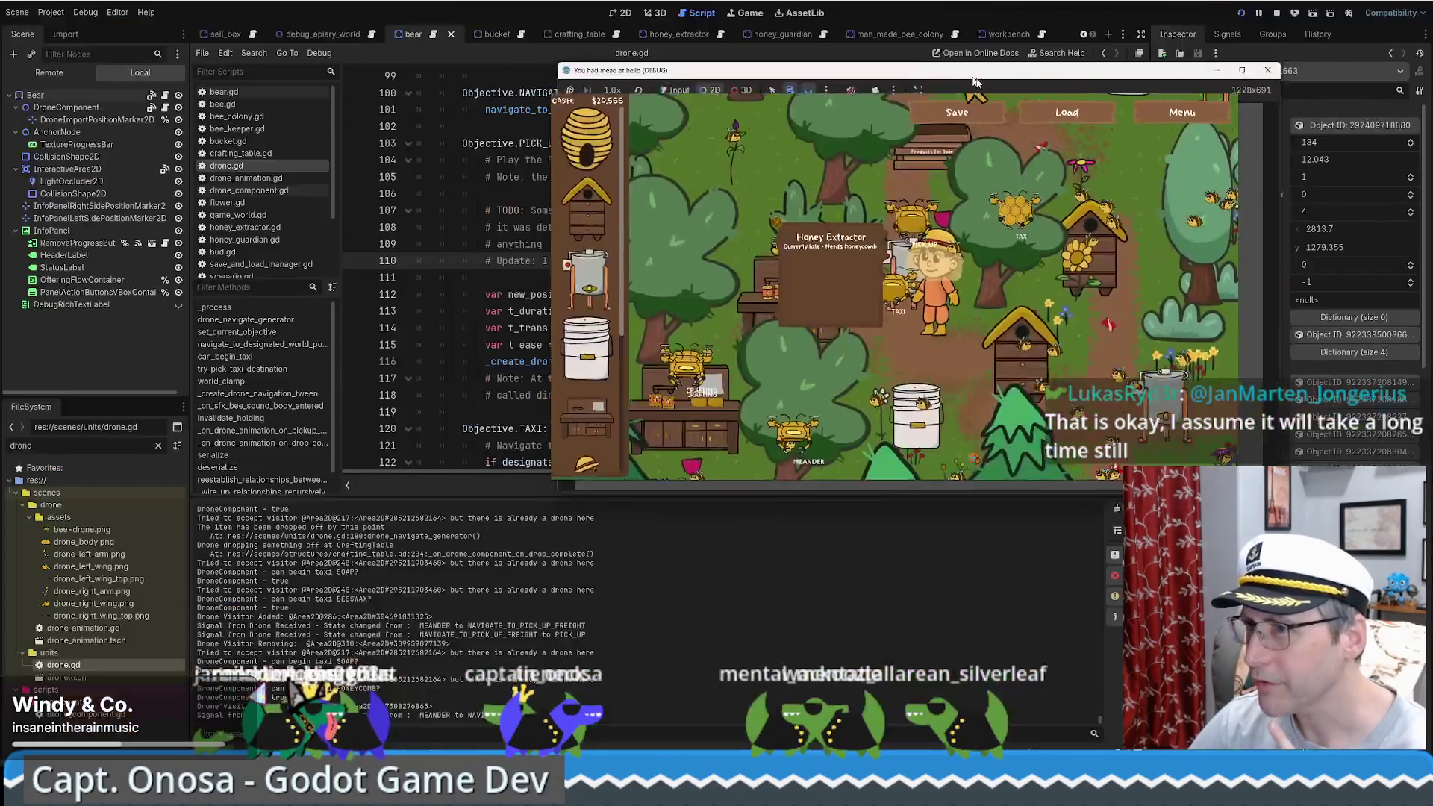
Step: Check the stuck drone's live properties: Current Objective 4, Designated Structure ID -1, null structure node
left_click(38, 75)
scroll(114, 170, "down", 3)
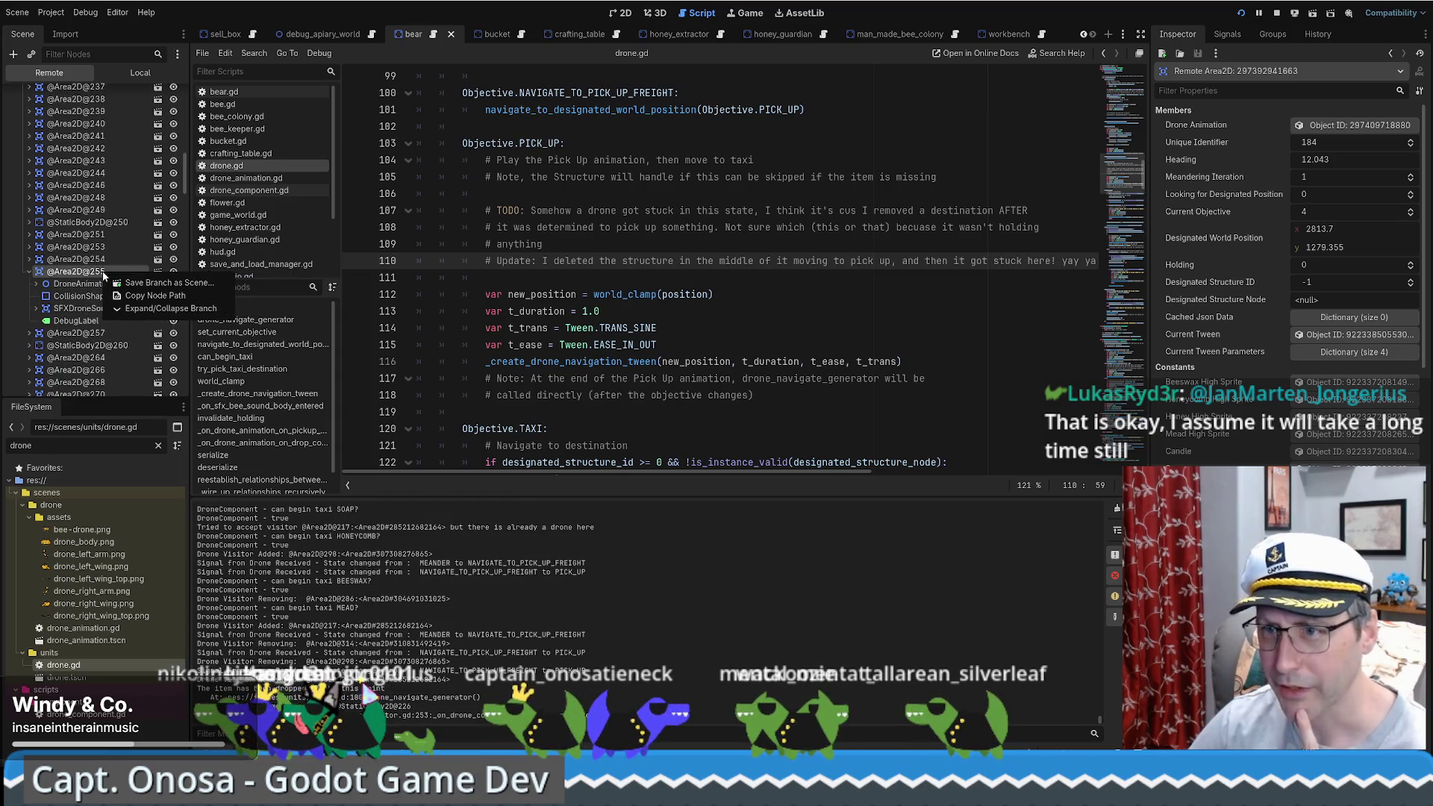
left_click(82, 275)
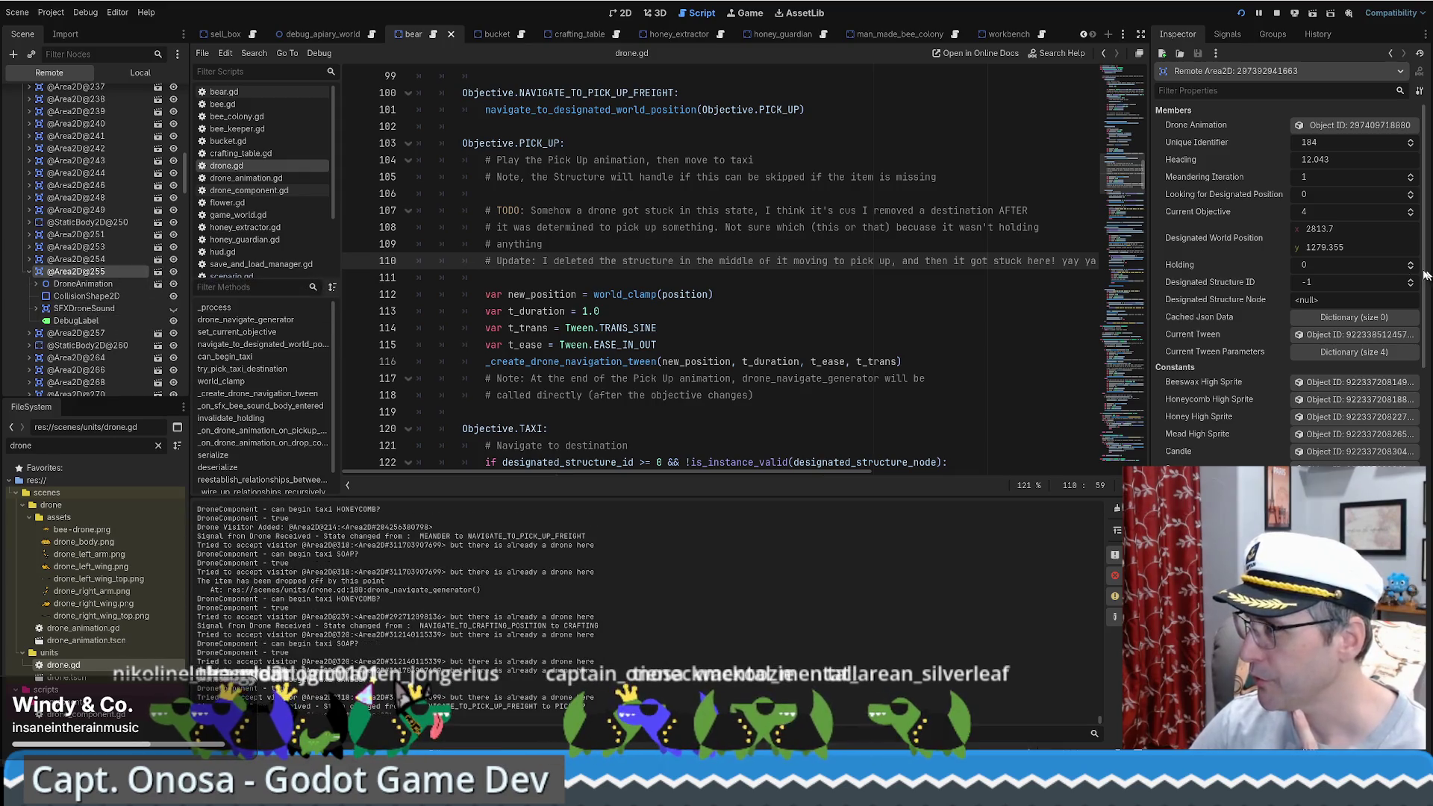
scroll(1254, 322, "down", 2)
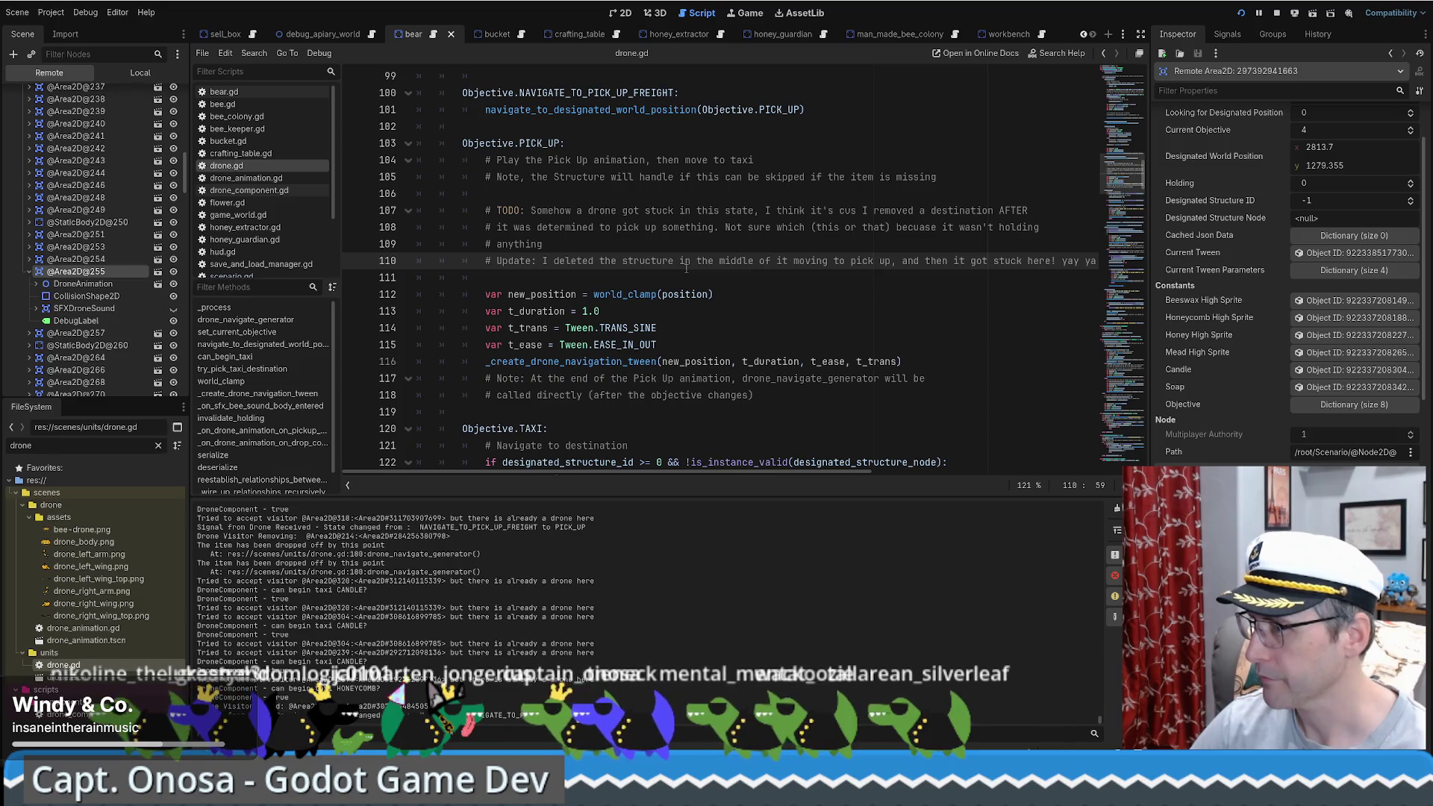
scroll(1234, 338, "down", 2)
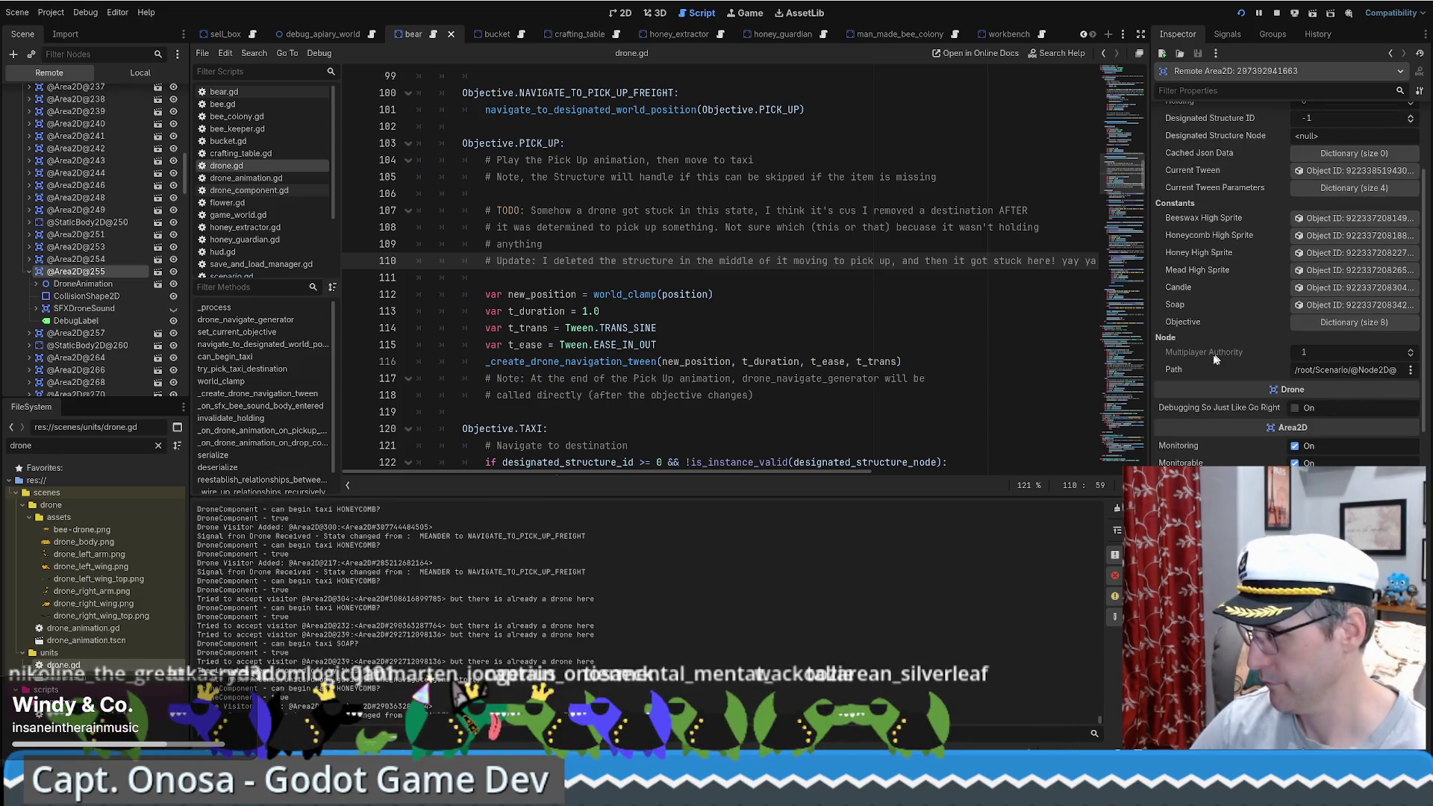
scroll(1193, 326, "up", 2)
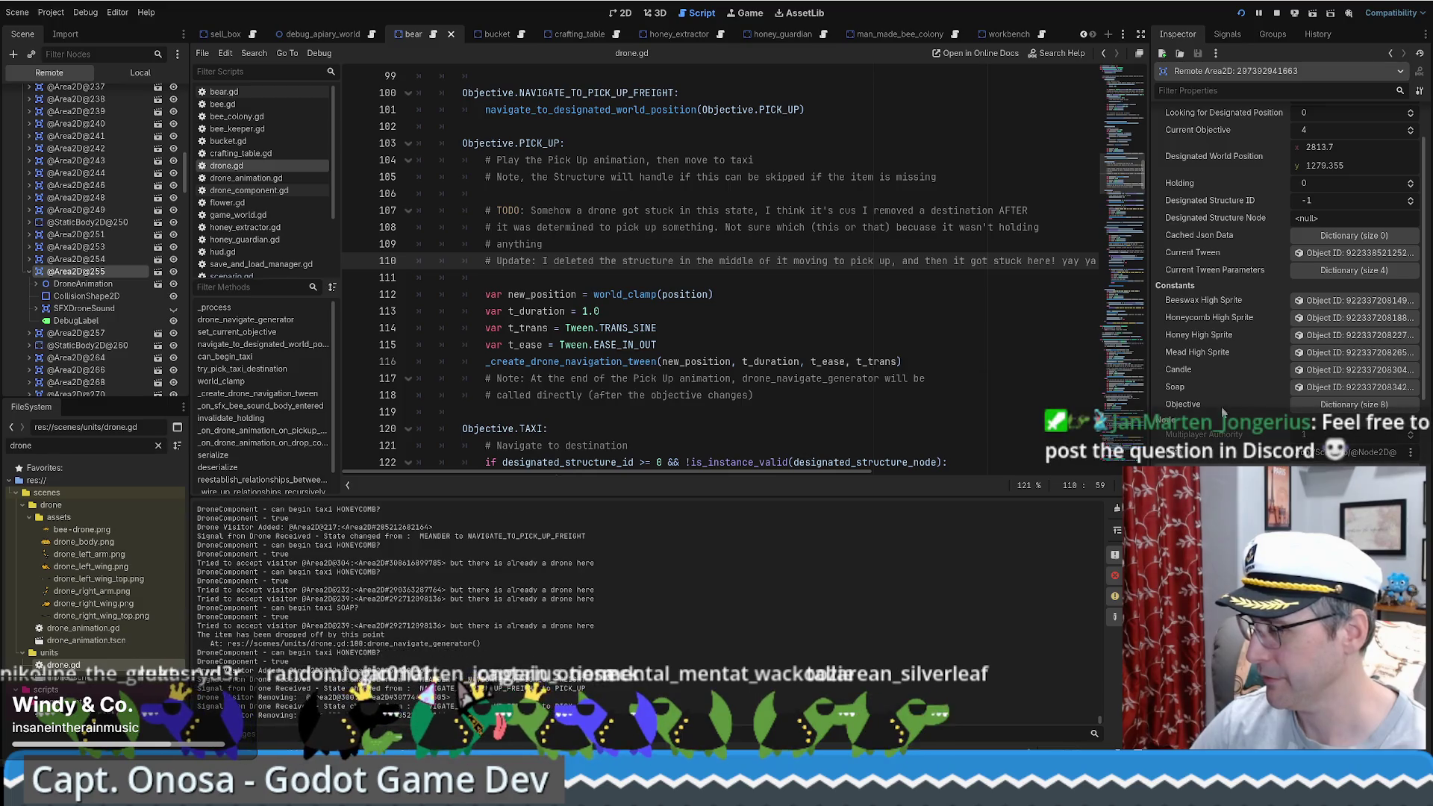
scroll(1236, 454, "up", 2)
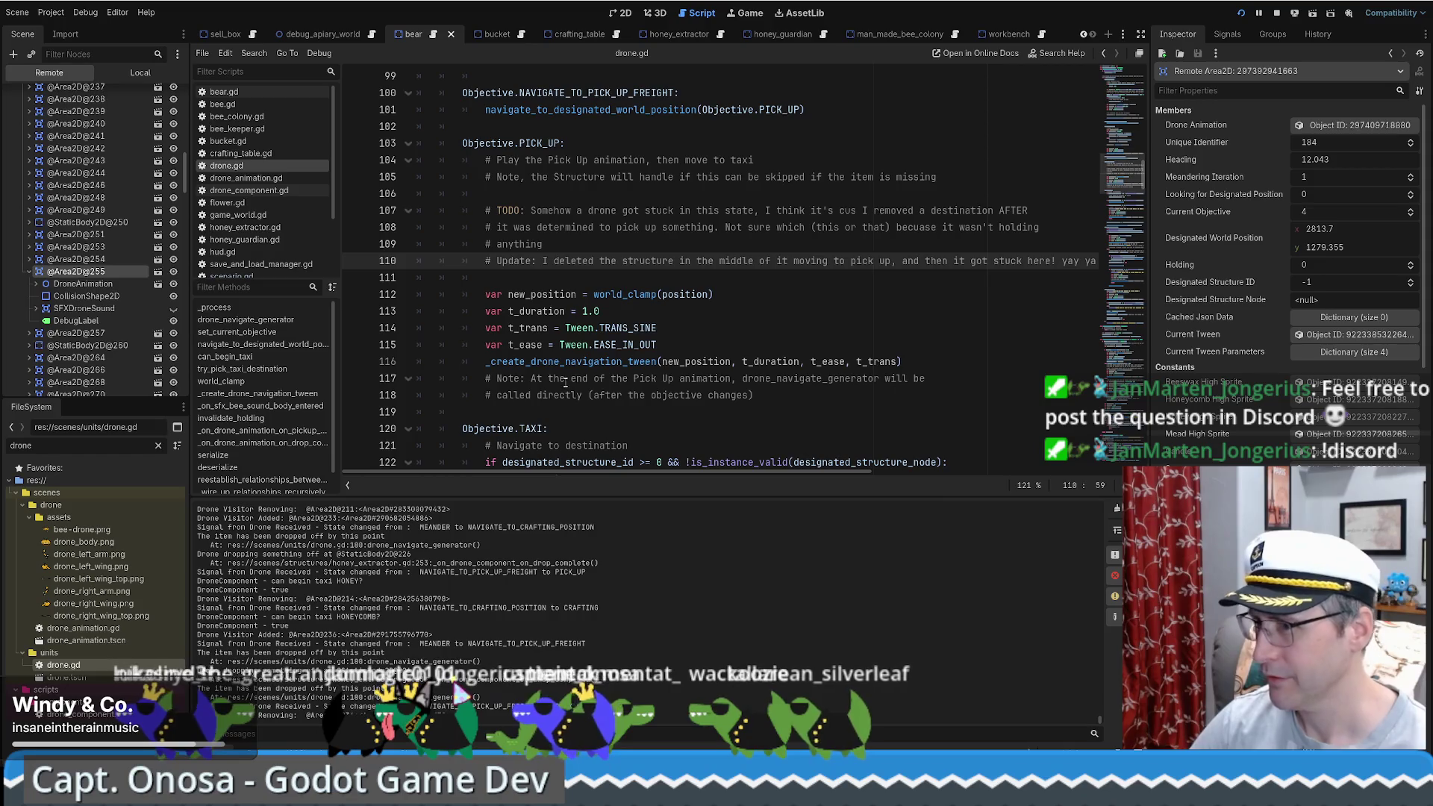
Step: Jump to the _create_drone_navigation_tween definition from line 116, then return to PICK_UP
left_click(600, 363)
scroll(726, 333, "down", 1)
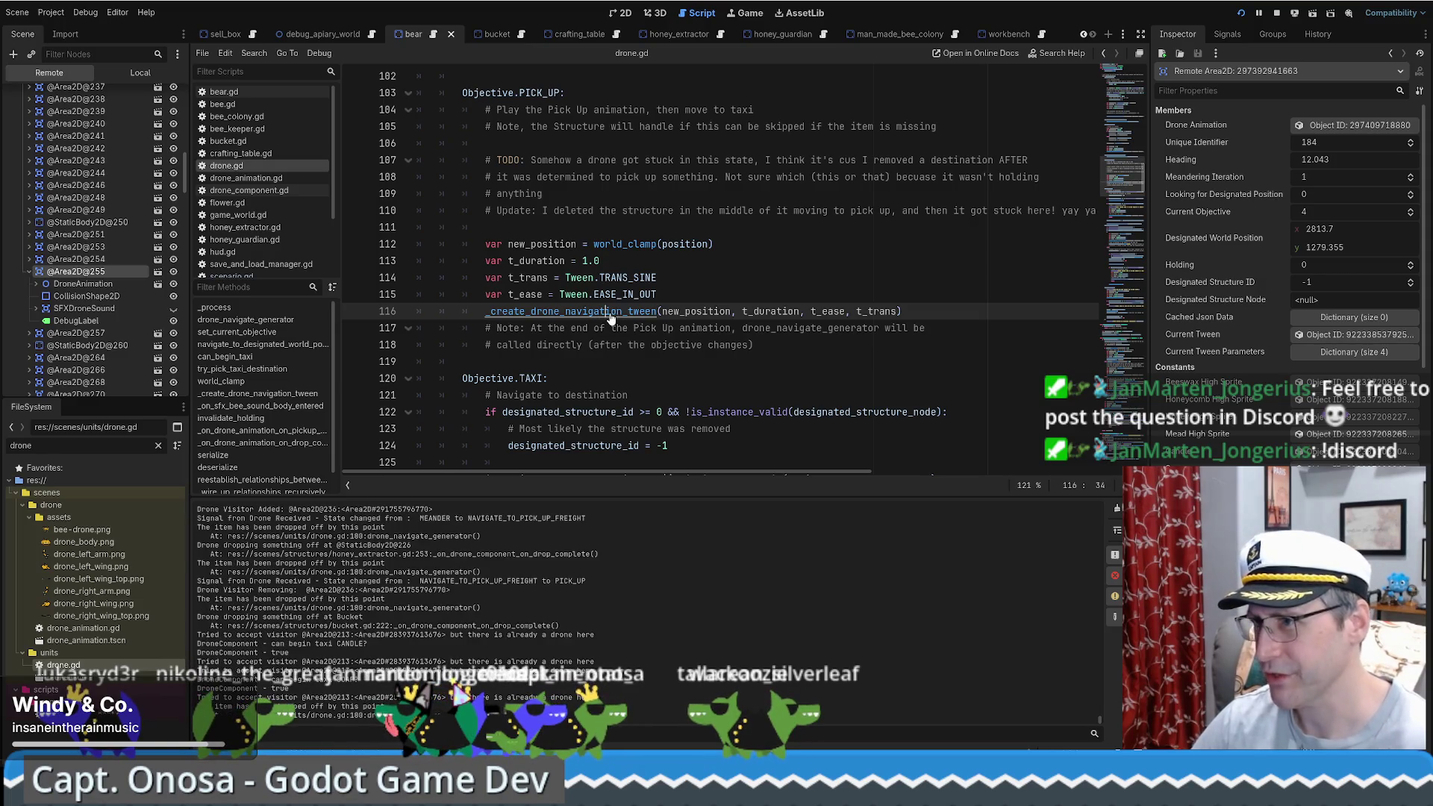
left_click(610, 318, "ctrl")
key("alt+Left")
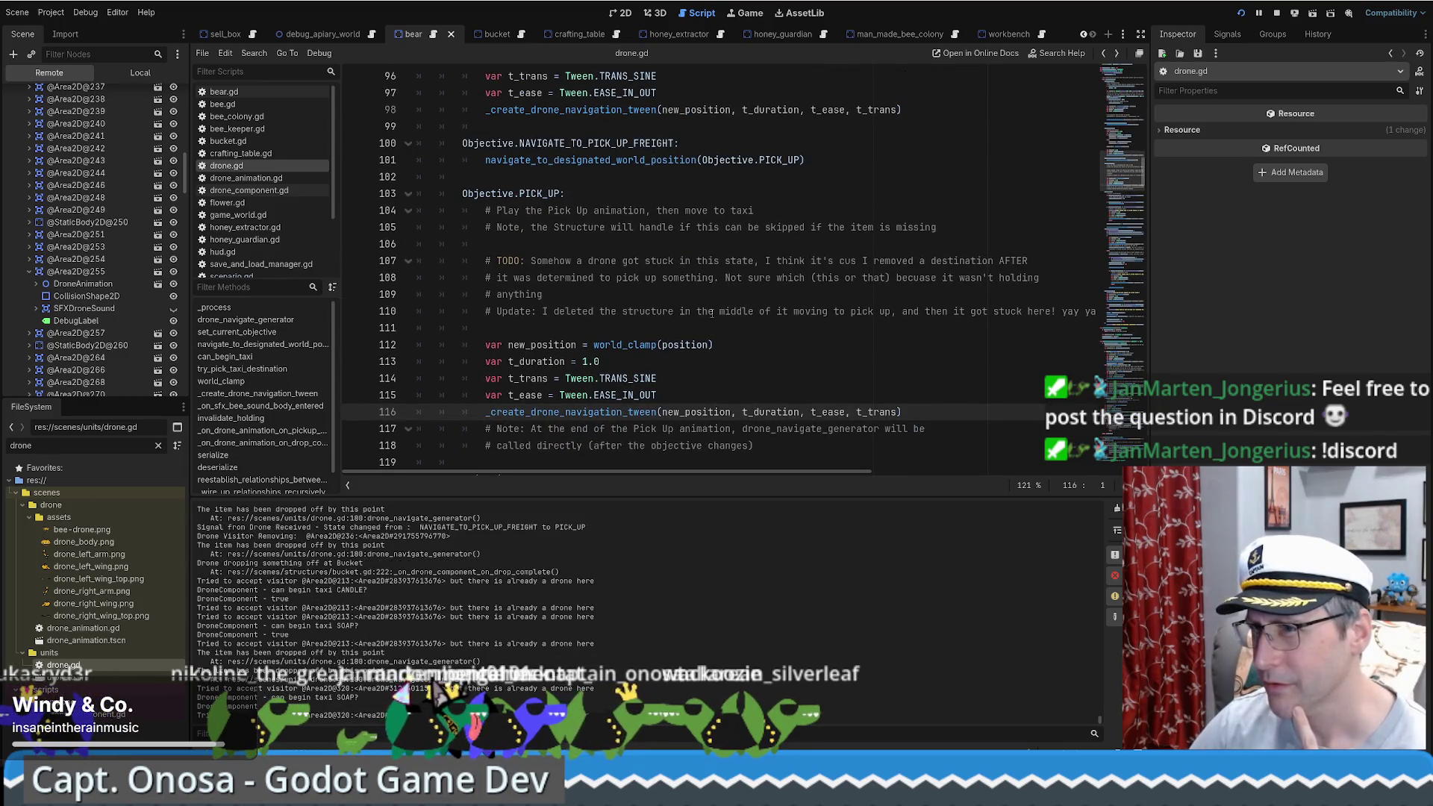
Step: Highlight the PICK_UP comments on lines 104-105 about the Pick Up animation and missing items
left_click_drag(497, 211, 738, 212)
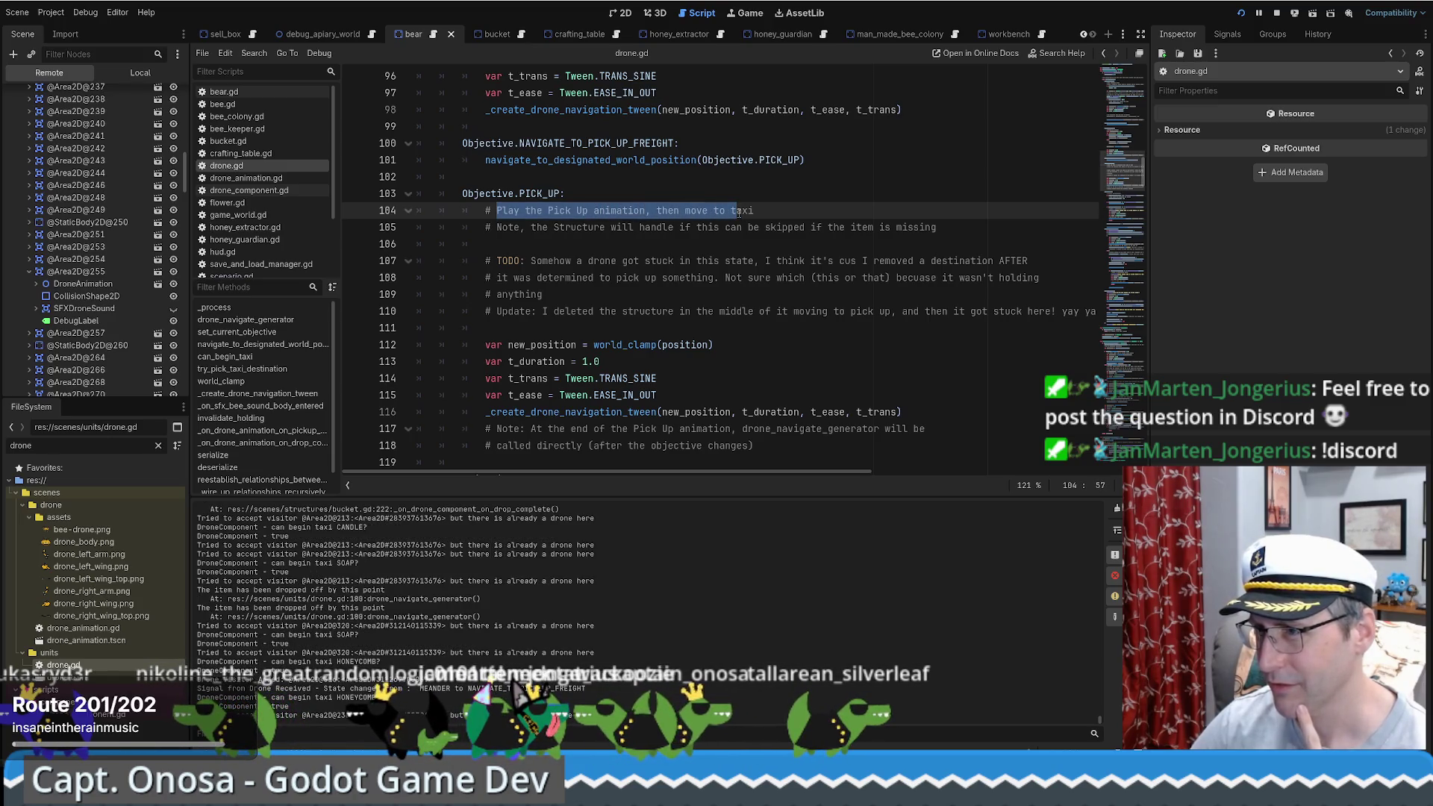
left_click_drag(519, 227, 572, 227)
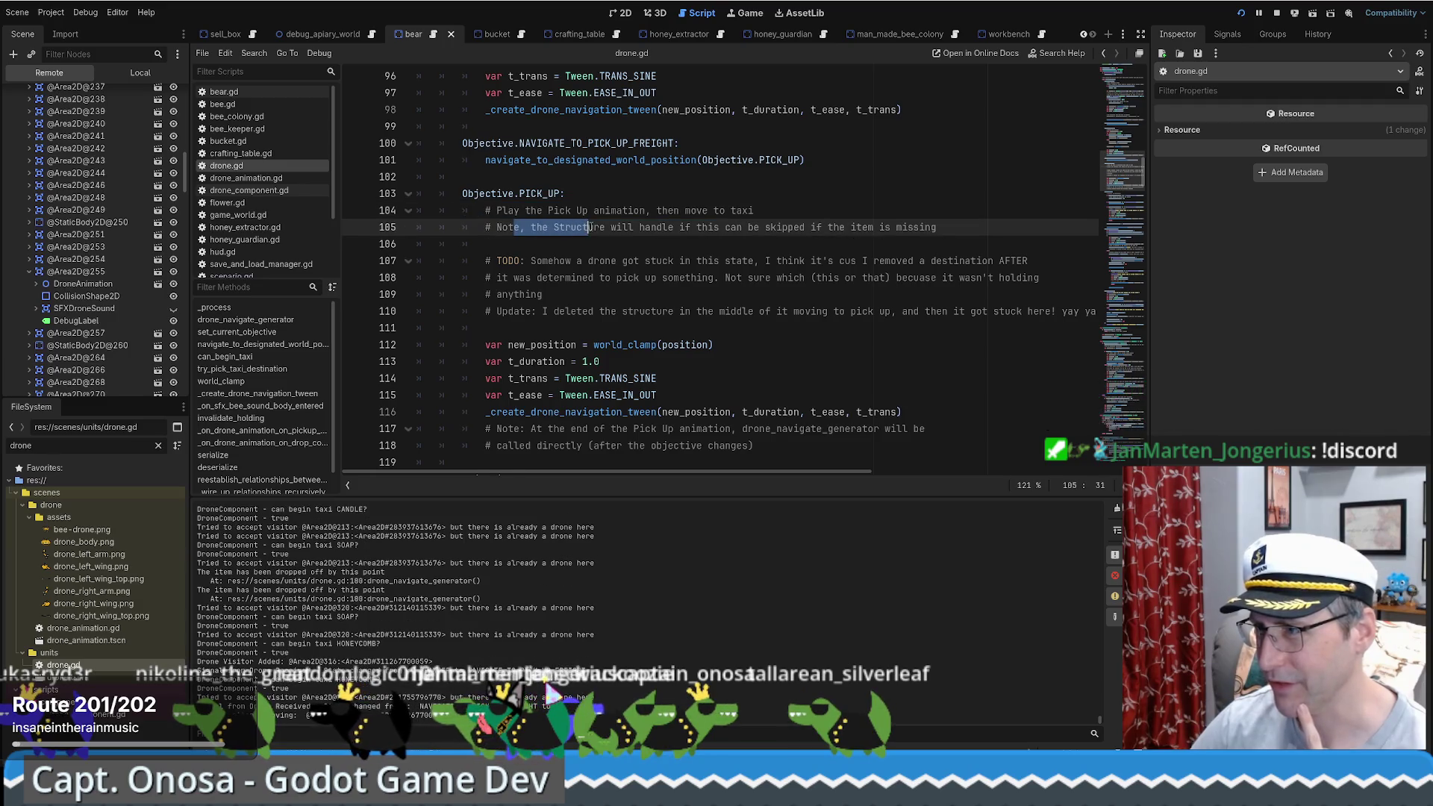
left_click_drag(685, 229, 927, 232)
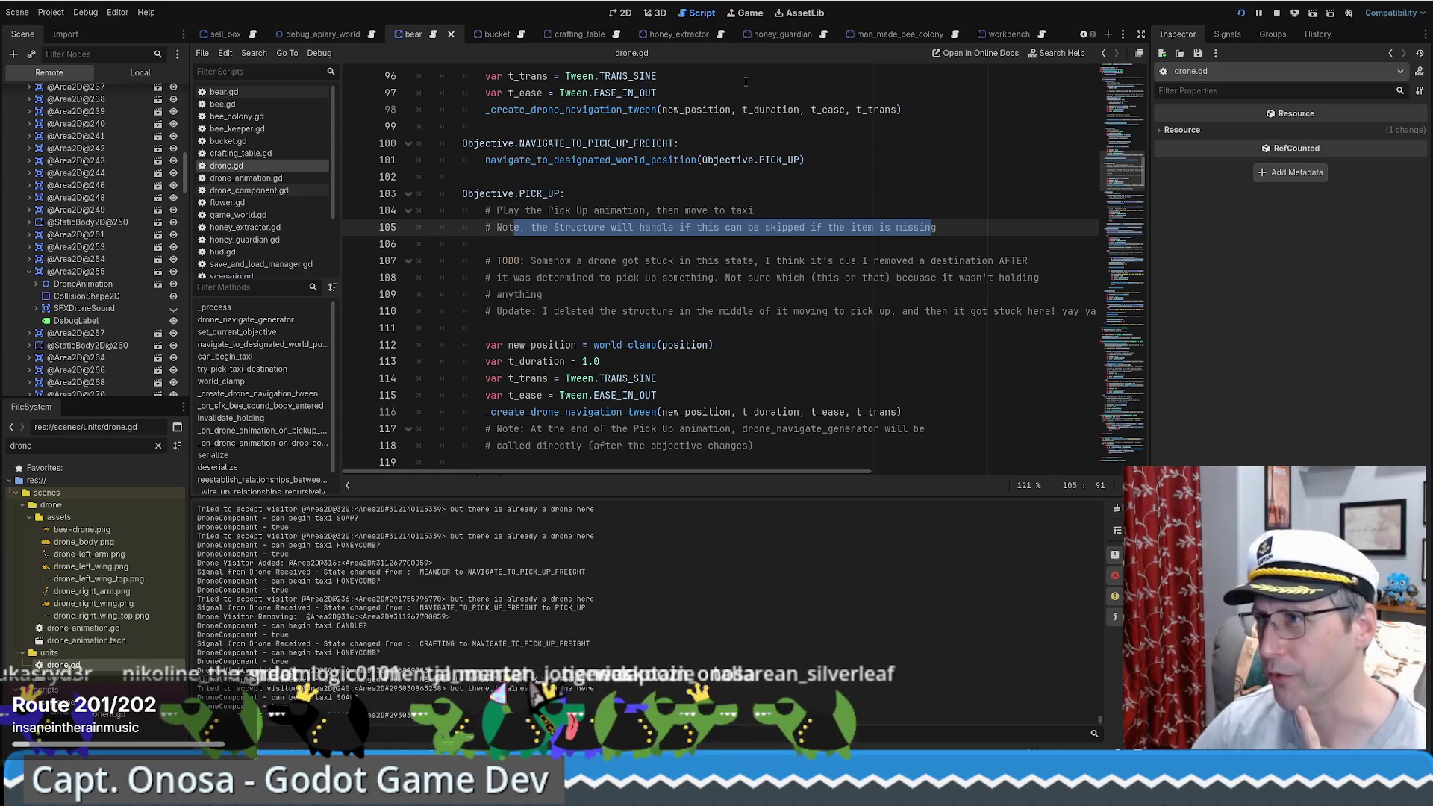
left_click(747, 14)
Step: Put the running game back into normal Input mode and return to drone.gd
right_click(946, 371)
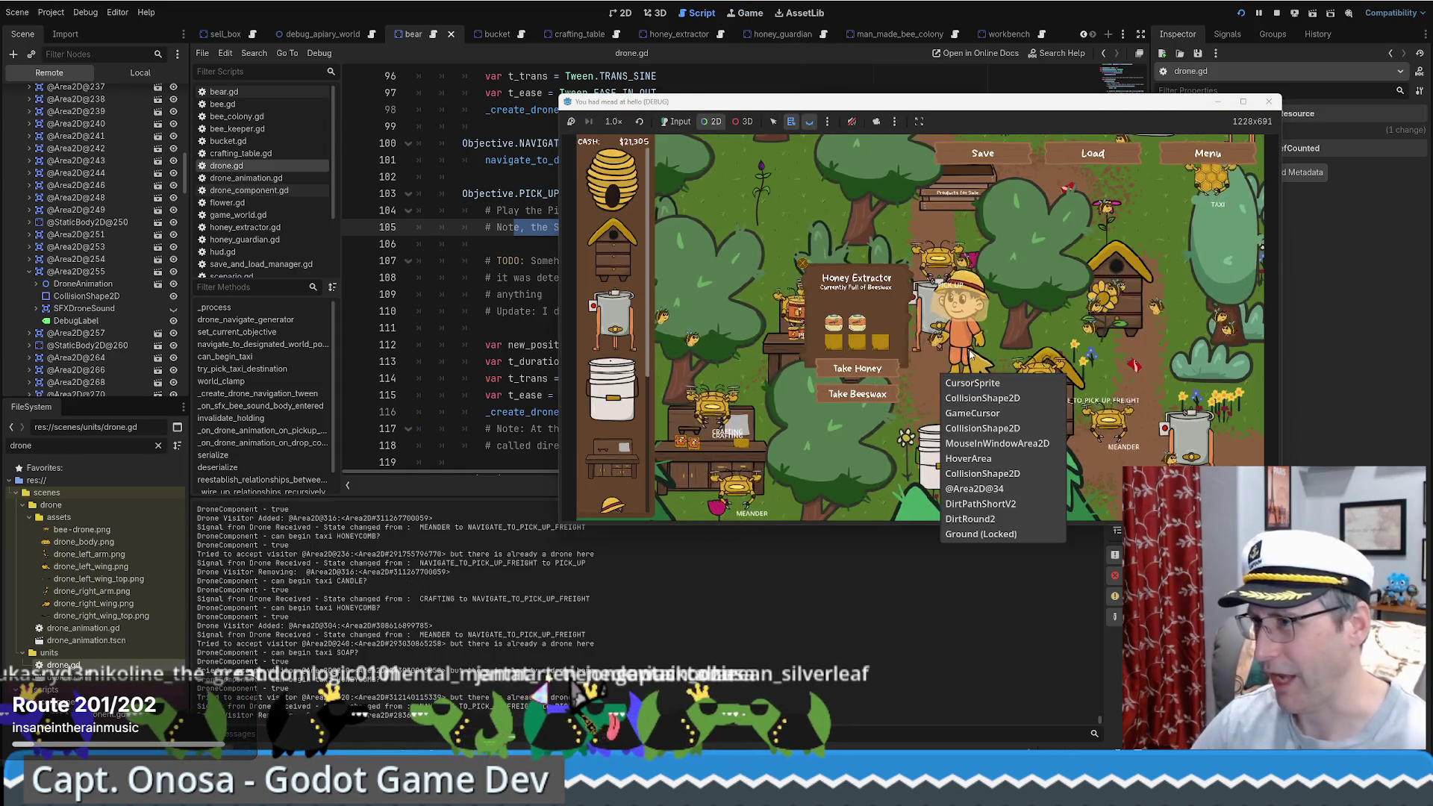
left_click(666, 124)
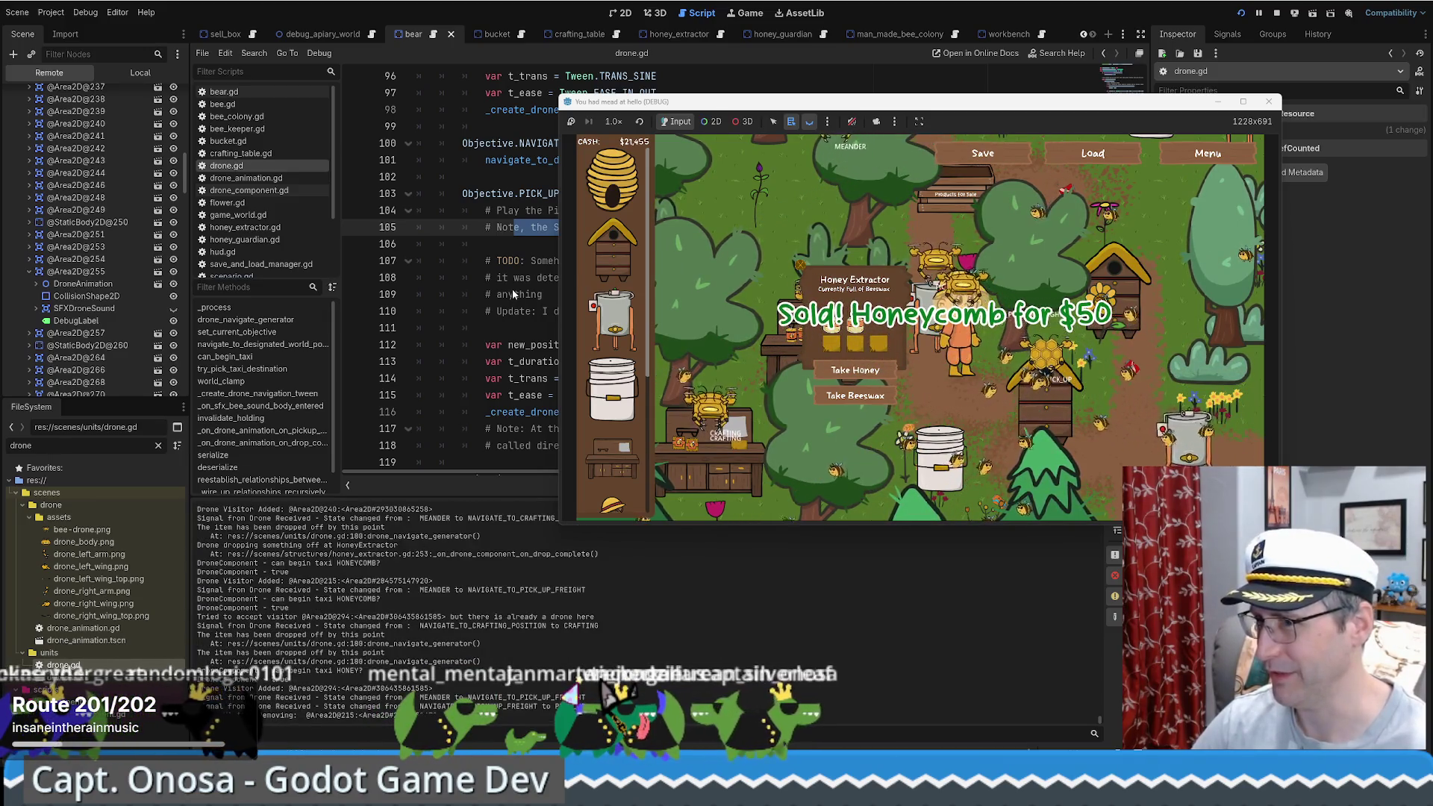
left_click(532, 362)
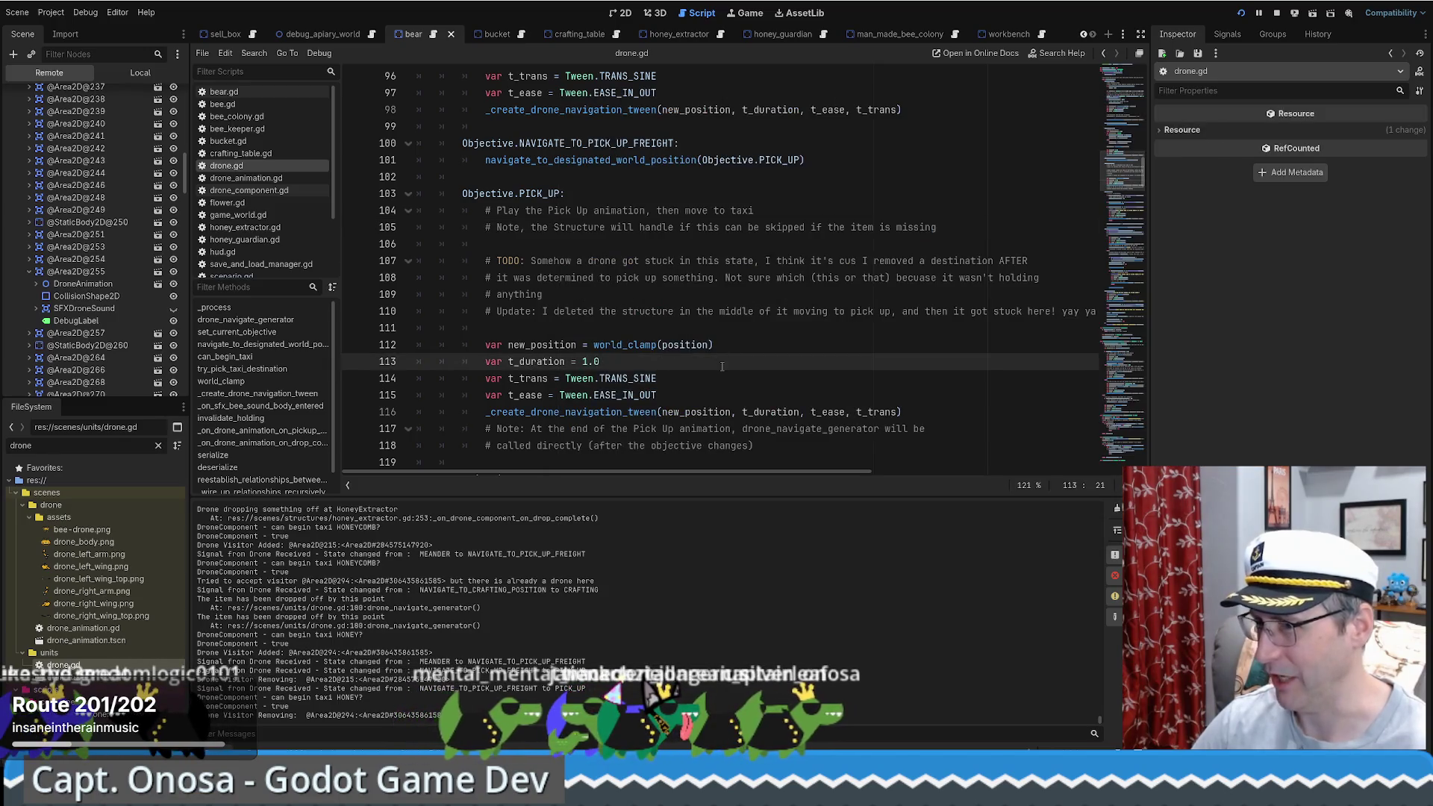
Step: Select Objective.PICK_UP on line 103 of drone.gd and search for it across all project files
scroll(718, 346, "down", 1)
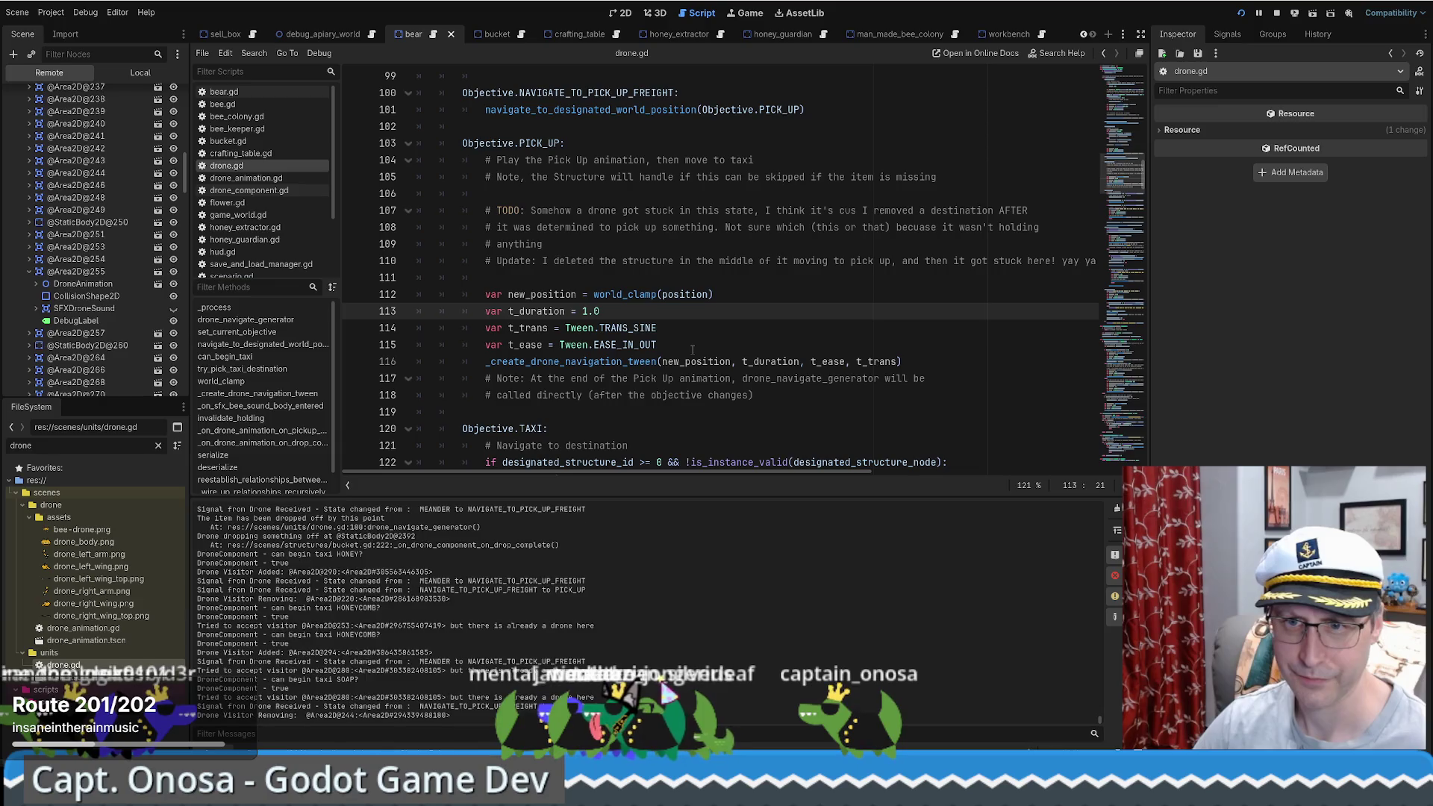
scroll(698, 344, "up", 1)
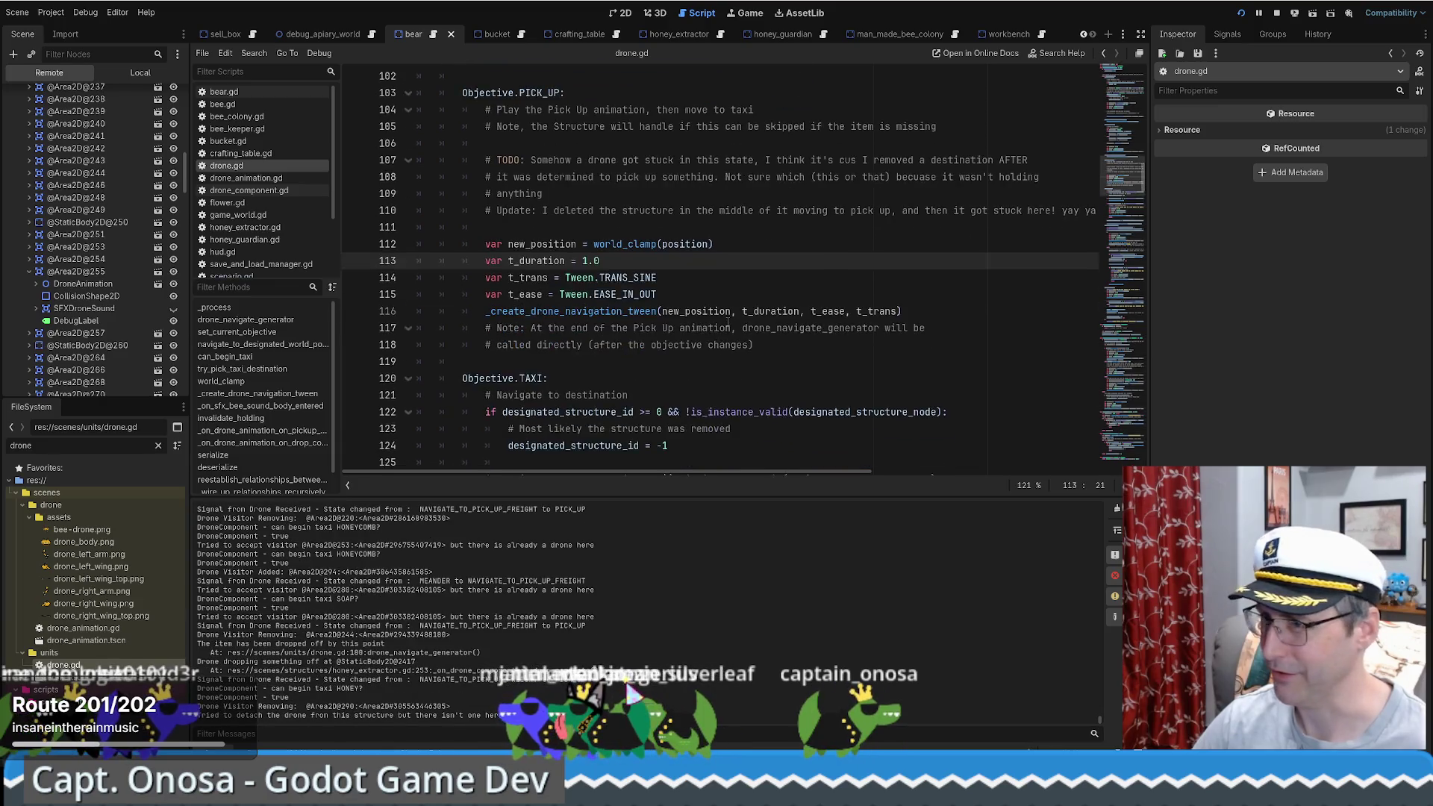
scroll(709, 322, "down", 1)
scroll(710, 322, "up", 1)
scroll(708, 325, "down", 3)
scroll(707, 327, "up", 3)
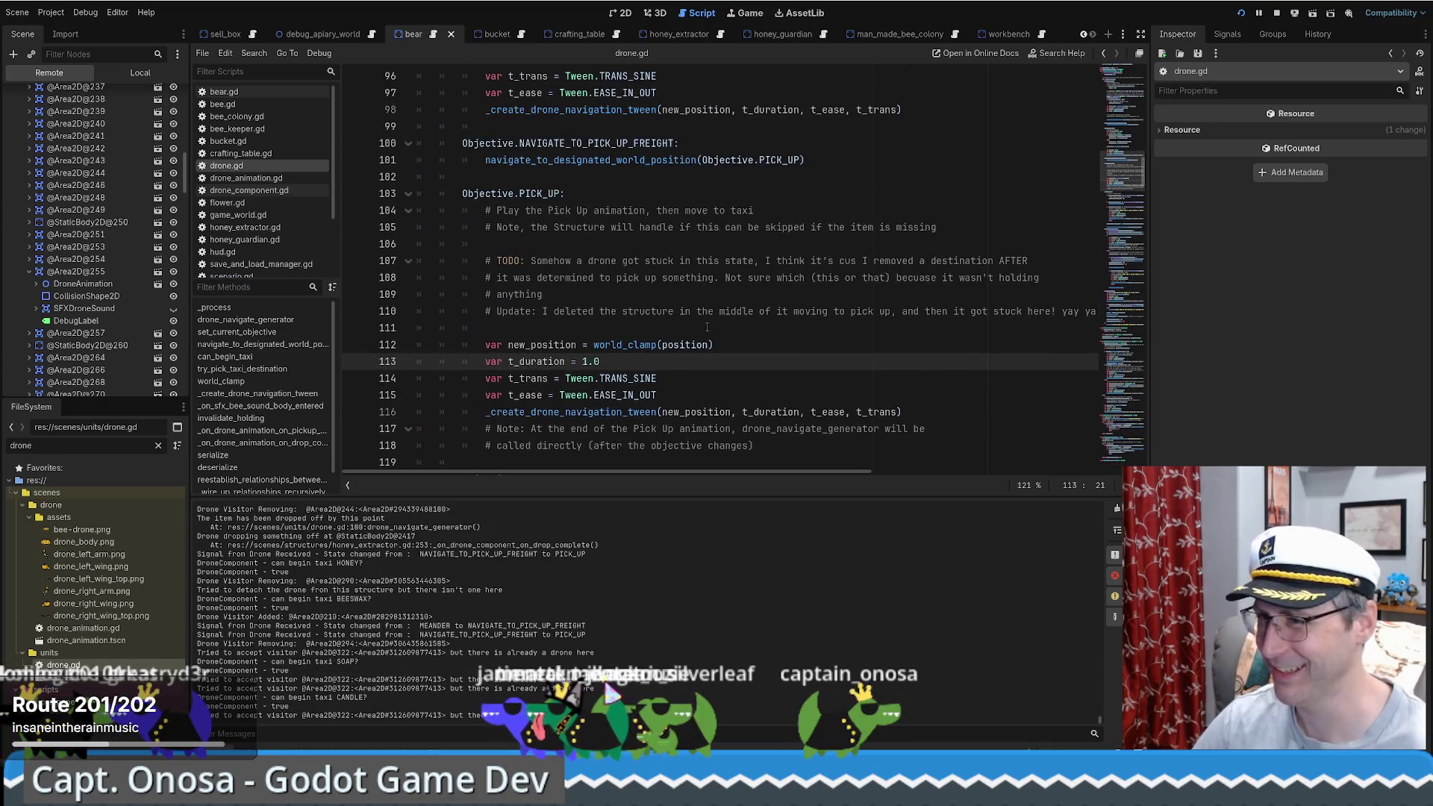
left_click(713, 329)
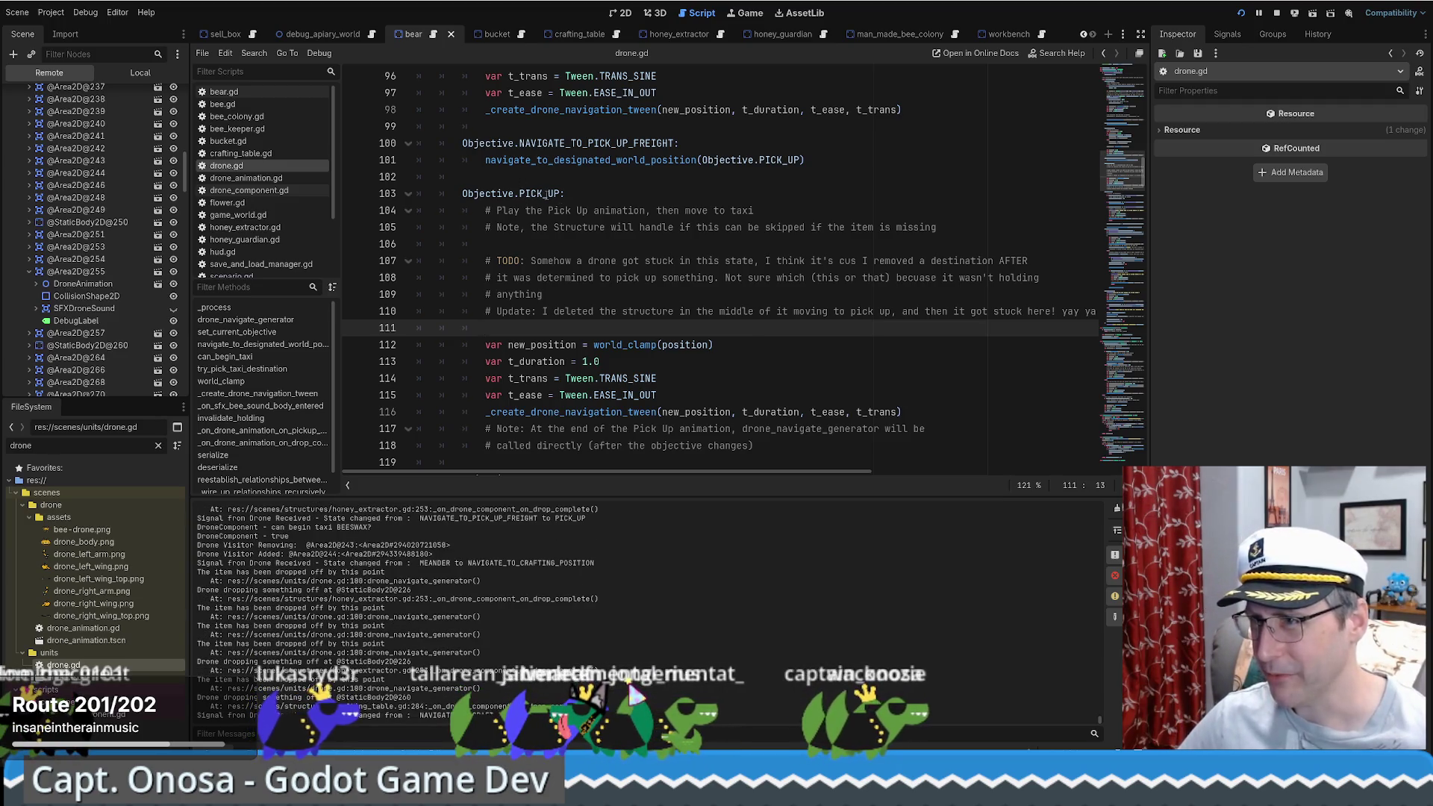
left_click_drag(463, 193, 561, 194)
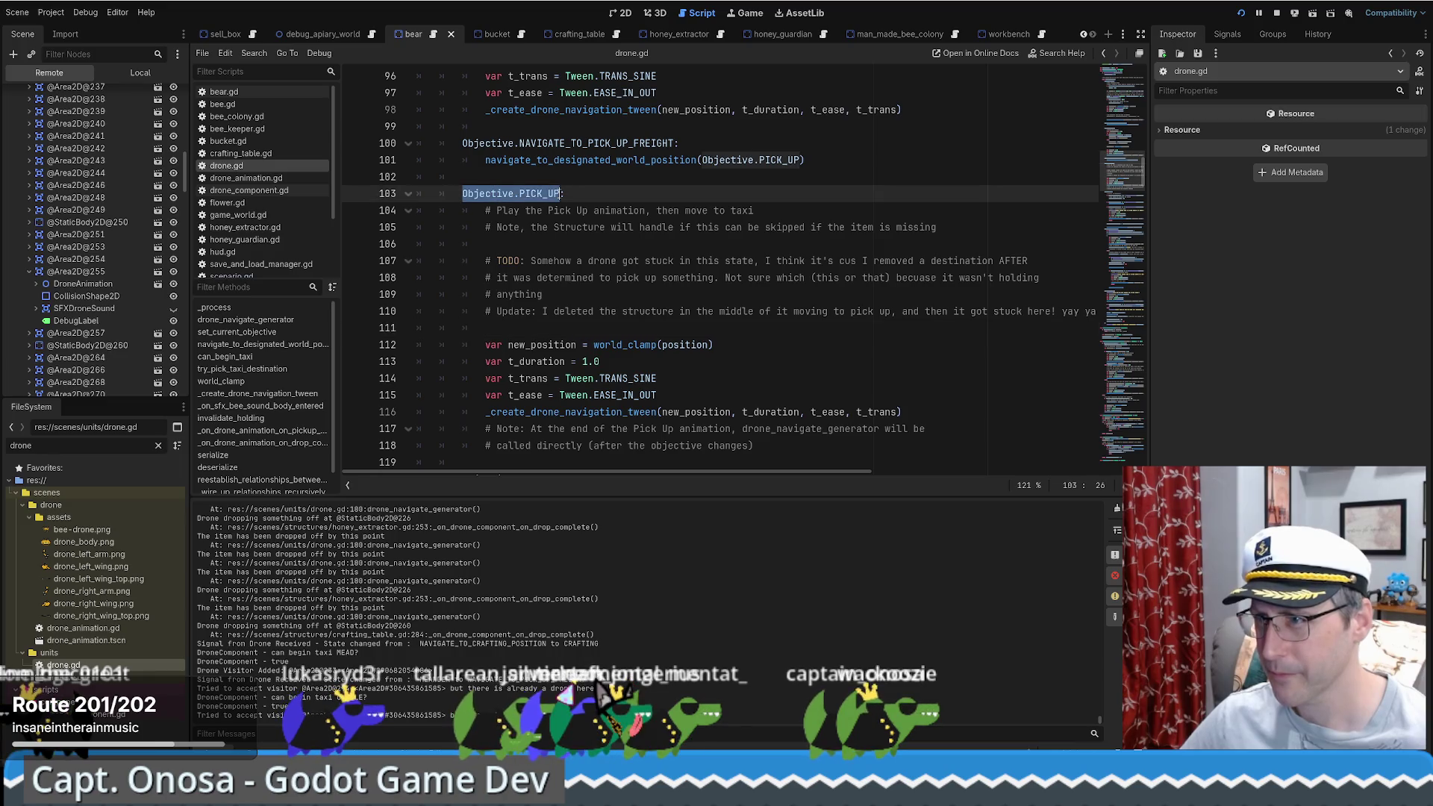
key("ctrl+shift+f")
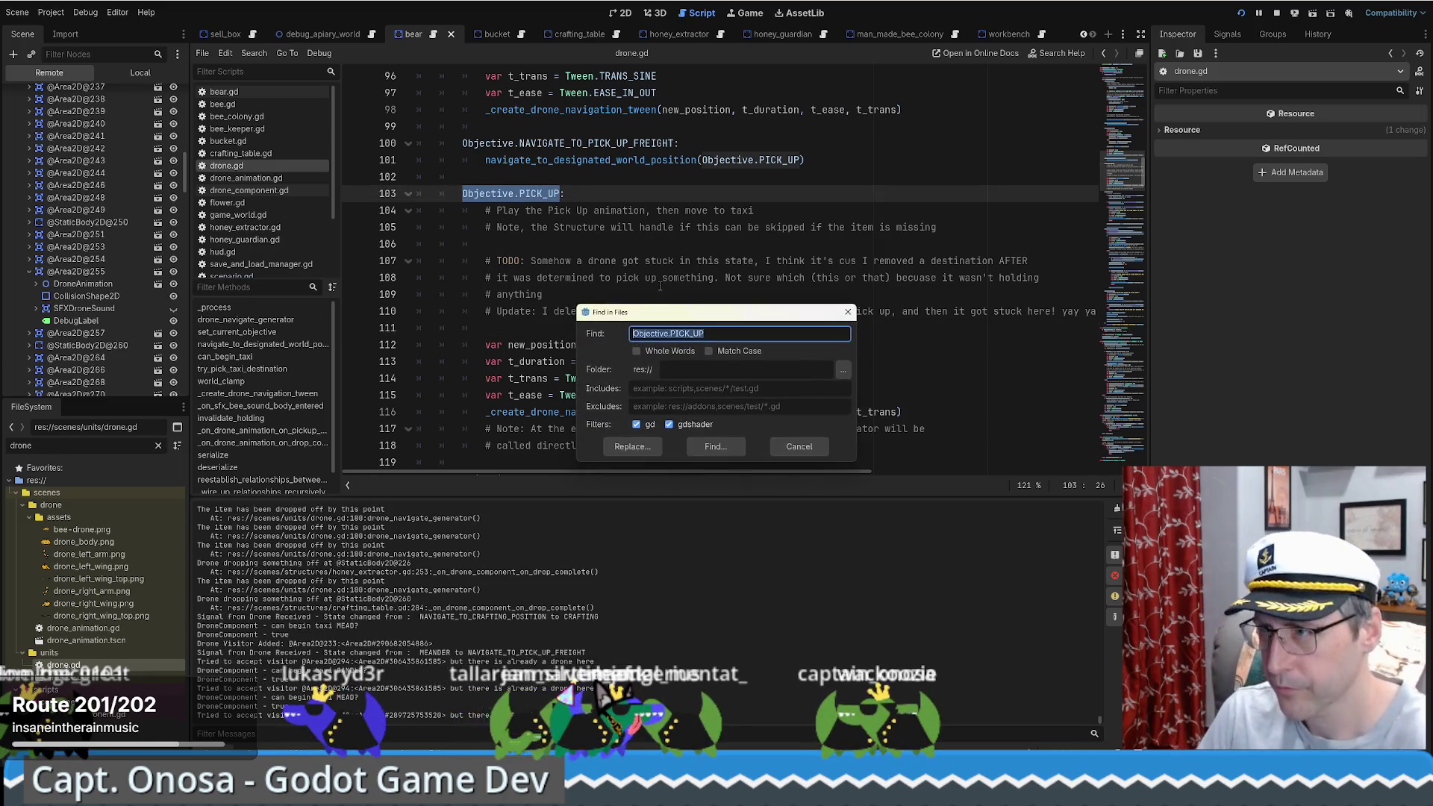
Step: Run the search, check the drone_component.gd line 82 match, then jump to drone.gd line 101
key("Return")
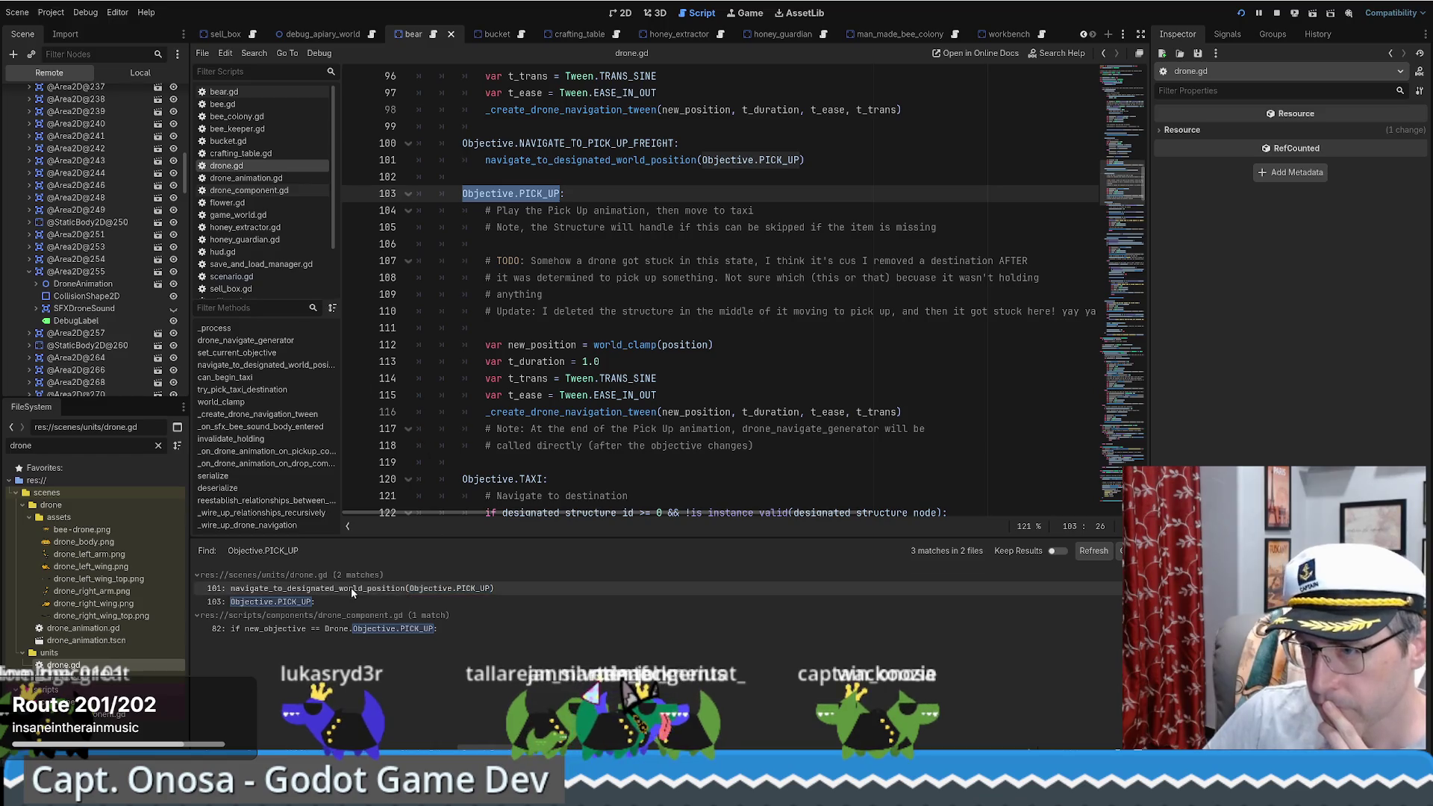
left_click(340, 629)
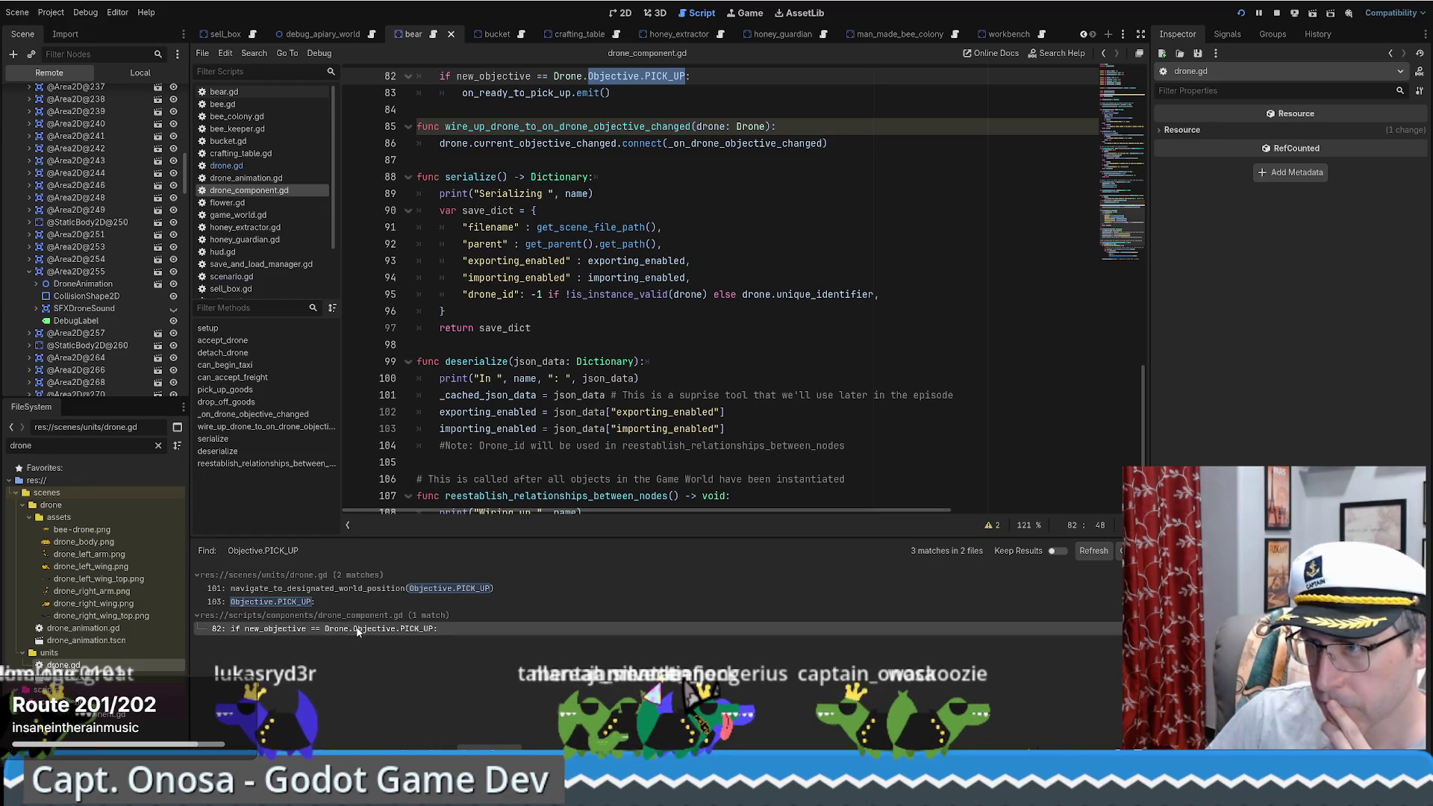
scroll(638, 437, "up", 3)
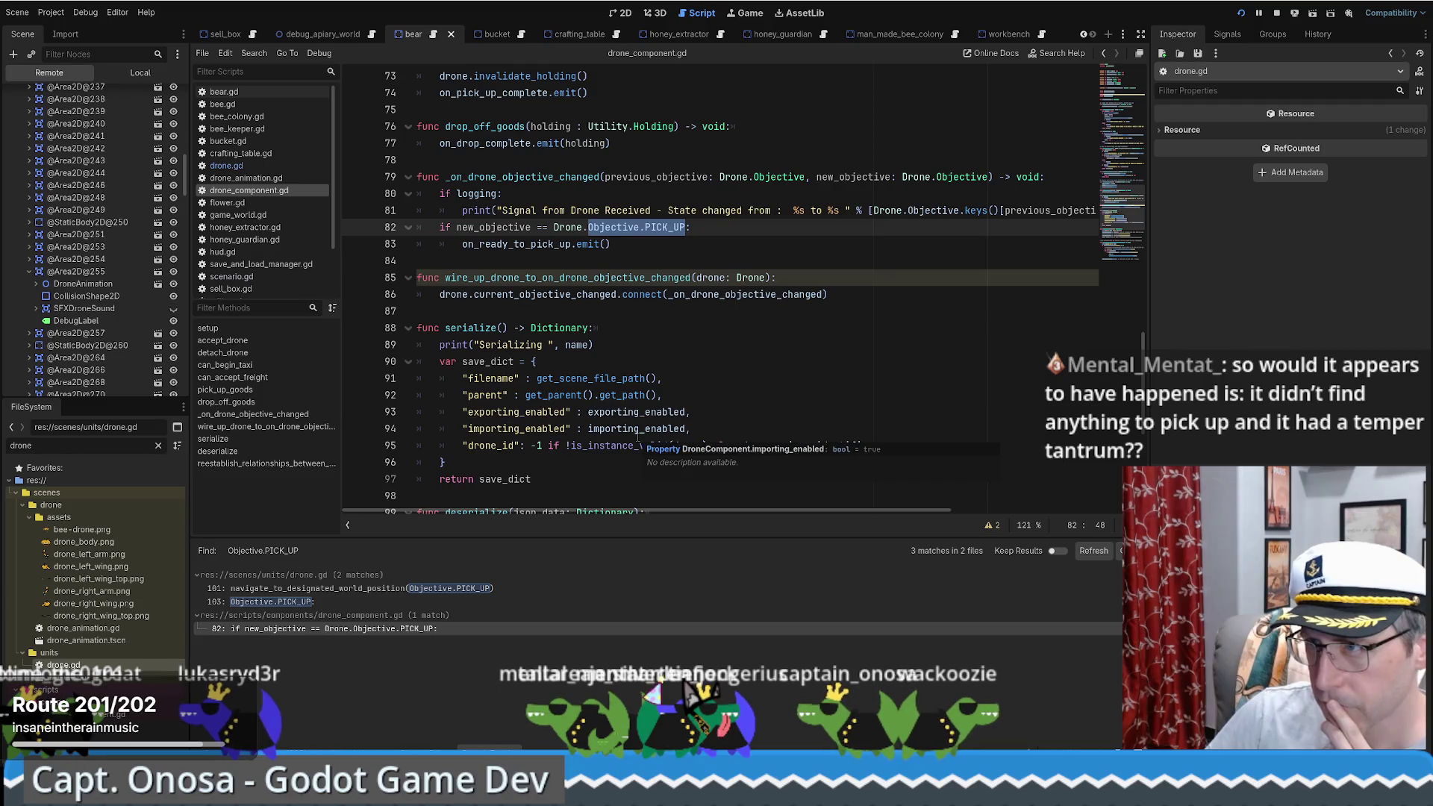
mouse_move(638, 437)
left_click(335, 591)
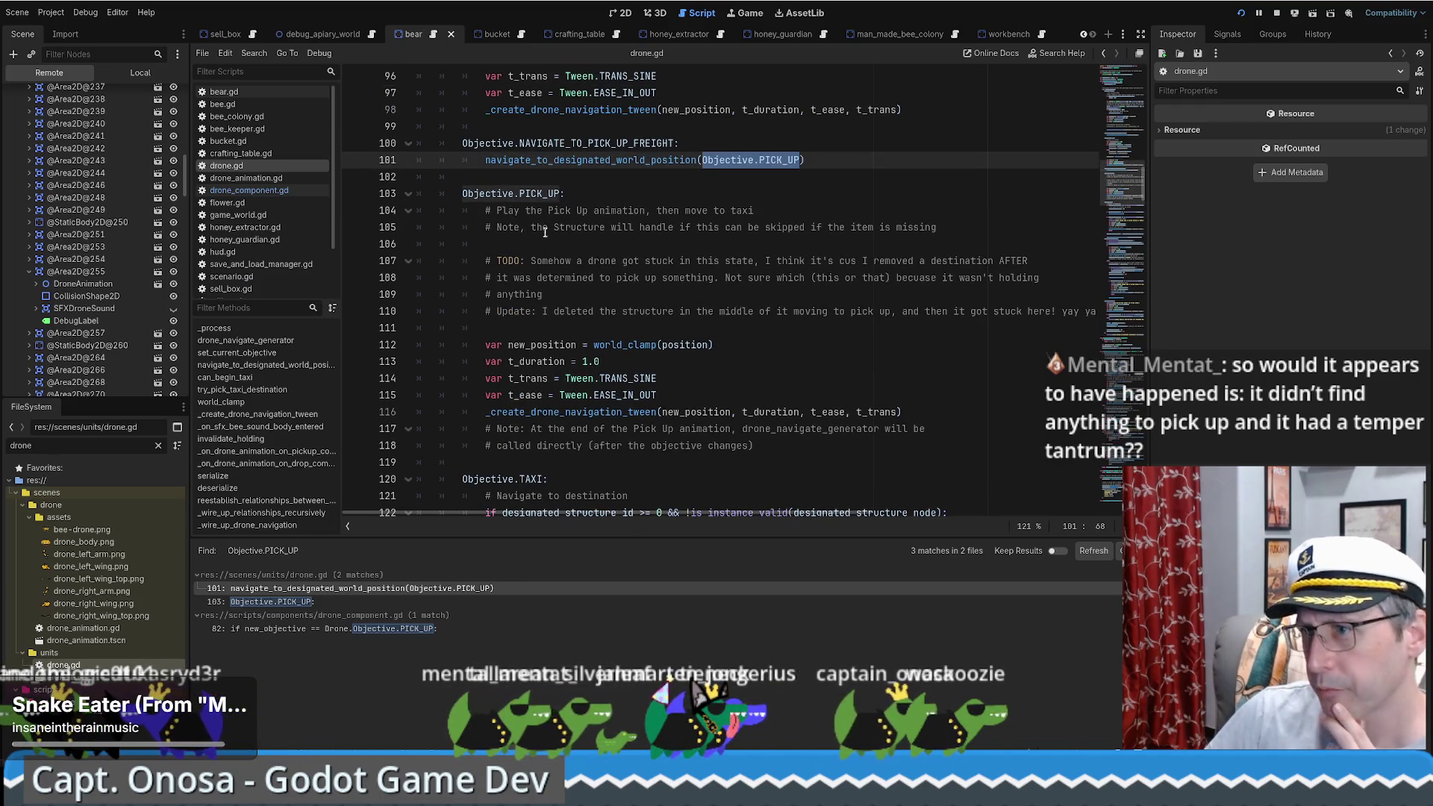
mouse_move(549, 210)
left_mouse_down()
mouse_move(583, 227)
mouse_move(614, 210)
left_mouse_up()
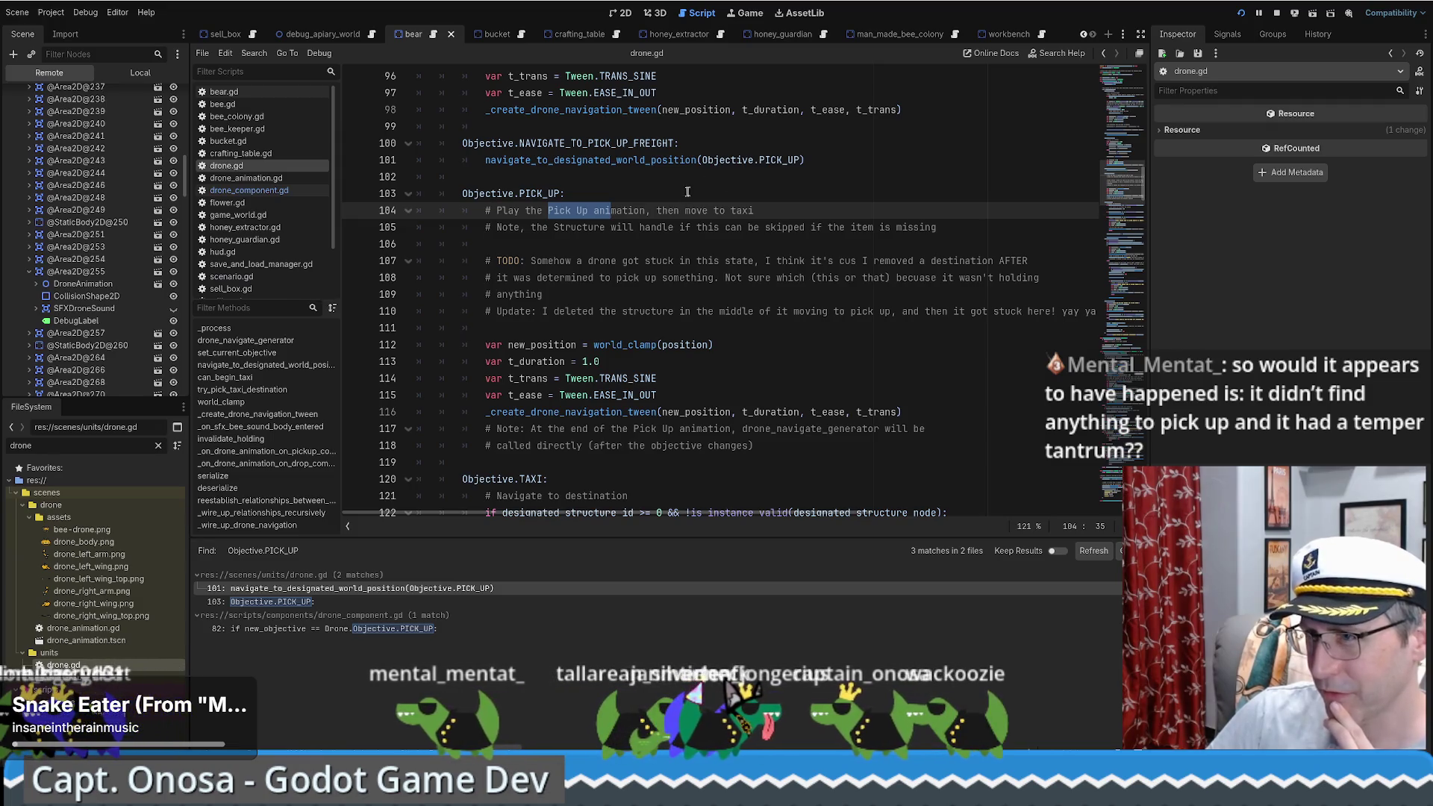
Step: Jump from line 101 to navigate_to_designated_world_position and read through the function
left_click(624, 162)
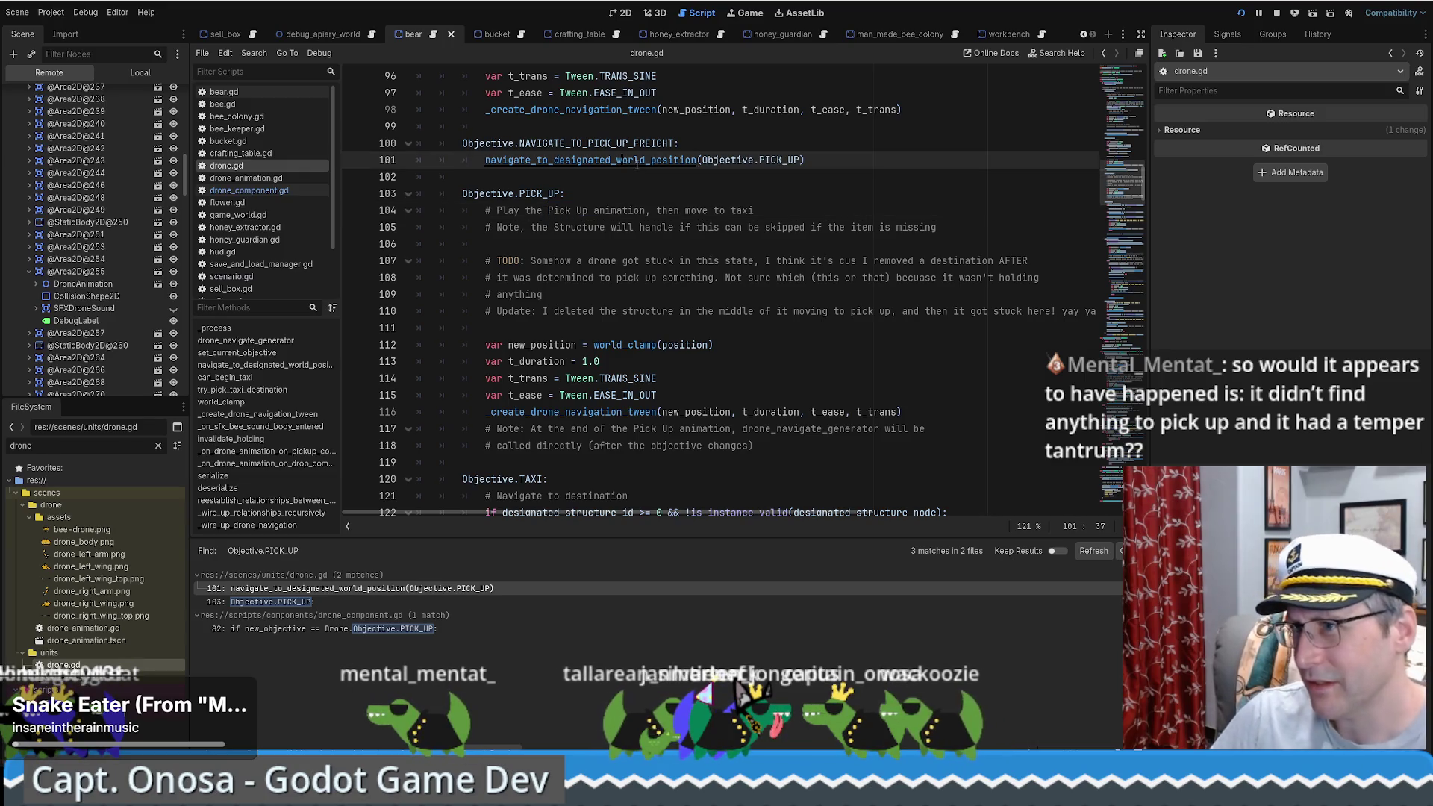
left_click(637, 163, "ctrl")
scroll(700, 309, "down", 3)
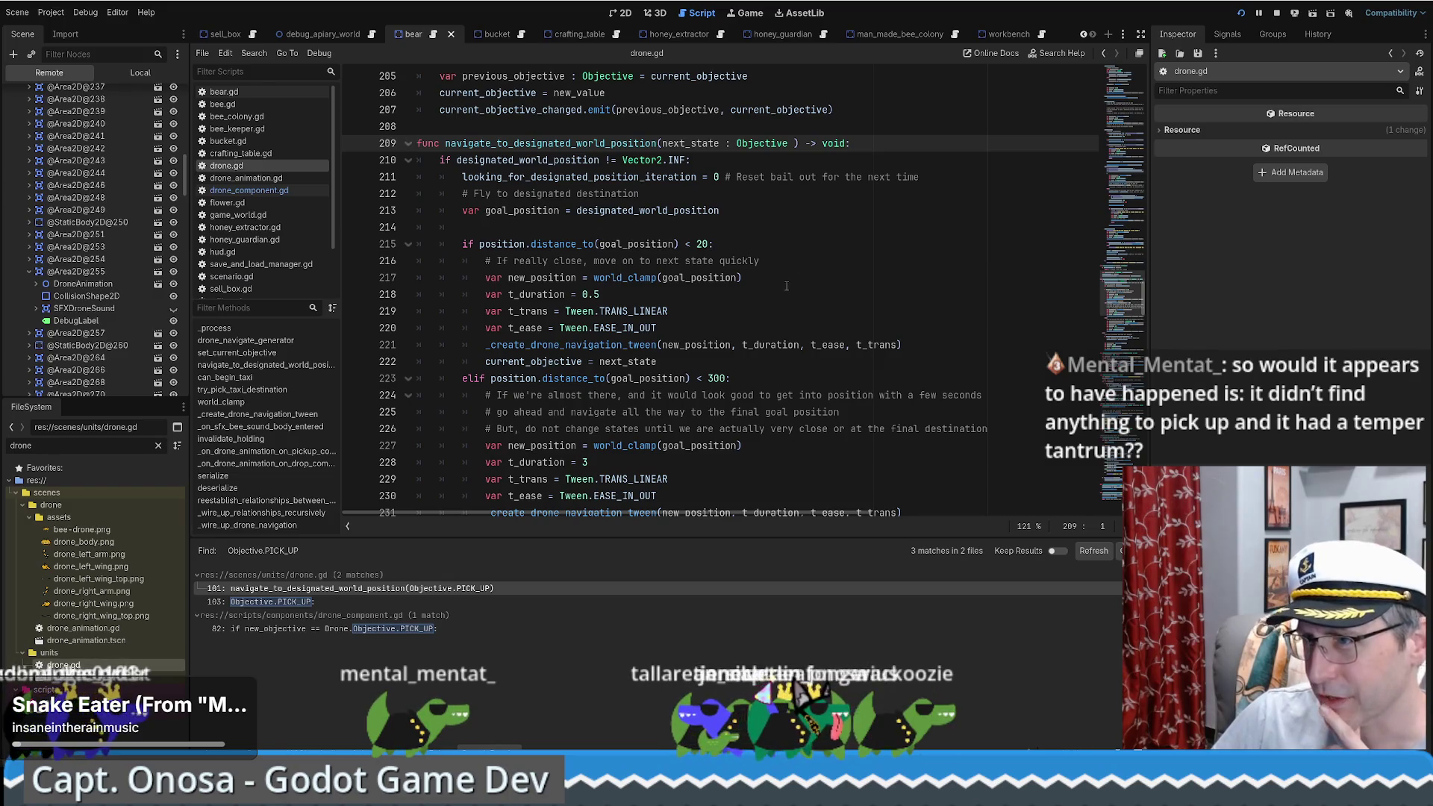
scroll(799, 283, "down", 1)
scroll(799, 284, "up", 3)
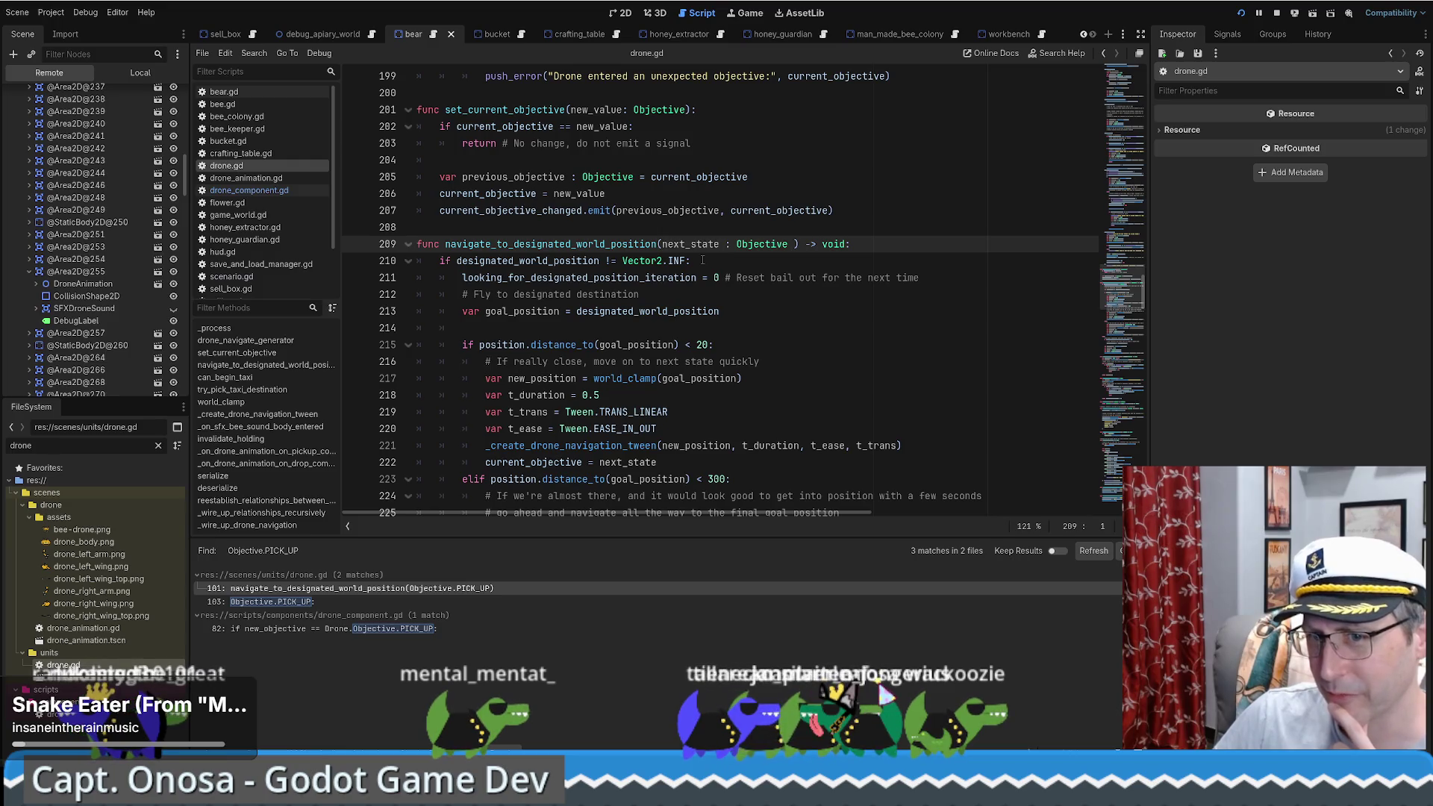
scroll(738, 285, "down", 6)
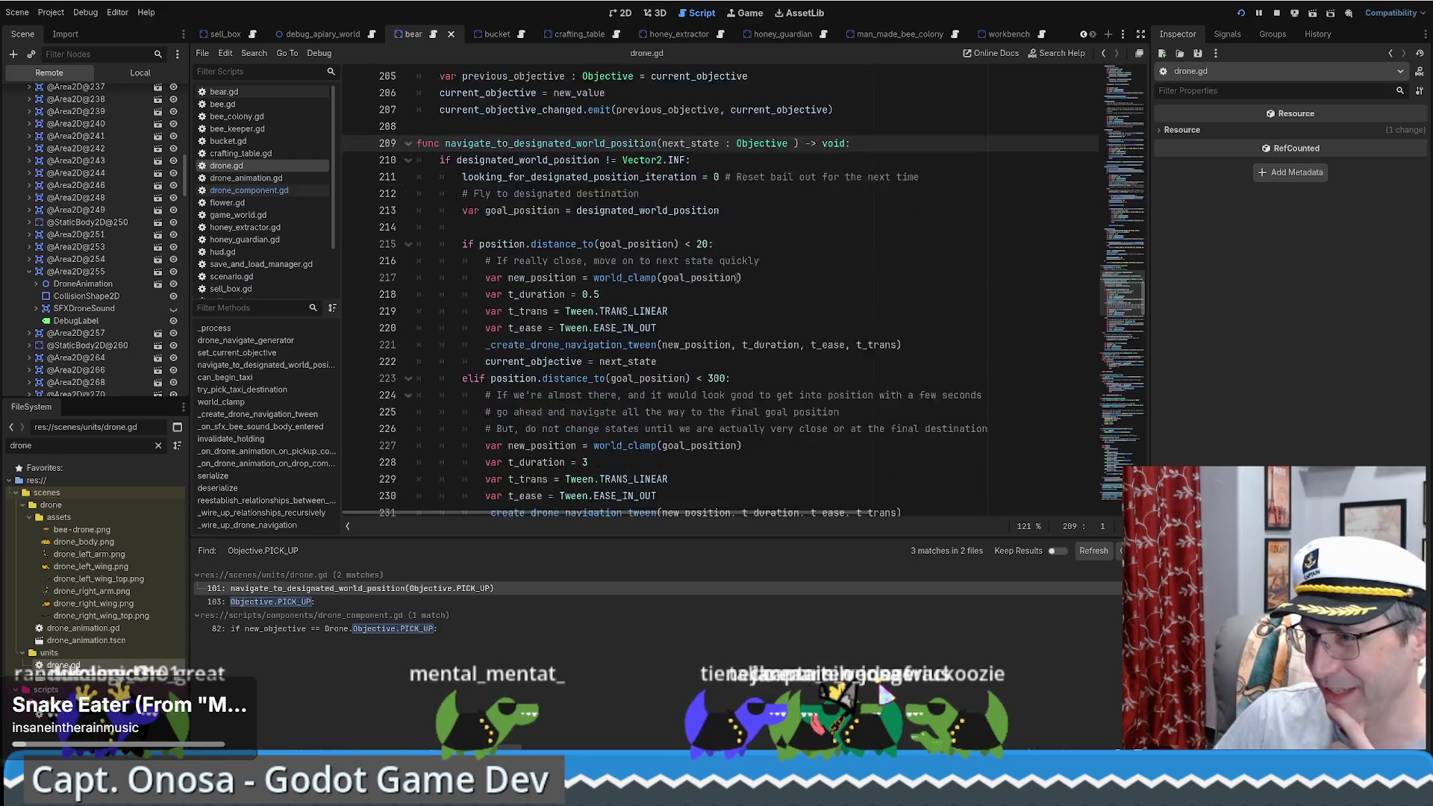
scroll(737, 286, "down", 4)
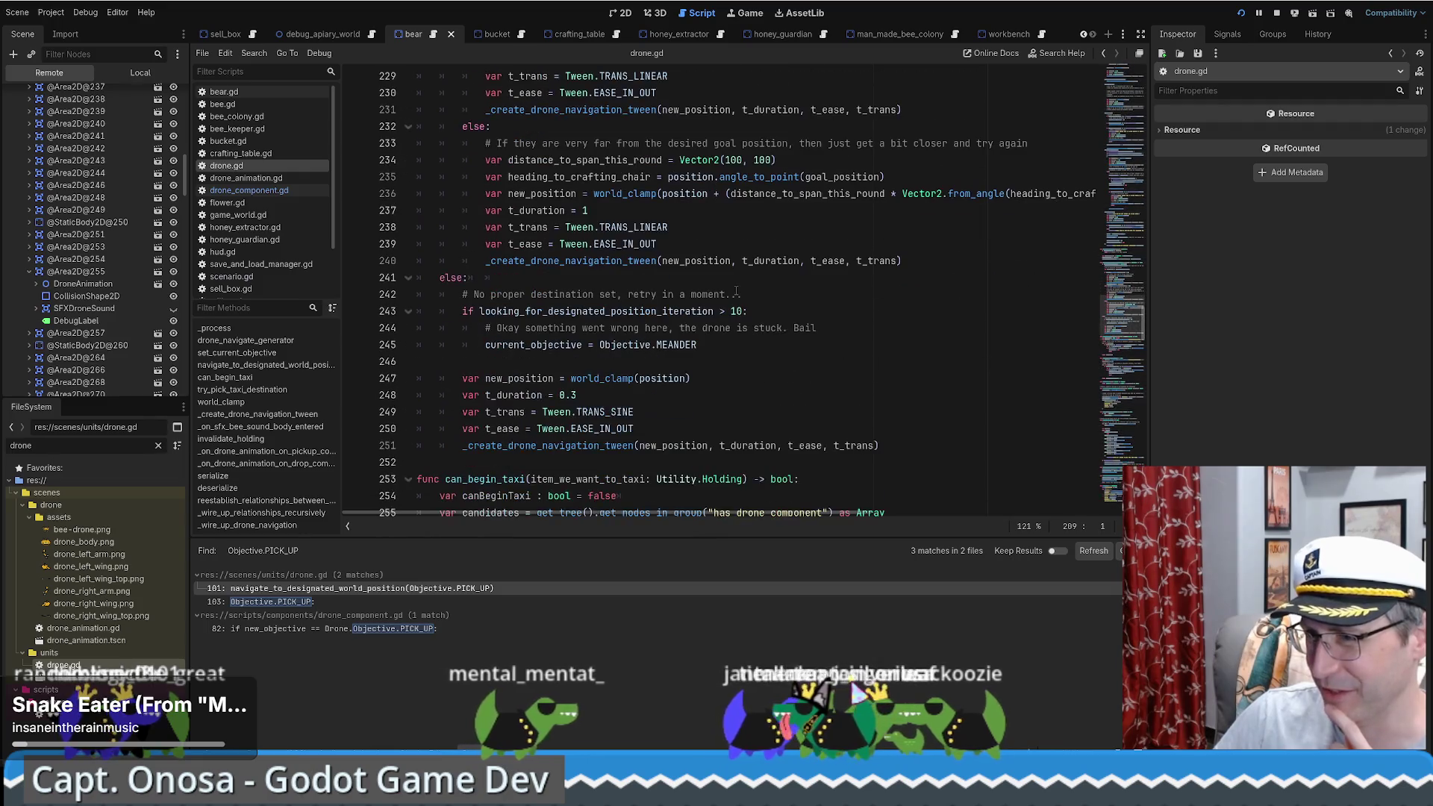
scroll(747, 321, "up", 9)
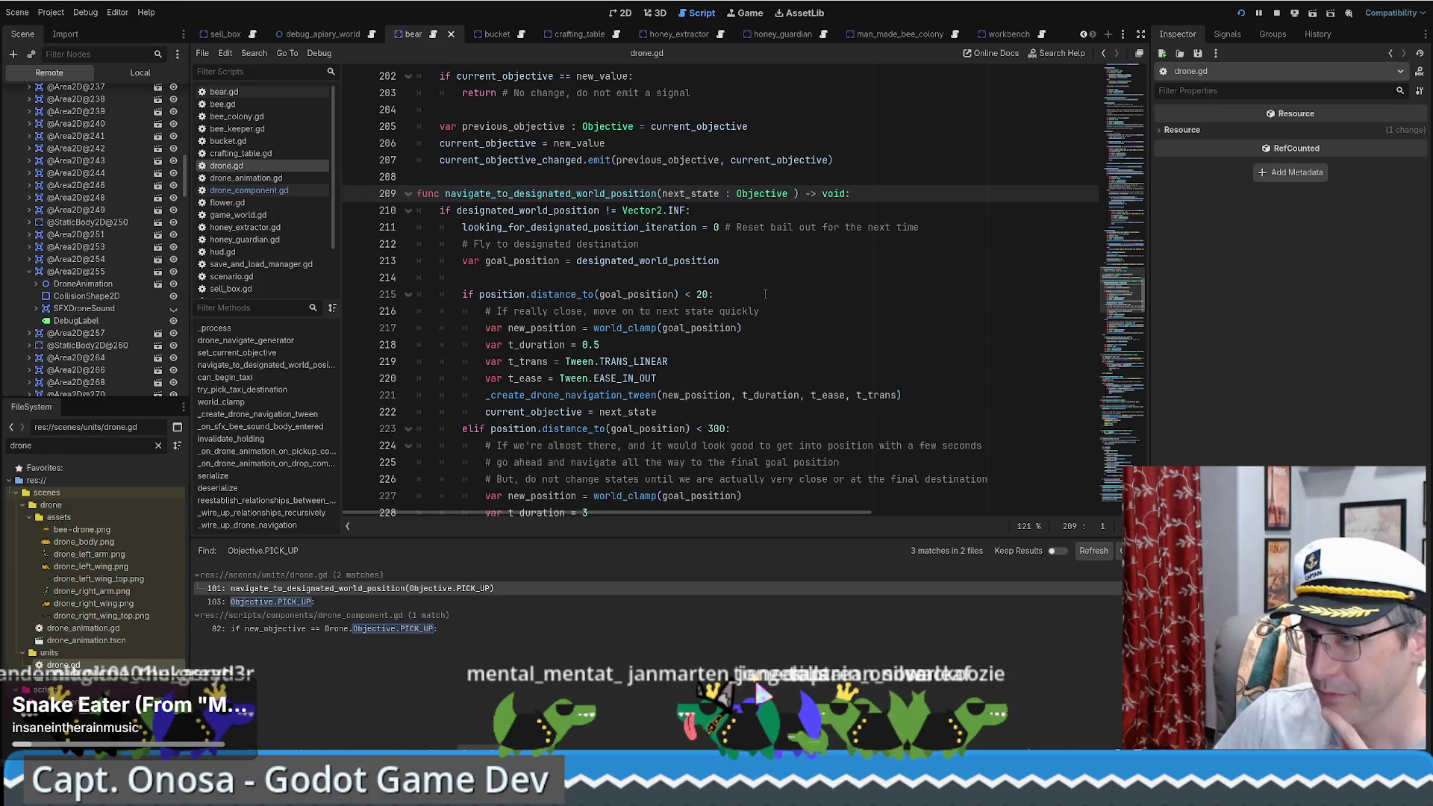
Step: Compare NAVIGATE_TO_PICK_UP_FREIGHT at the call with current_objective being set on line 222
key("alt+Left")
double_click(601, 282)
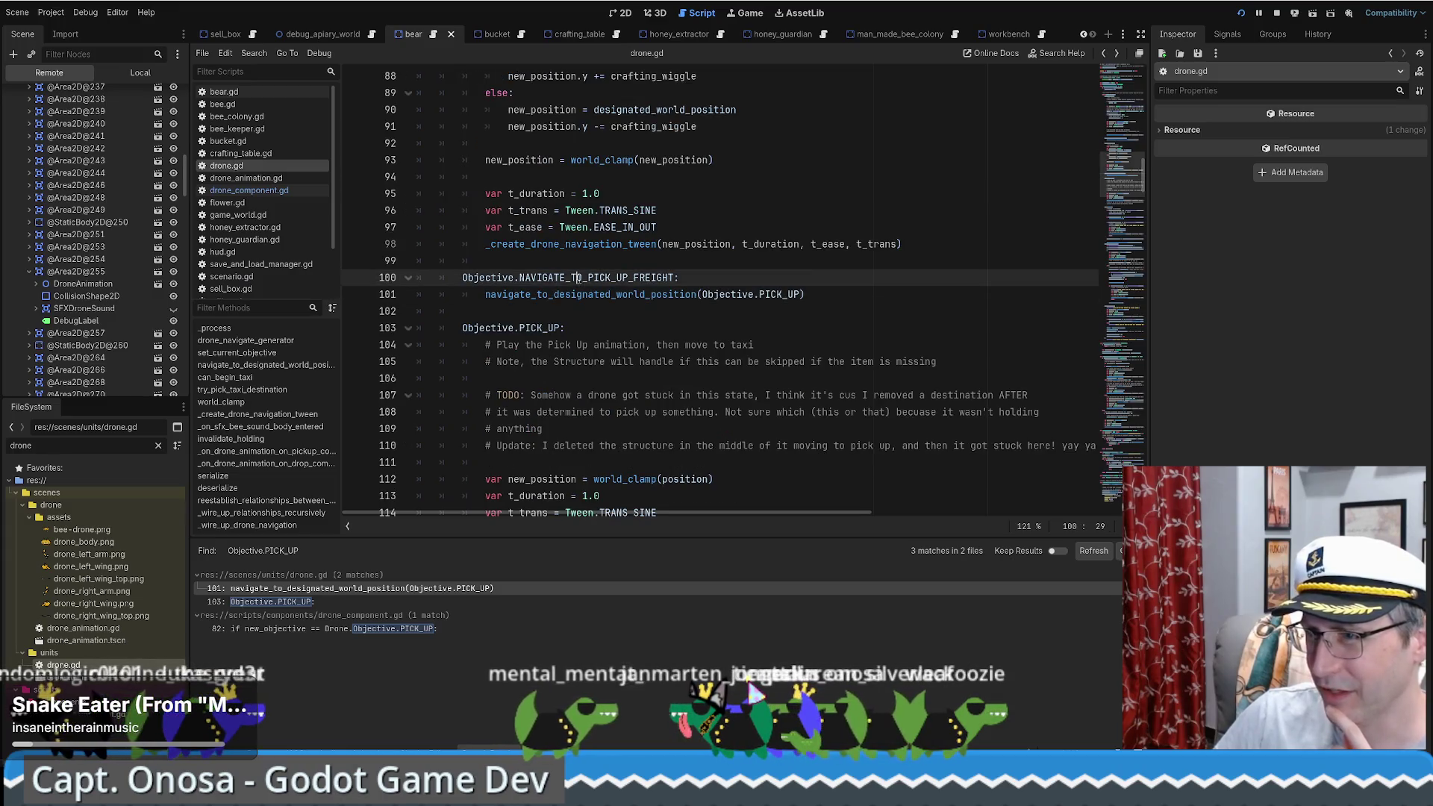
key("alt+Right")
scroll(747, 328, "down", 3)
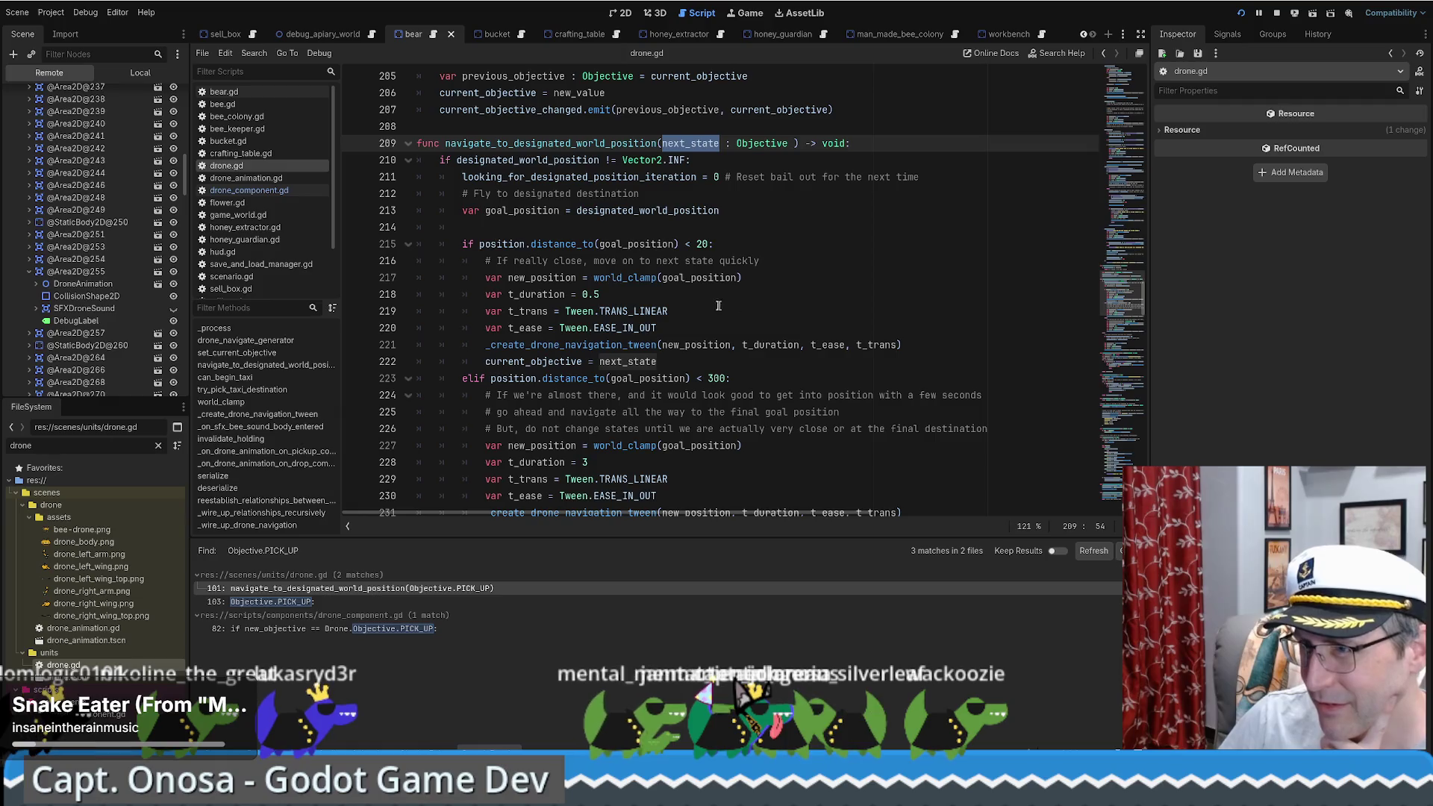
double_click(540, 362)
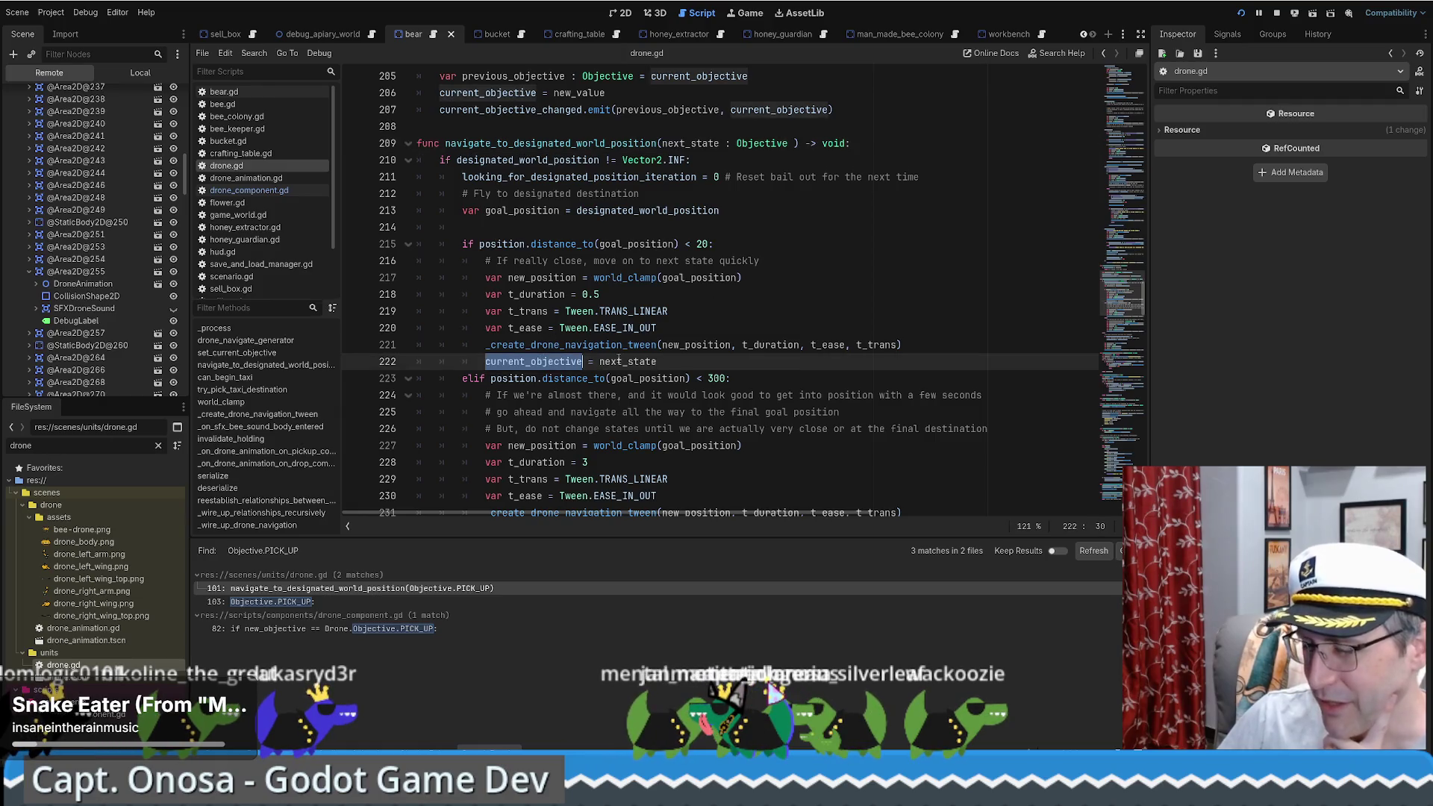
scroll(777, 307, "down", 10)
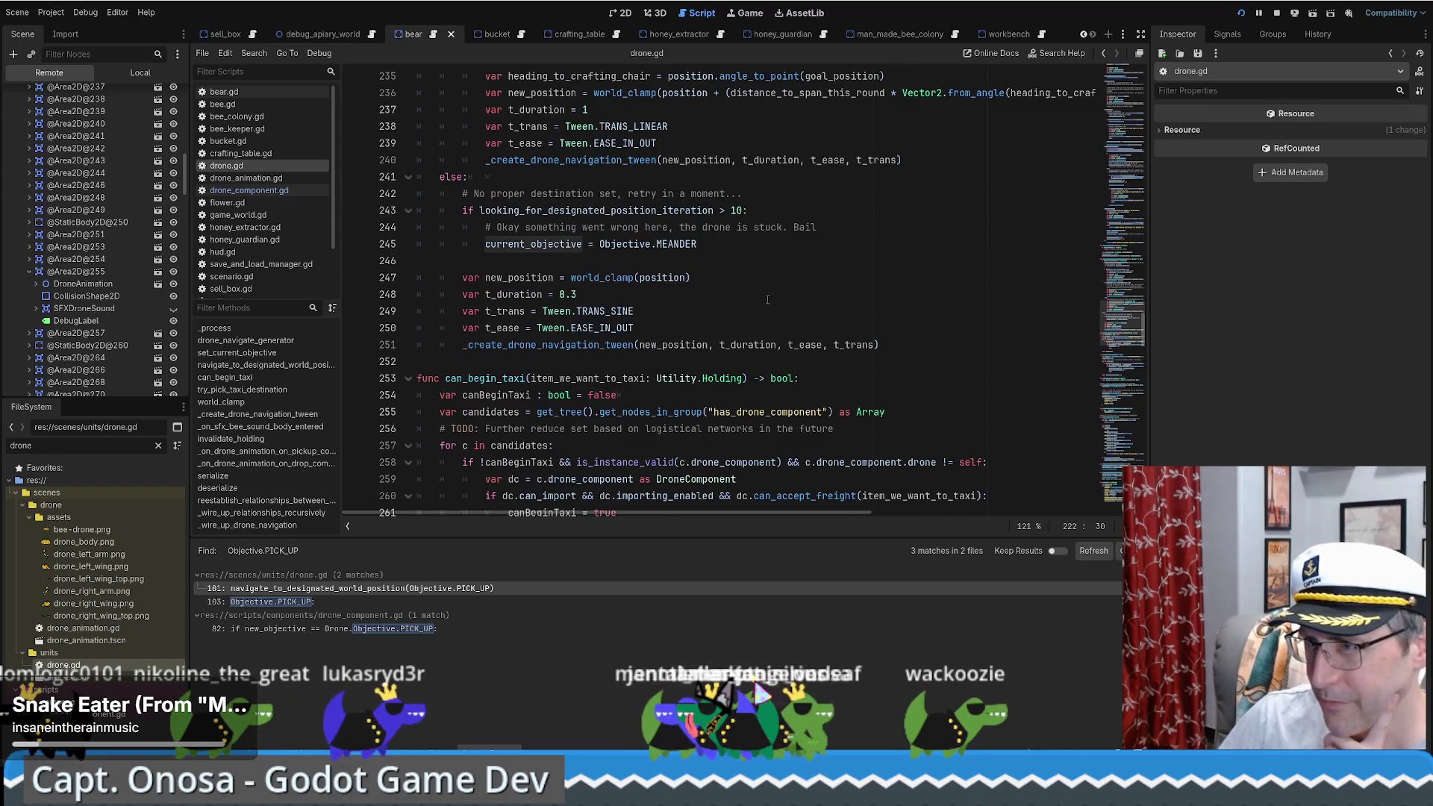
scroll(767, 301, "up", 9)
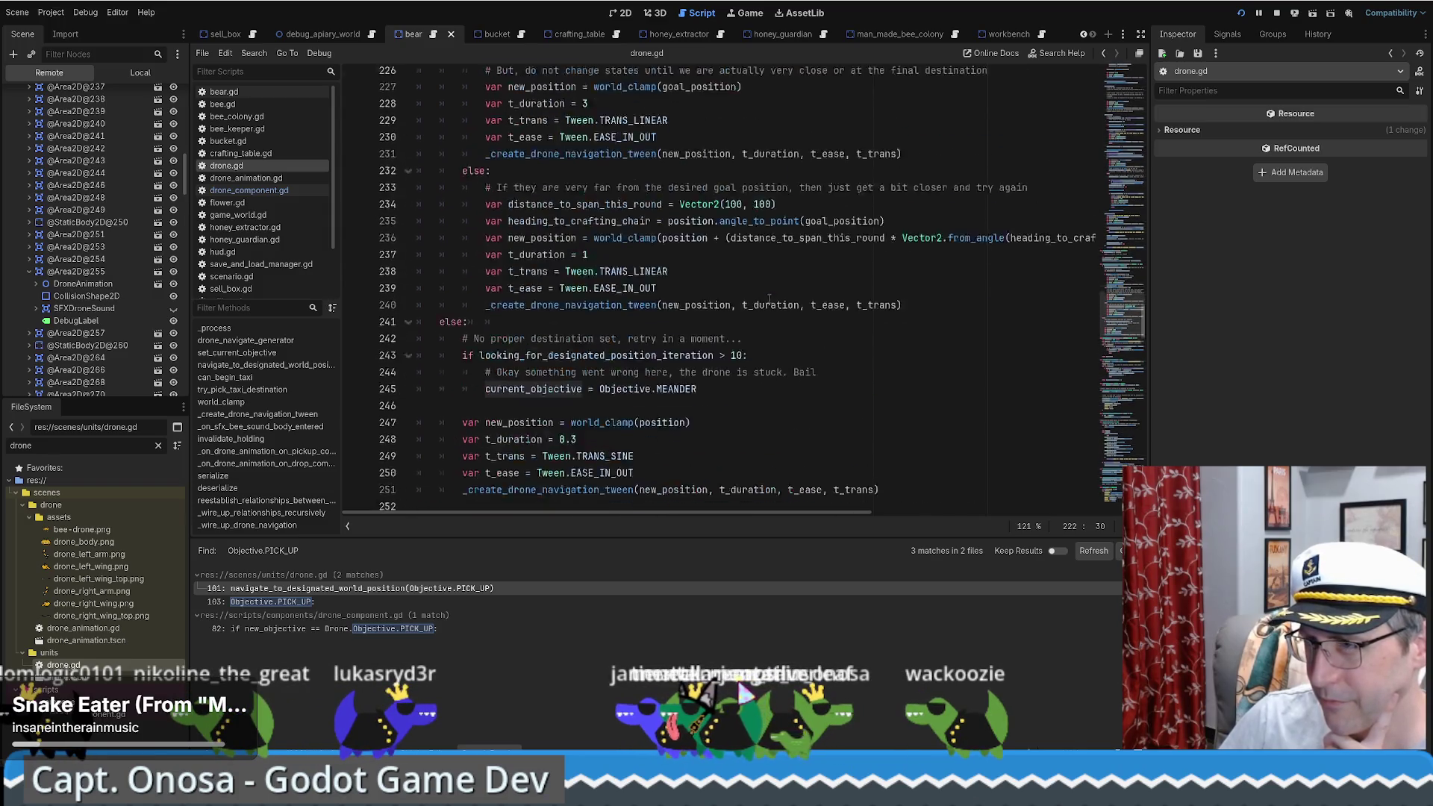
scroll(772, 297, "up", 4)
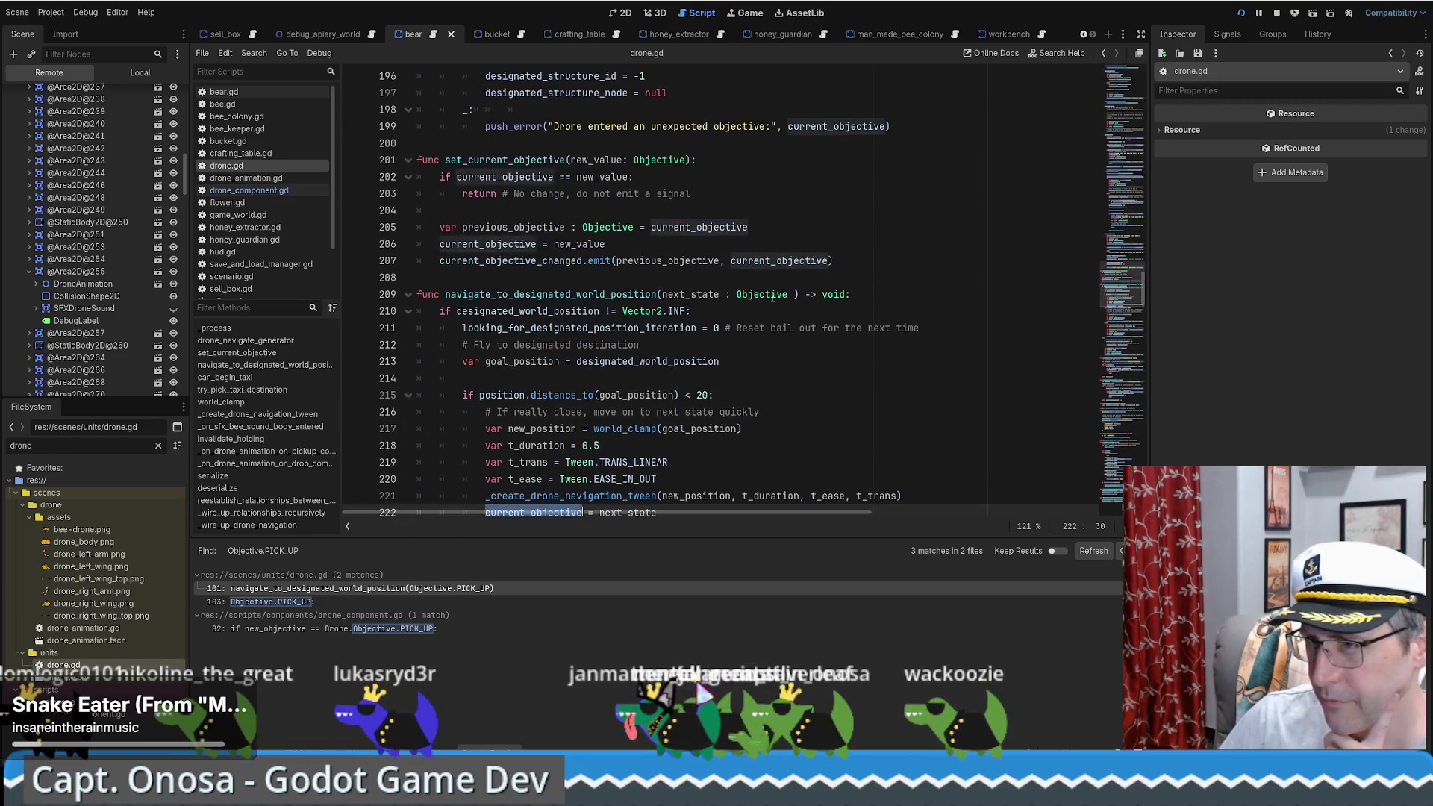
key("alt+Left")
scroll(756, 349, "down", 2)
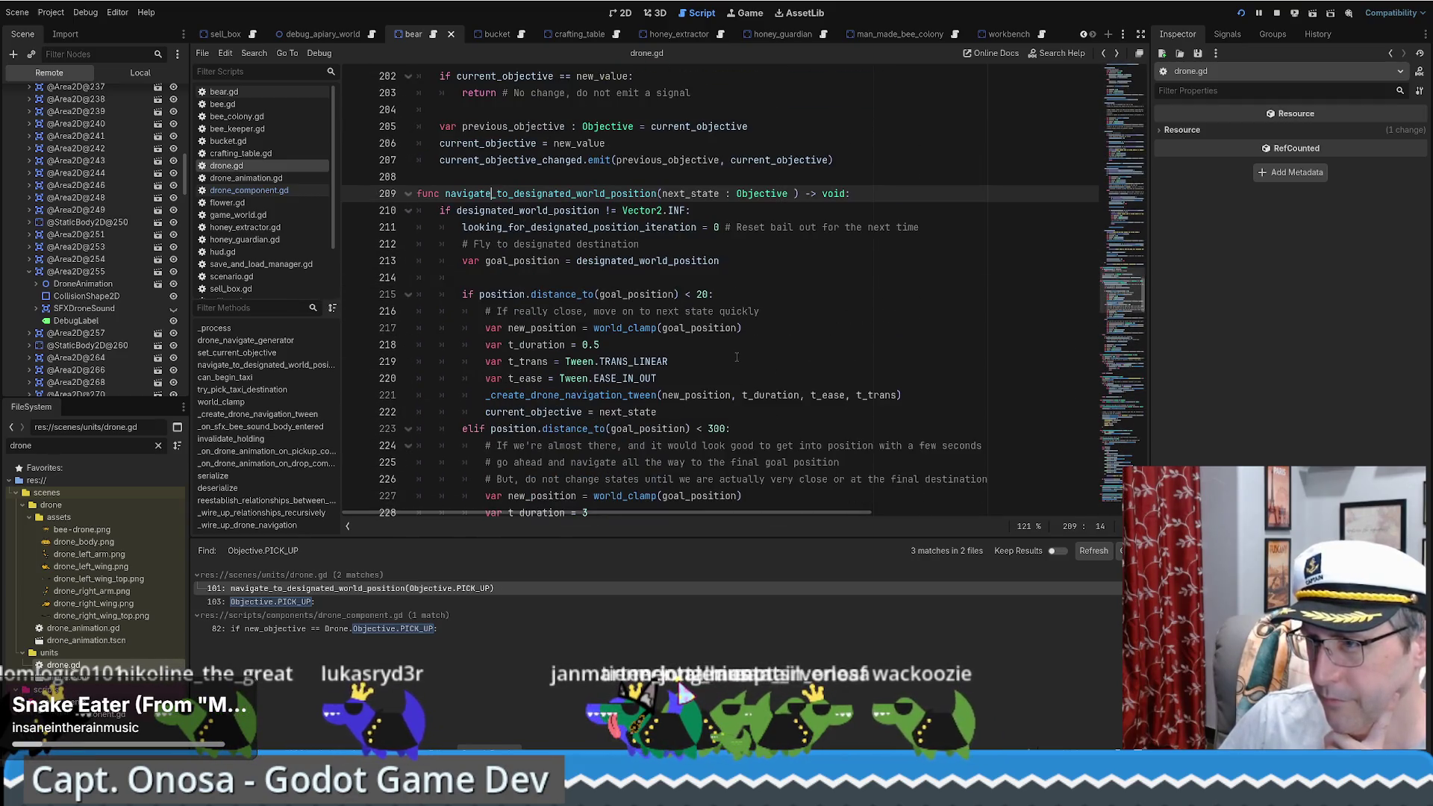
left_click(590, 395)
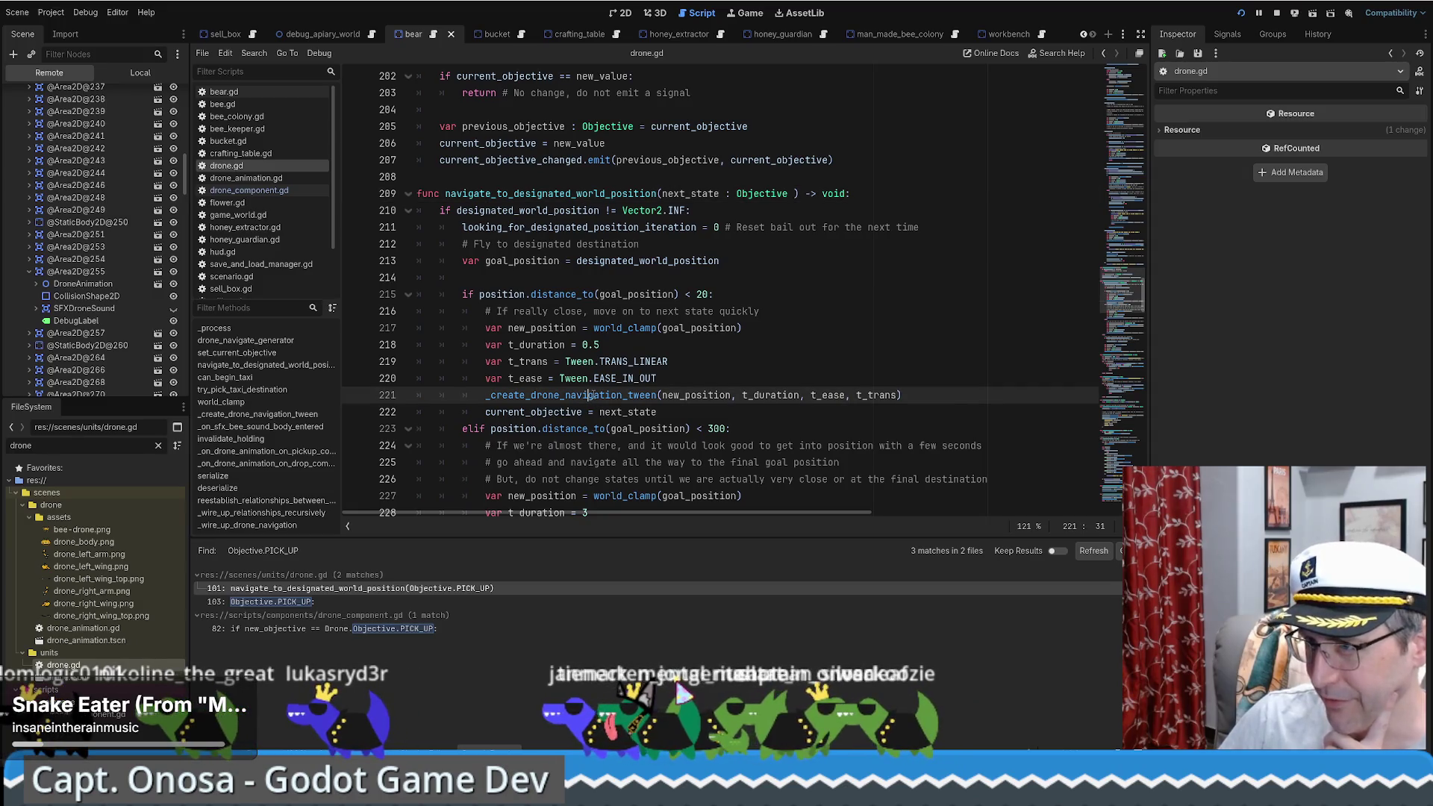
key("alt+Right")
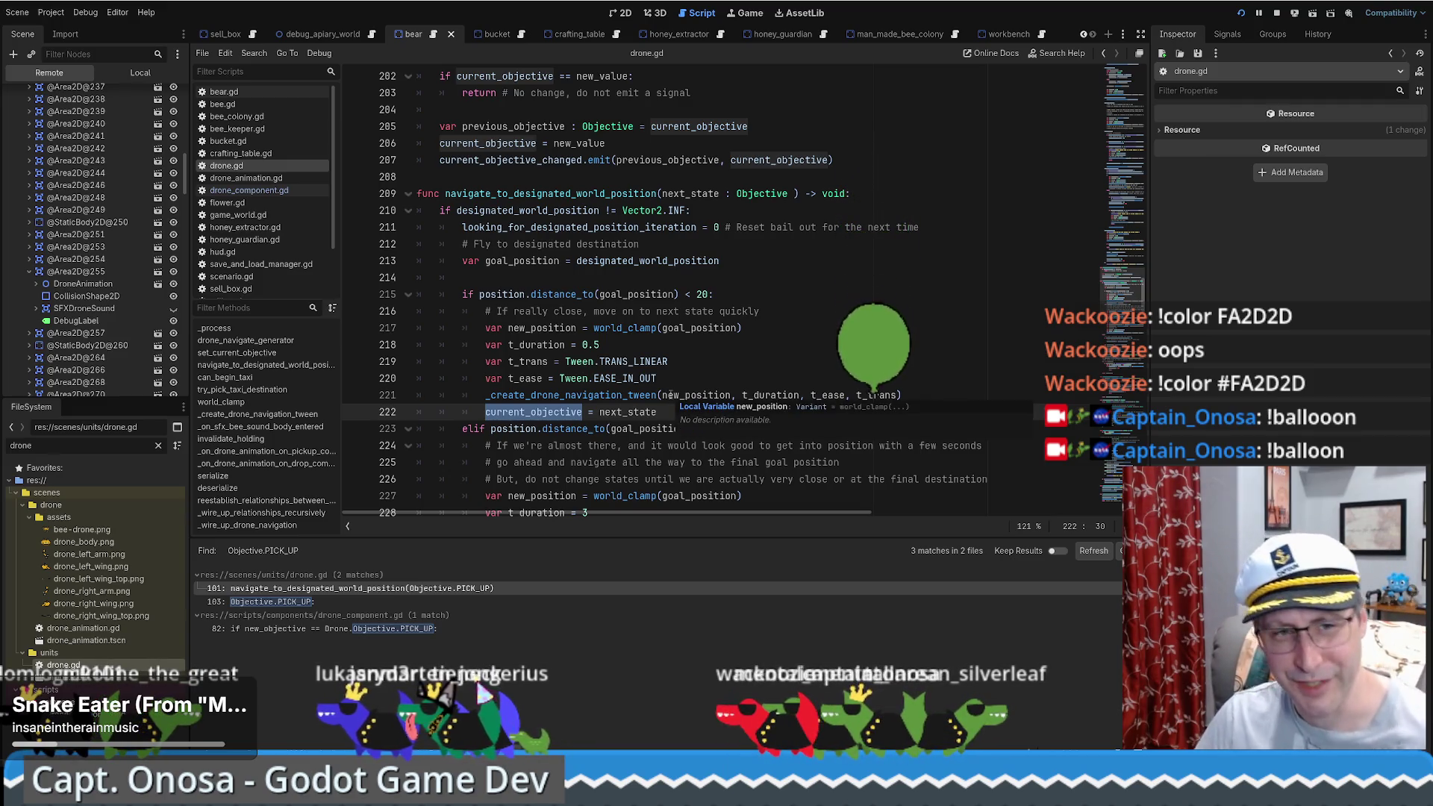
Step: Scroll further through the navigation code, then step back to the navigate call on line 101
scroll(730, 373, "down", 1)
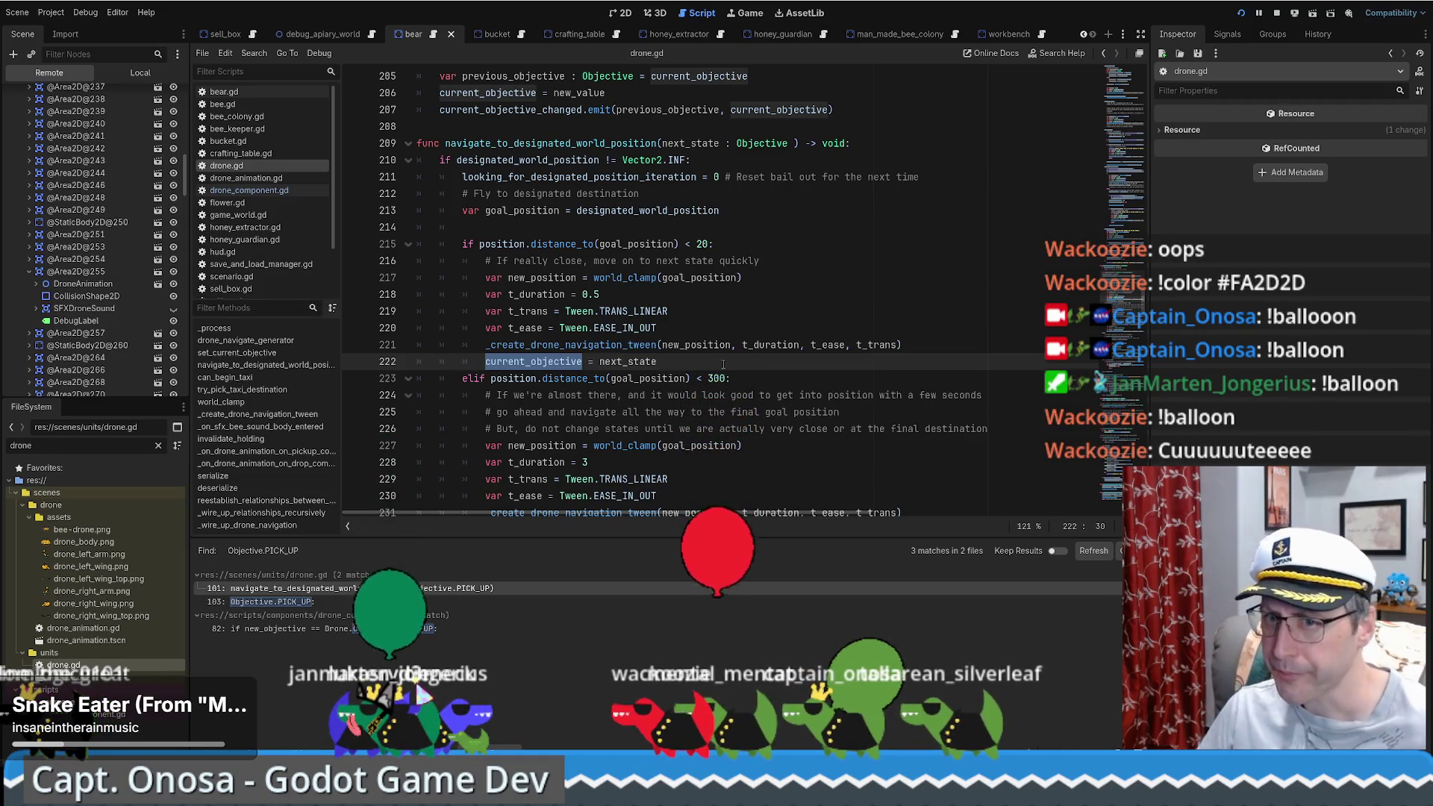
scroll(723, 363, "down", 2)
scroll(723, 363, "down", 1)
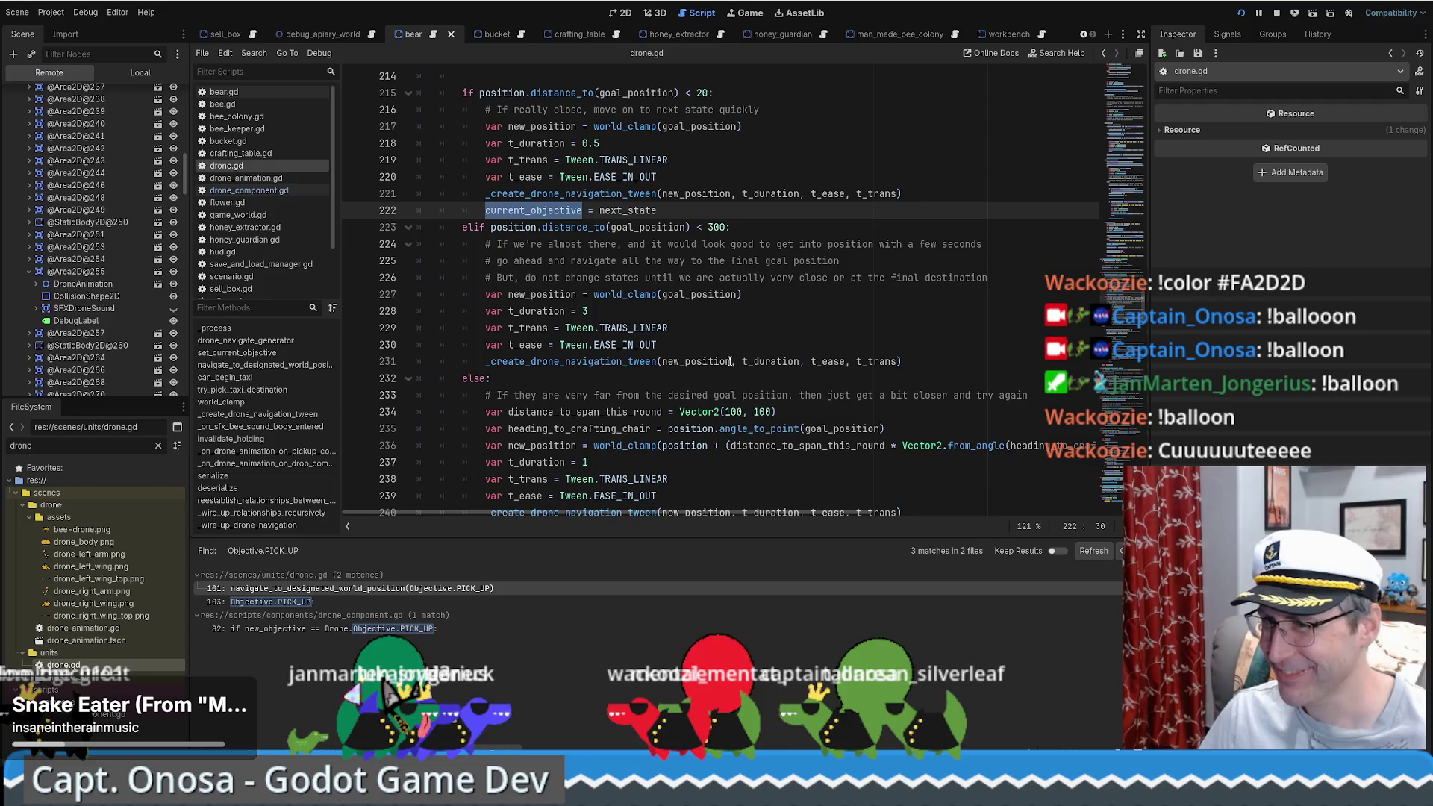
scroll(821, 312, "down", 1)
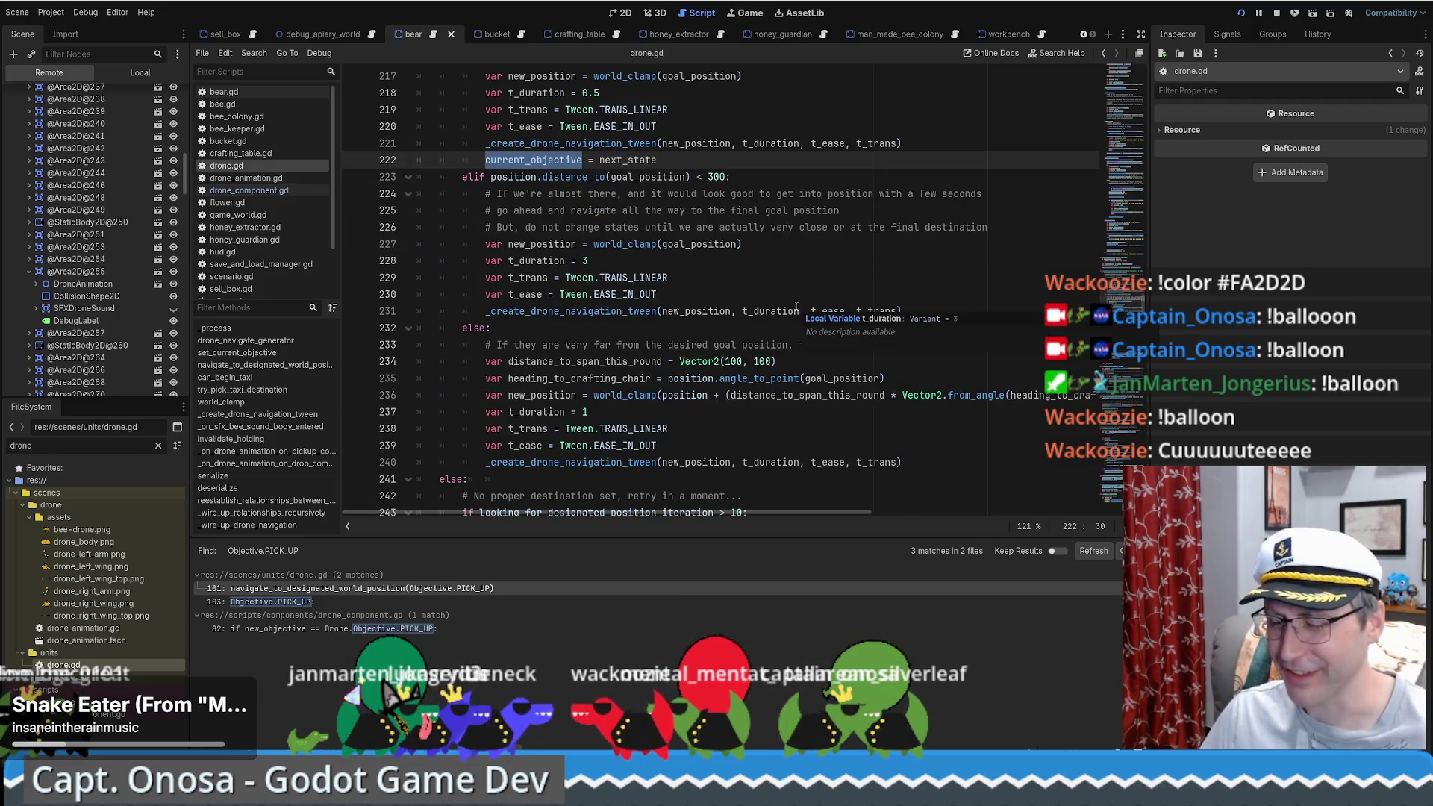
scroll(796, 309, "down", 3)
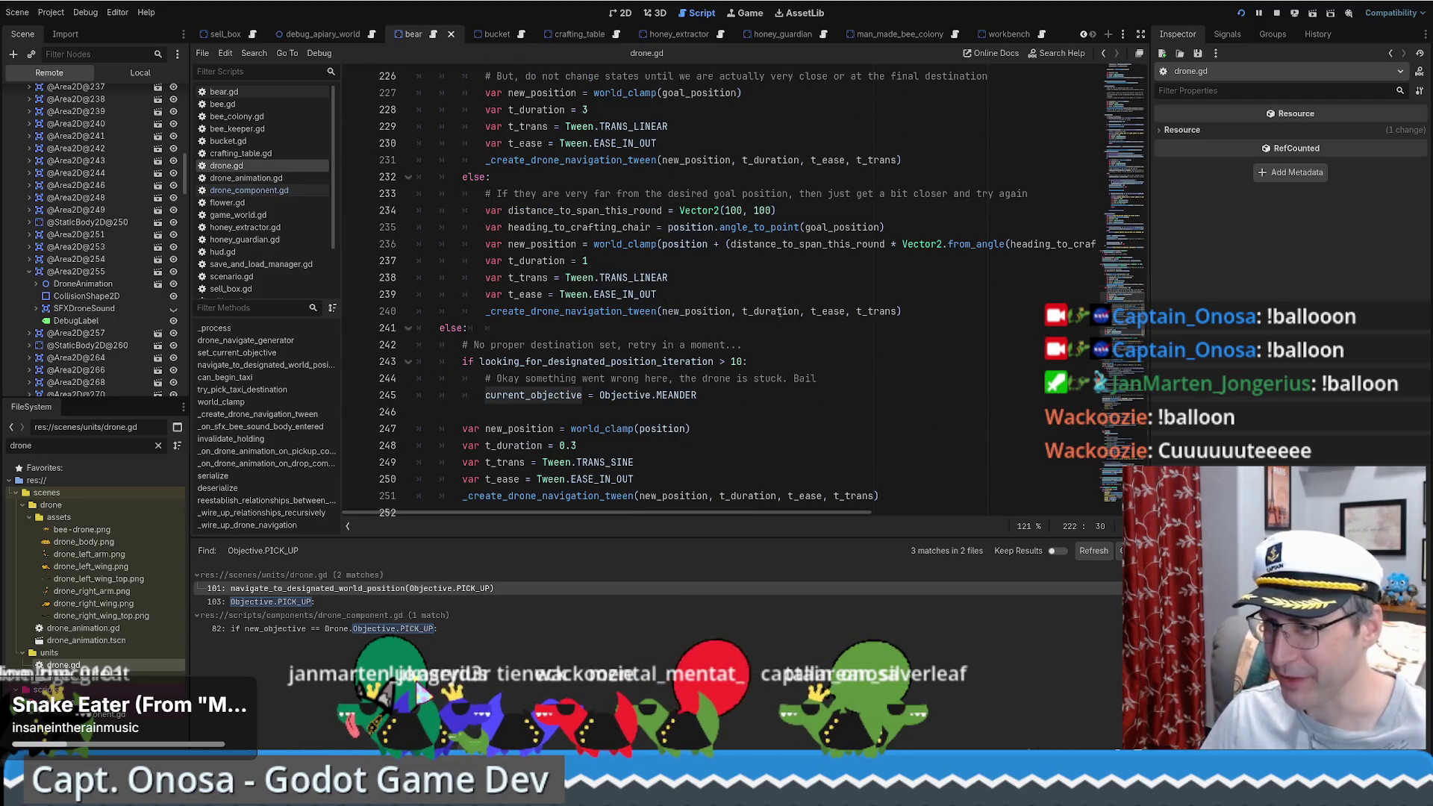
scroll(780, 309, "down", 1)
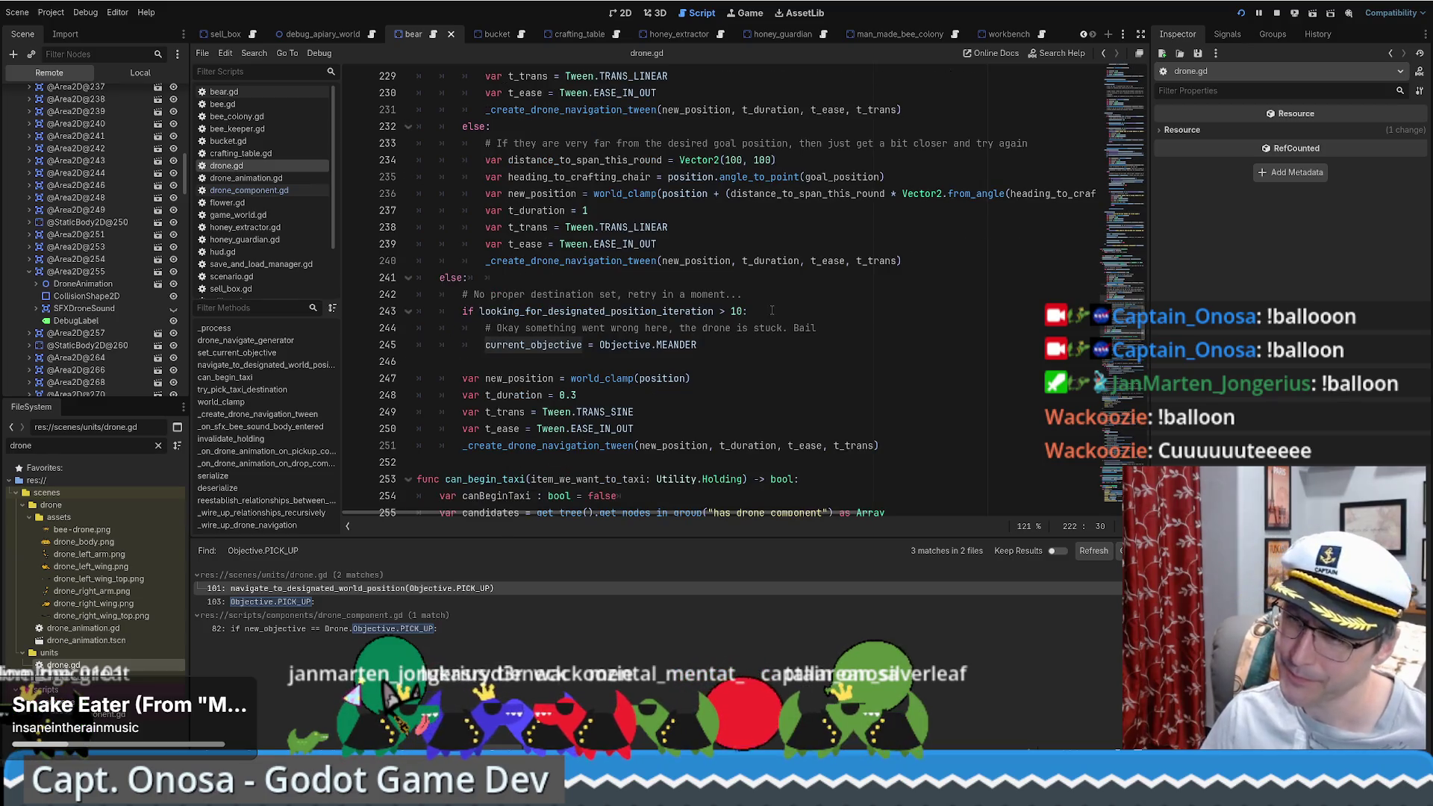
key("alt+Left")
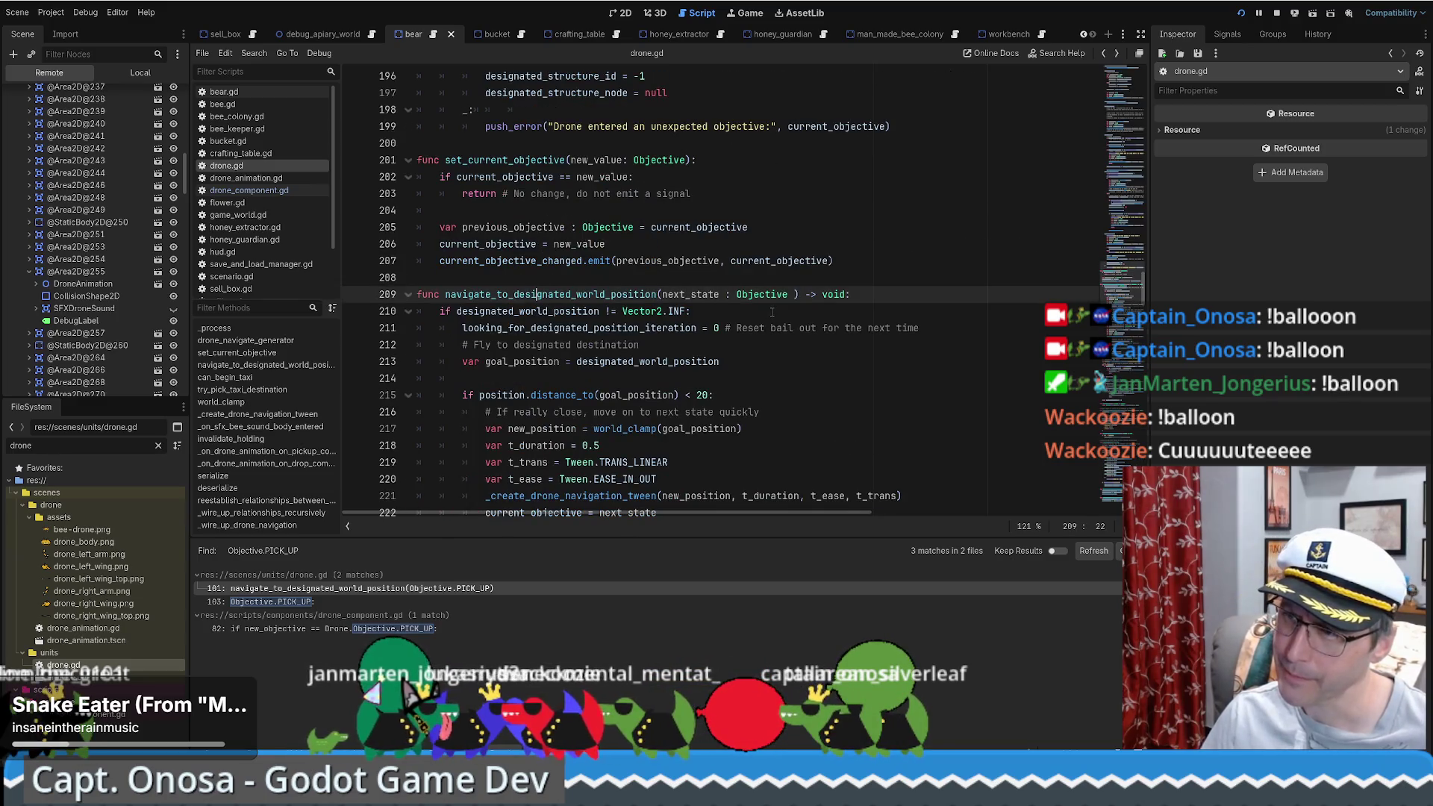
scroll(772, 312, "down", 2)
key("alt+Left")
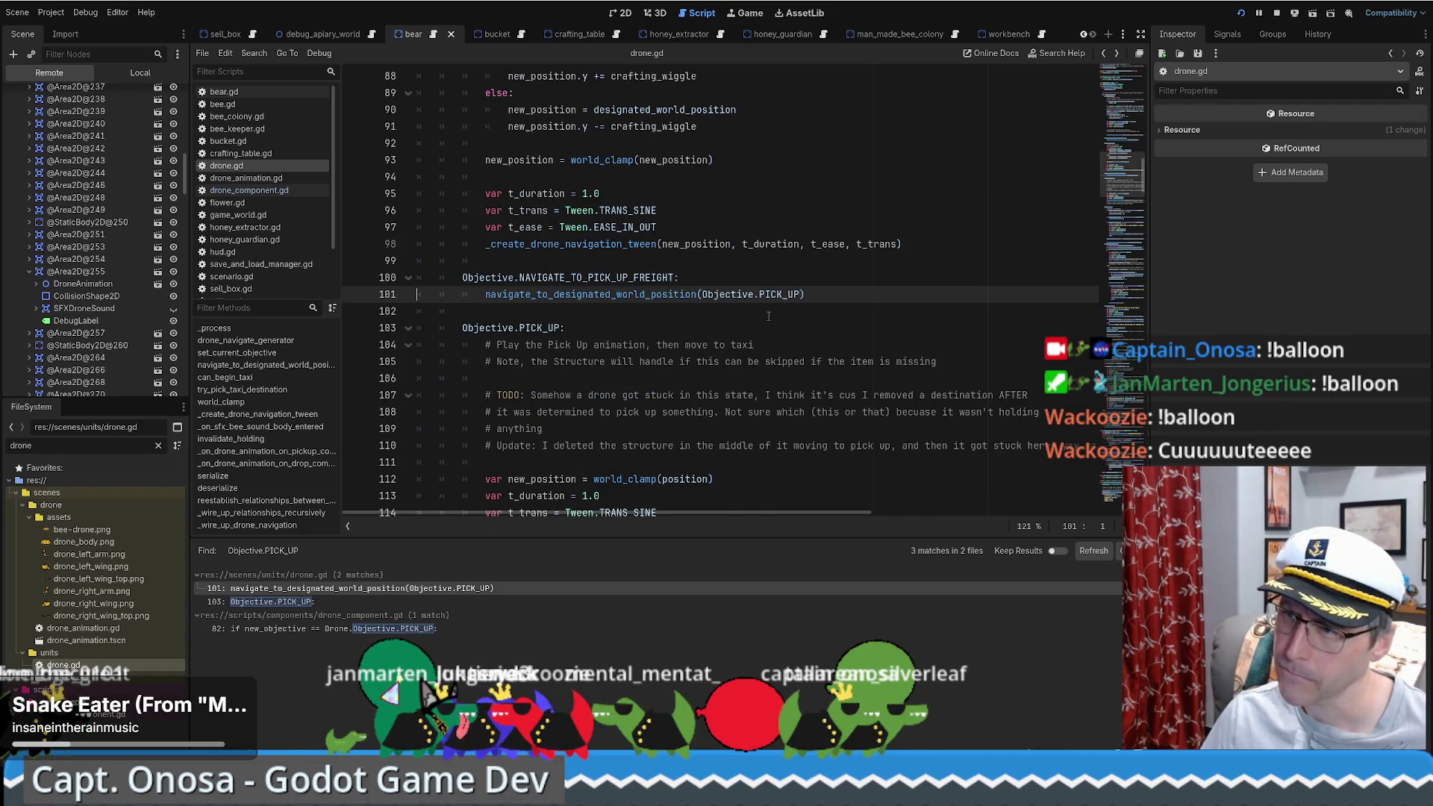
Step: Review the Objective.PICK_UP block, placing the caret at the end of line 114
scroll(769, 316, "down", 1)
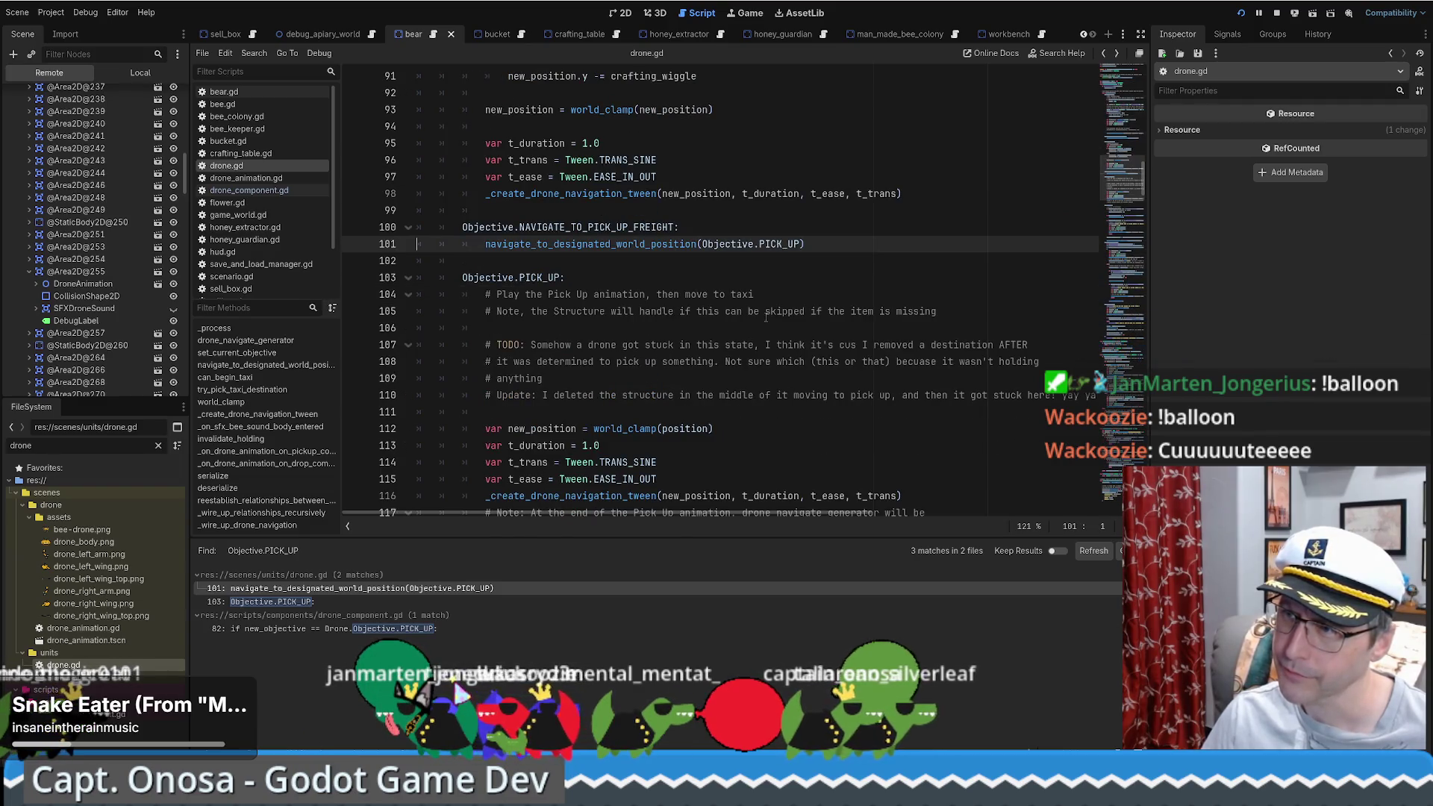
scroll(768, 317, "down", 1)
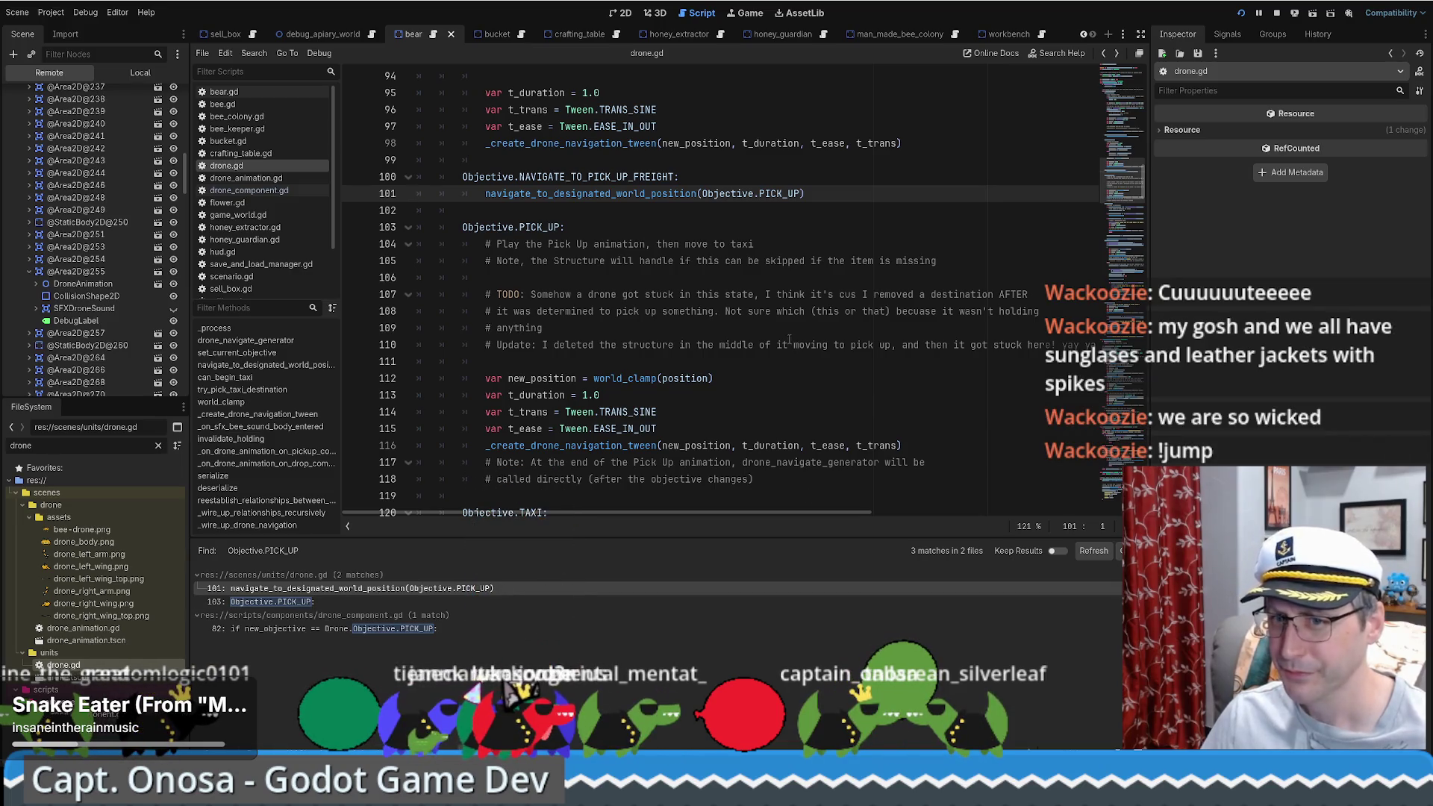
scroll(790, 338, "down", 1)
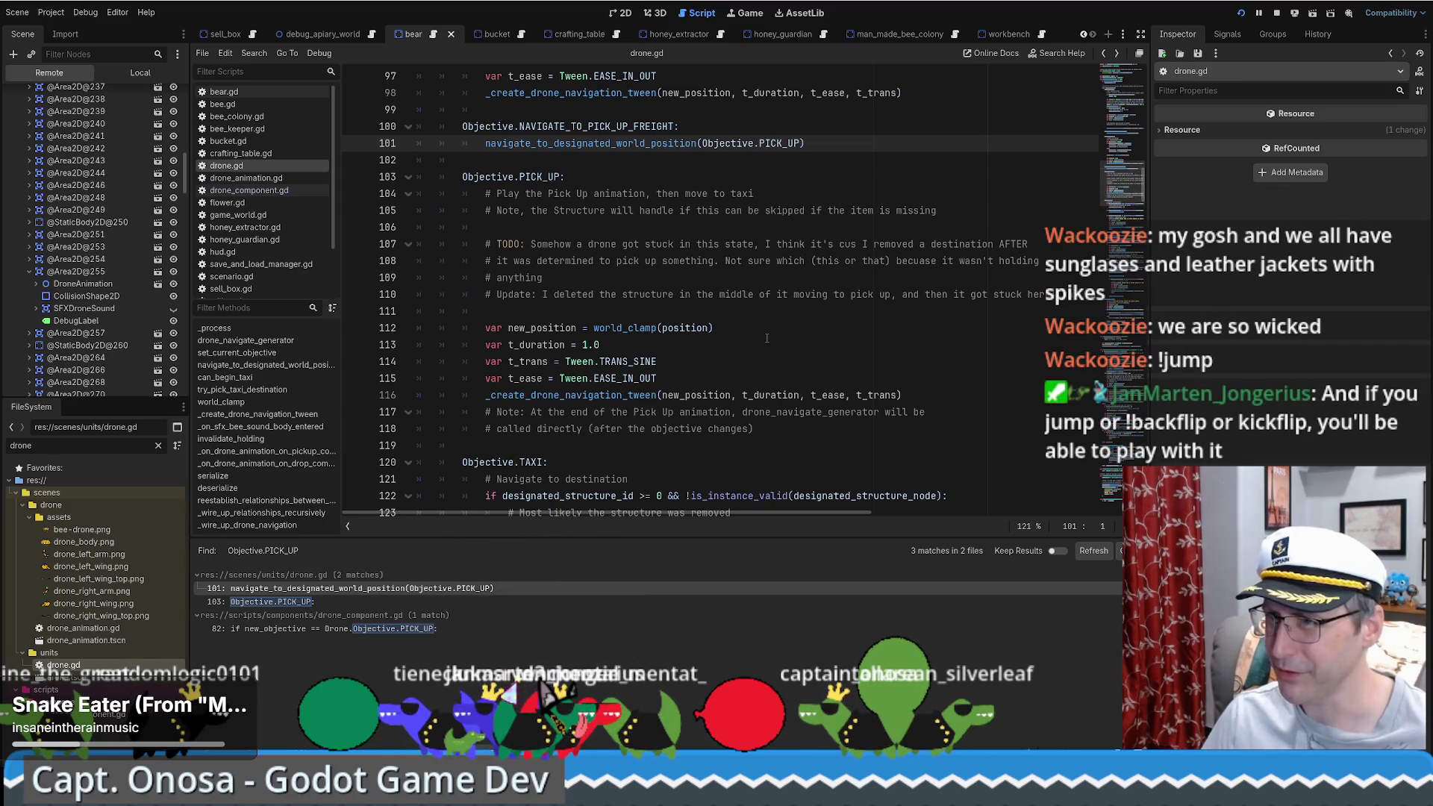
scroll(766, 338, "up", 6)
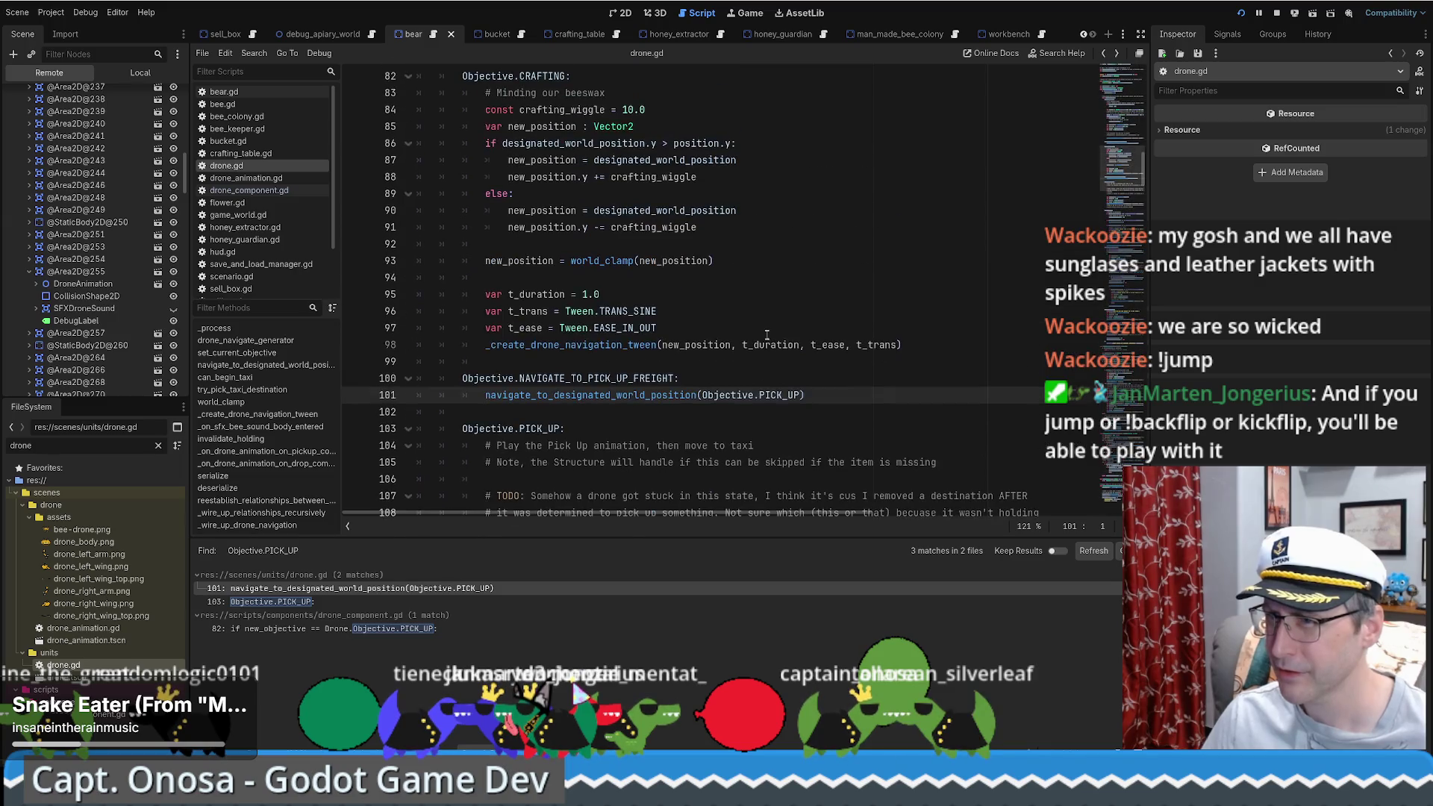
scroll(768, 333, "down", 4)
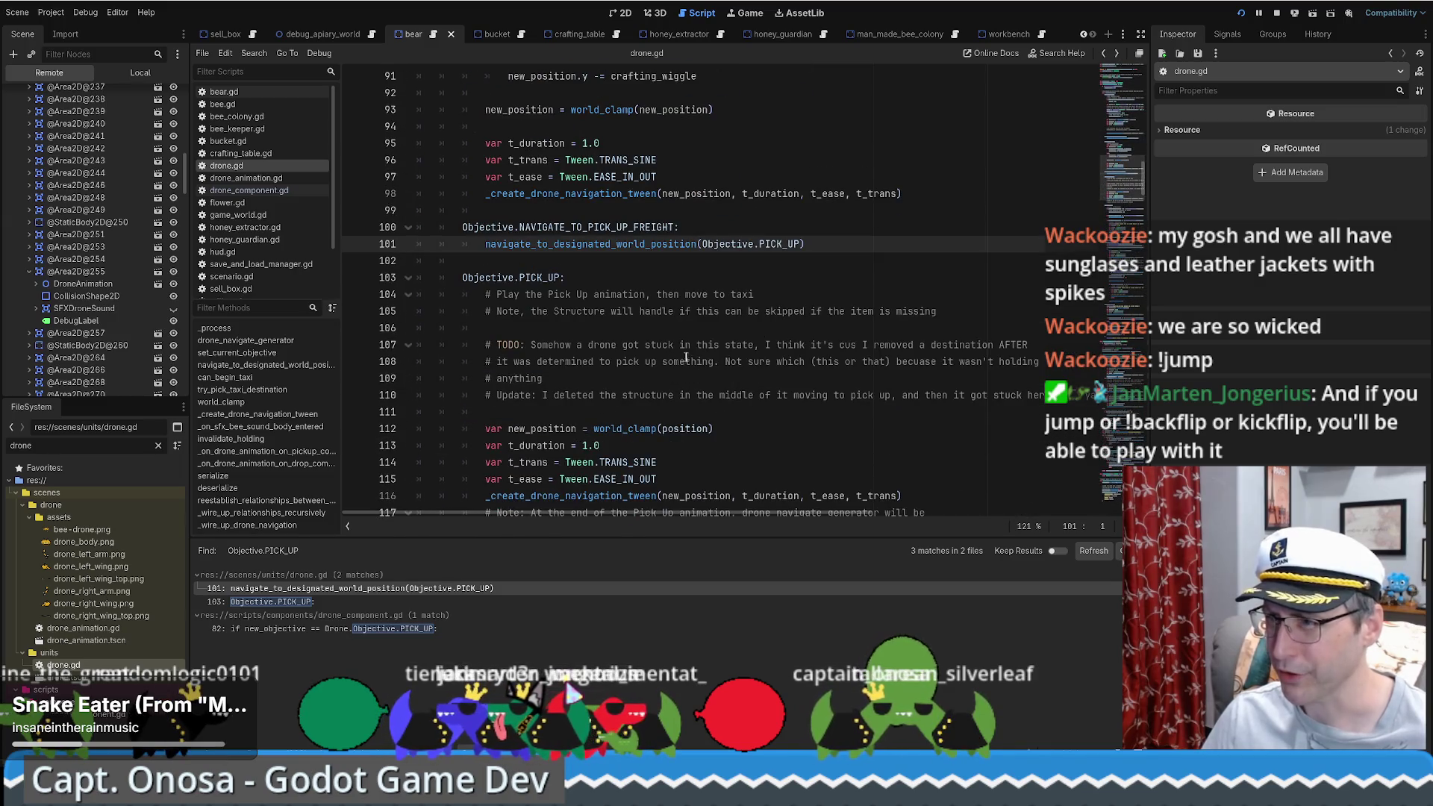
scroll(677, 359, "down", 1)
left_click_drag(548, 244, 607, 247)
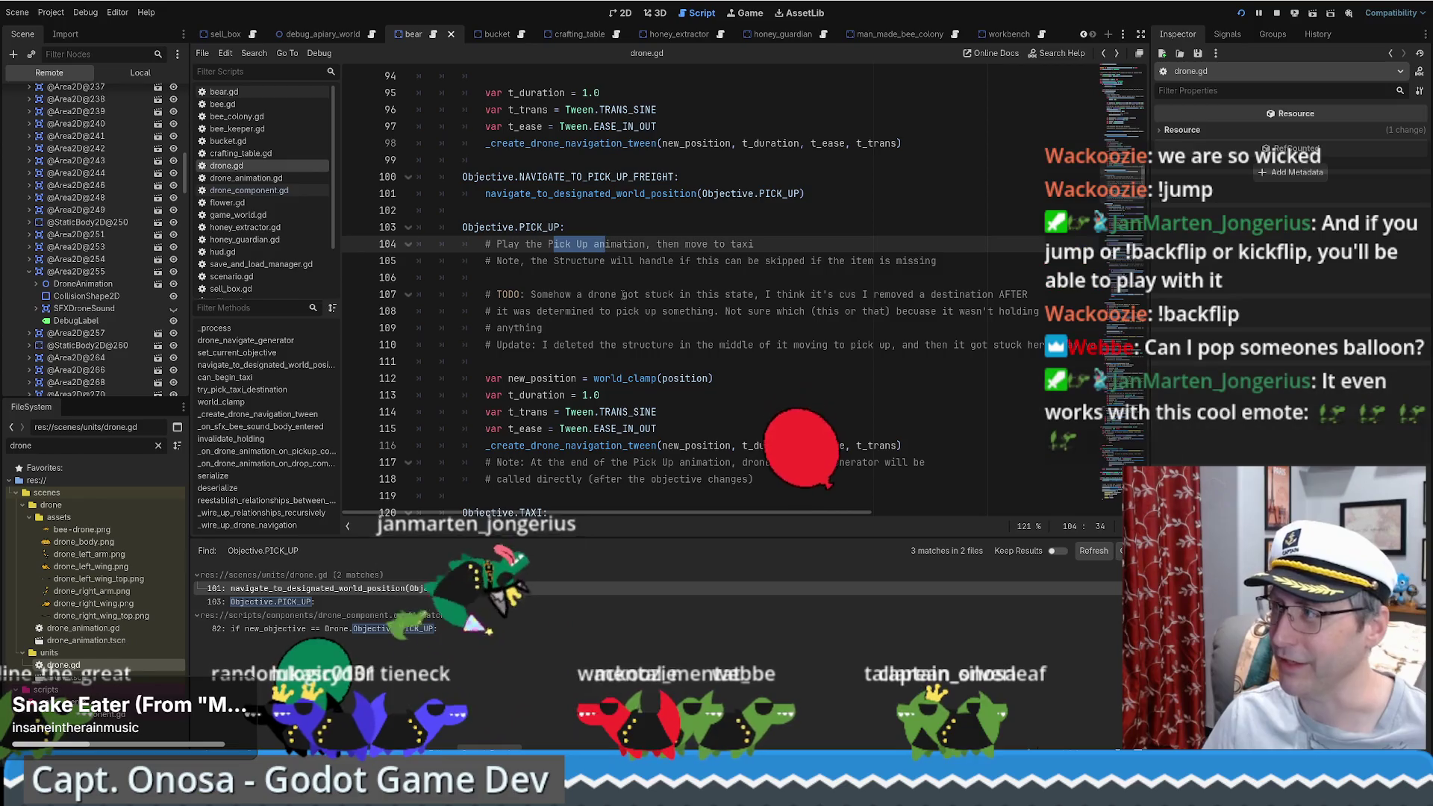
scroll(625, 296, "down", 2)
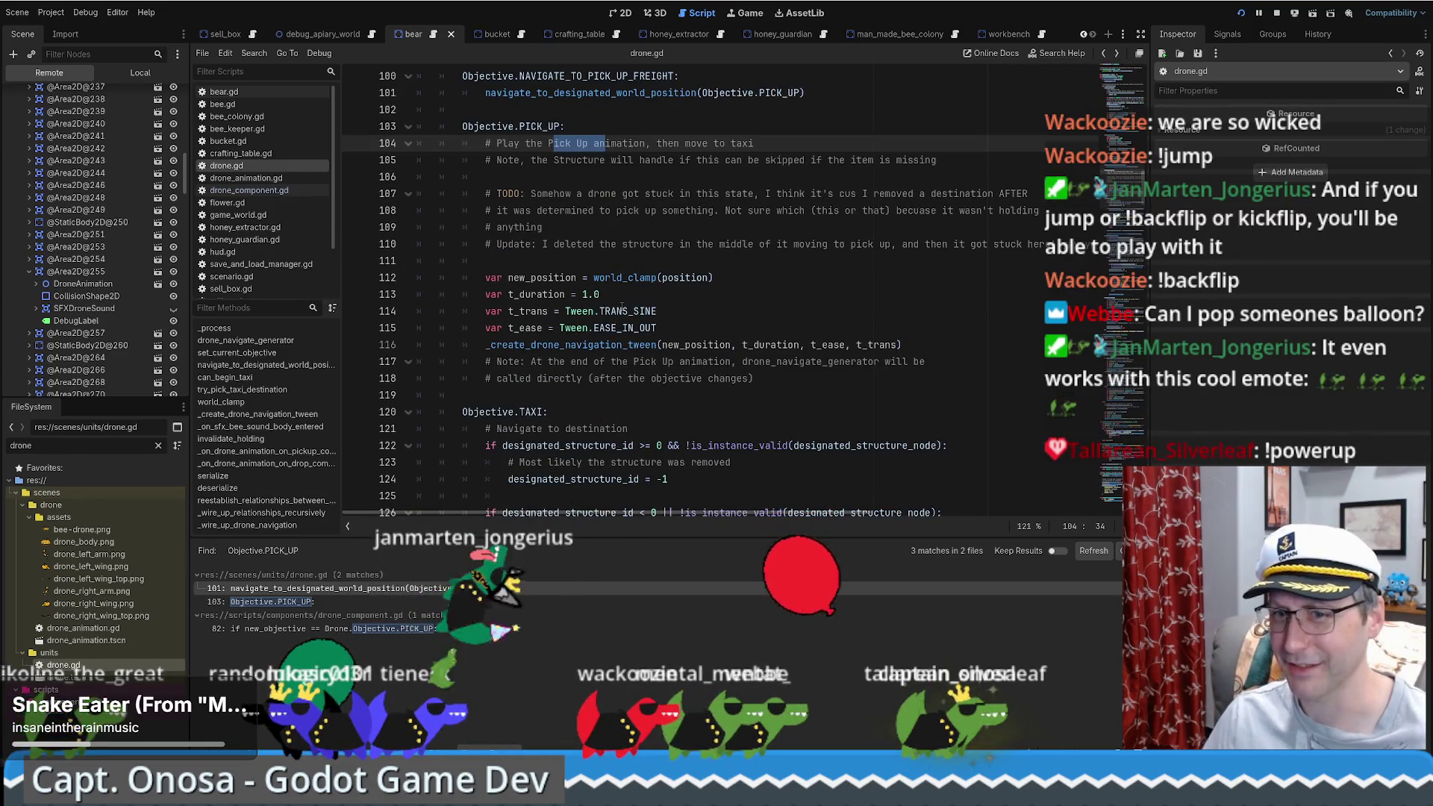
mouse_move(620, 306)
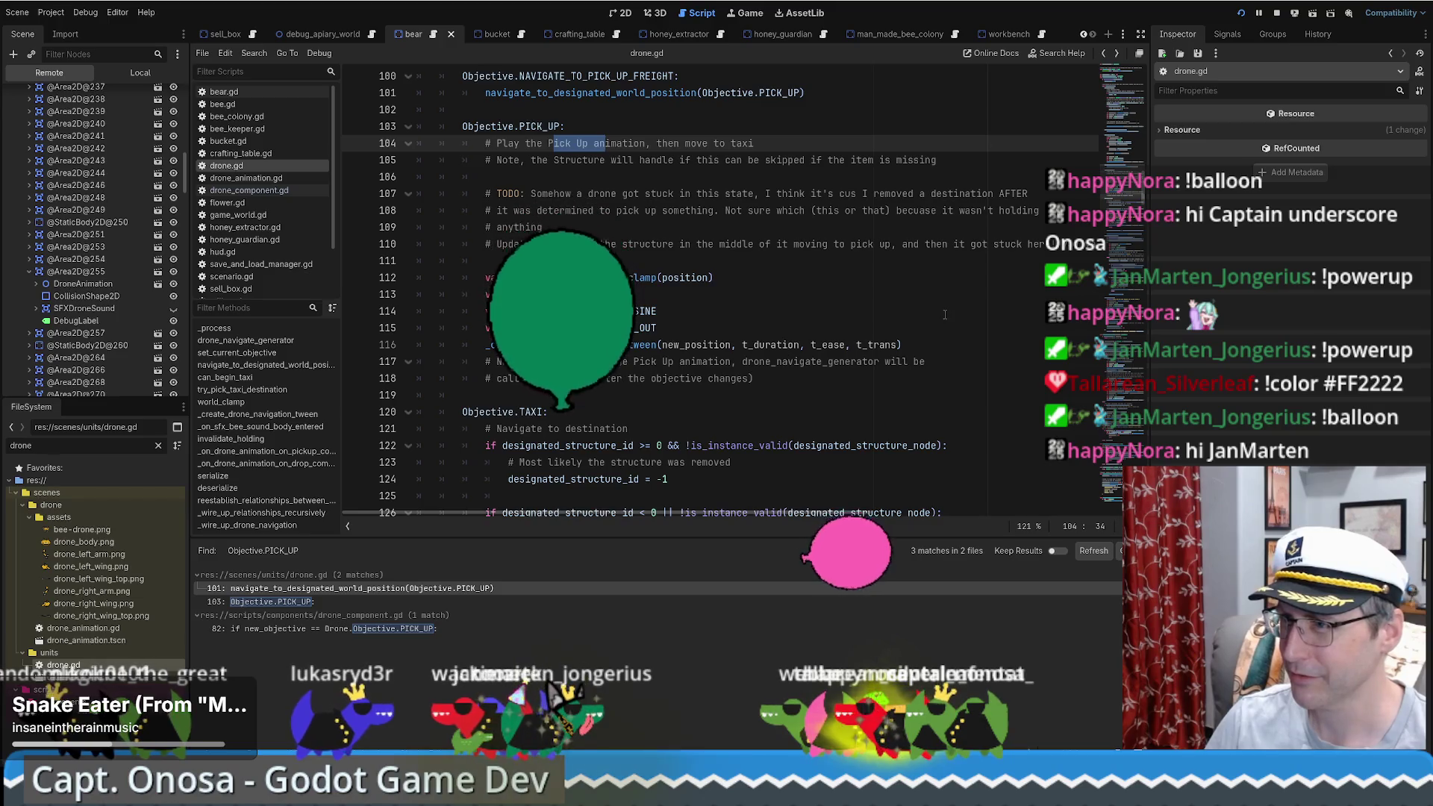
scroll(622, 380, "up", 1)
left_click(936, 363)
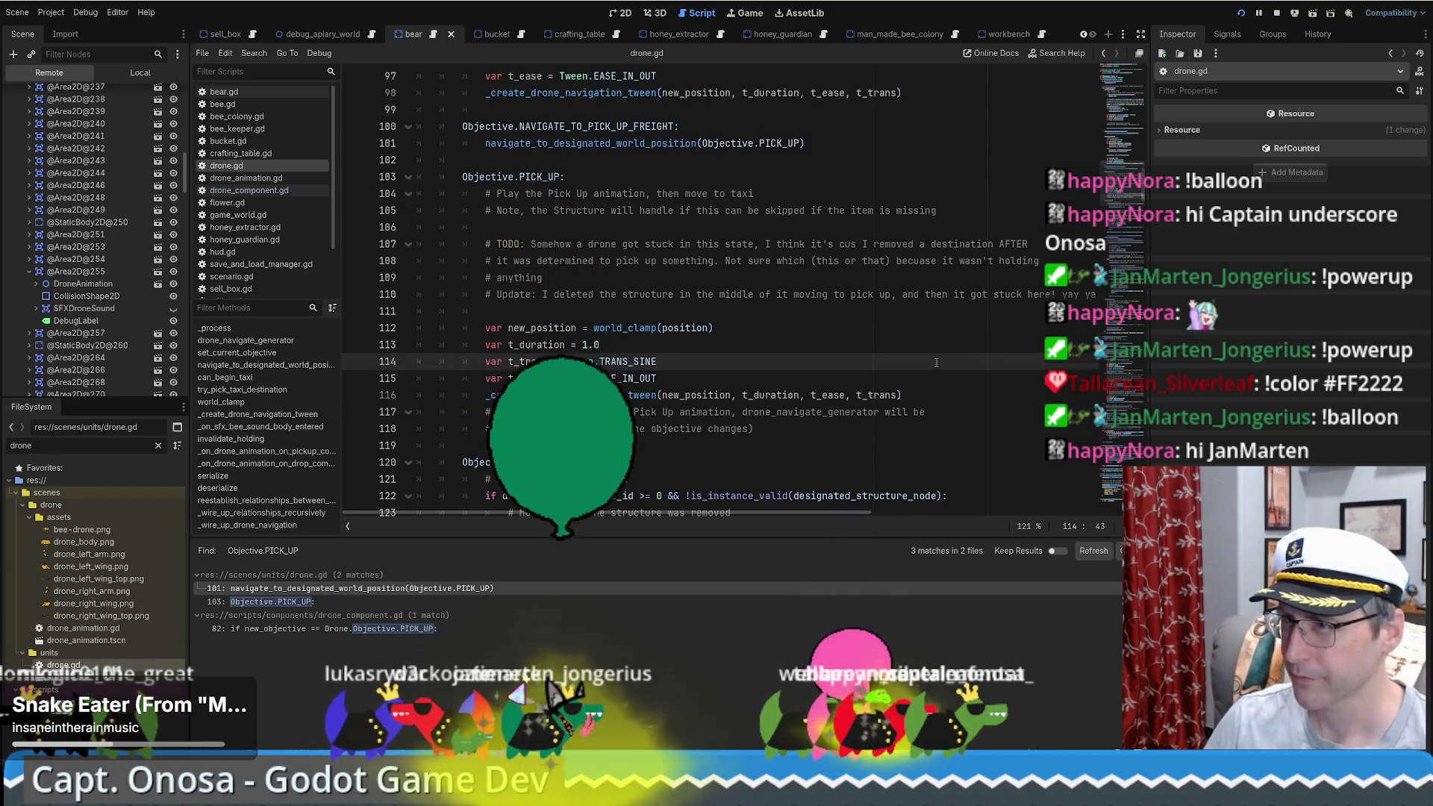
scroll(934, 363, "down", 1)
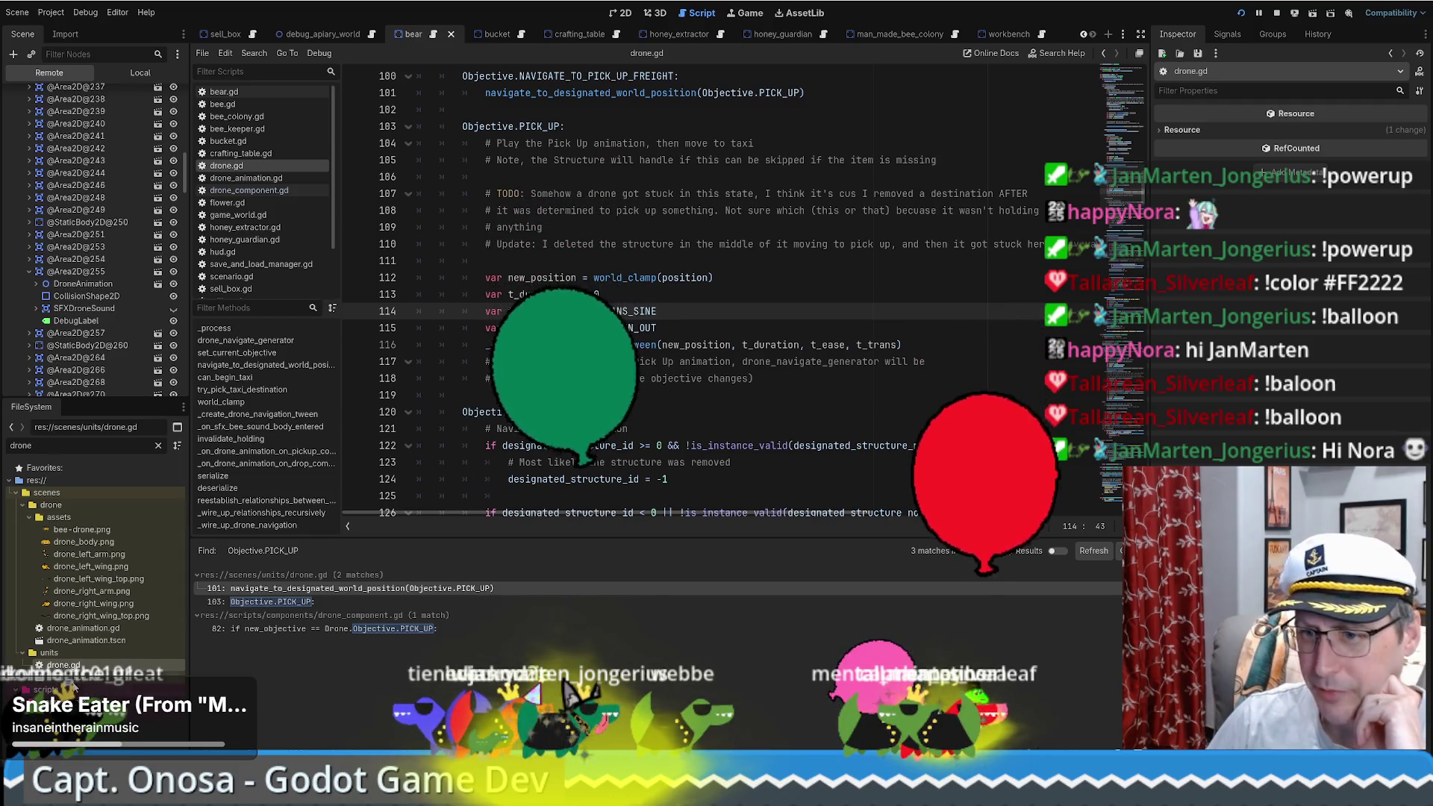
scroll(414, 35, "up", 3)
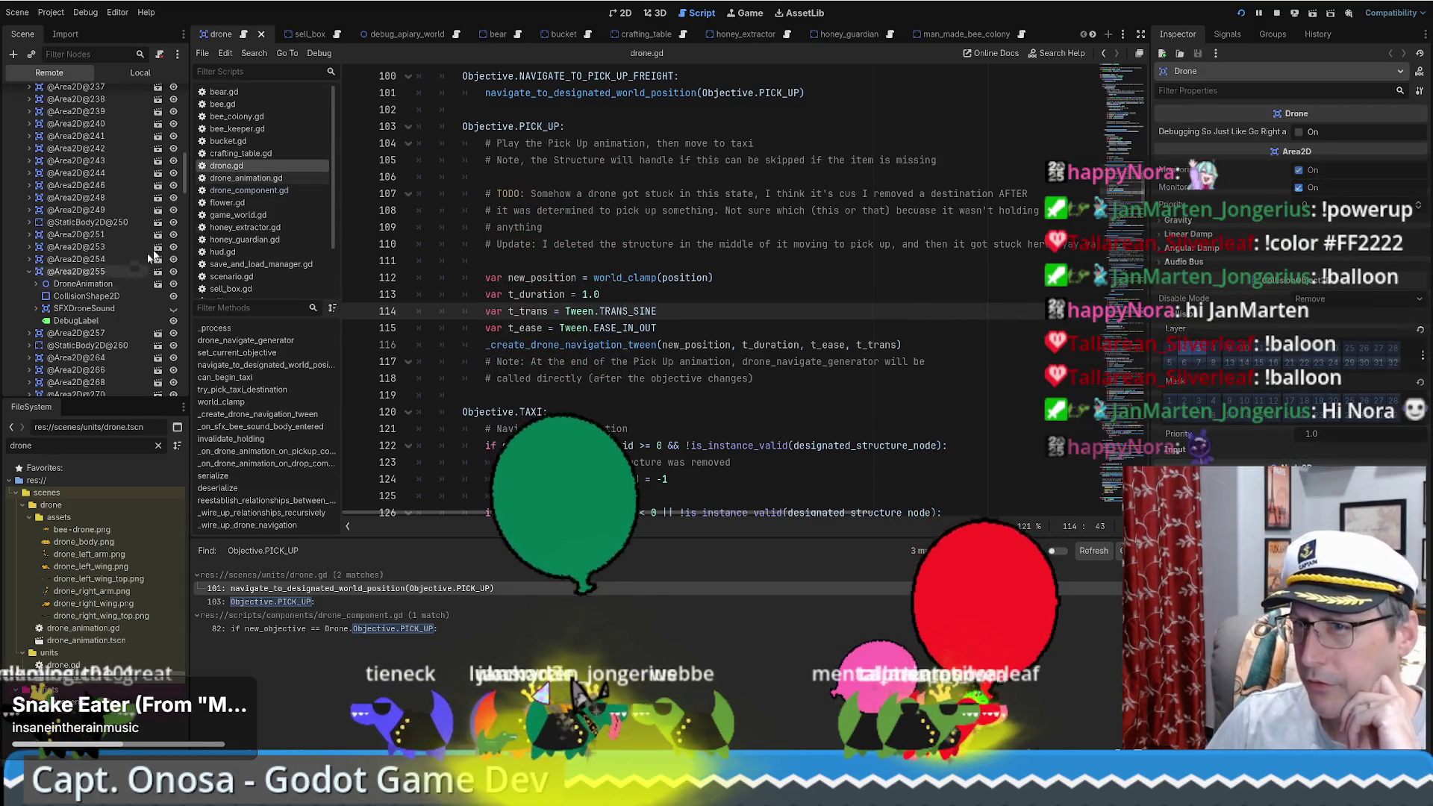
Step: Open DroneAnimation's script to inspect emit_on_pickup_complete, then reselect the root Drone node
left_click(140, 72)
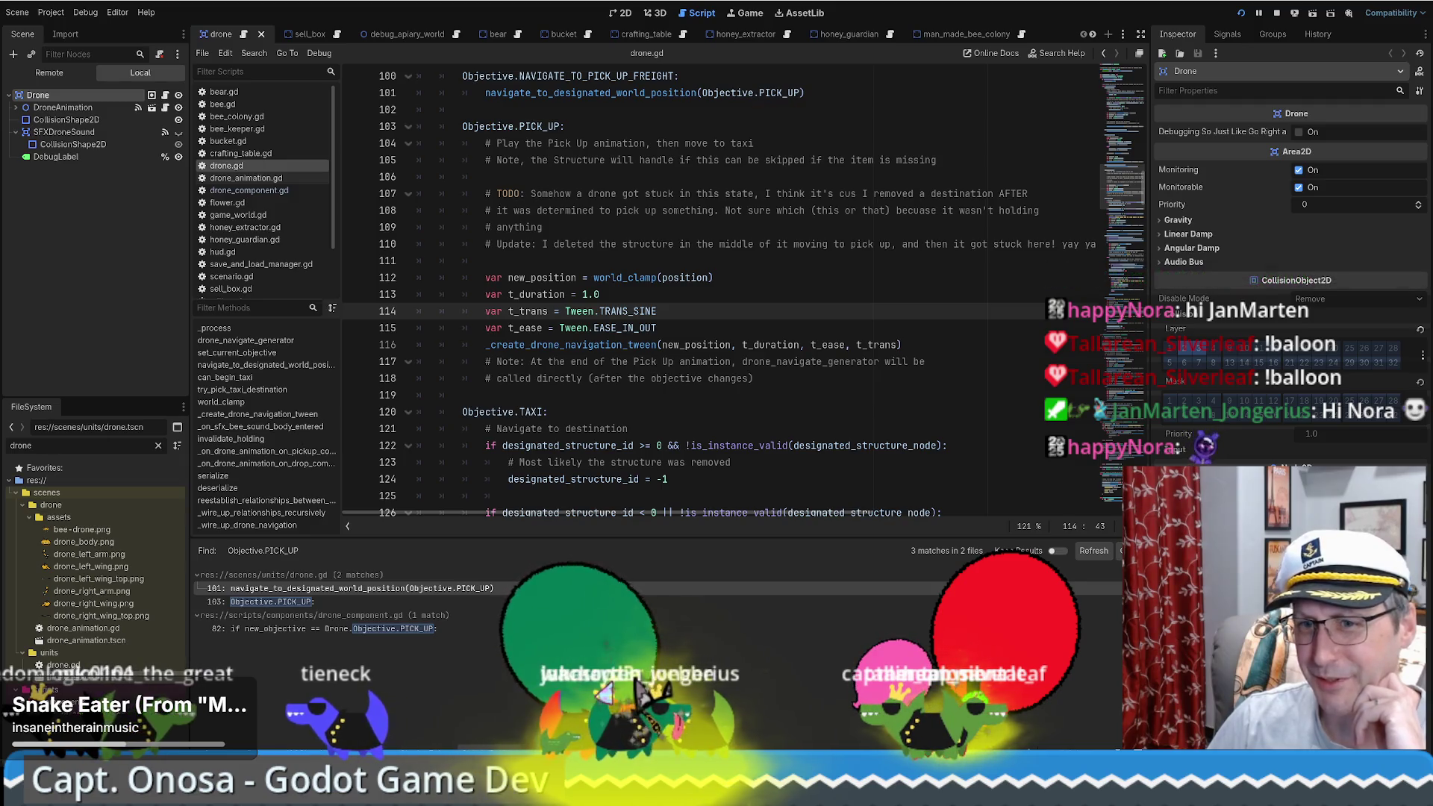
left_click(131, 108)
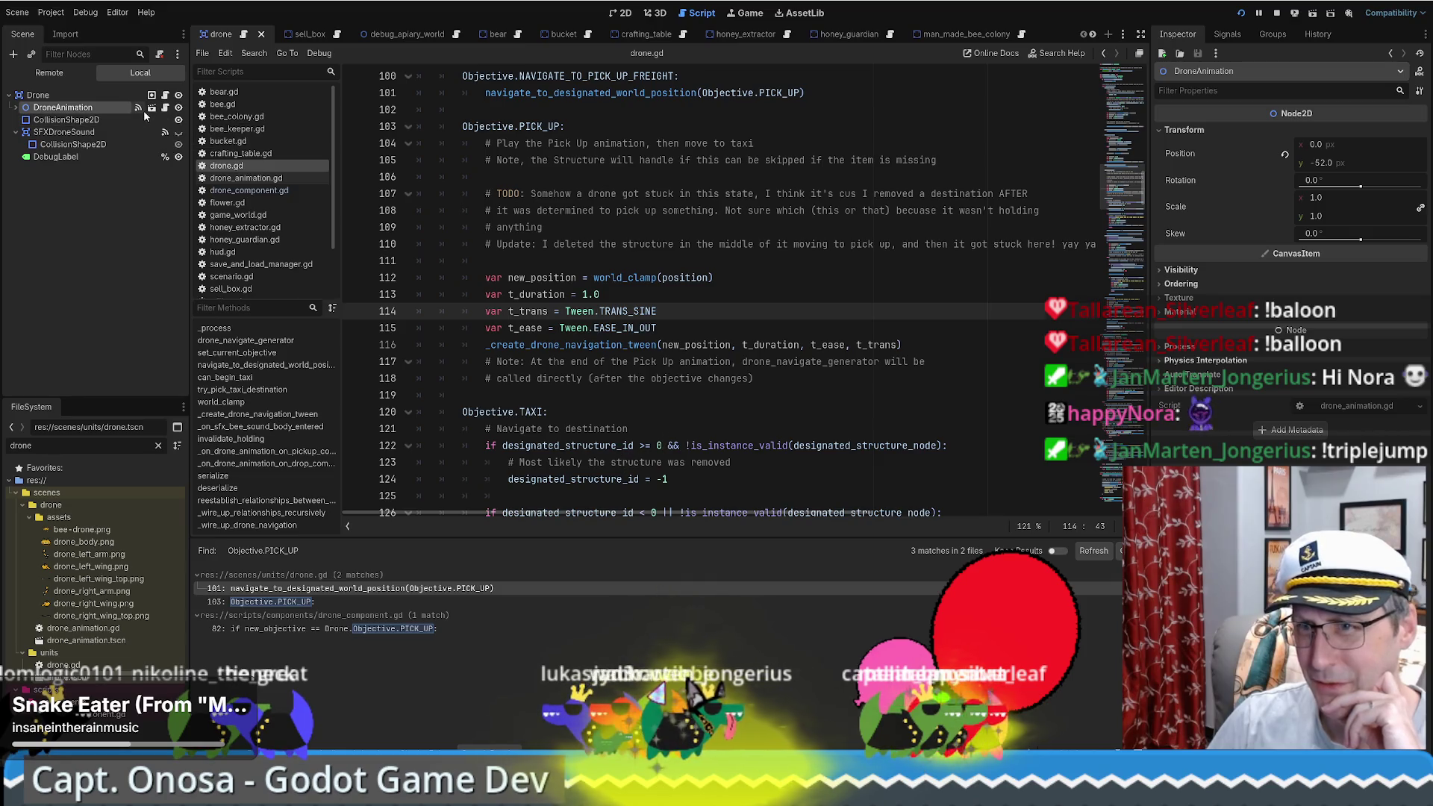
left_click(165, 109)
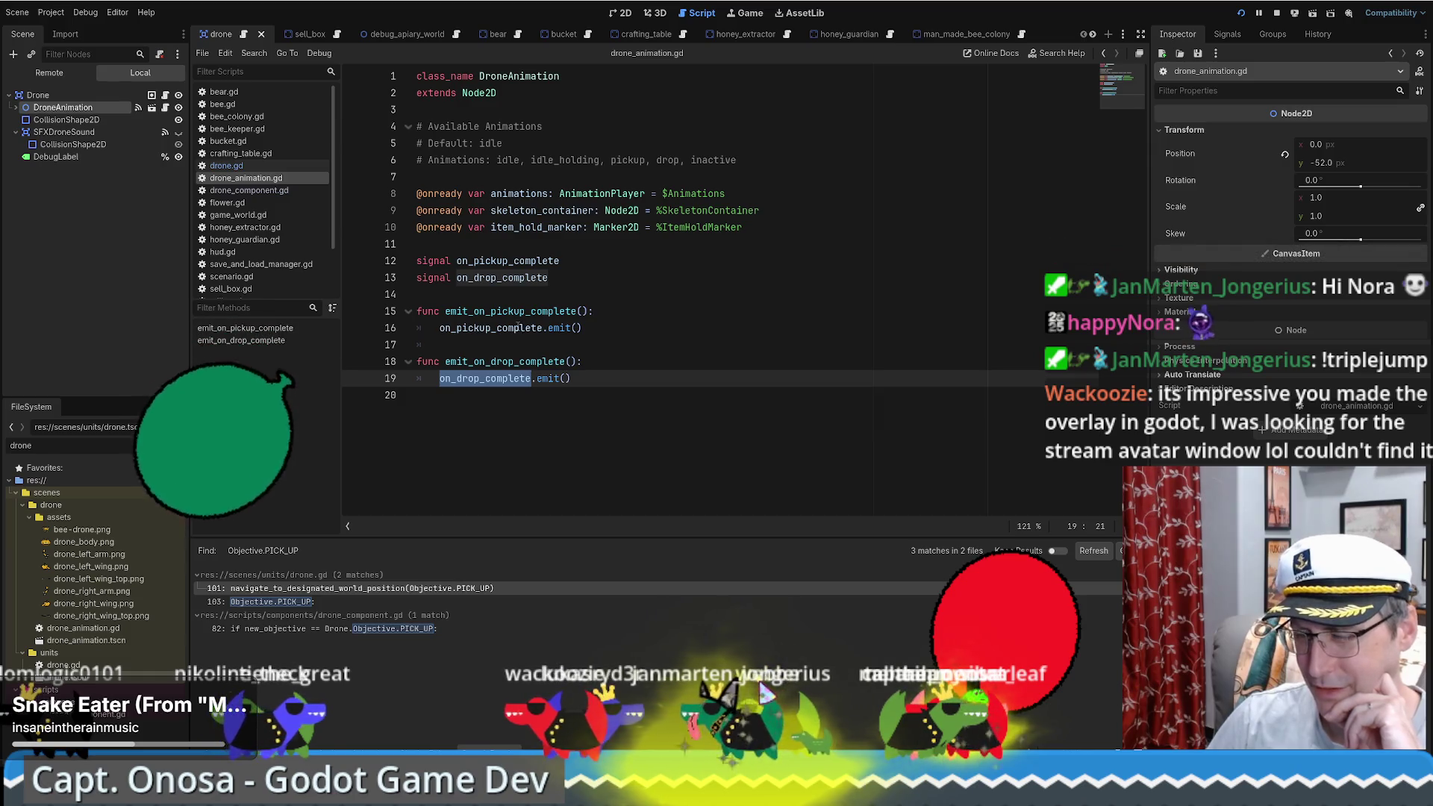
double_click(518, 312)
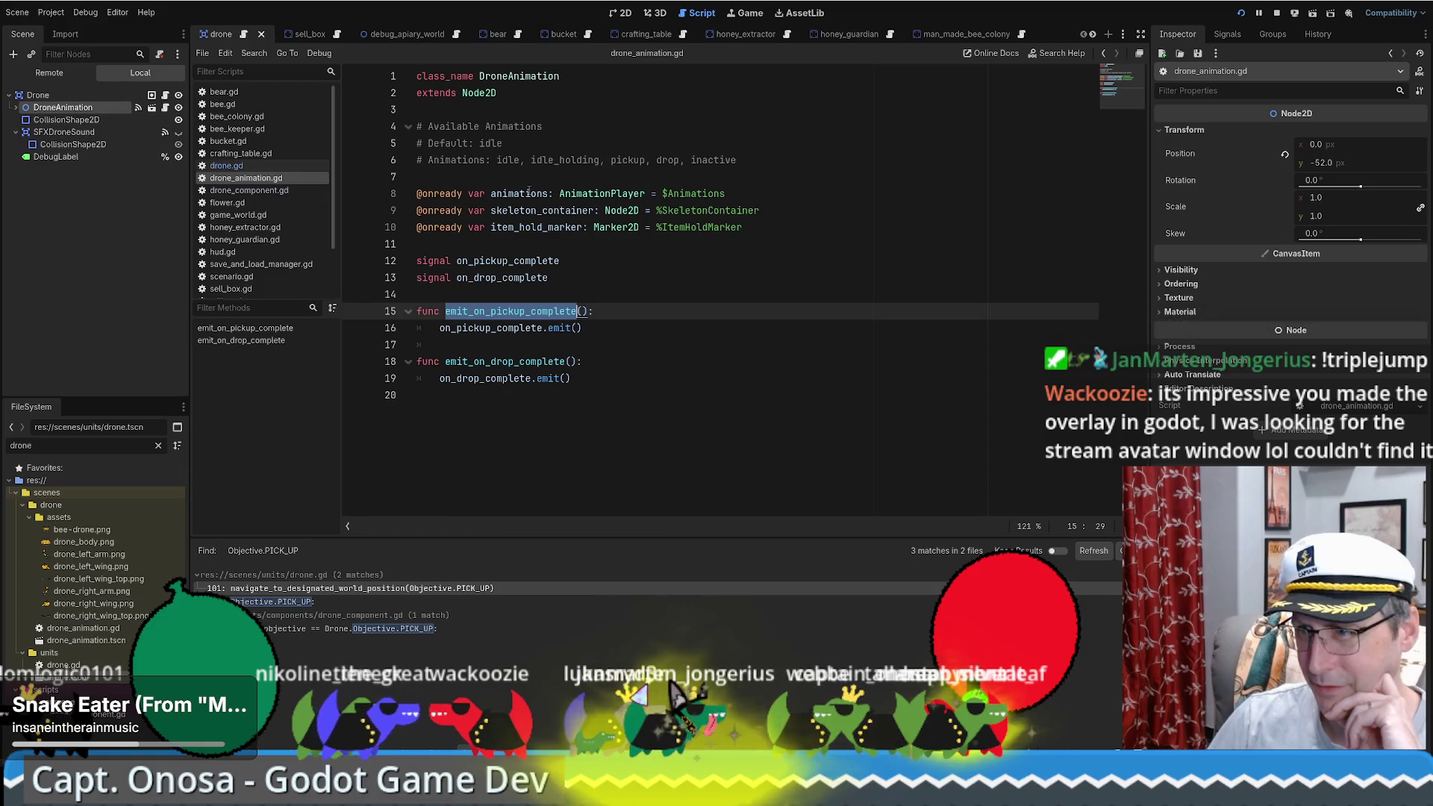
left_click(86, 95)
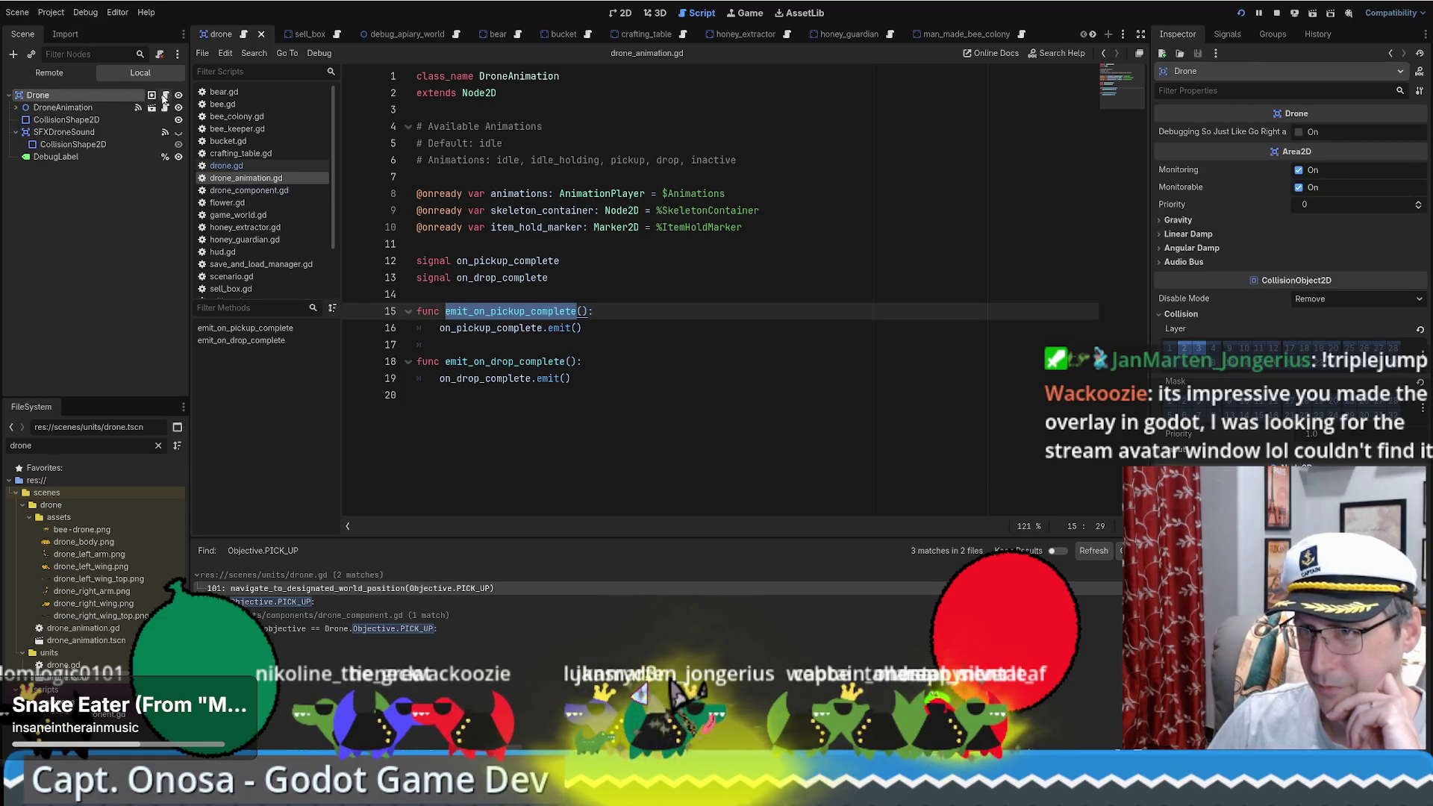
left_click(165, 95)
left_click(728, 302)
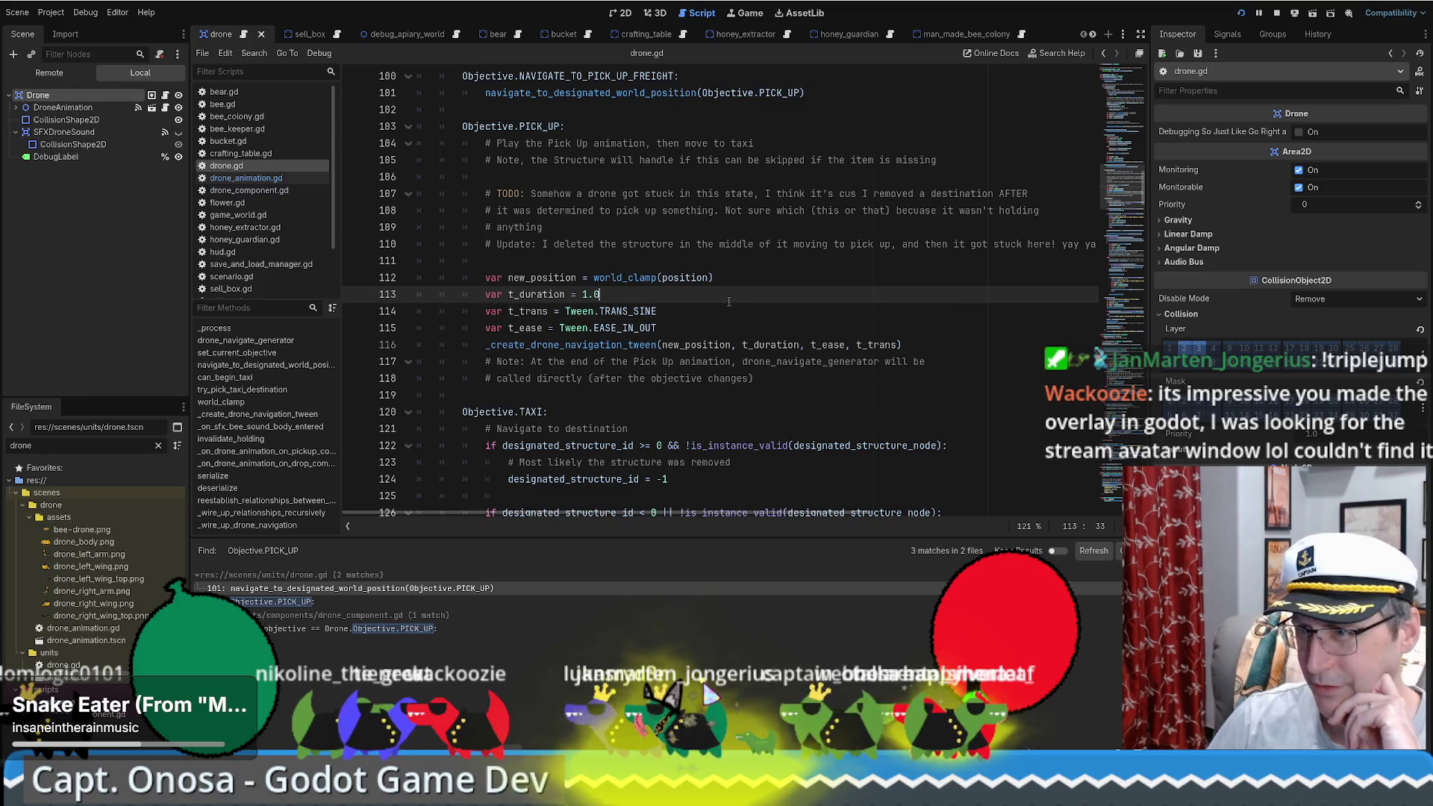
scroll(730, 300, "up", 2)
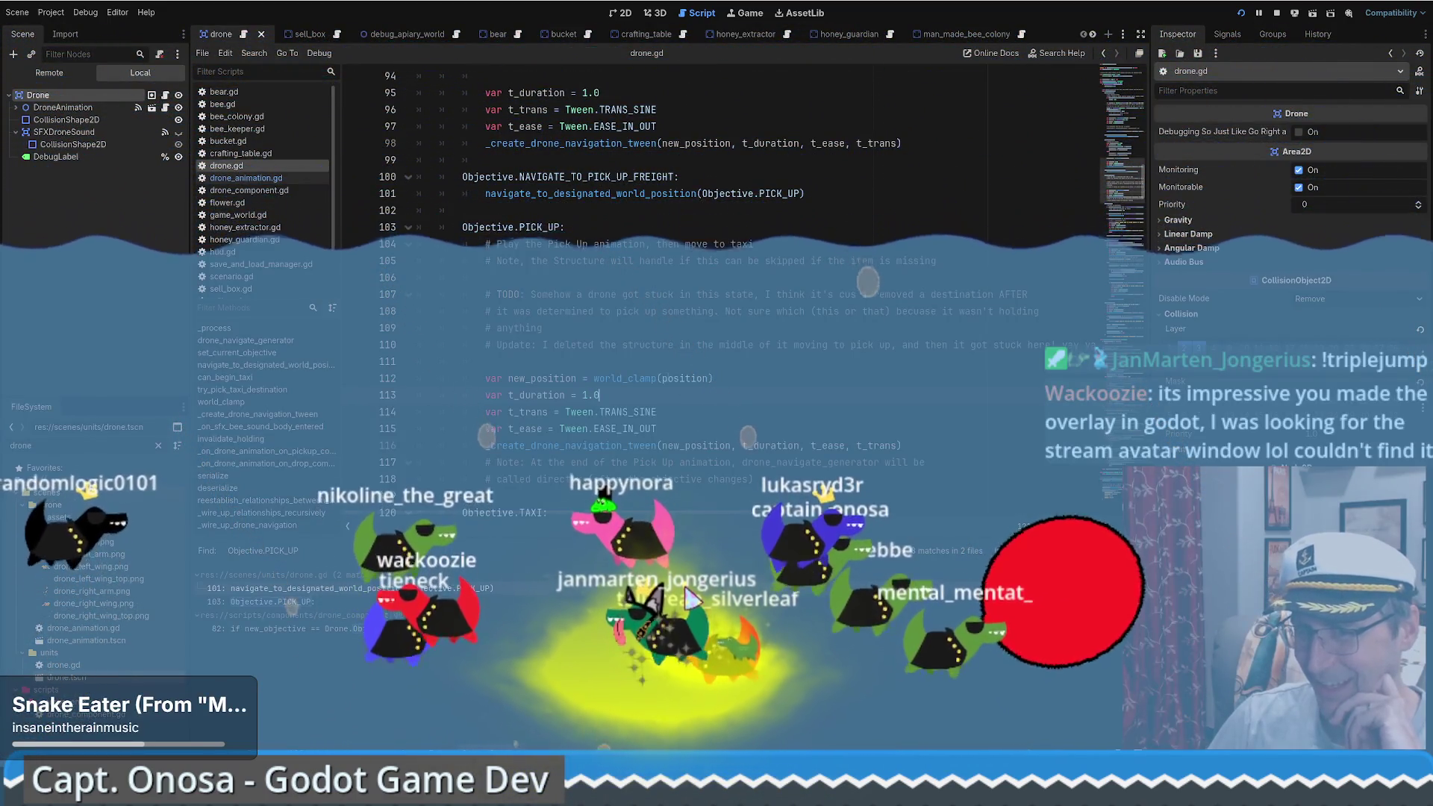
mouse_move(694, 379)
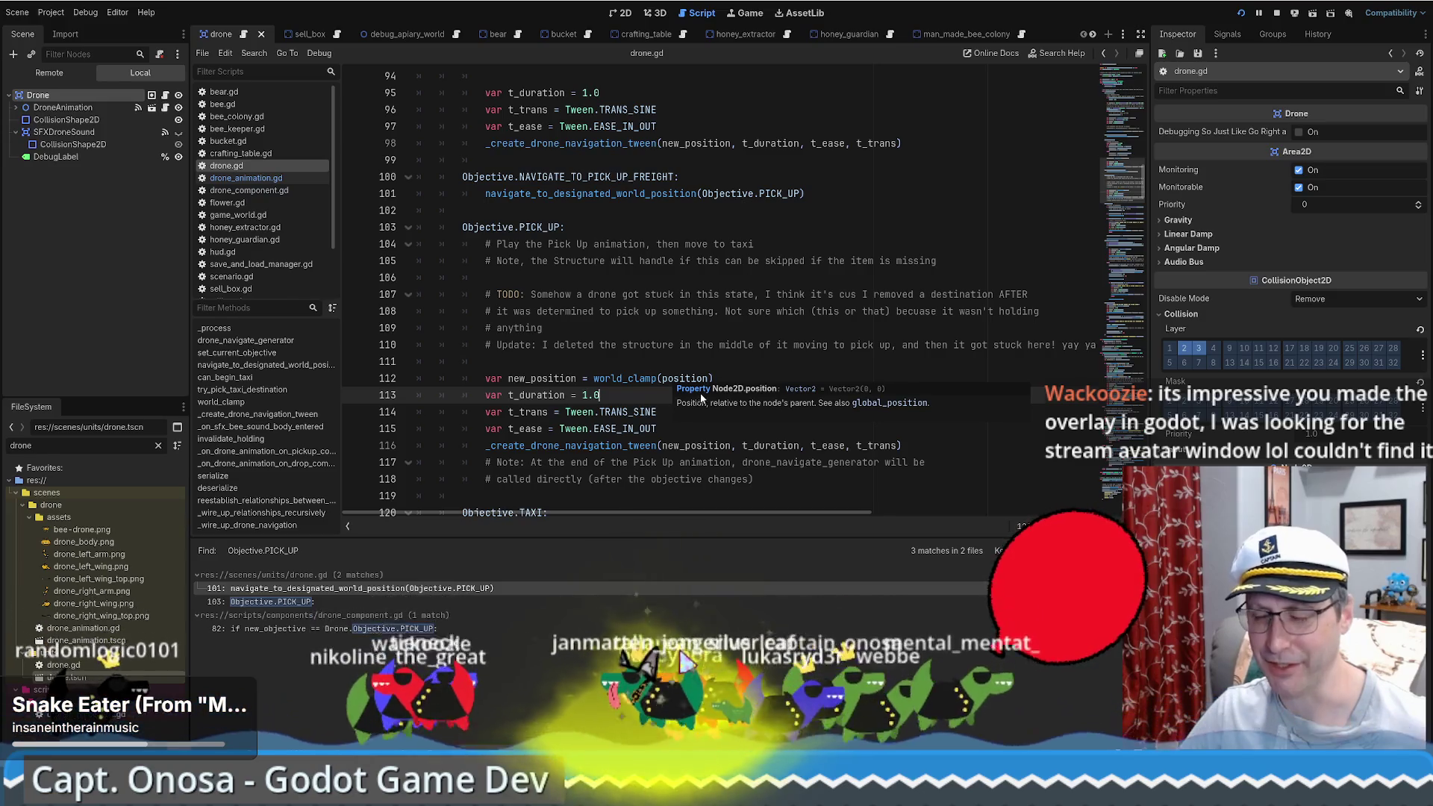
left_click(811, 356)
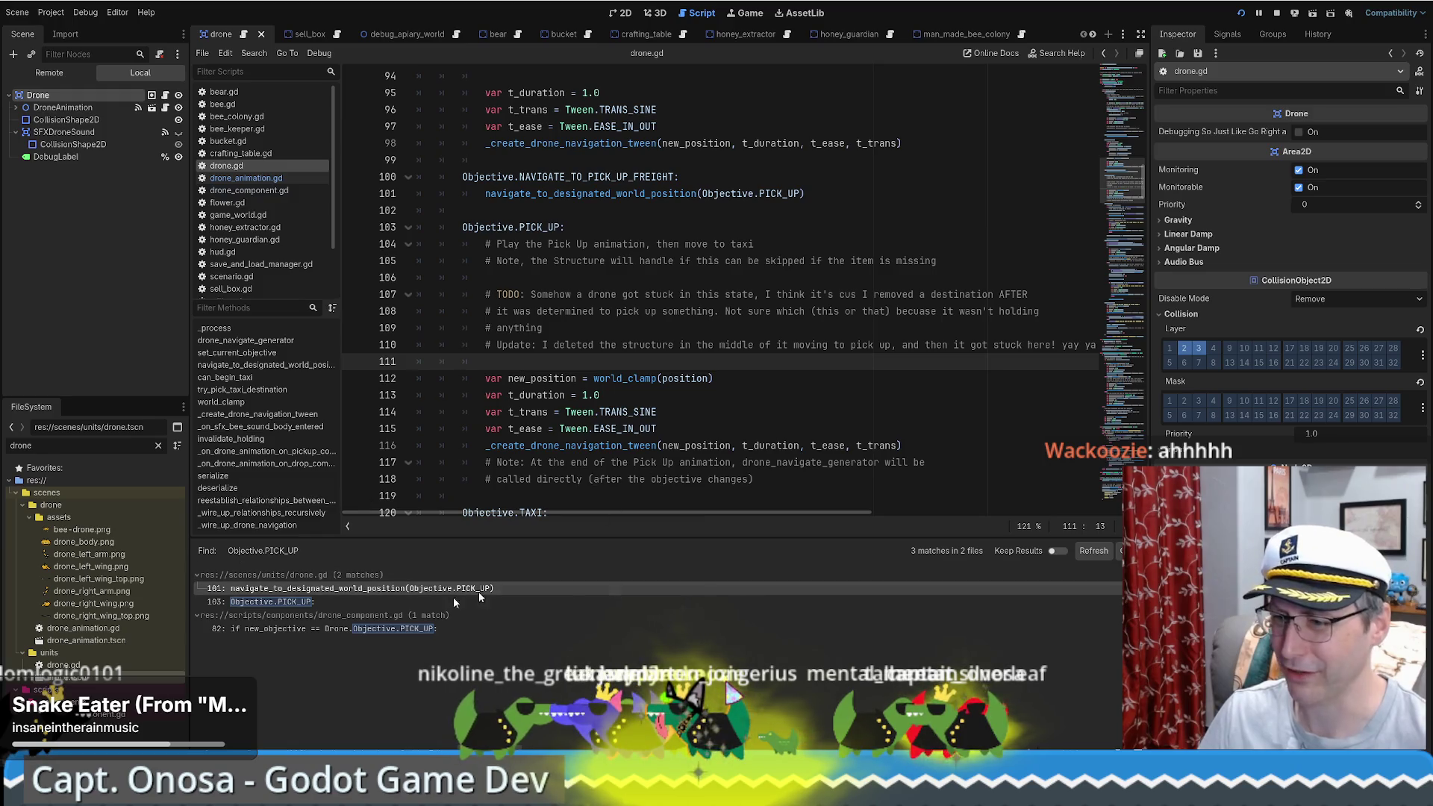
mouse_move(318, 749)
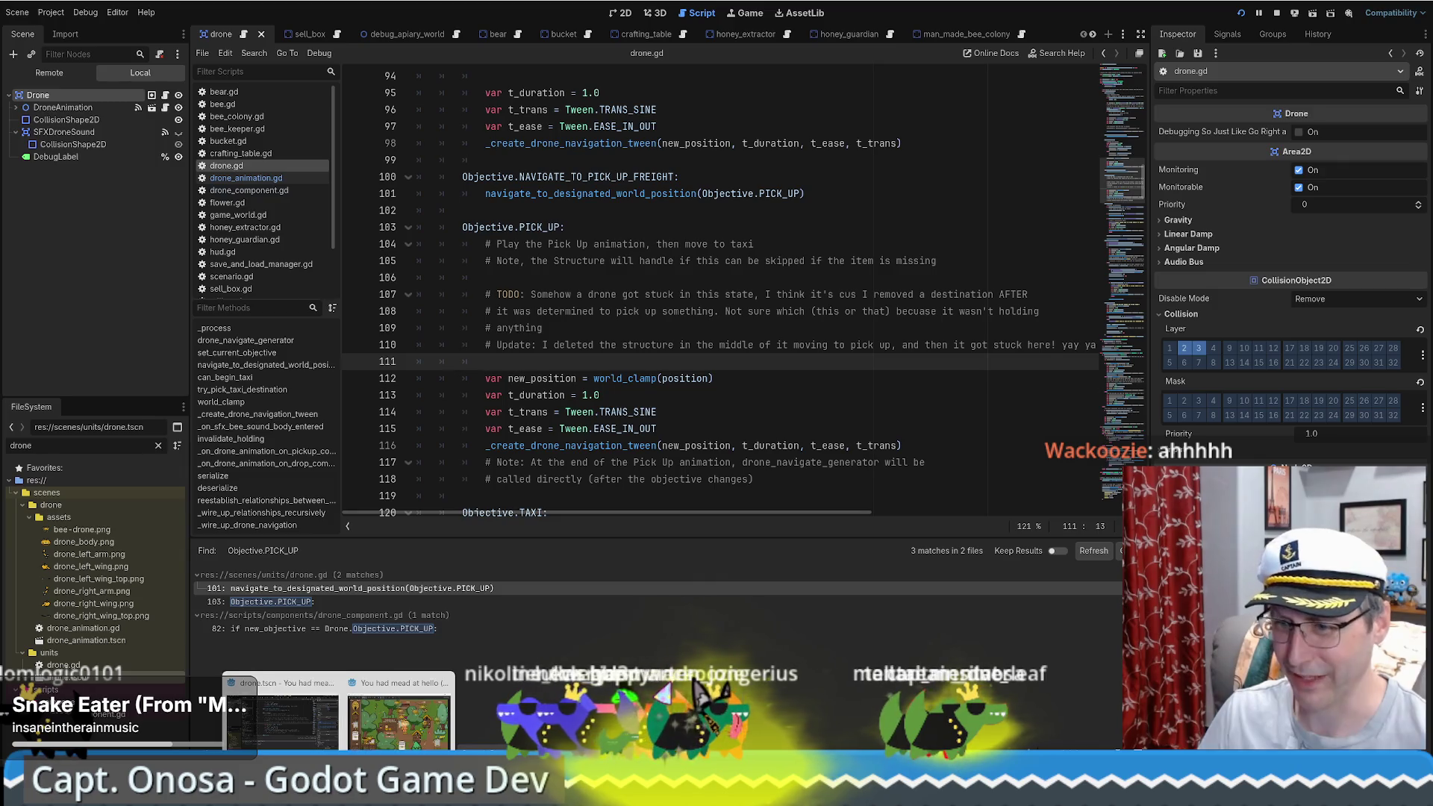
left_click(351, 749)
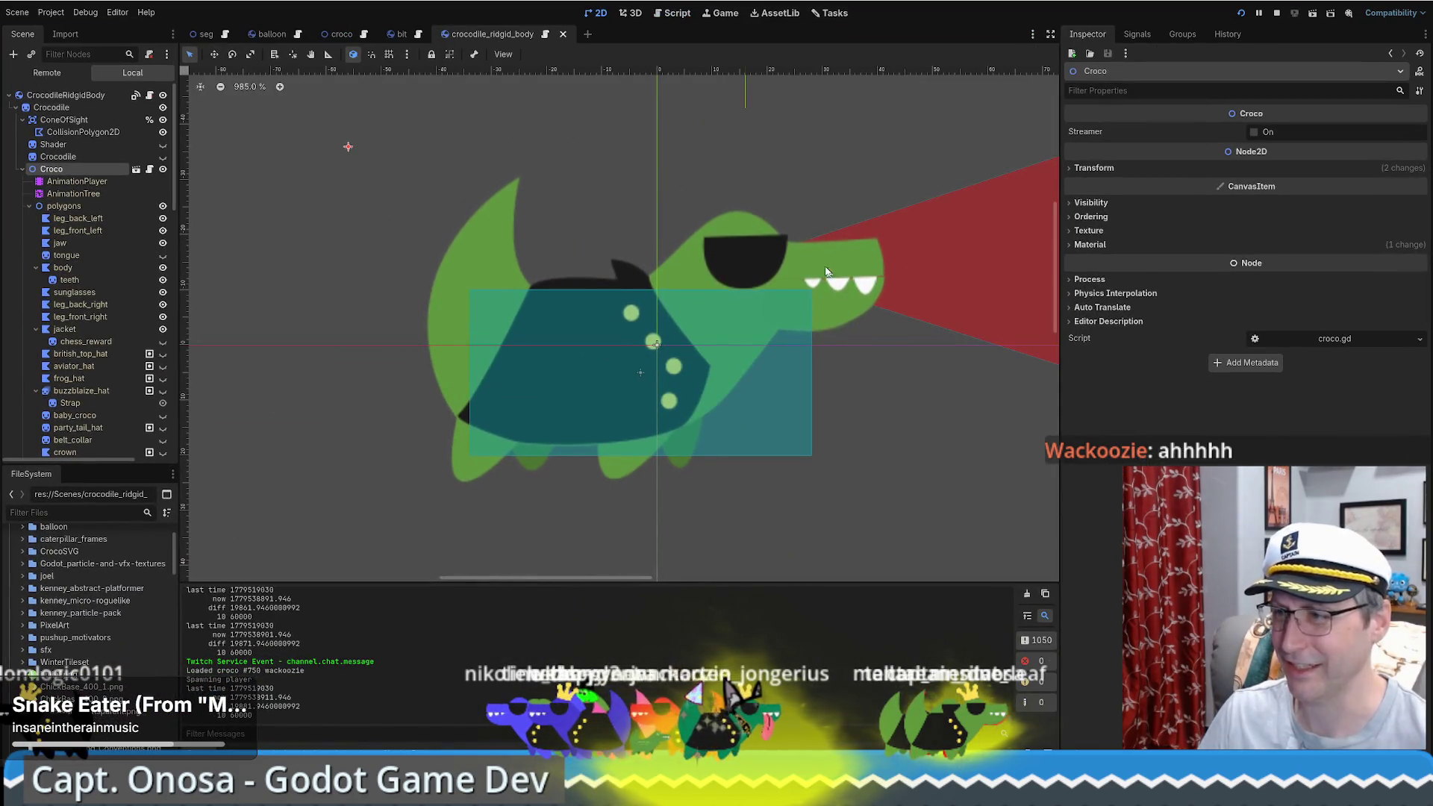
Step: Toggle the crocodile's british_top_hat visibility on and off twice, leaving it hidden
scroll(728, 322, "down", 3)
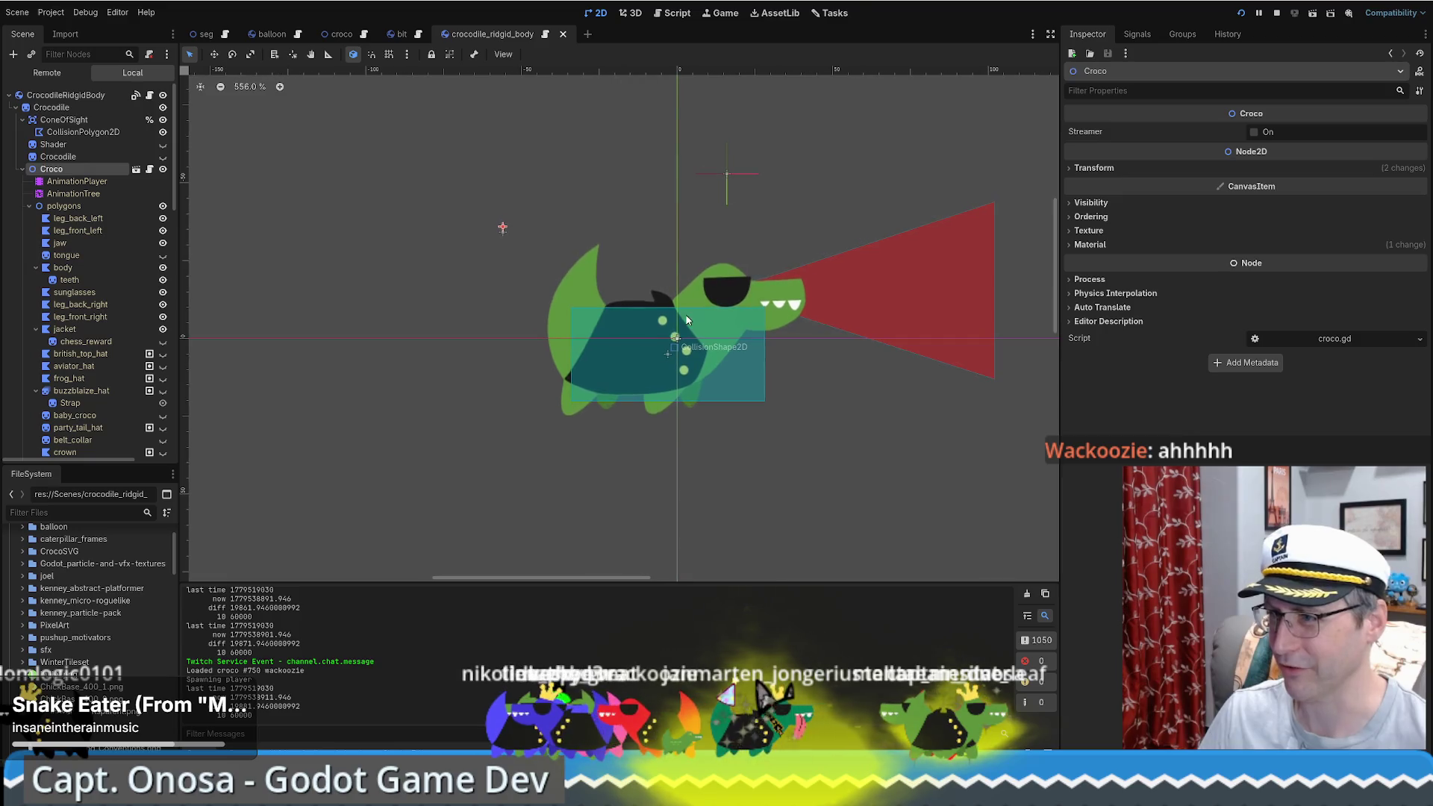
scroll(561, 350, "up", 2)
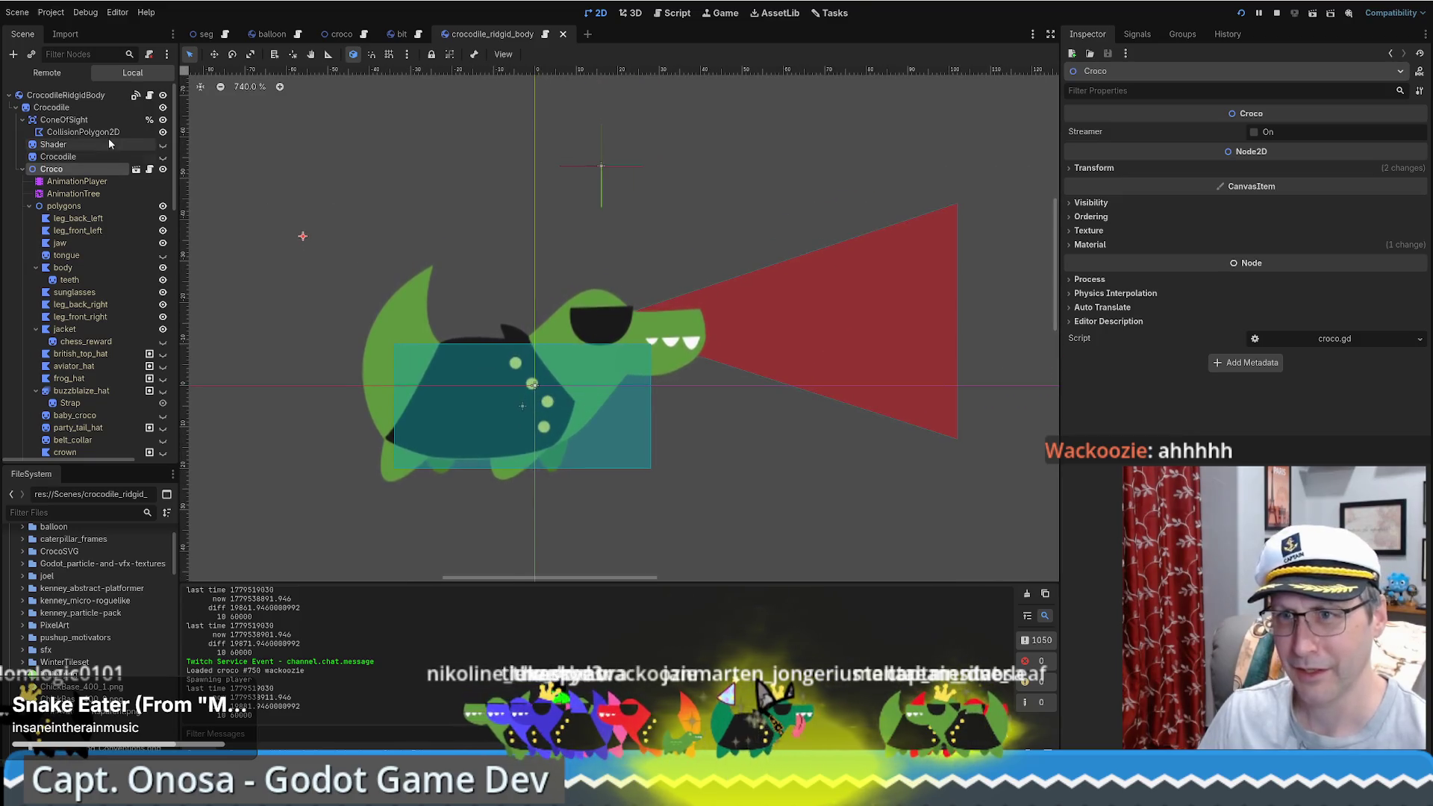
scroll(99, 288, "down", 3)
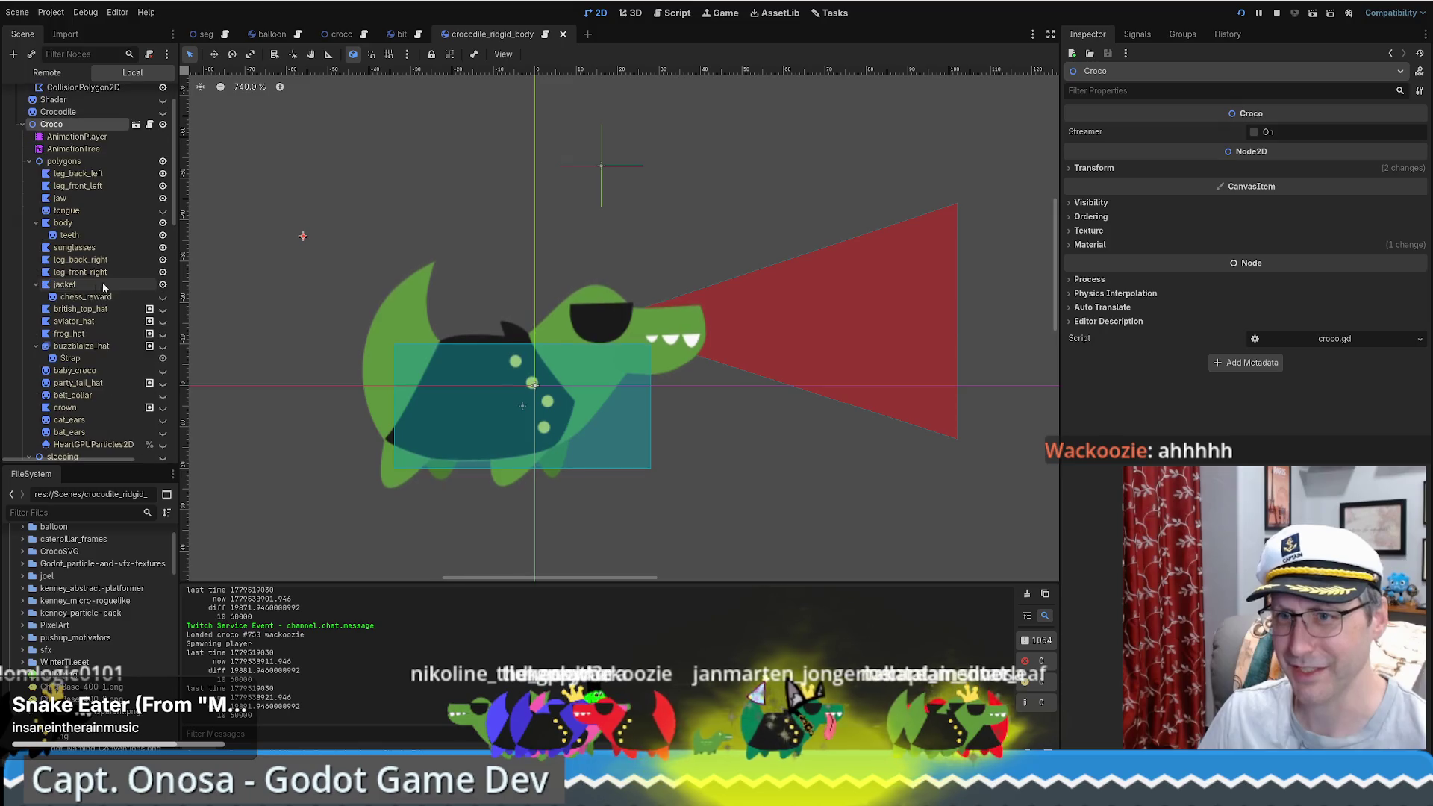
scroll(117, 339, "down", 6)
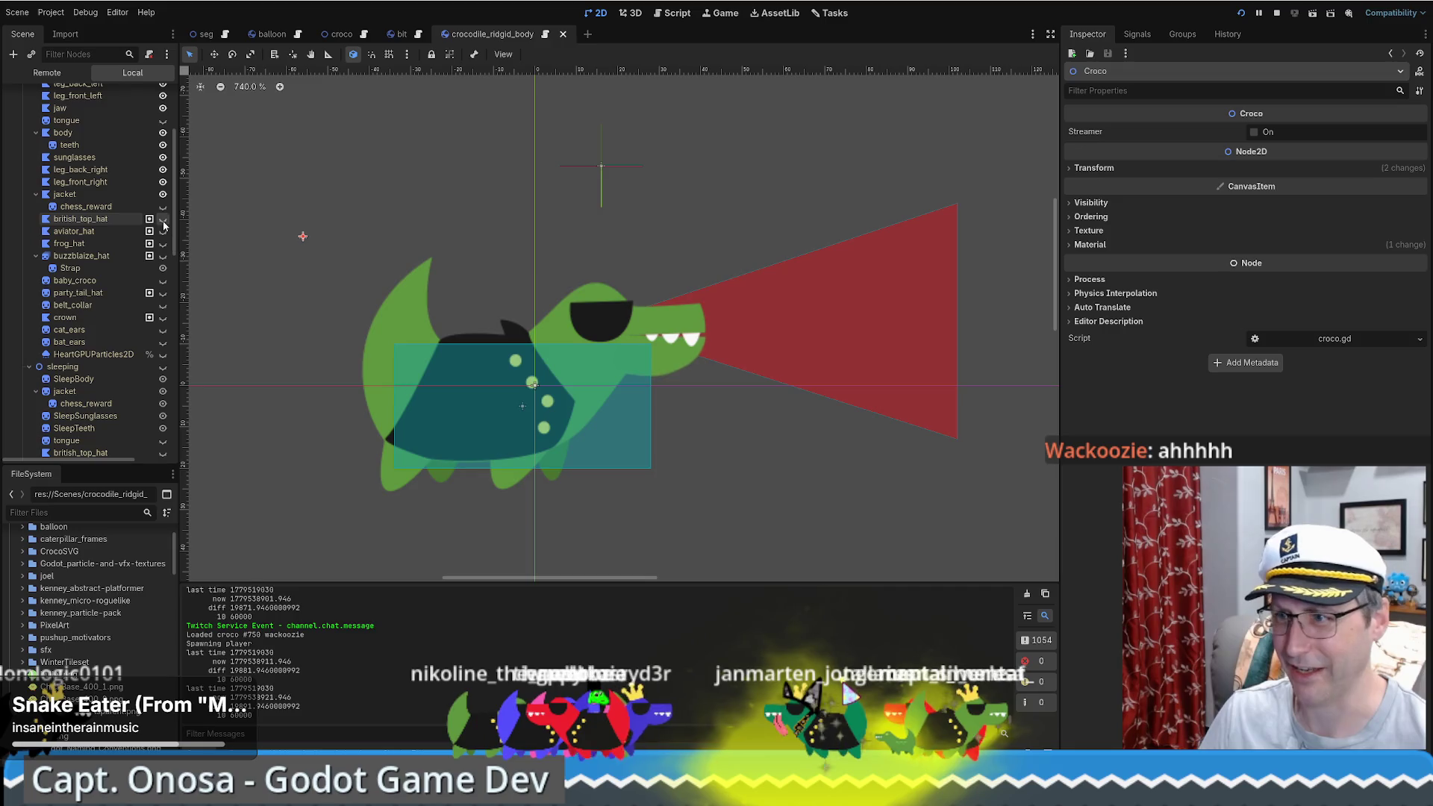
left_click(163, 220)
left_click(163, 220)
left_click(163, 219)
left_click(163, 220)
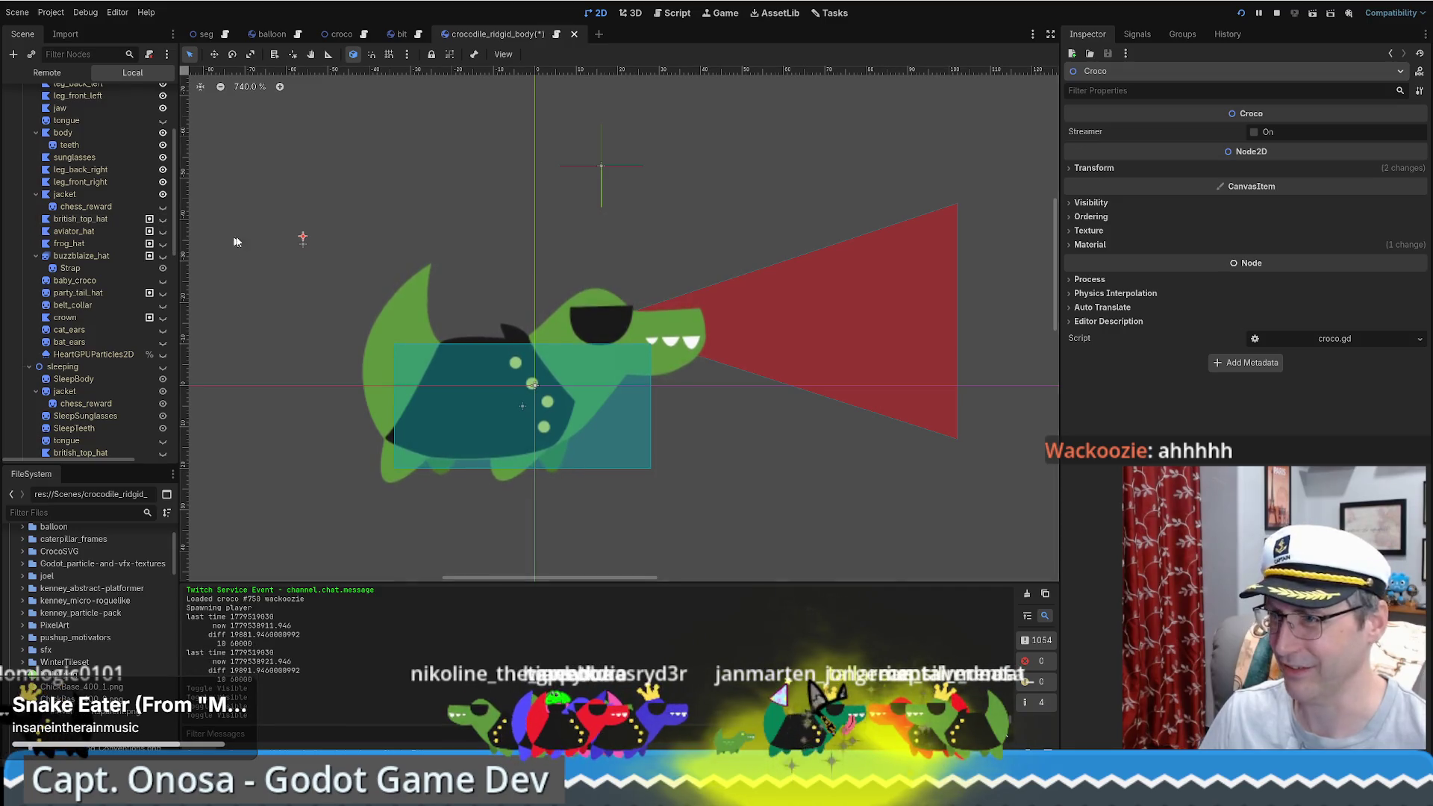
scroll(492, 284, "up", 2)
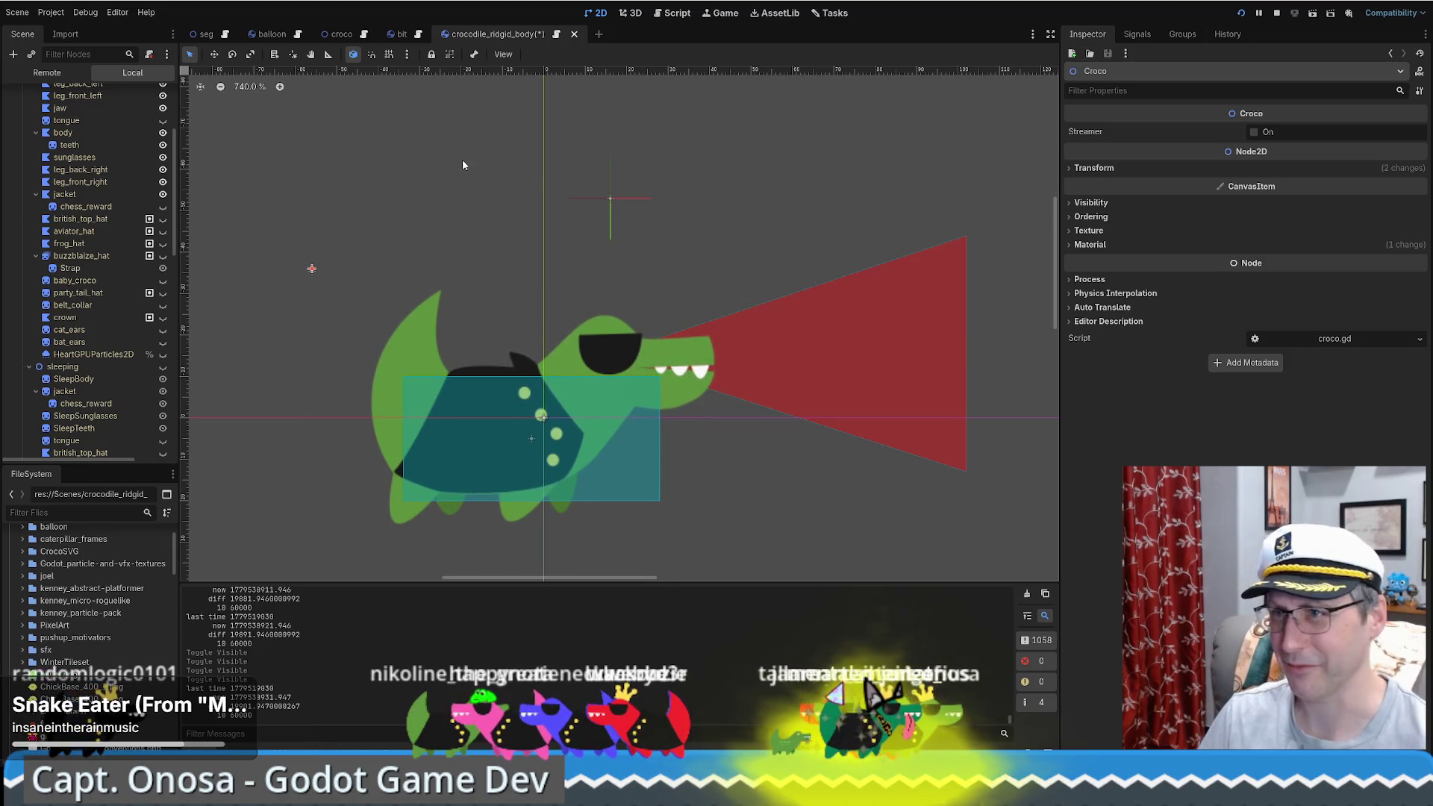
left_click(205, 35)
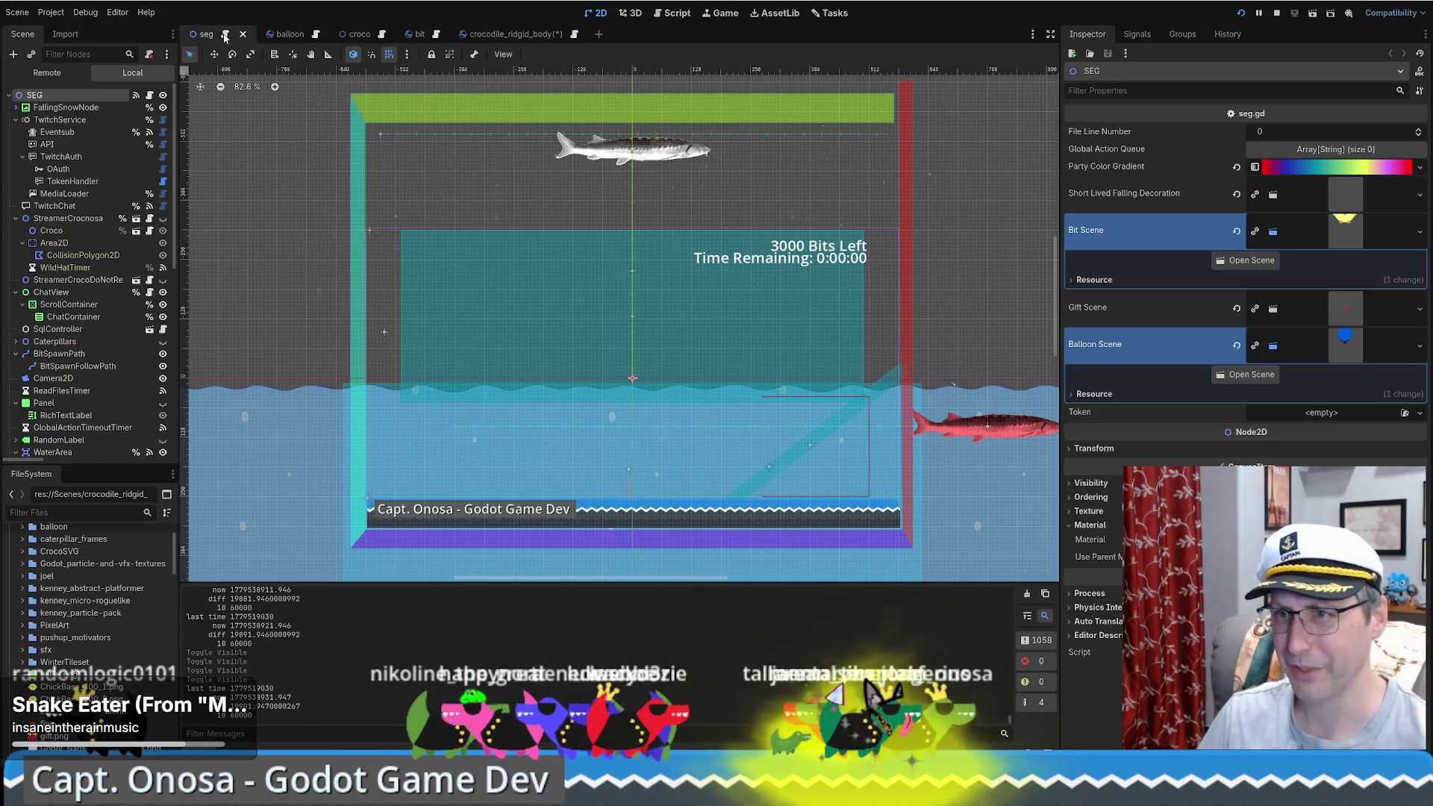
Step: Skim seg.gd via the minimap, view the crocodile_ridgid_body scene, then return to the drone project
left_click(224, 34)
scroll(1041, 170, "up", 20)
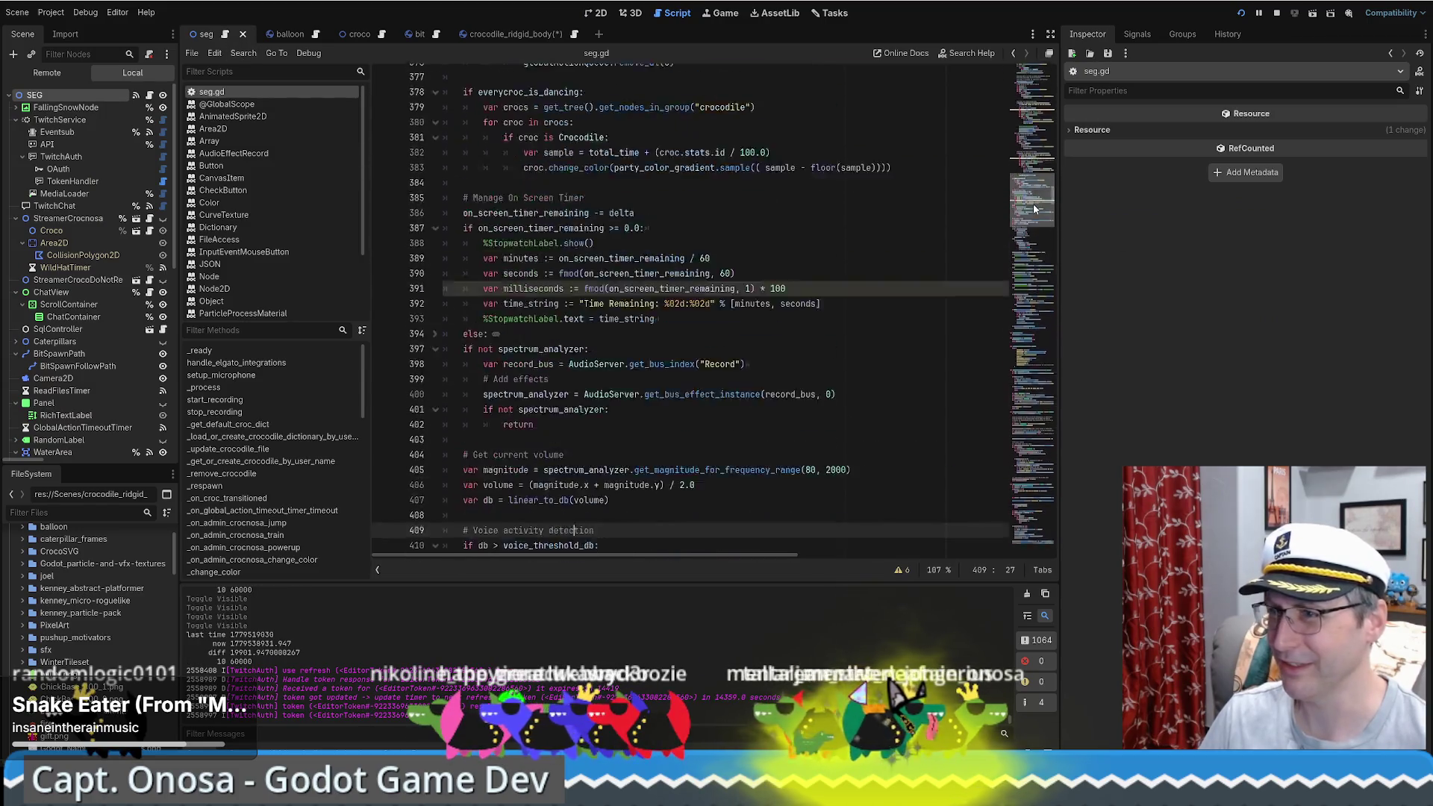
mouse_move(1041, 170)
left_mouse_down()
mouse_move(1054, 118)
mouse_move(1052, 353)
mouse_move(1035, 392)
left_mouse_up()
mouse_move(1040, 396)
left_mouse_down()
mouse_move(1038, 562)
mouse_move(1067, 405)
mouse_move(1033, 244)
left_mouse_up()
scroll(909, 352, "up", 1)
scroll(908, 353, "up", 3)
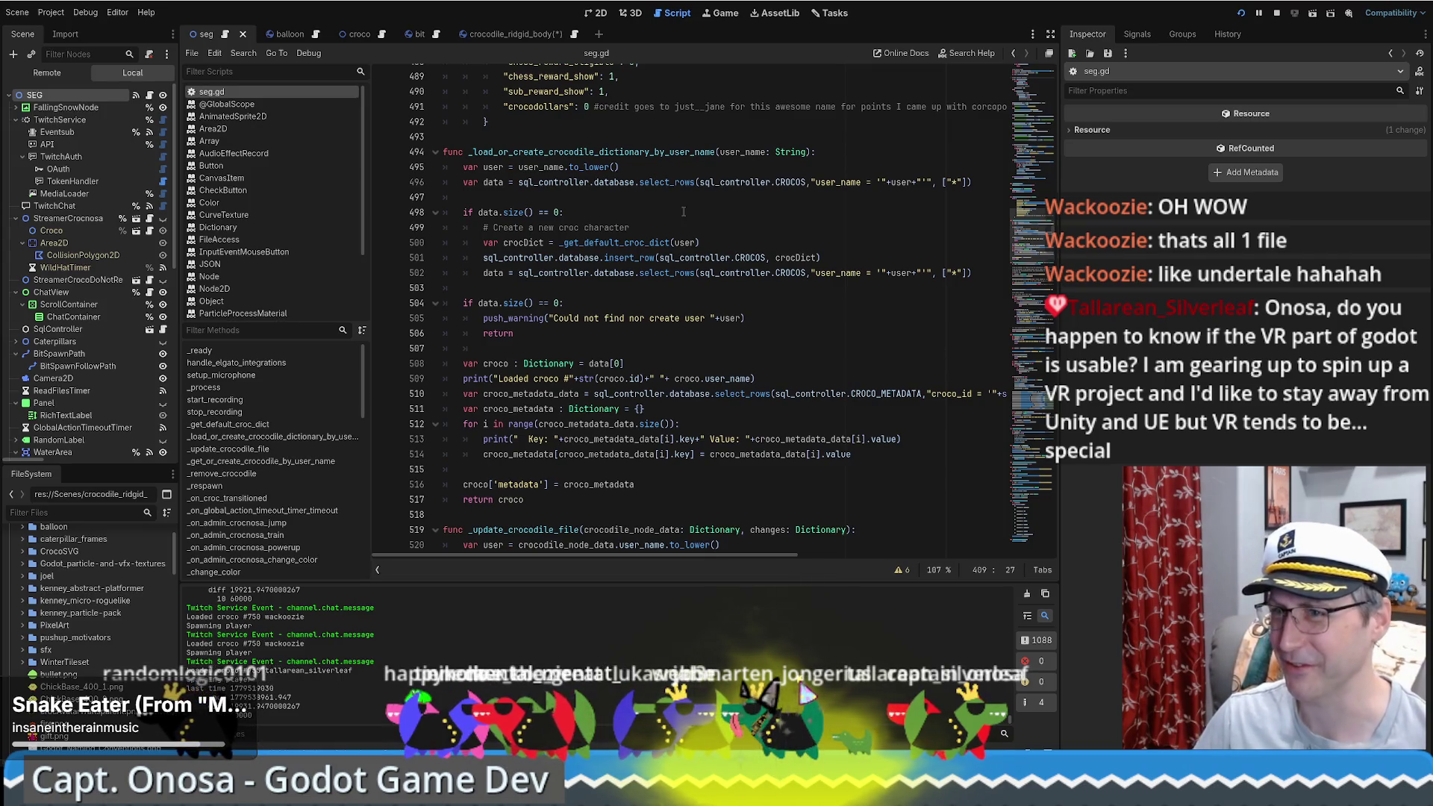
left_click(539, 35)
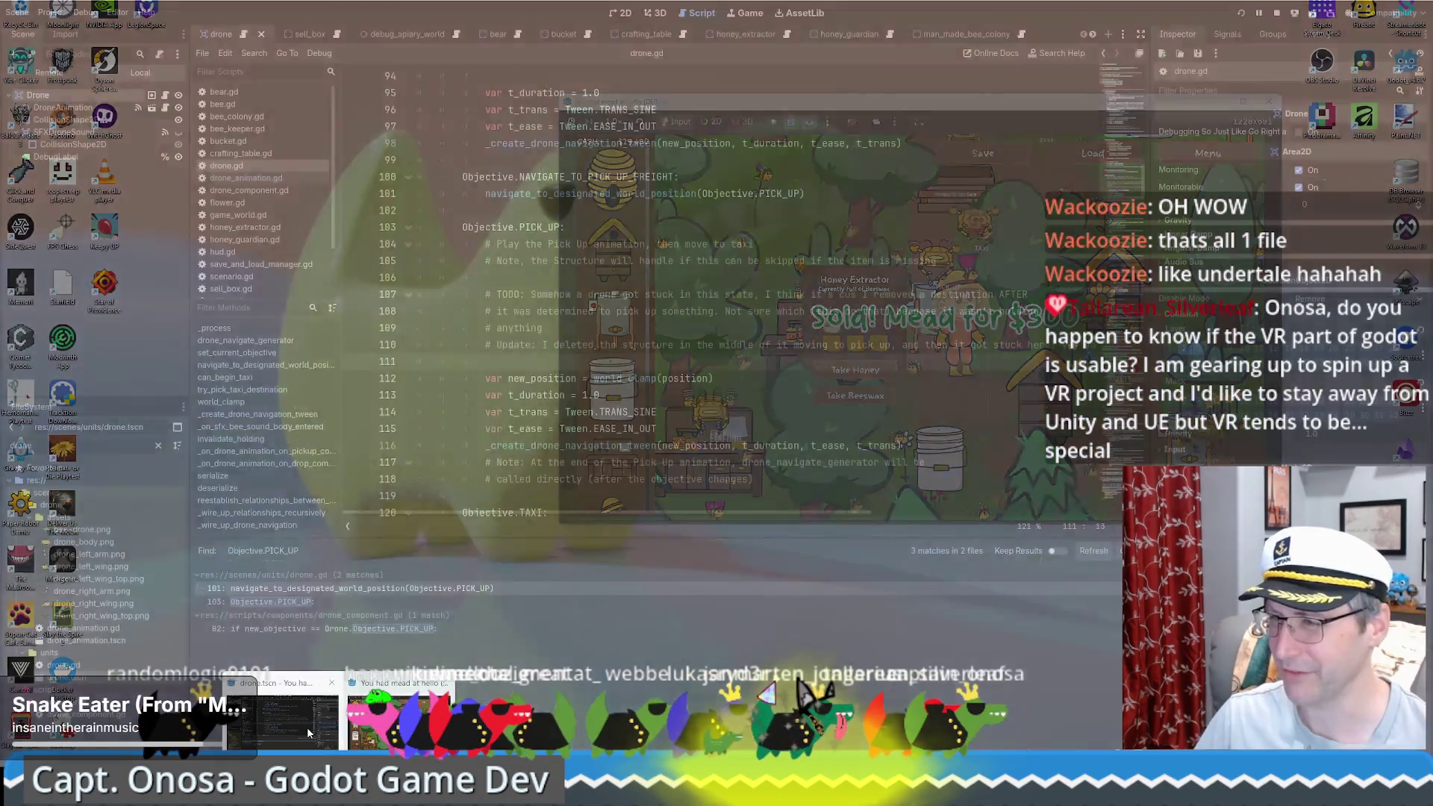
left_click(307, 727)
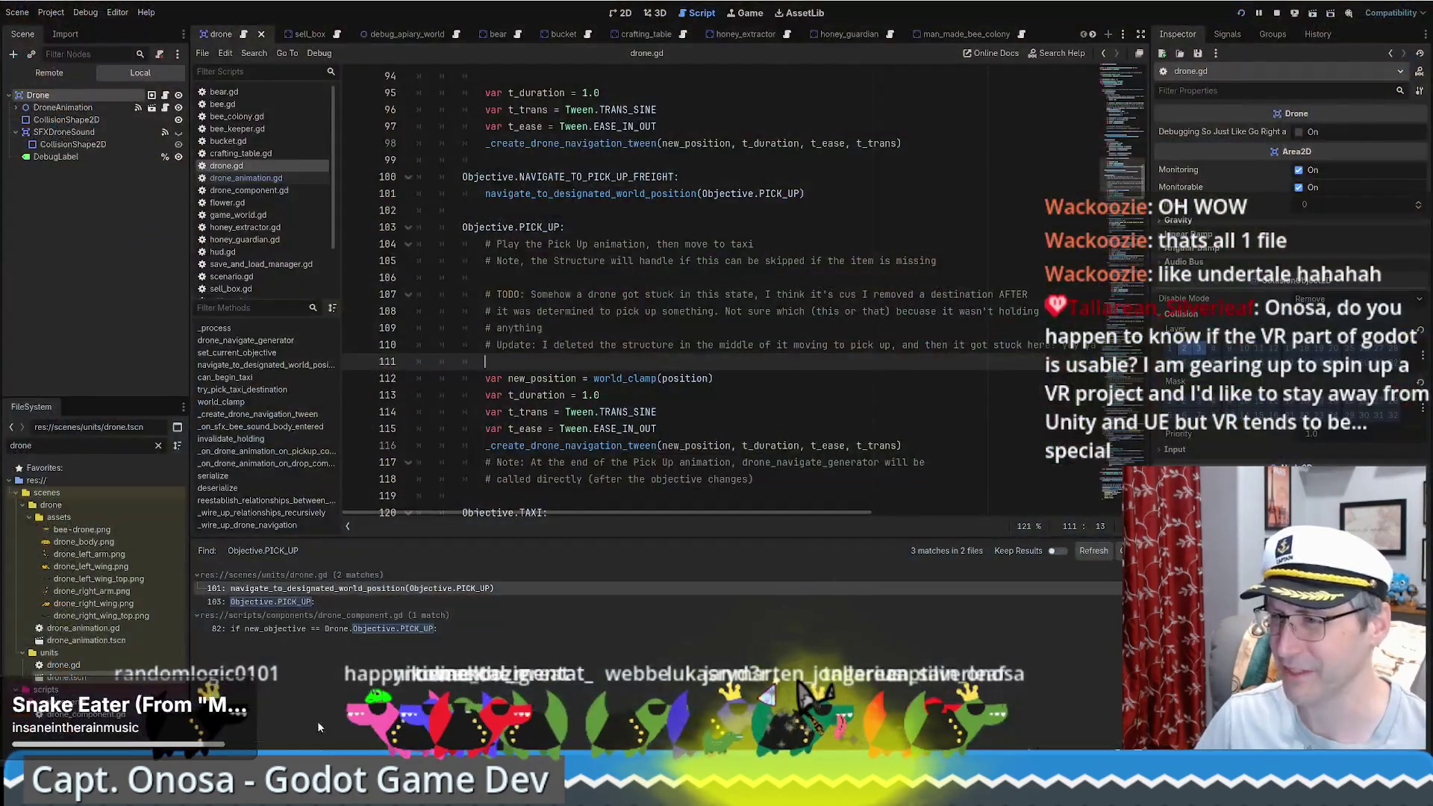
Step: Scroll drone.gd to the Objective.PICK_UP block and place the caret at the end of line 113
scroll(687, 322, "down", 3)
scroll(686, 323, "up", 2)
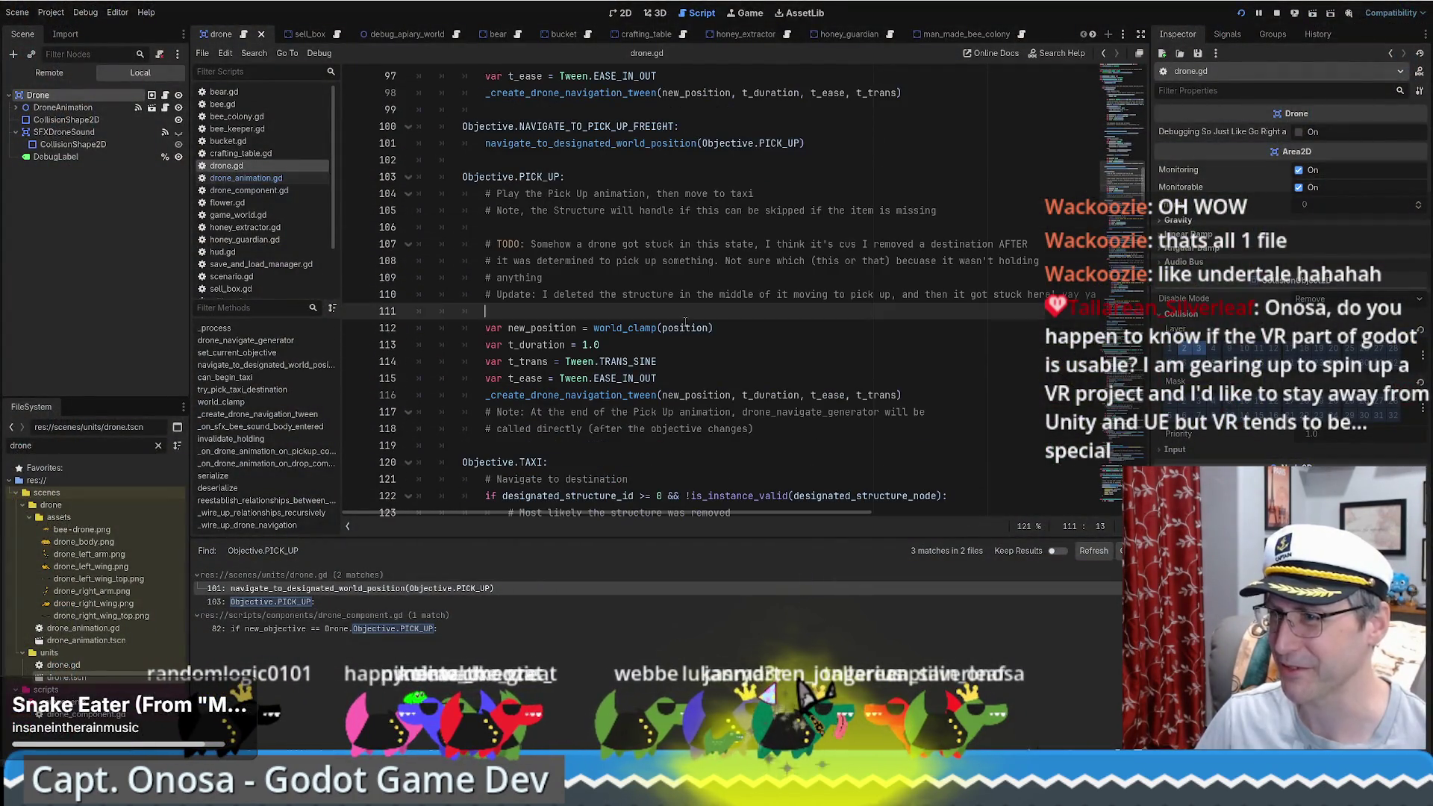
left_click(761, 349)
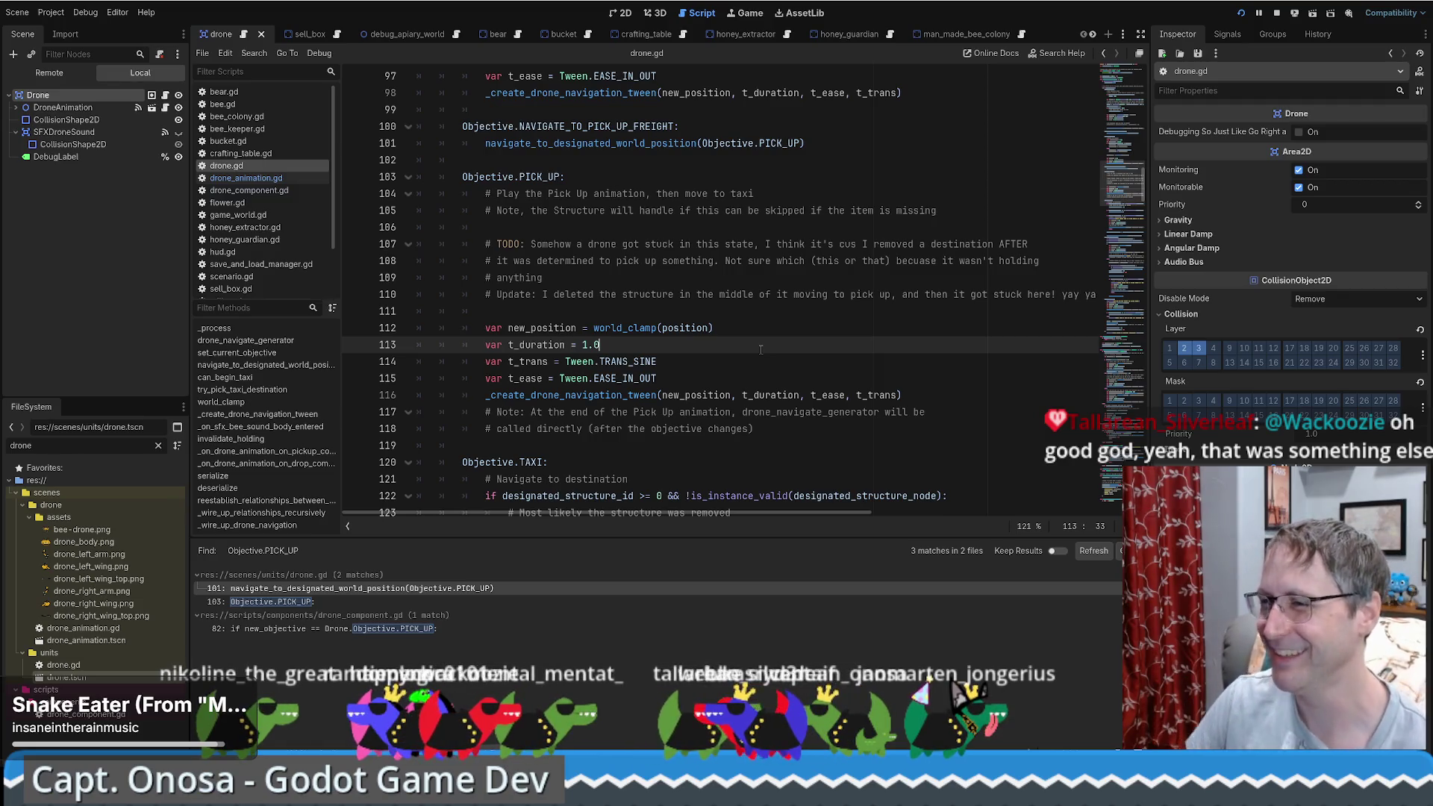
scroll(772, 329, "up", 2)
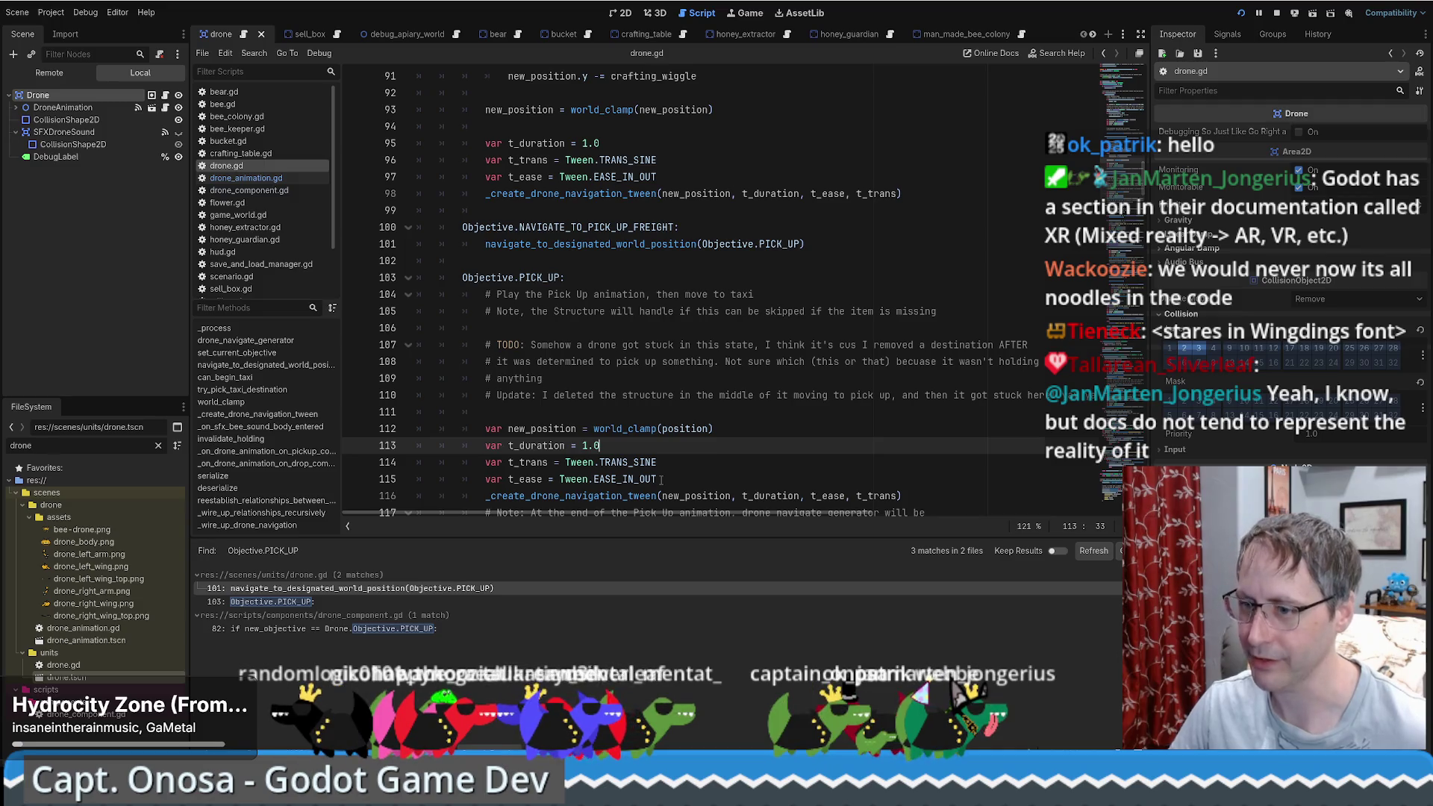
key("alt+Tab")
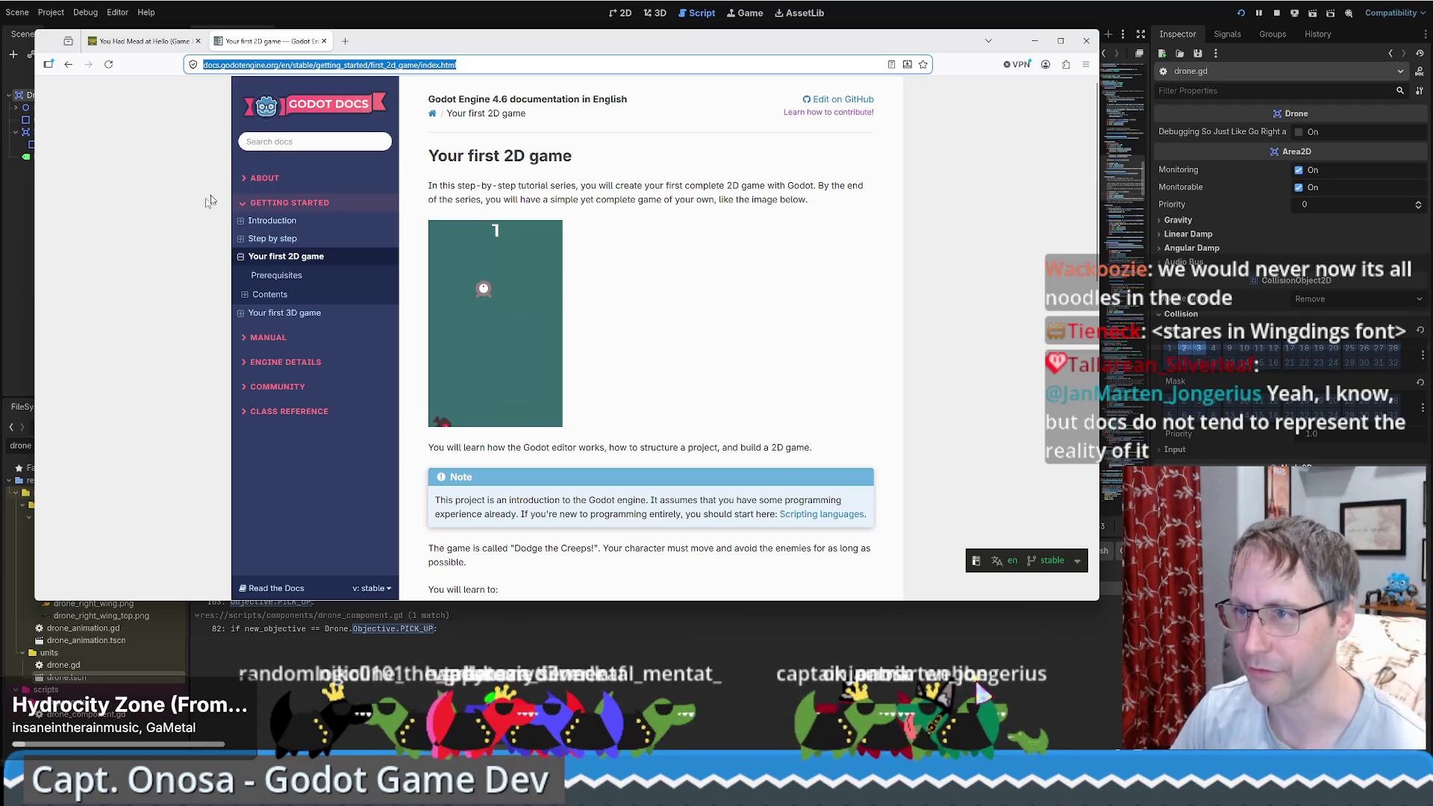
Step: Go from the Godot Docs home page through Manual to the XR section and copy its address
left_click(271, 176)
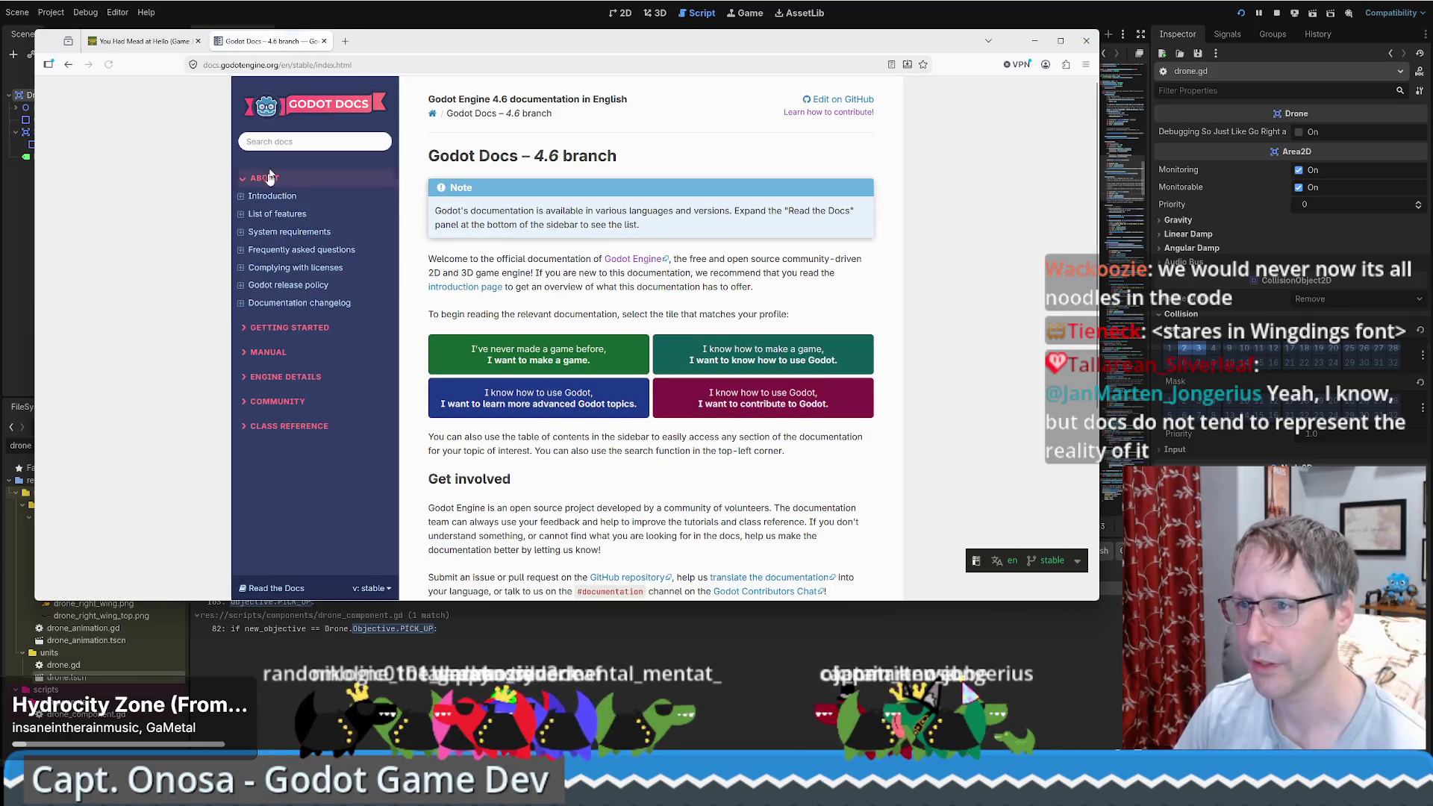
left_click(295, 327)
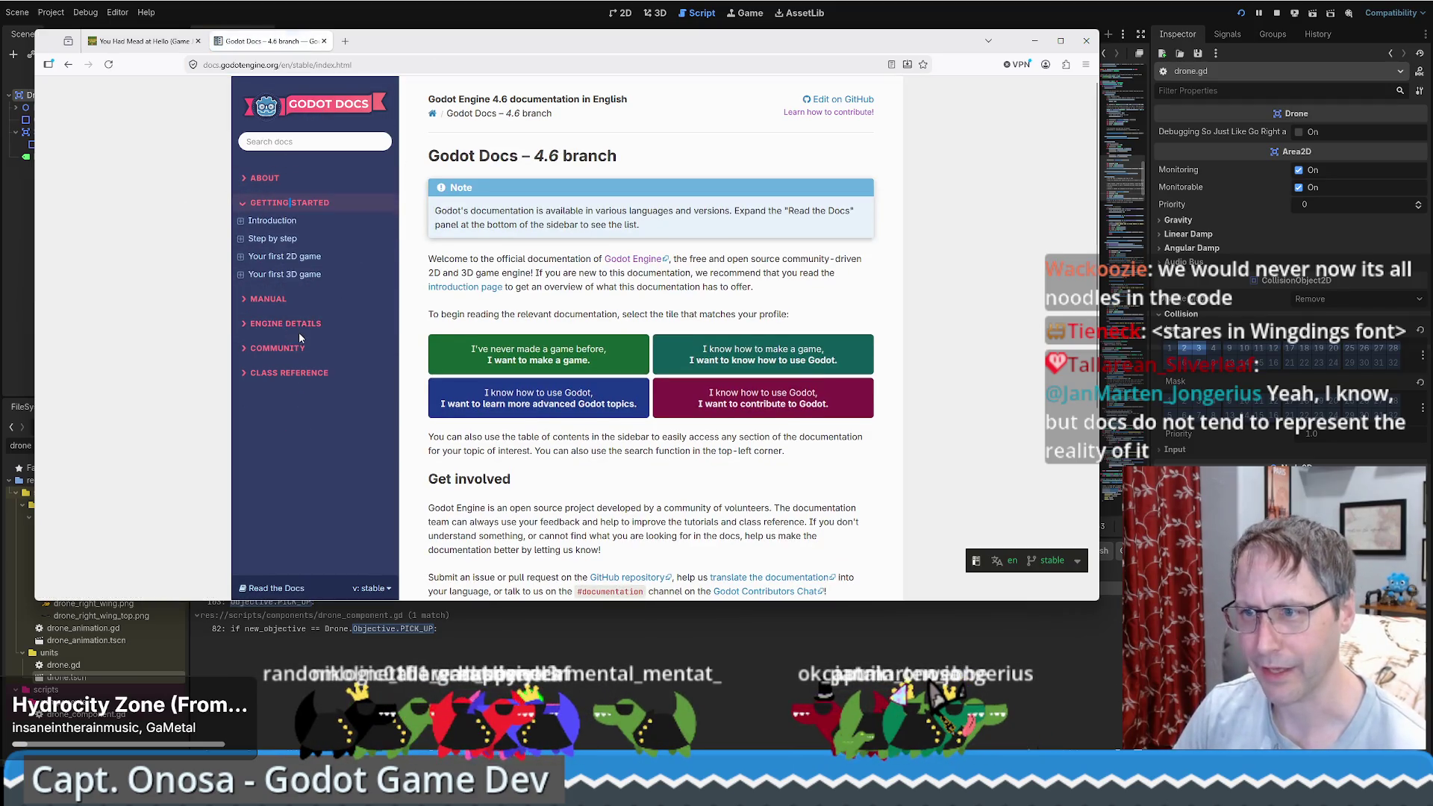
left_click(273, 299)
scroll(299, 358, "down", 5)
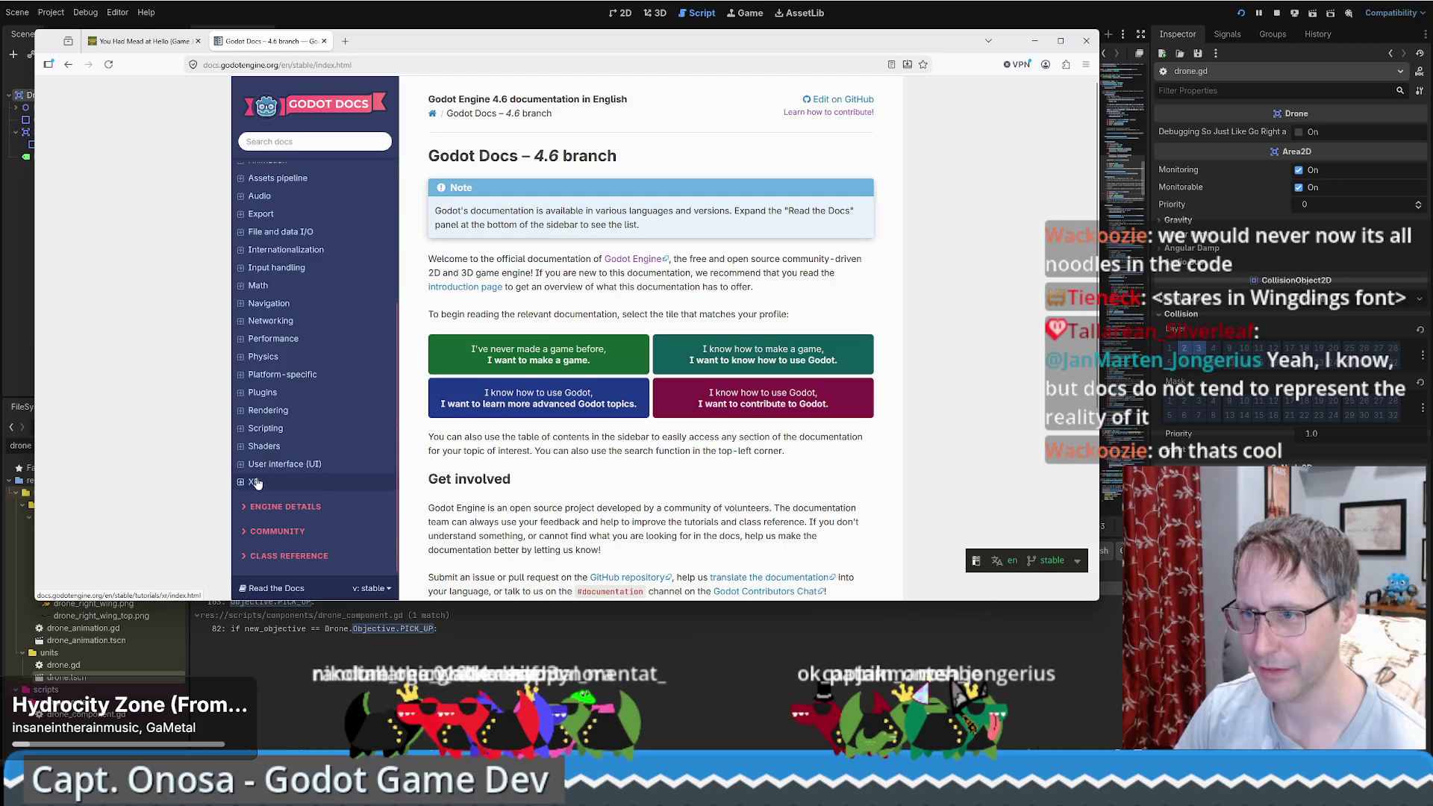
left_click(253, 482)
left_click(444, 66)
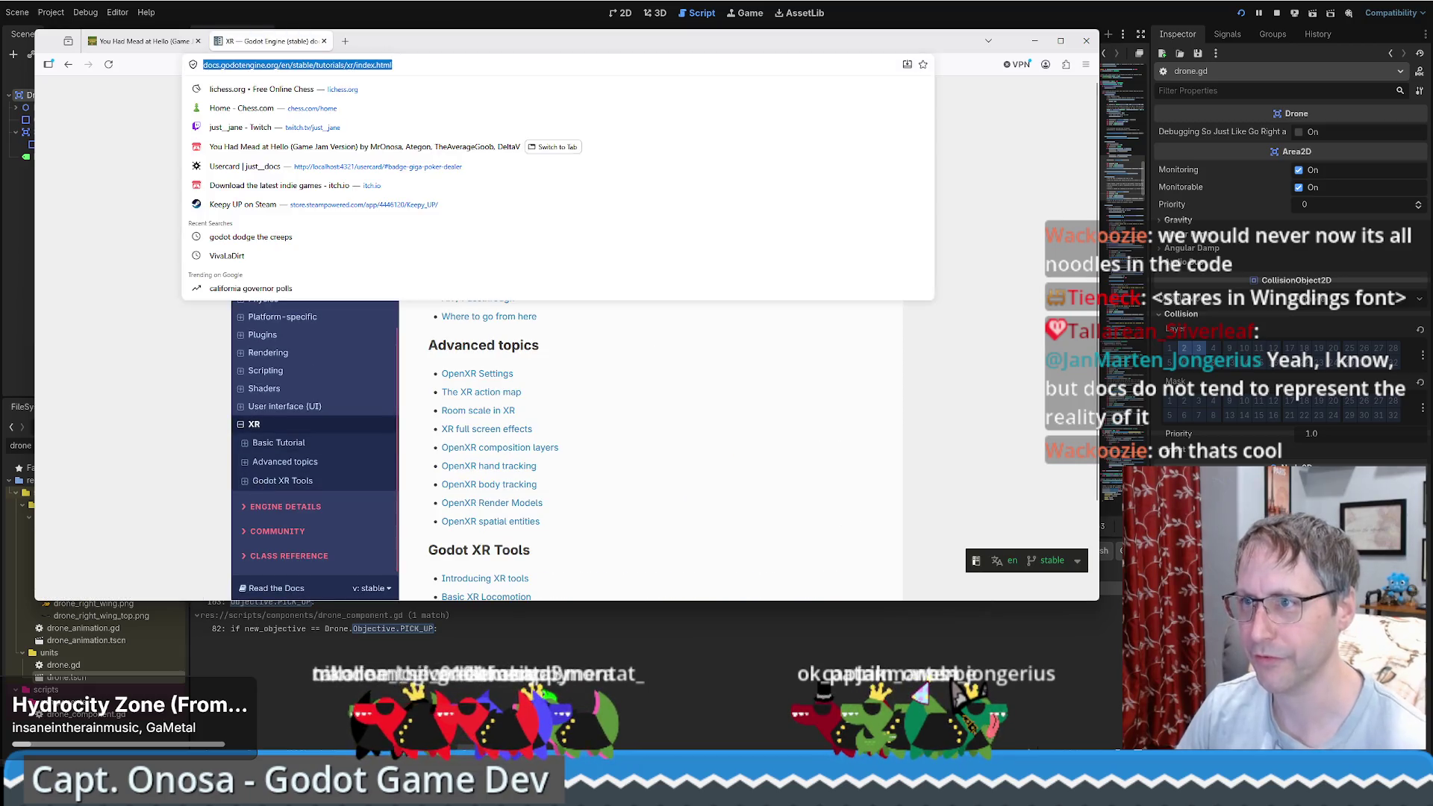
key("alt+Tab")
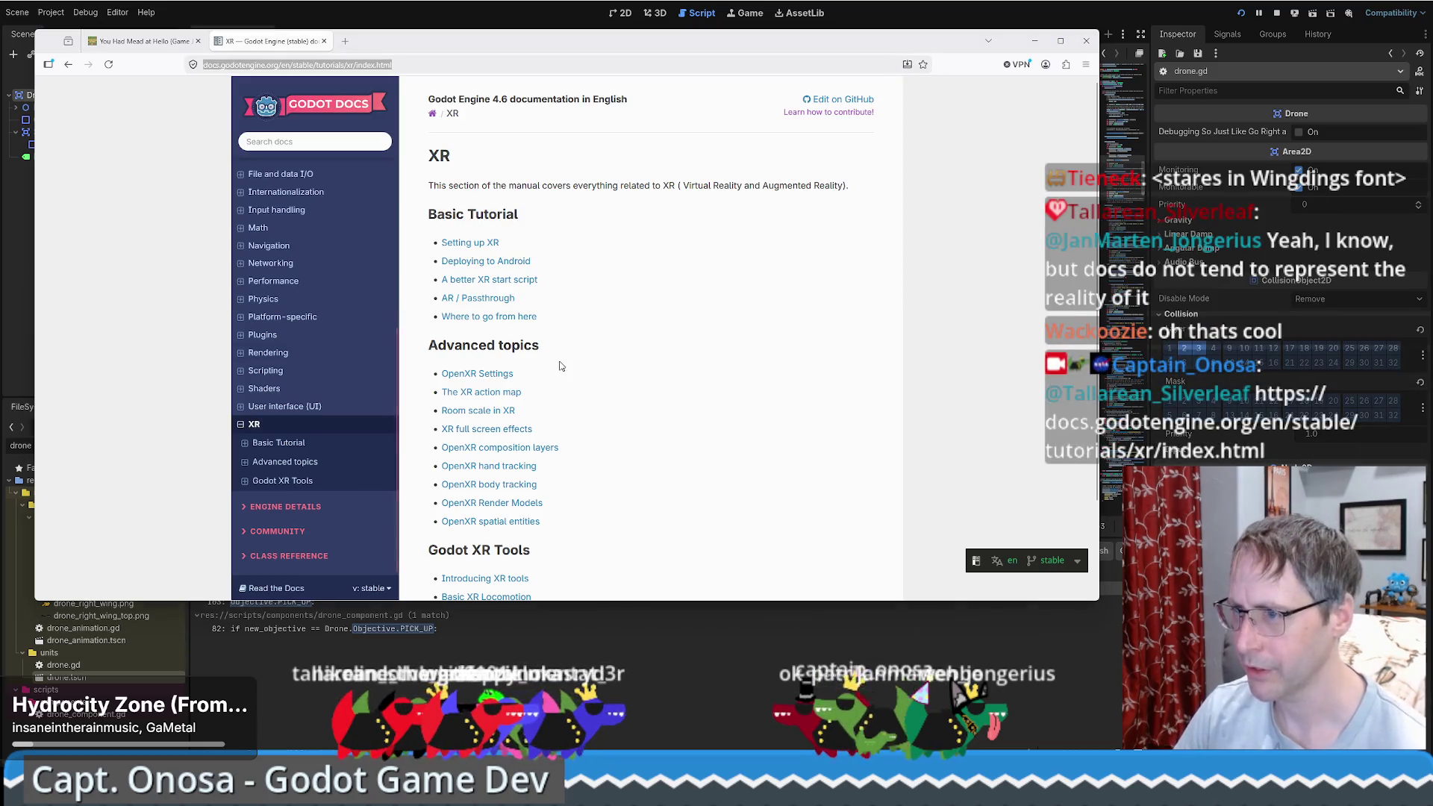
Step: Open the Setting up XR tutorial and scroll through its contents
scroll(711, 331, "down", 3)
scroll(706, 325, "up", 3)
left_click(468, 248)
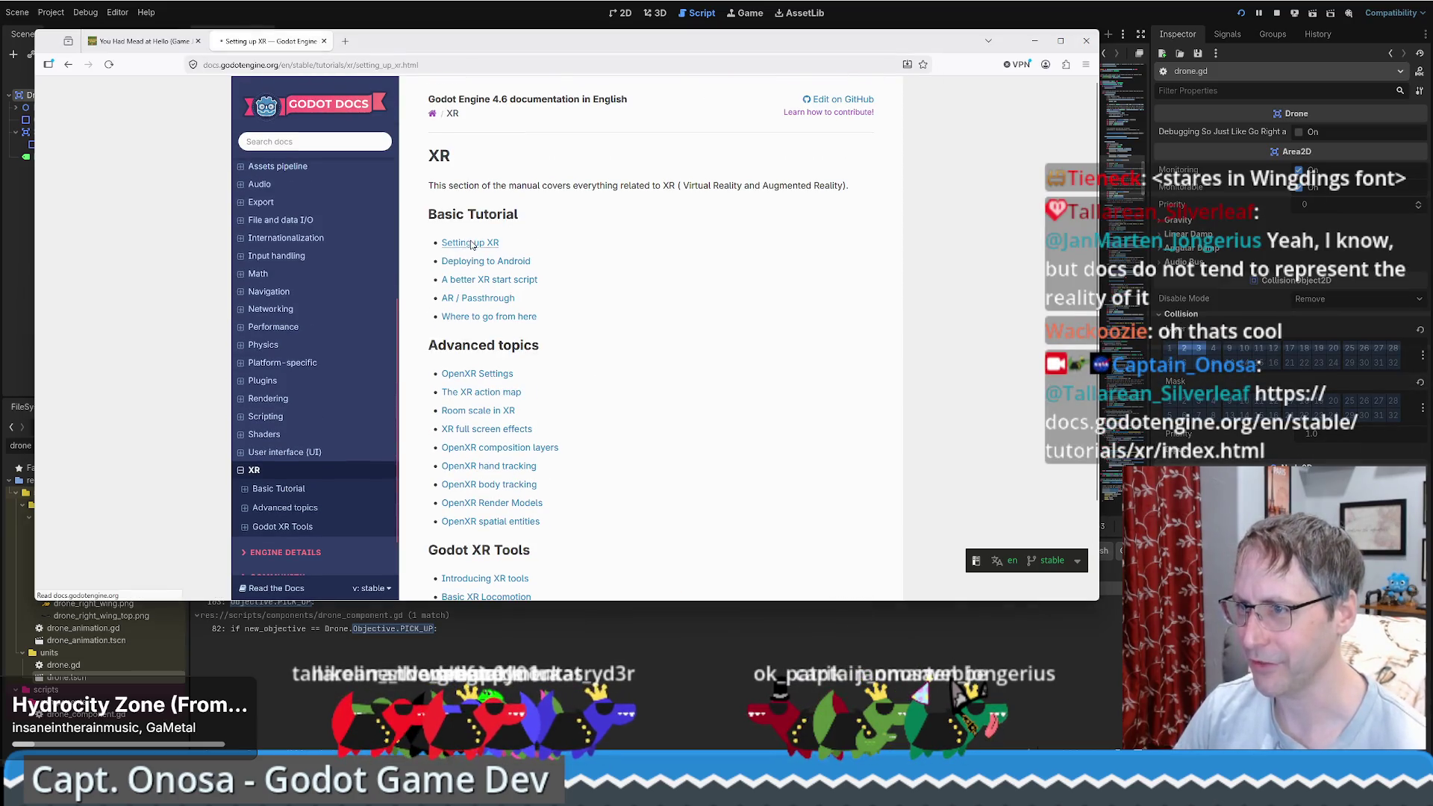
scroll(750, 292, "down", 5)
scroll(750, 291, "down", 15)
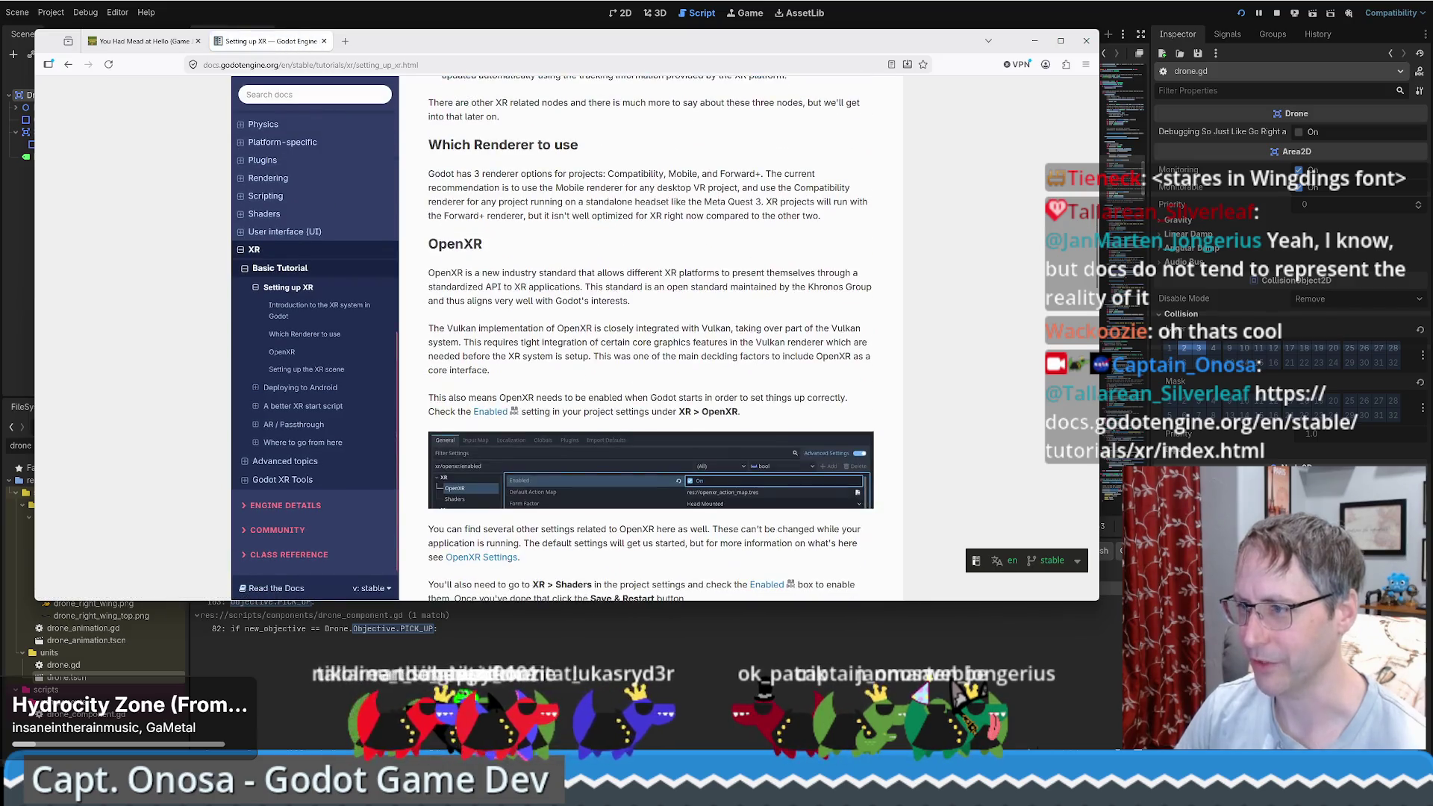
scroll(758, 330, "down", 10)
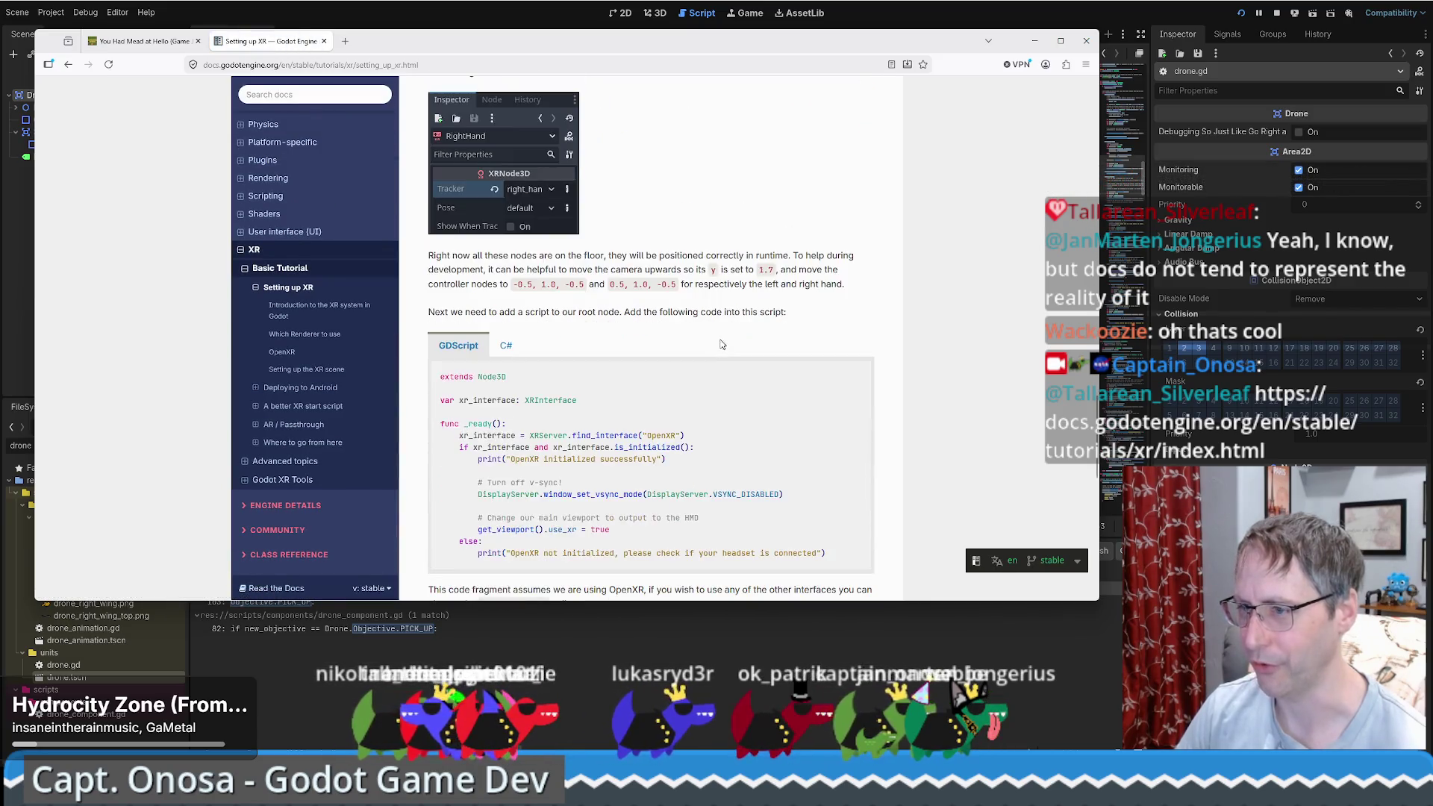
scroll(709, 364, "down", 4)
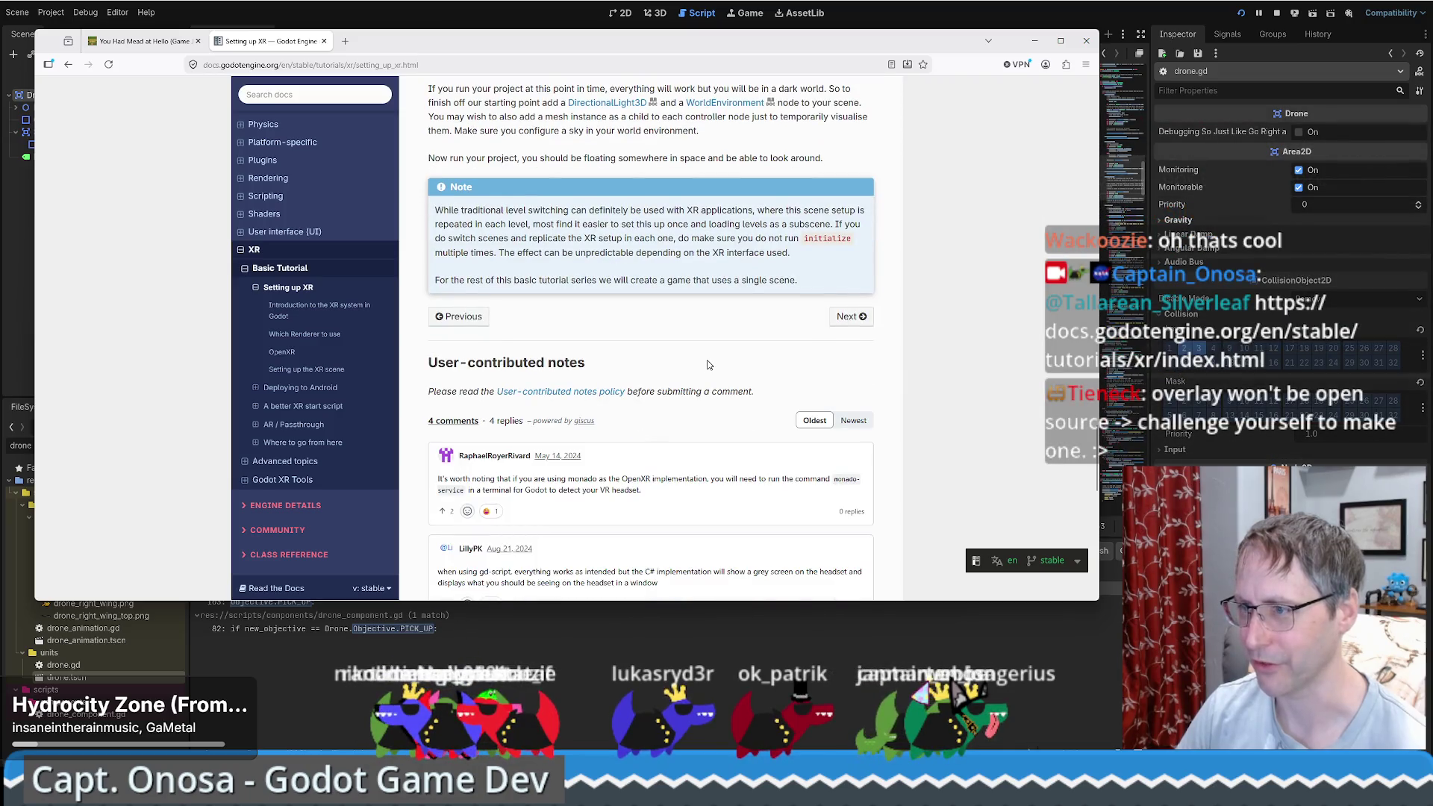
scroll(709, 365, "up", 20)
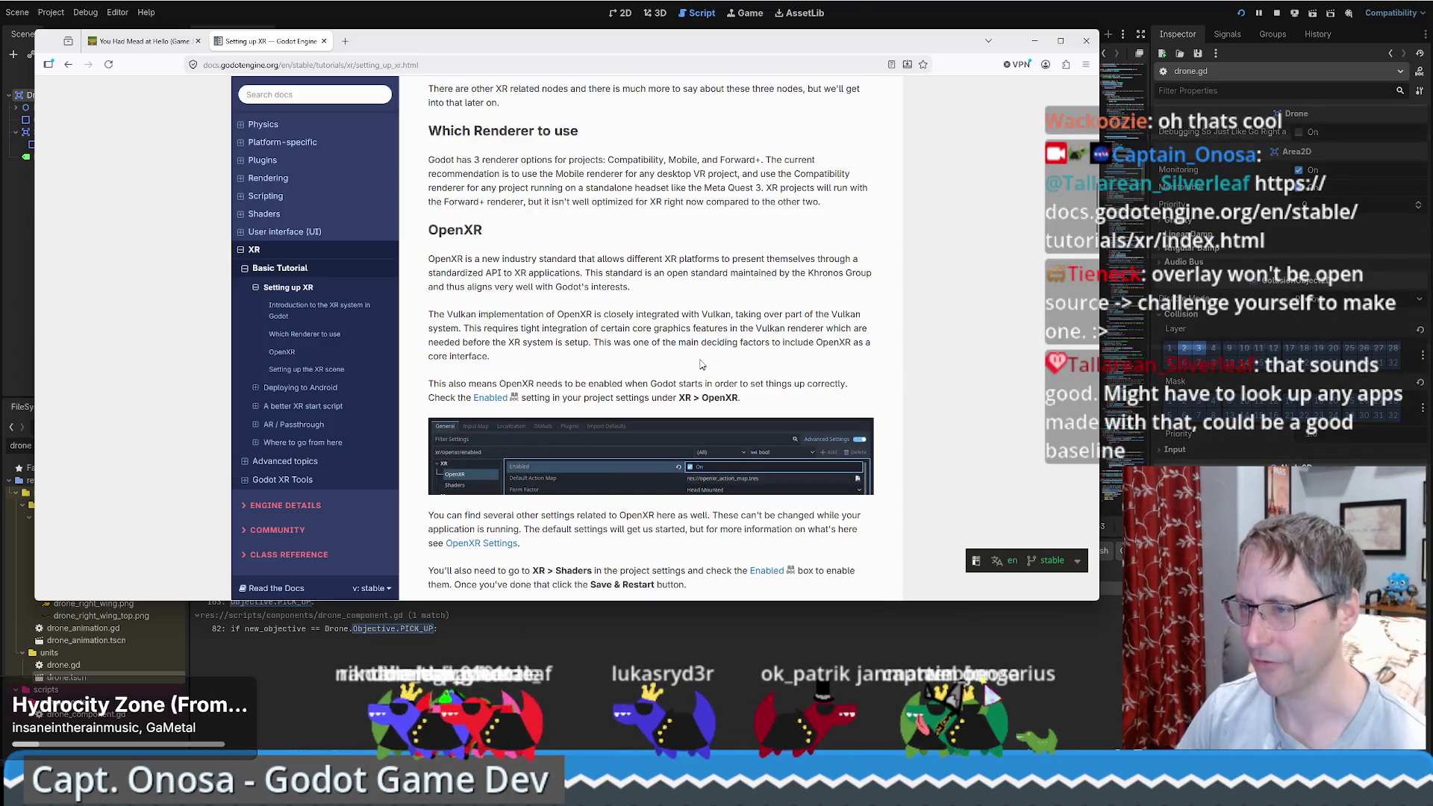
scroll(687, 358, "up", 3)
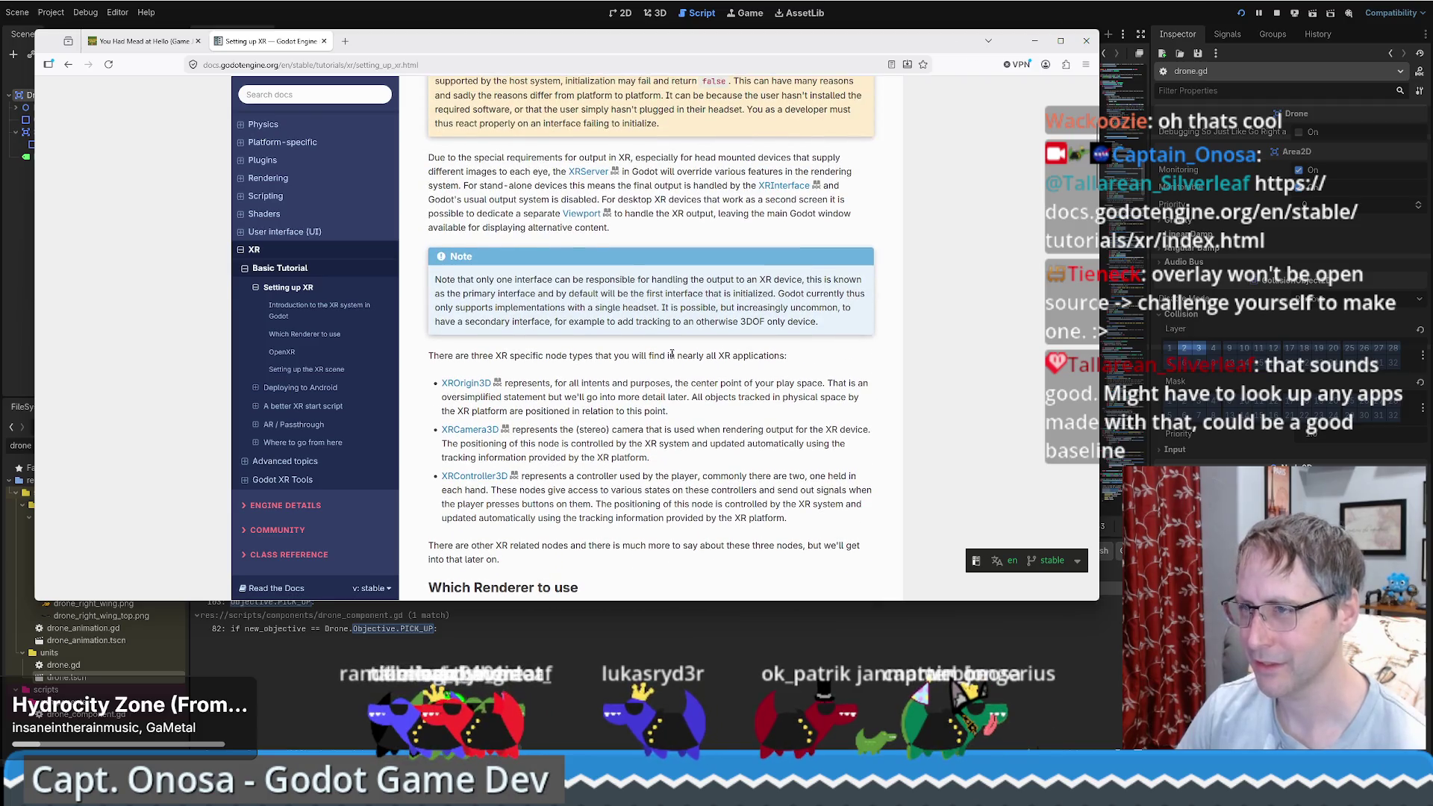
scroll(674, 356, "up", 8)
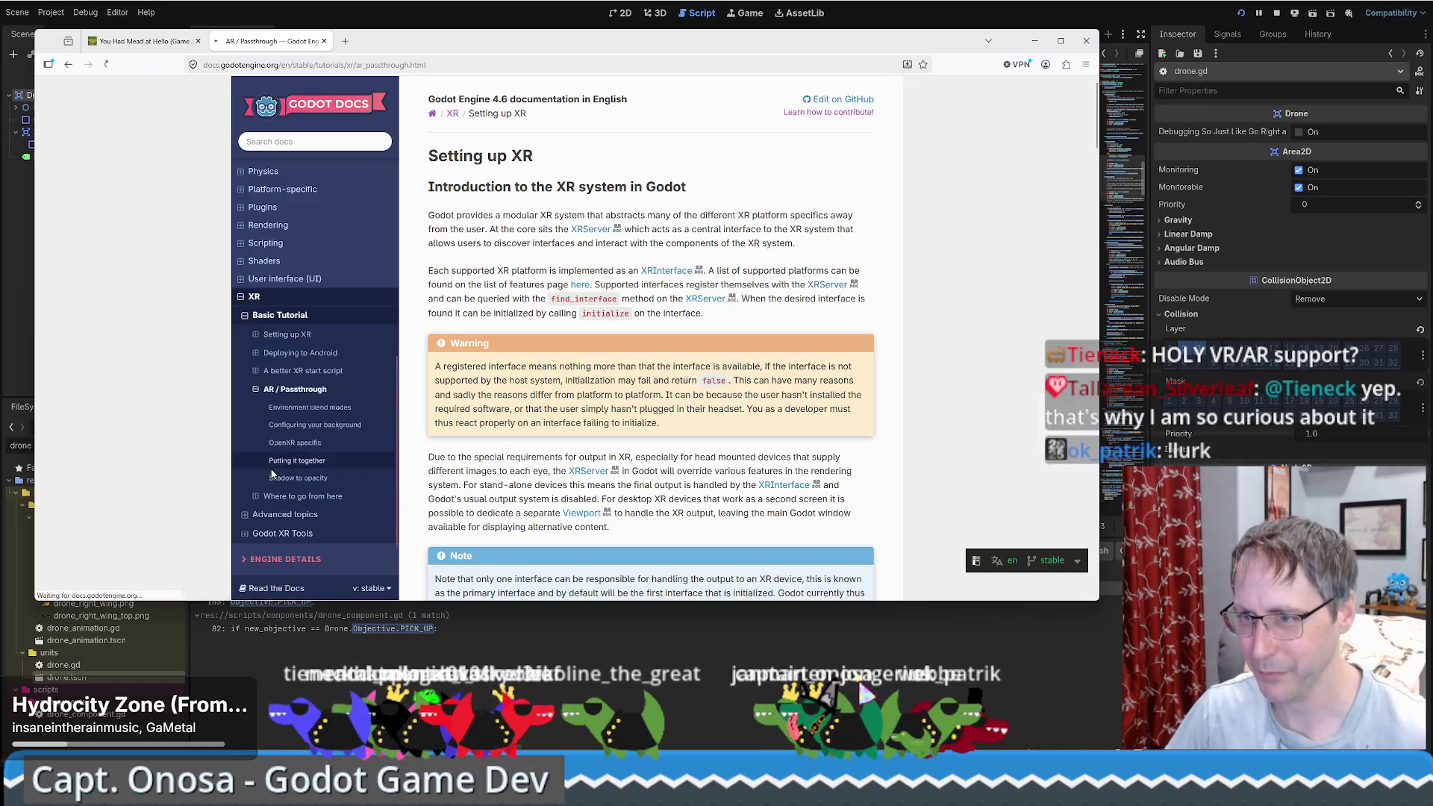
Step: Open AR / Passthrough, select the Augmented Reality support sentence, and read down to Shadow to opacity
left_click(296, 471)
left_click_drag(439, 185, 847, 185)
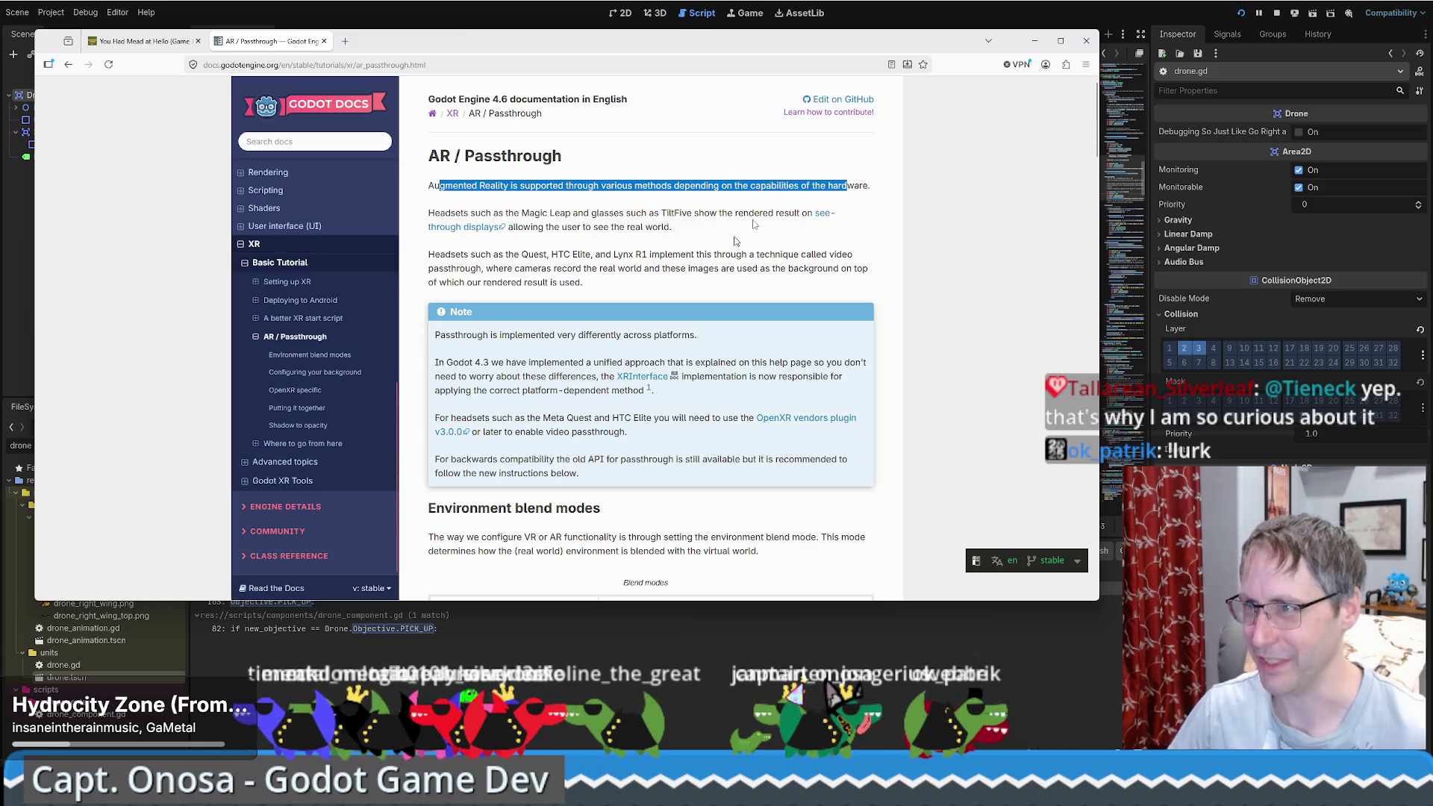
scroll(756, 338, "down", 7)
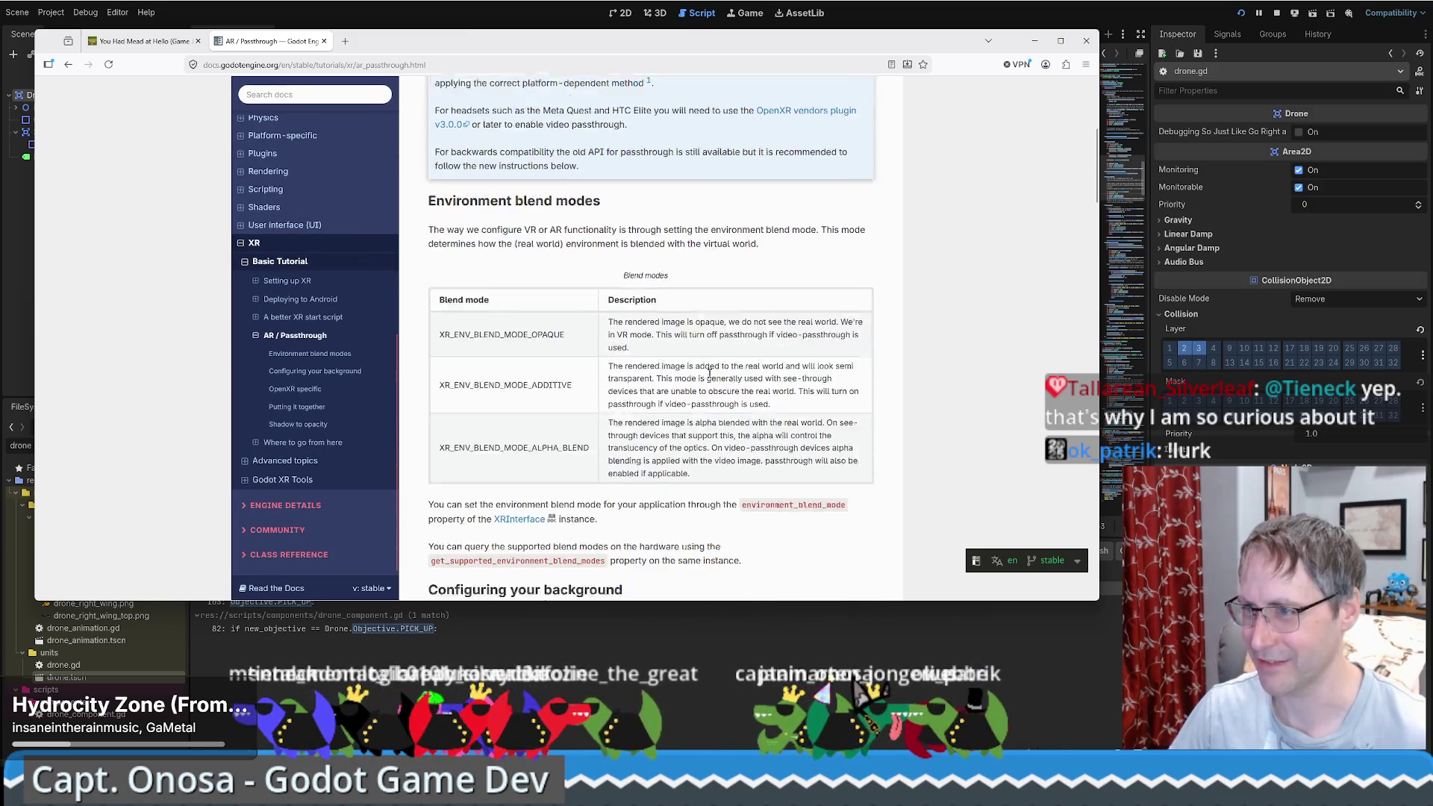
scroll(709, 380, "down", 6)
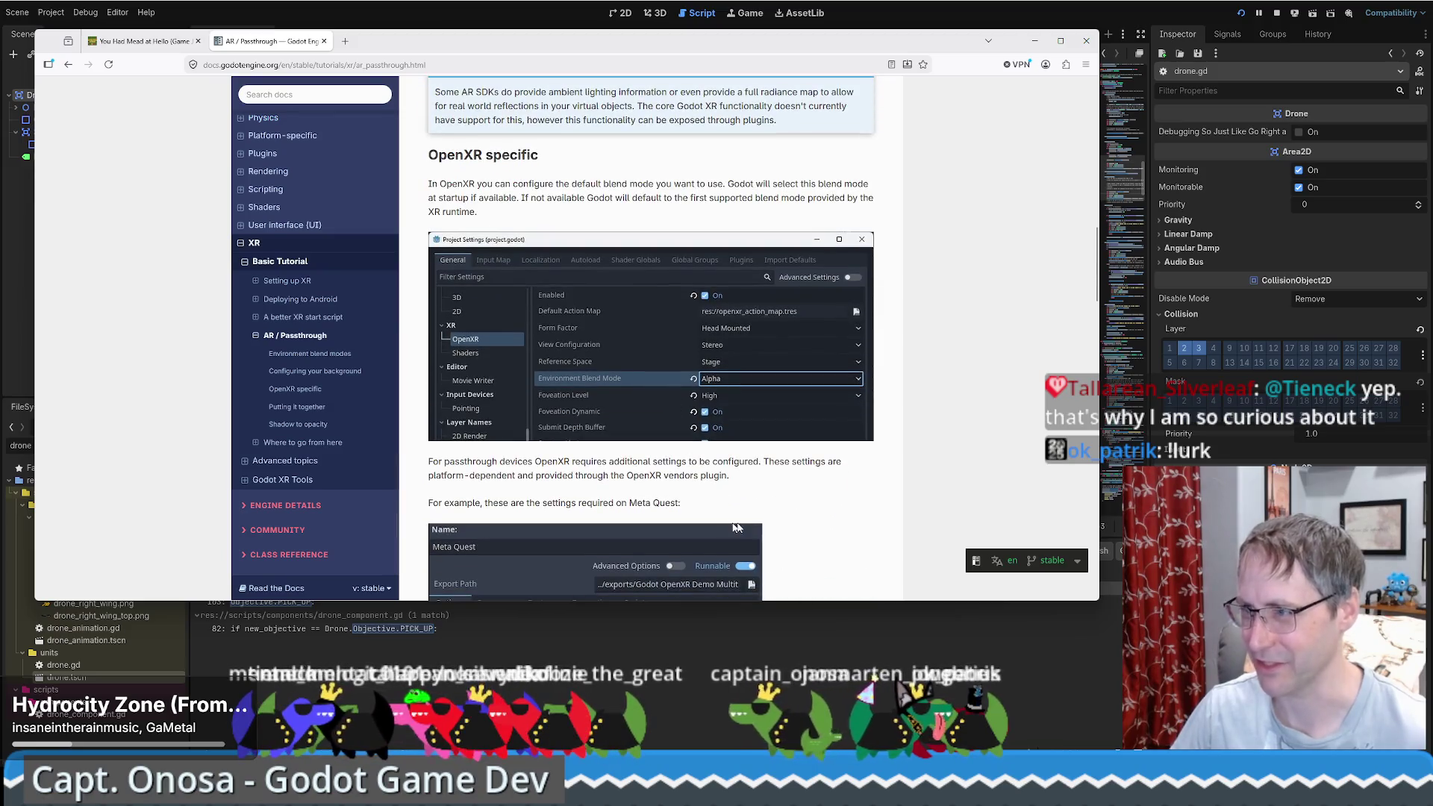
scroll(732, 386, "down", 9)
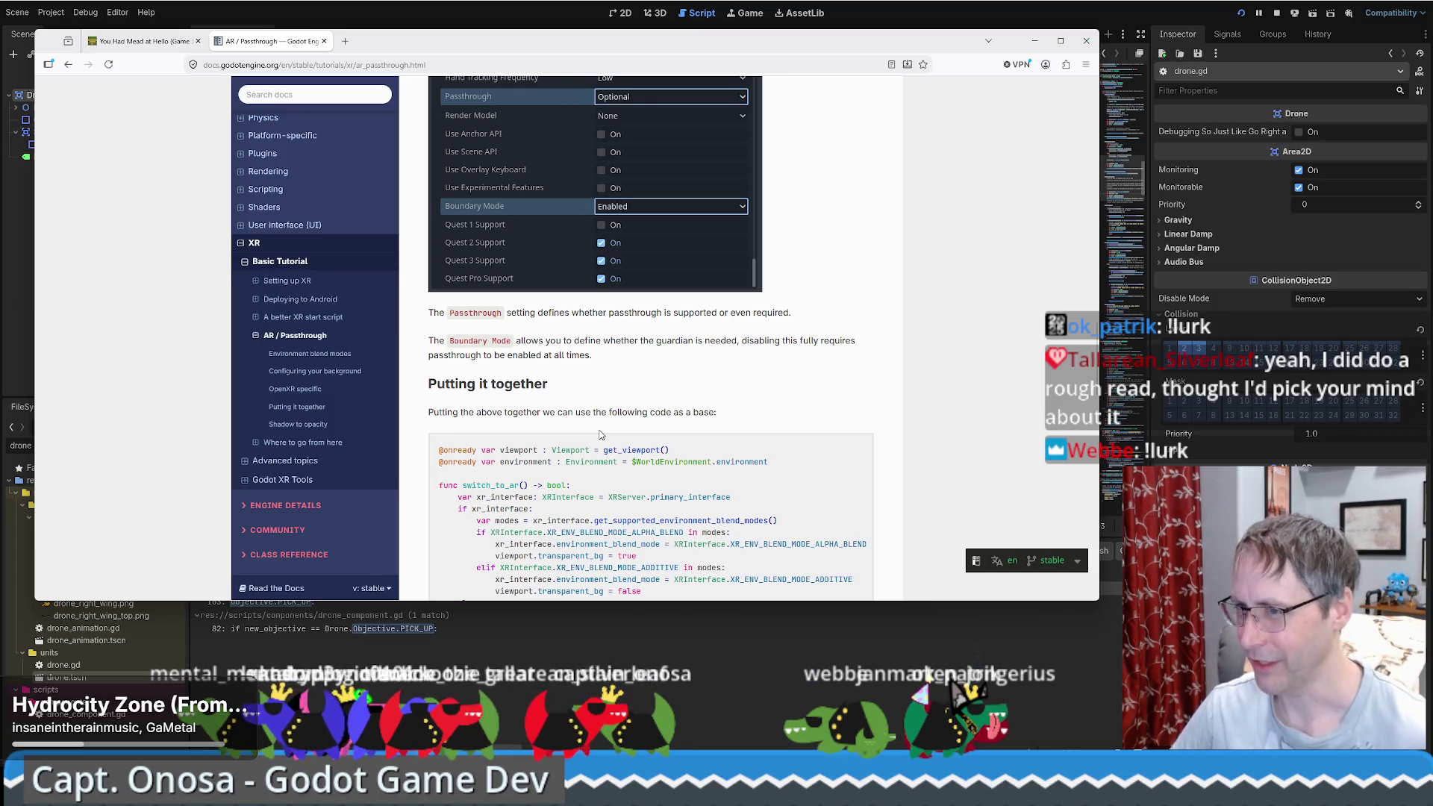
scroll(840, 420, "down", 3)
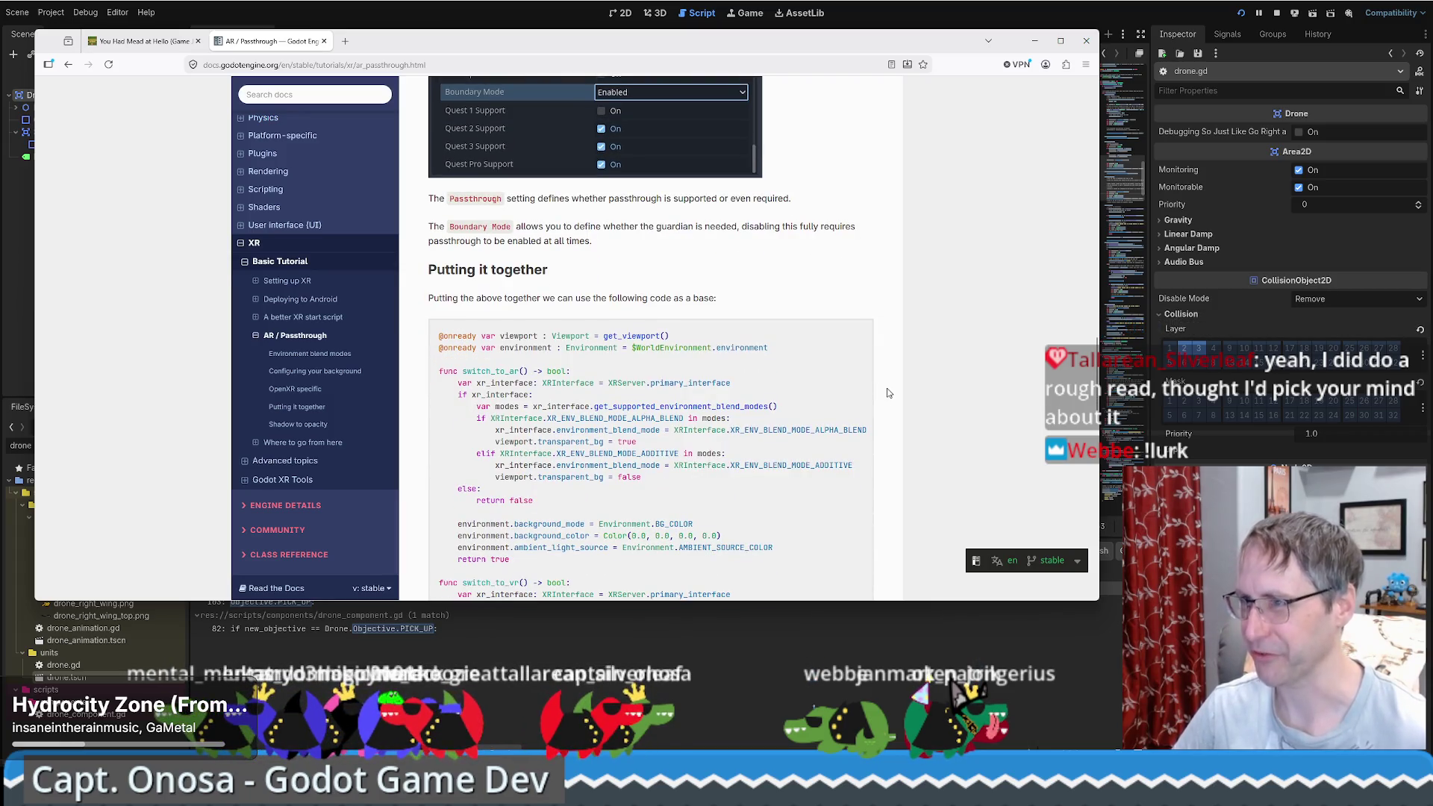
scroll(899, 332, "down", 3)
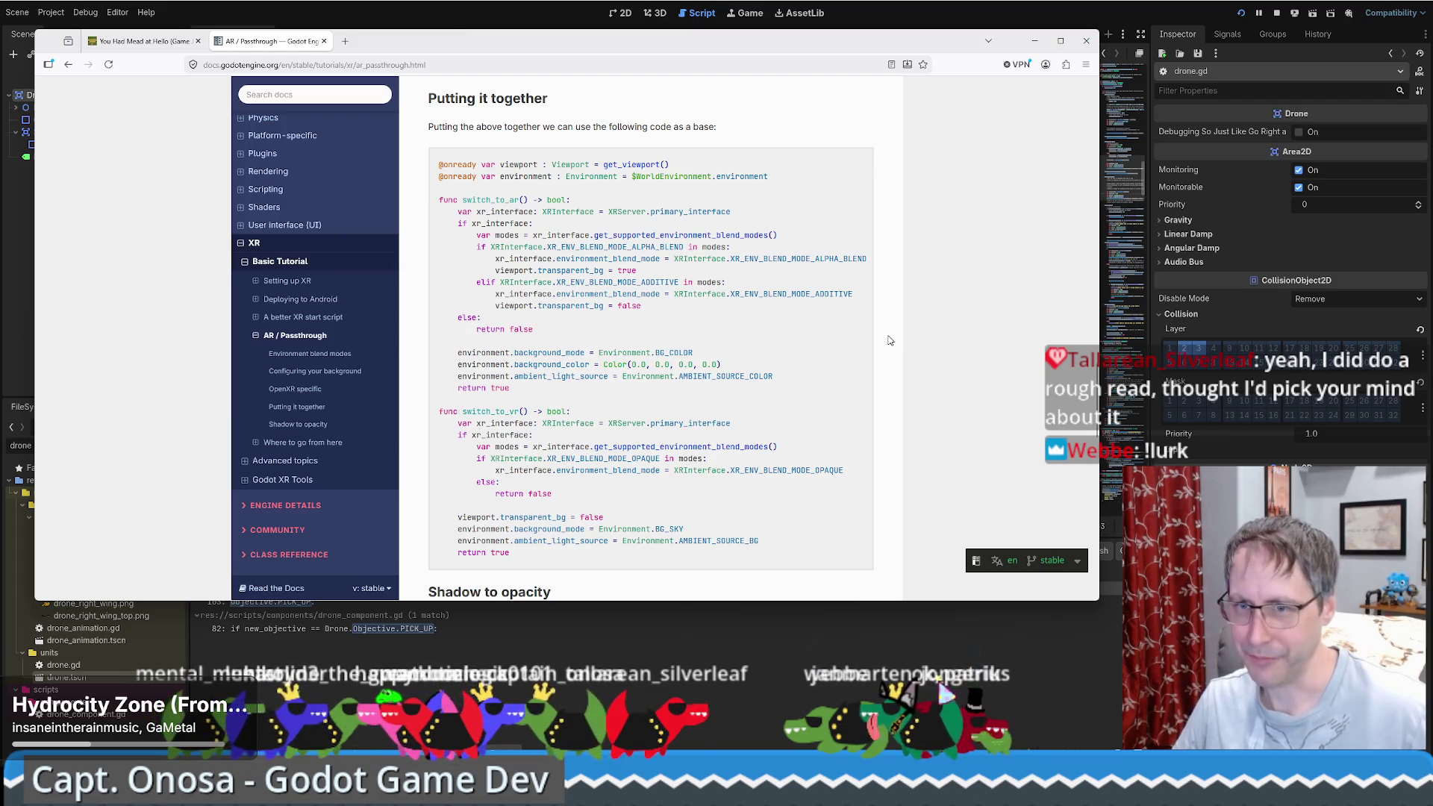
scroll(901, 343, "down", 5)
scroll(901, 346, "down", 5)
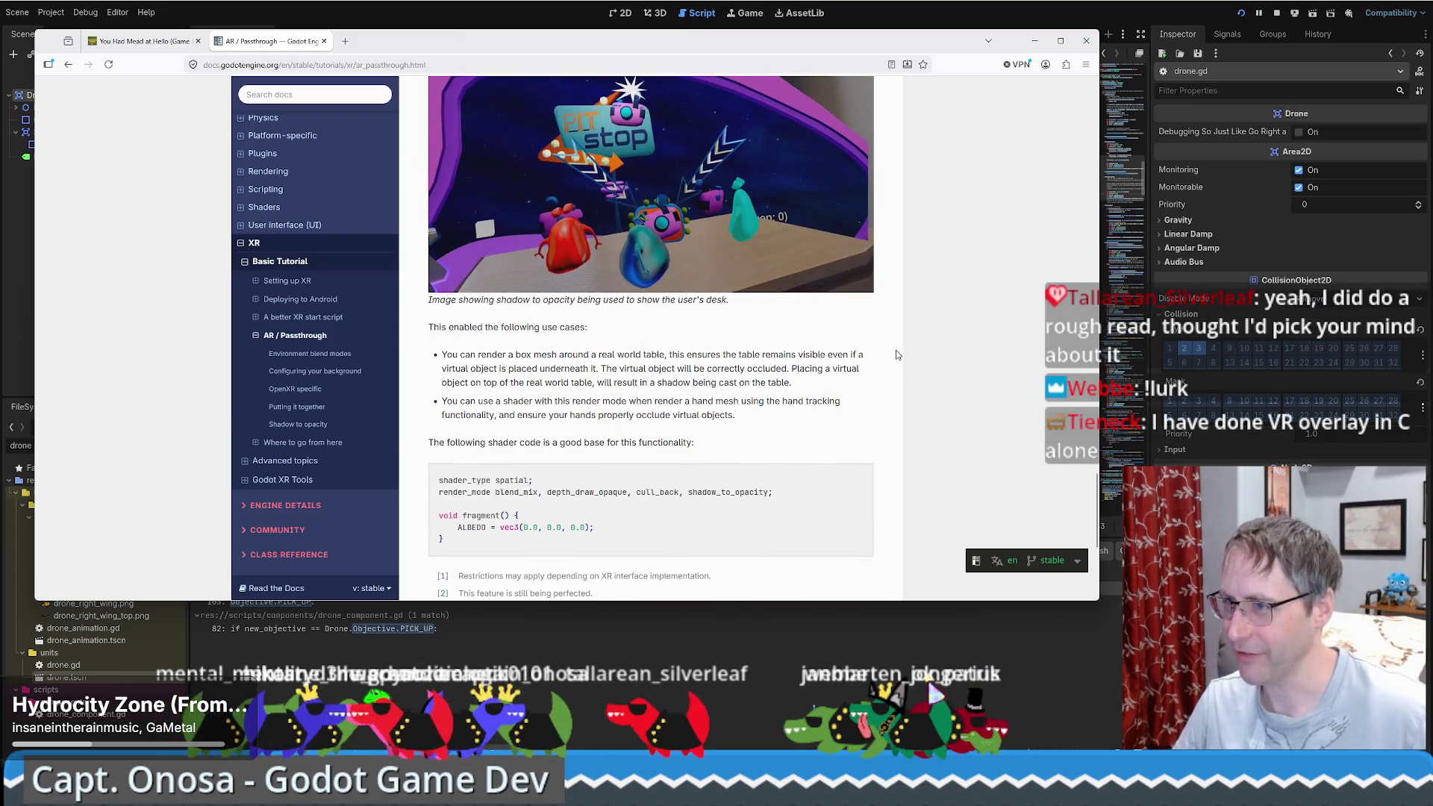
scroll(891, 361, "down", 4)
scroll(892, 360, "up", 6)
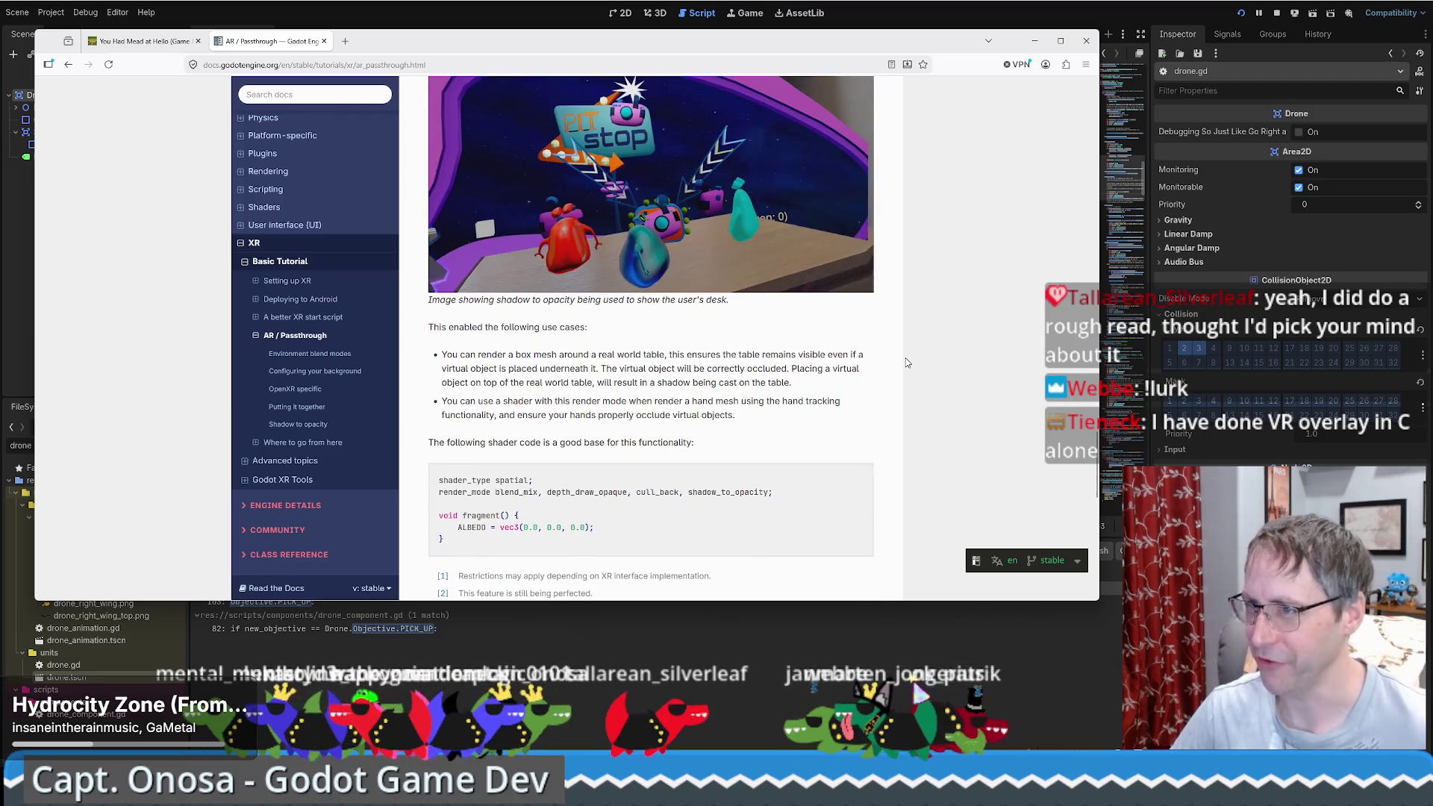
scroll(908, 363, "up", 4)
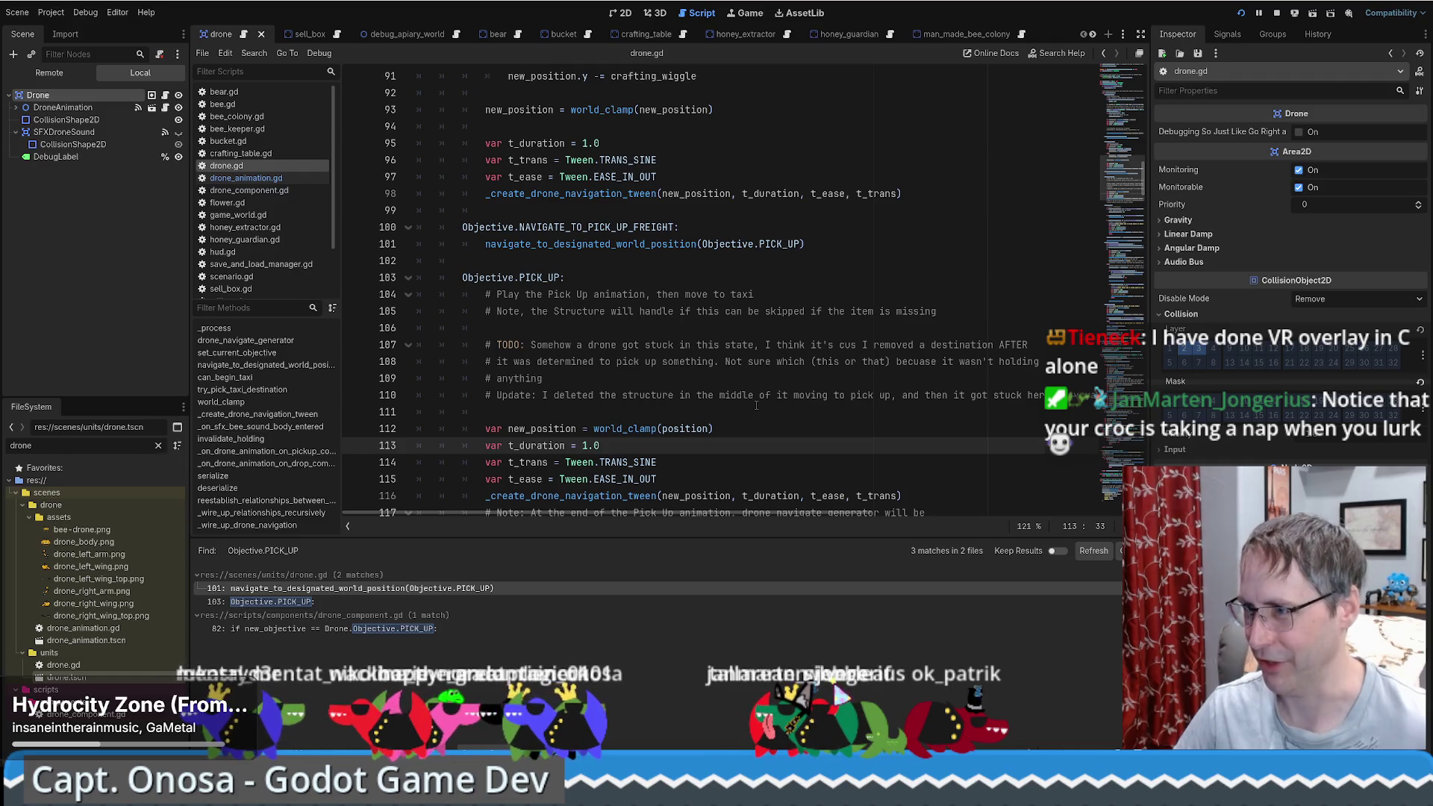
Step: Scroll through drone.gd and put the caret at the end of line 115
scroll(765, 409, "down", 2)
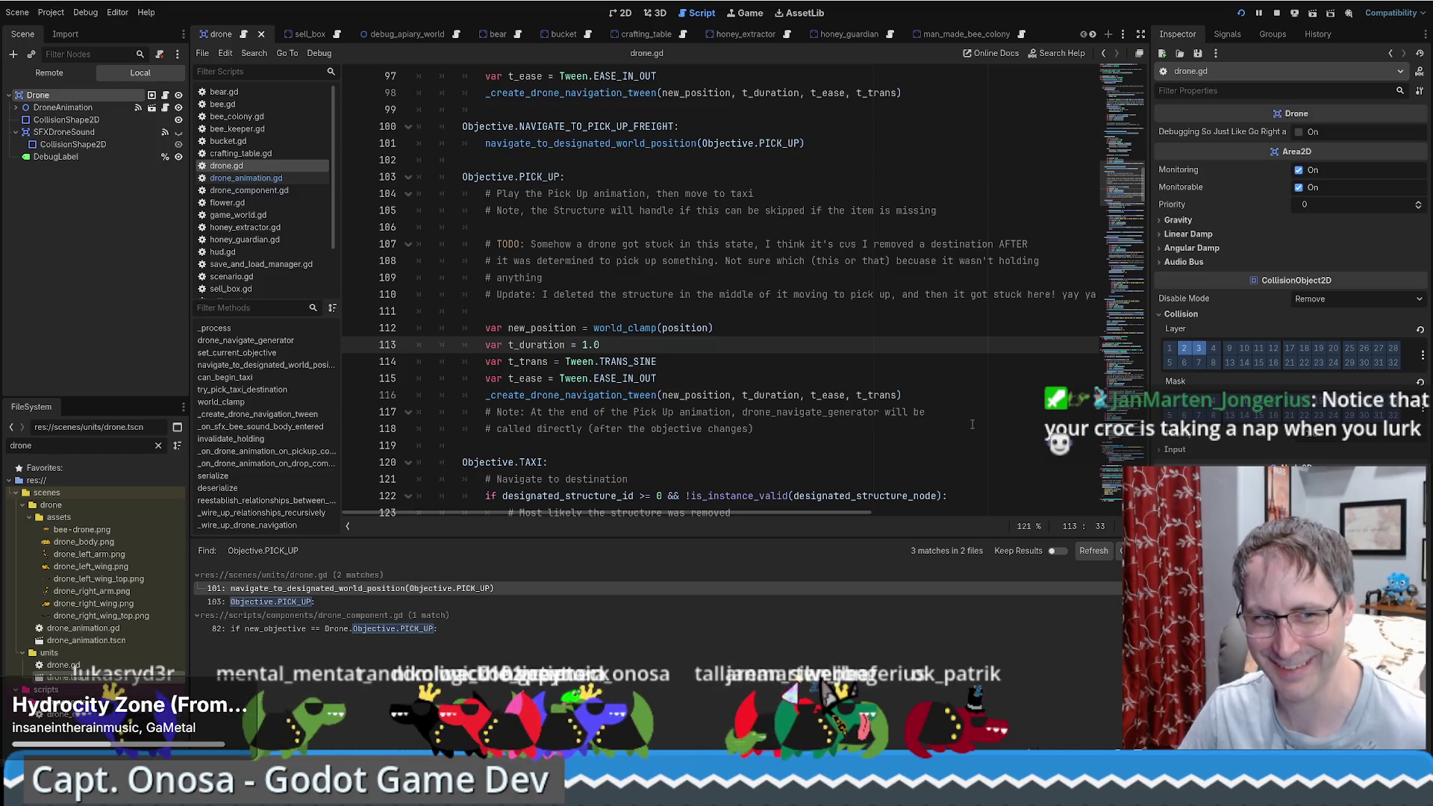
scroll(850, 385, "down", 1)
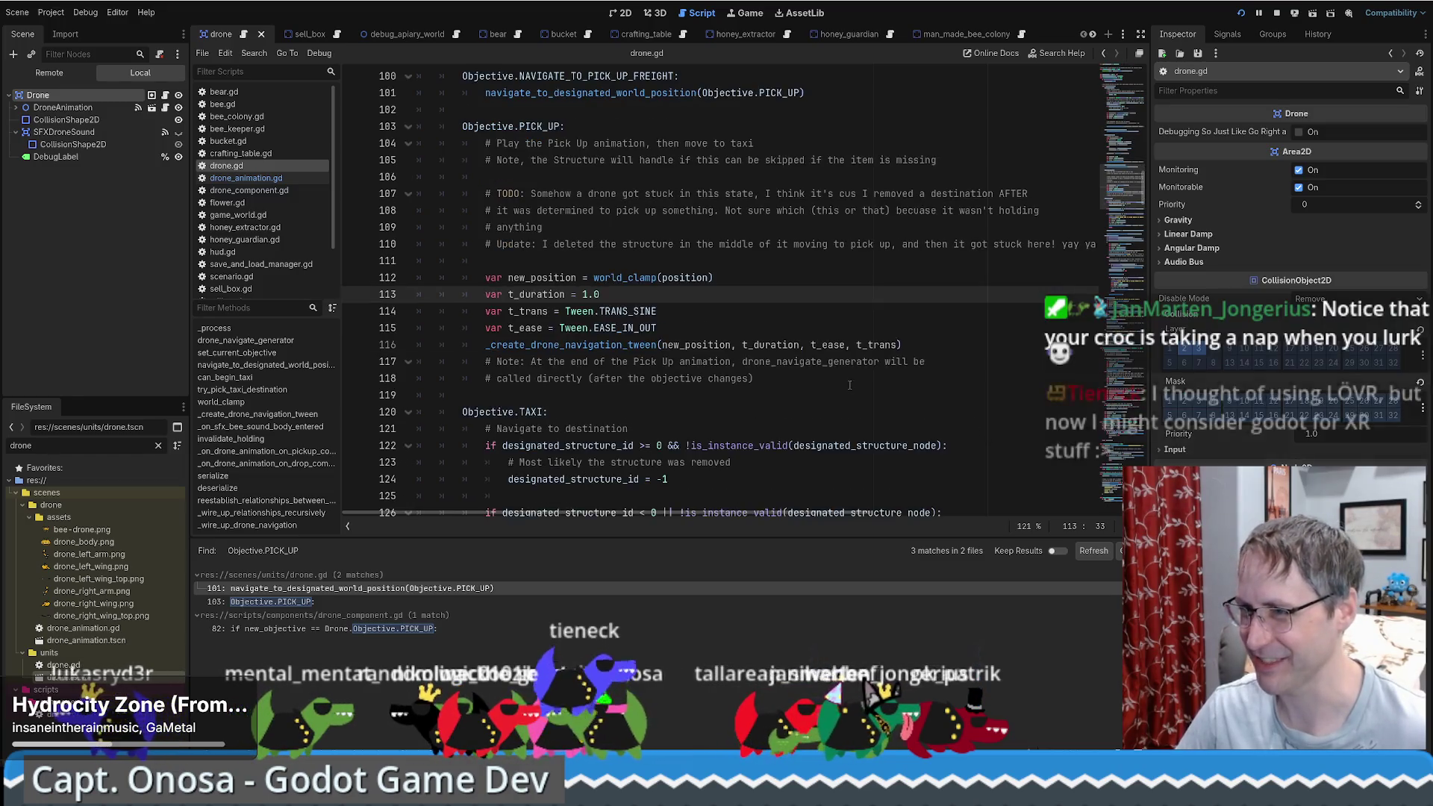
scroll(850, 385, "up", 1)
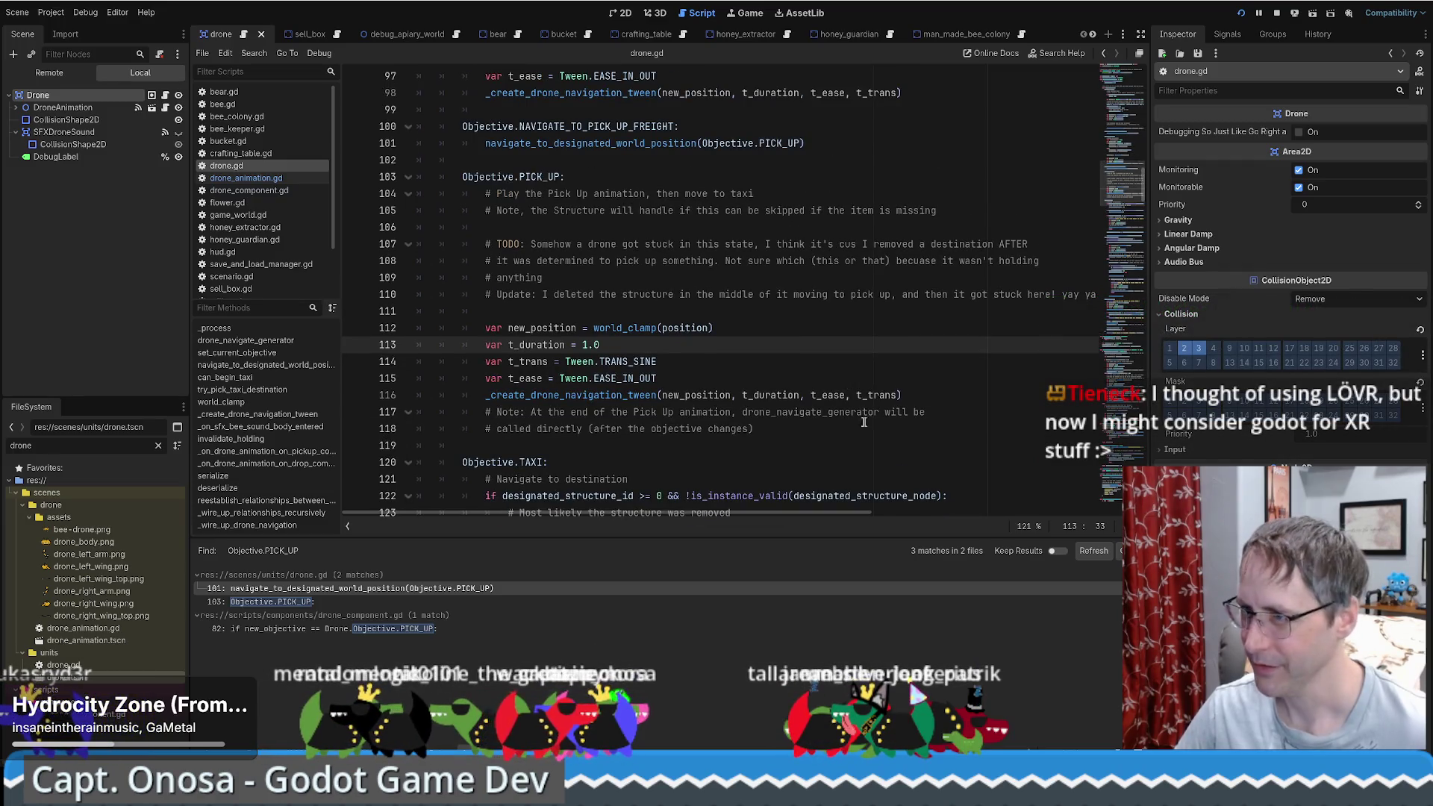
left_click(821, 372)
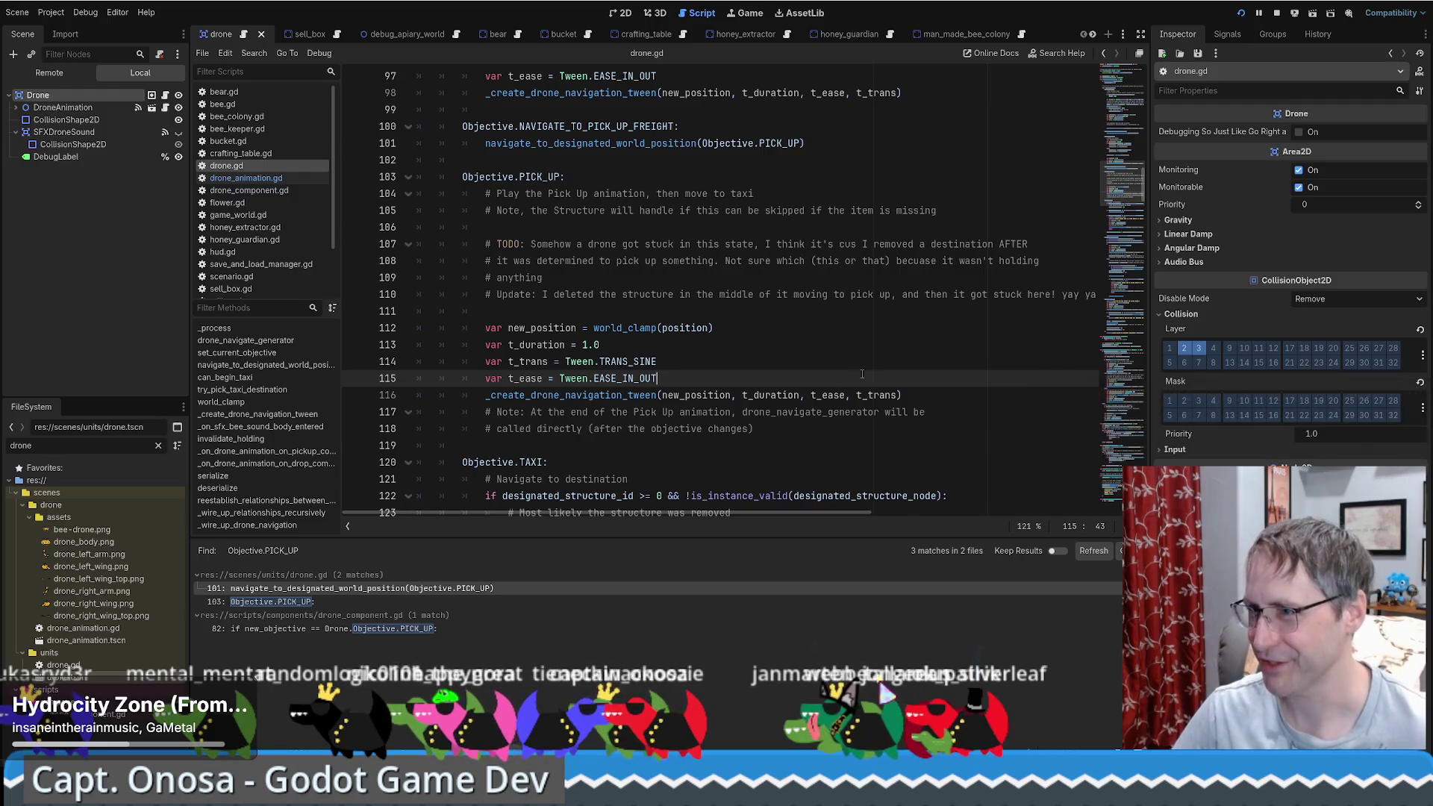
Step: Scroll up to line 101's navigate_to_designated_world_position(Objective.PICK_UP) call in the PICK_UP case
scroll(853, 355, "up", 2)
scroll(724, 307, "down", 5)
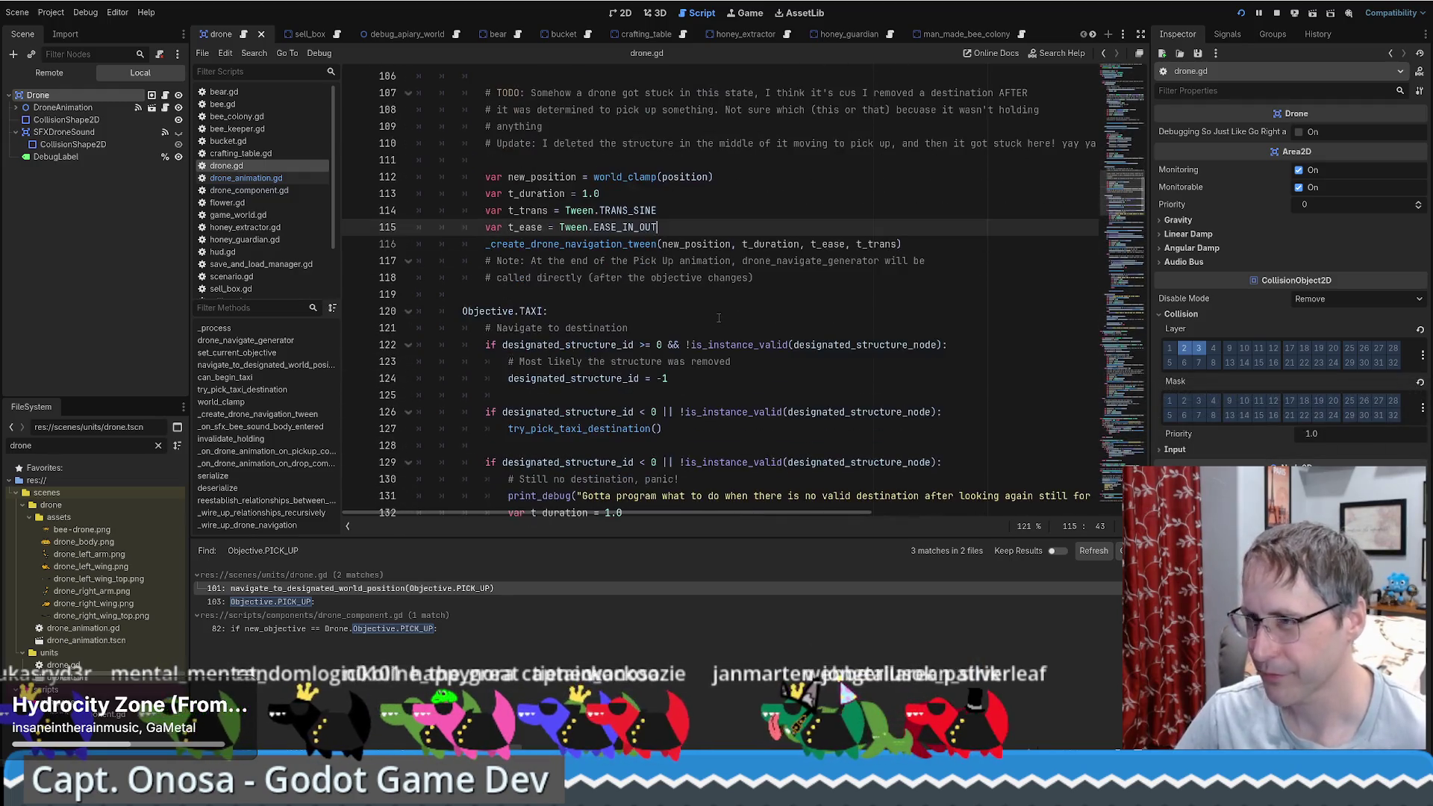
scroll(606, 309, "up", 3)
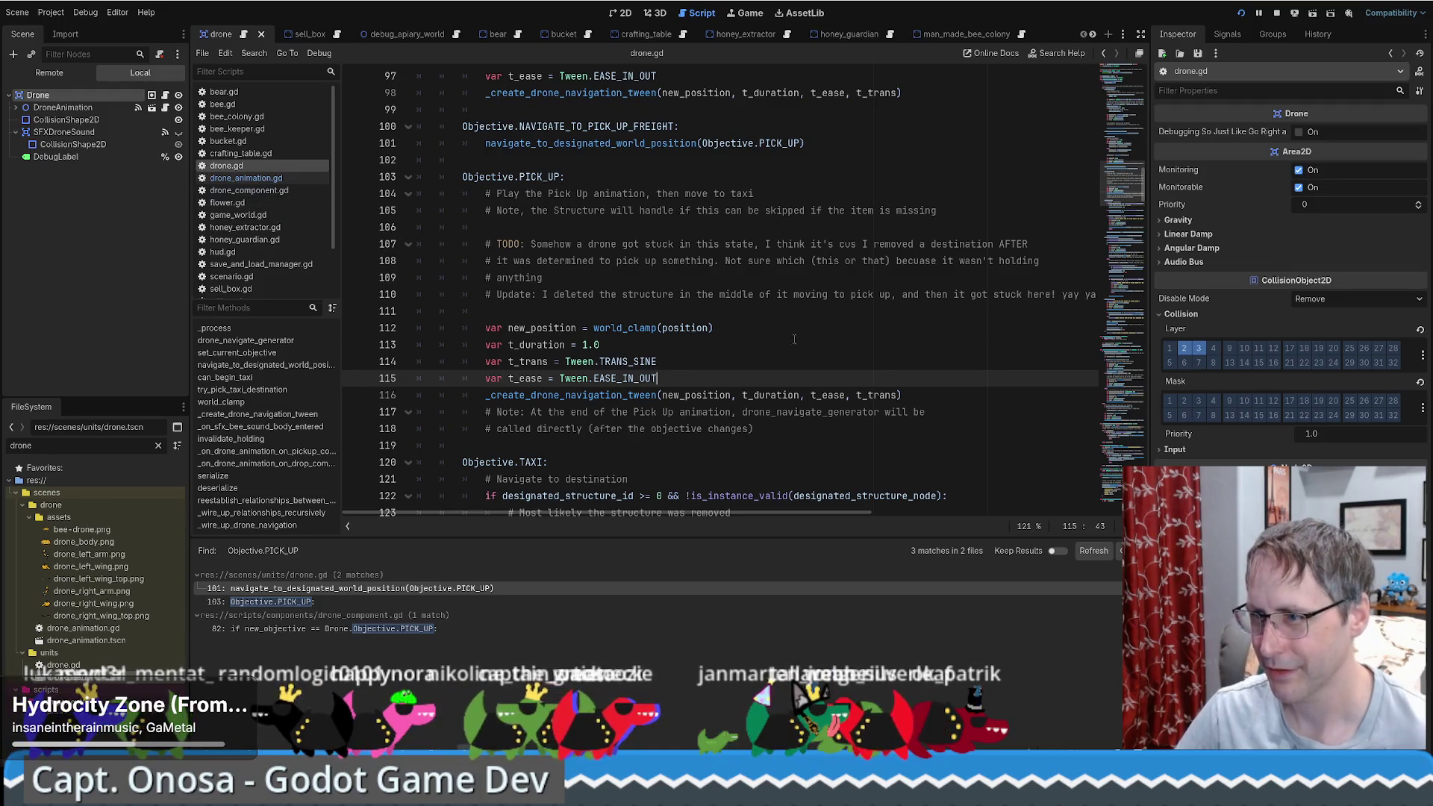
scroll(794, 339, "up", 4)
left_click(623, 344)
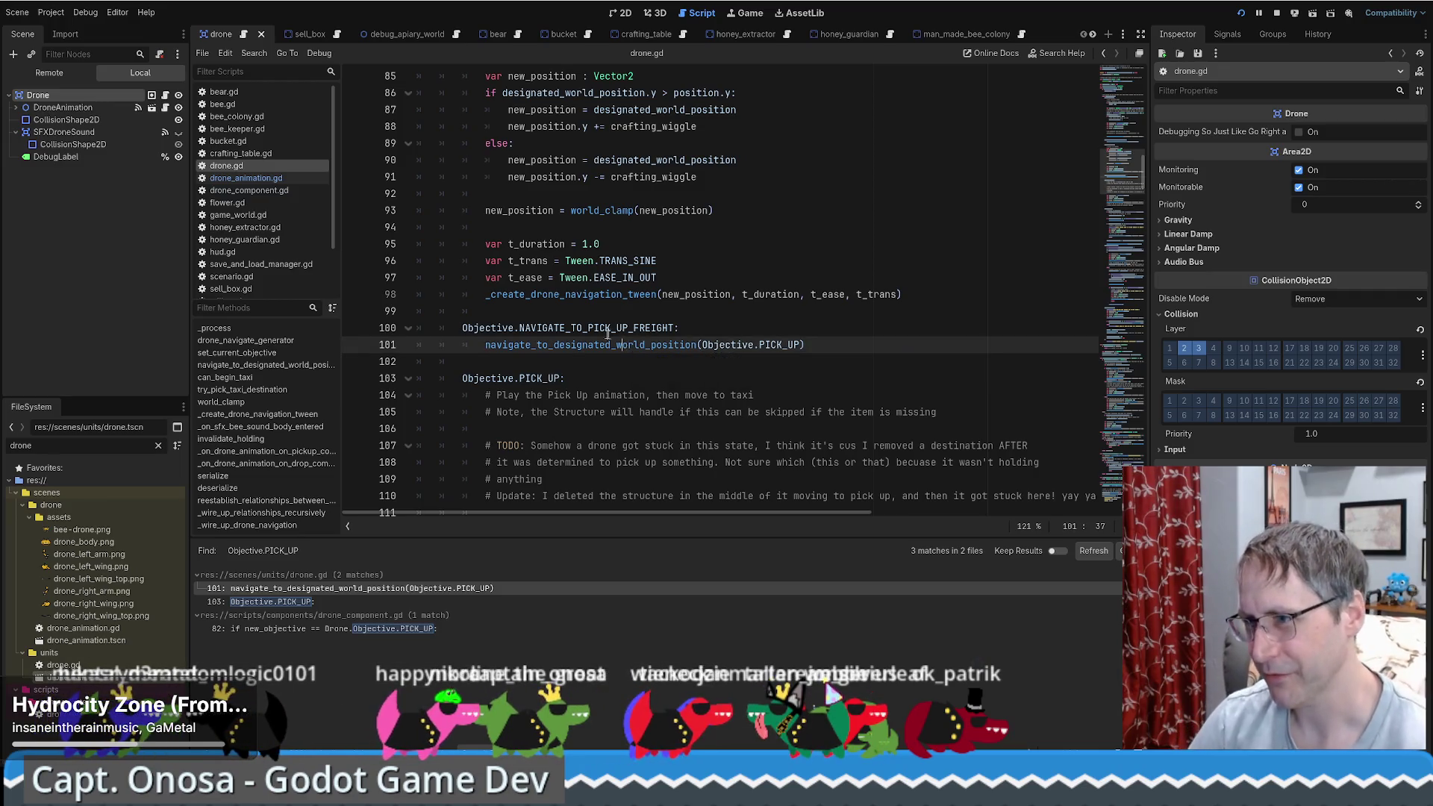
left_click(541, 381)
left_click(611, 345, "ctrl")
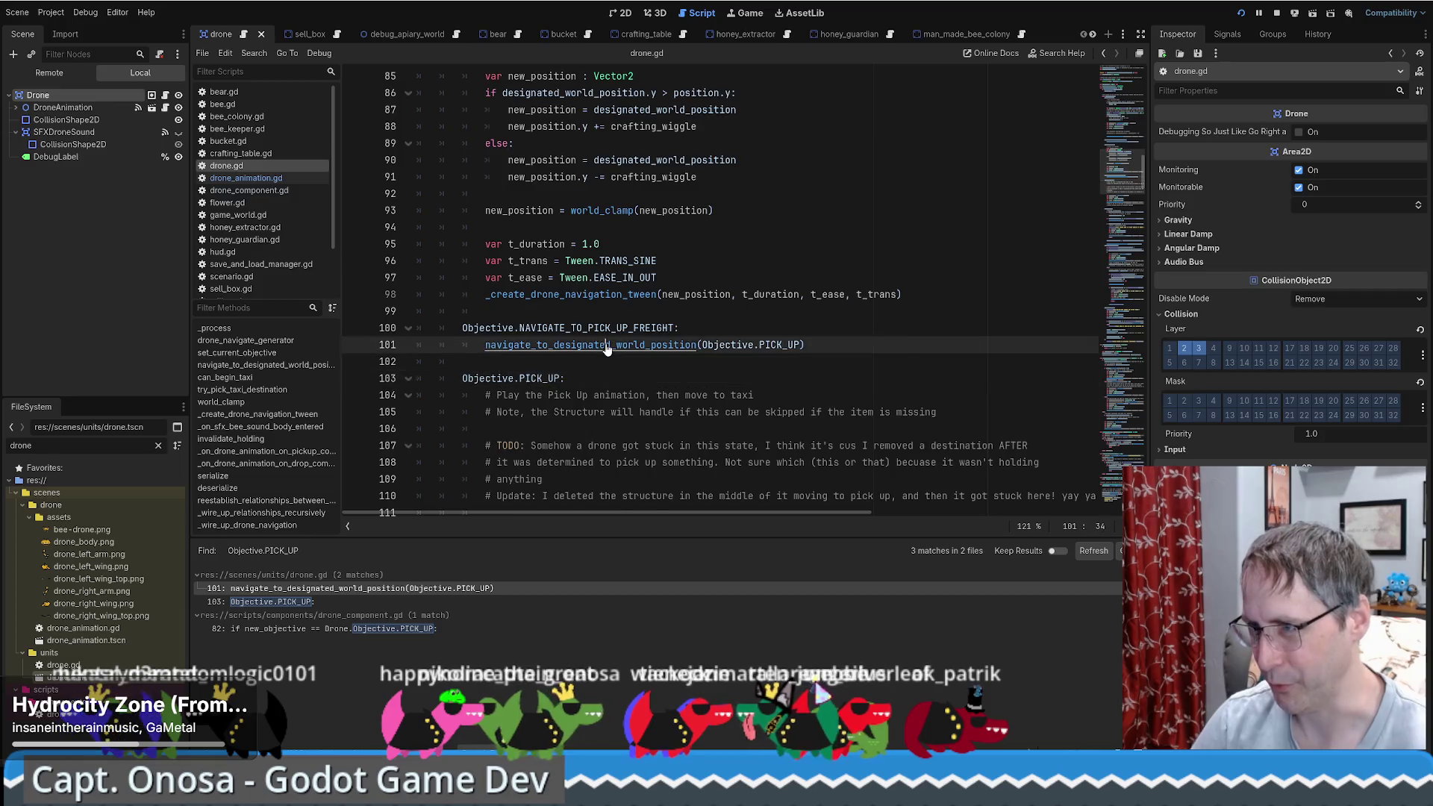
Step: Move to the end of the destination check and highlight current_objective on line 222
key("Down")
key("End")
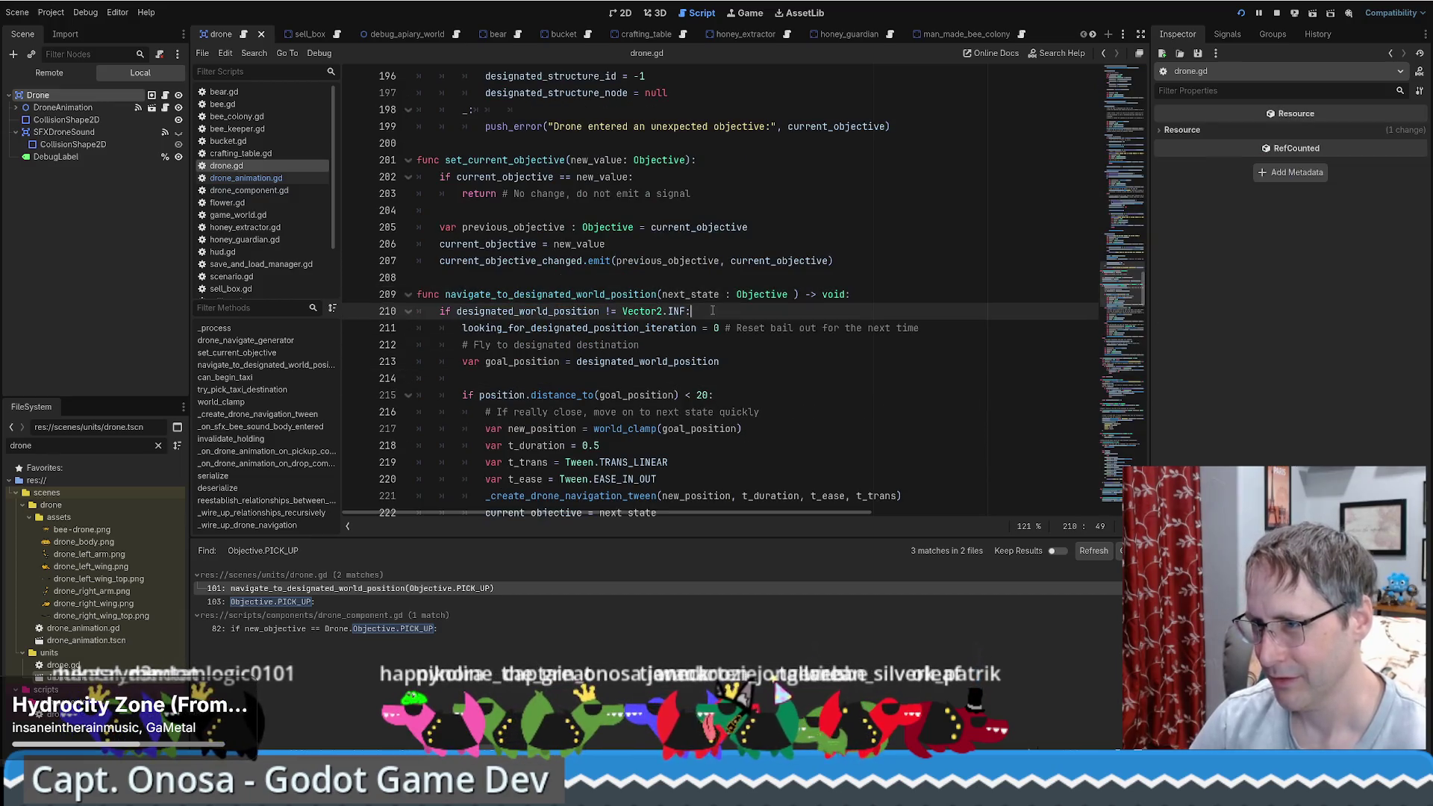
scroll(638, 314, "down", 2)
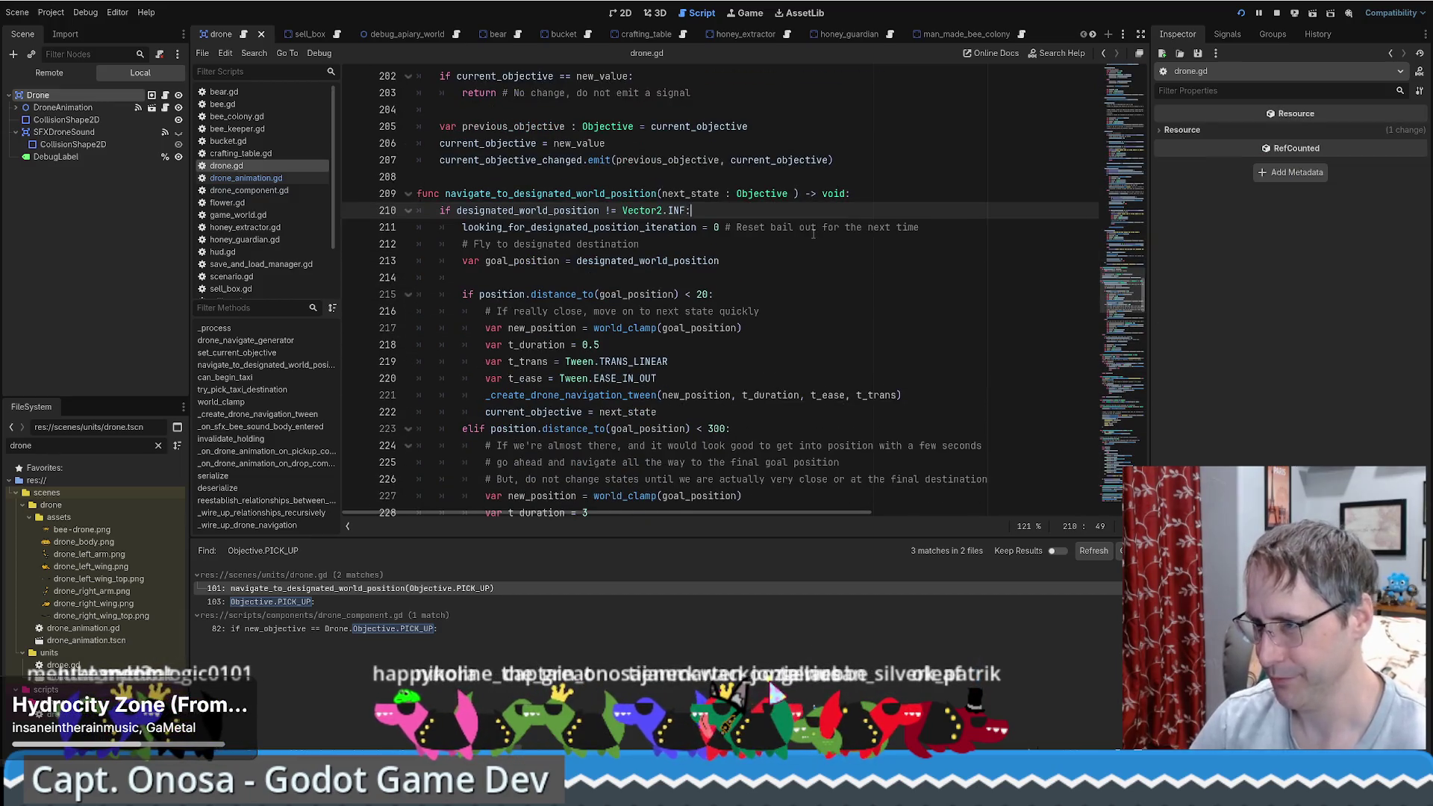
scroll(636, 301, "down", 3)
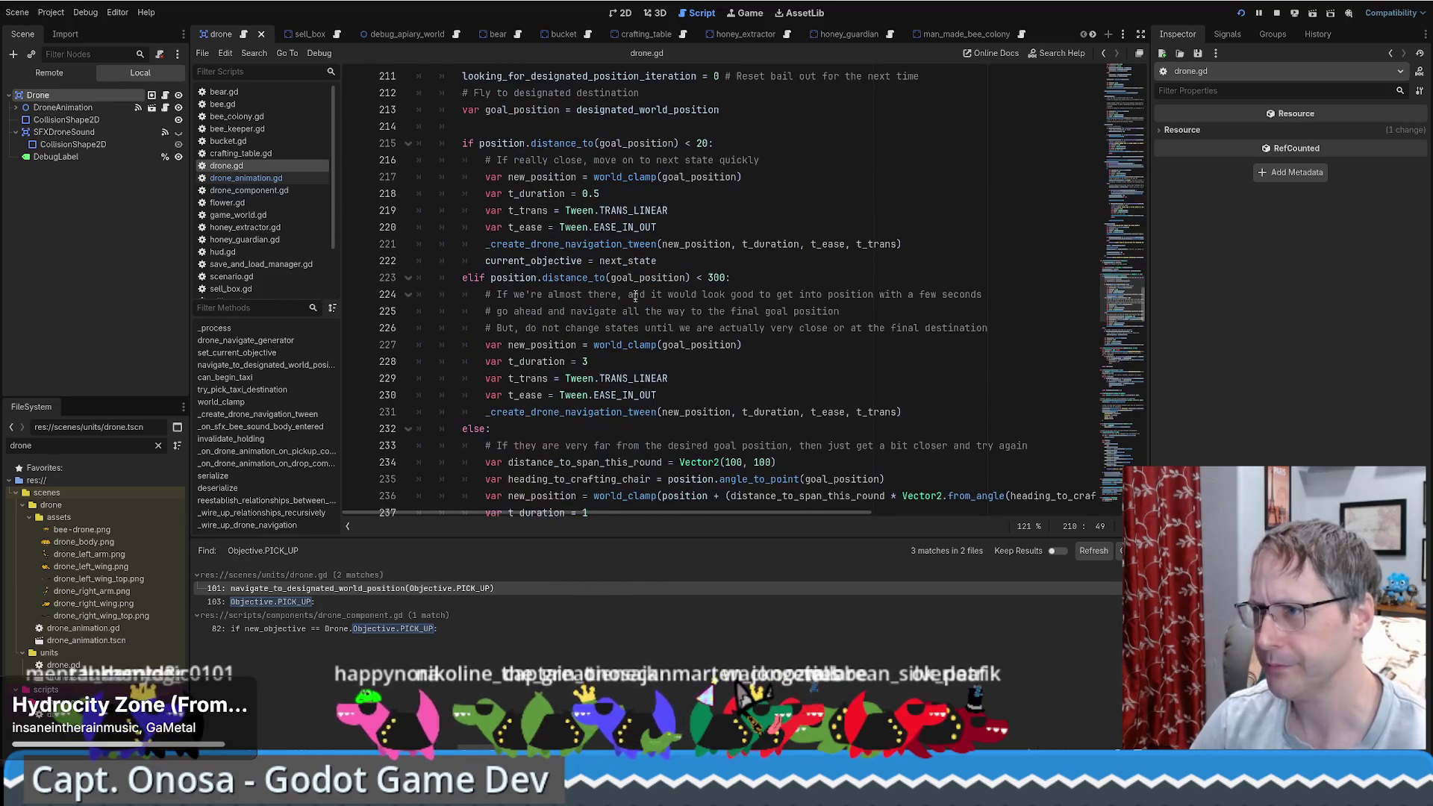
double_click(541, 260)
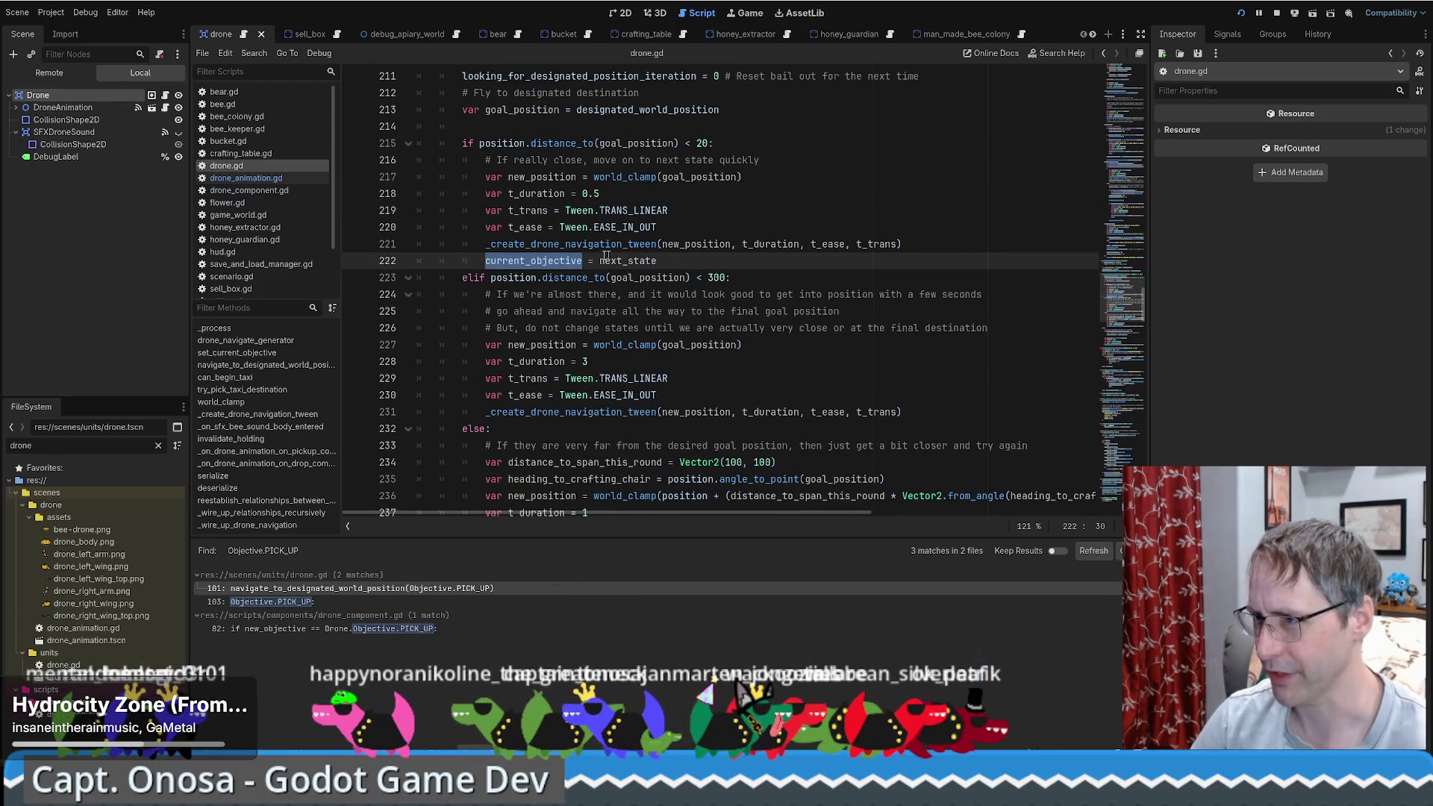
Step: Scroll through navigate_to_designated_world_position to review the within-20-of-goal objective switch
scroll(565, 269, "down", 4)
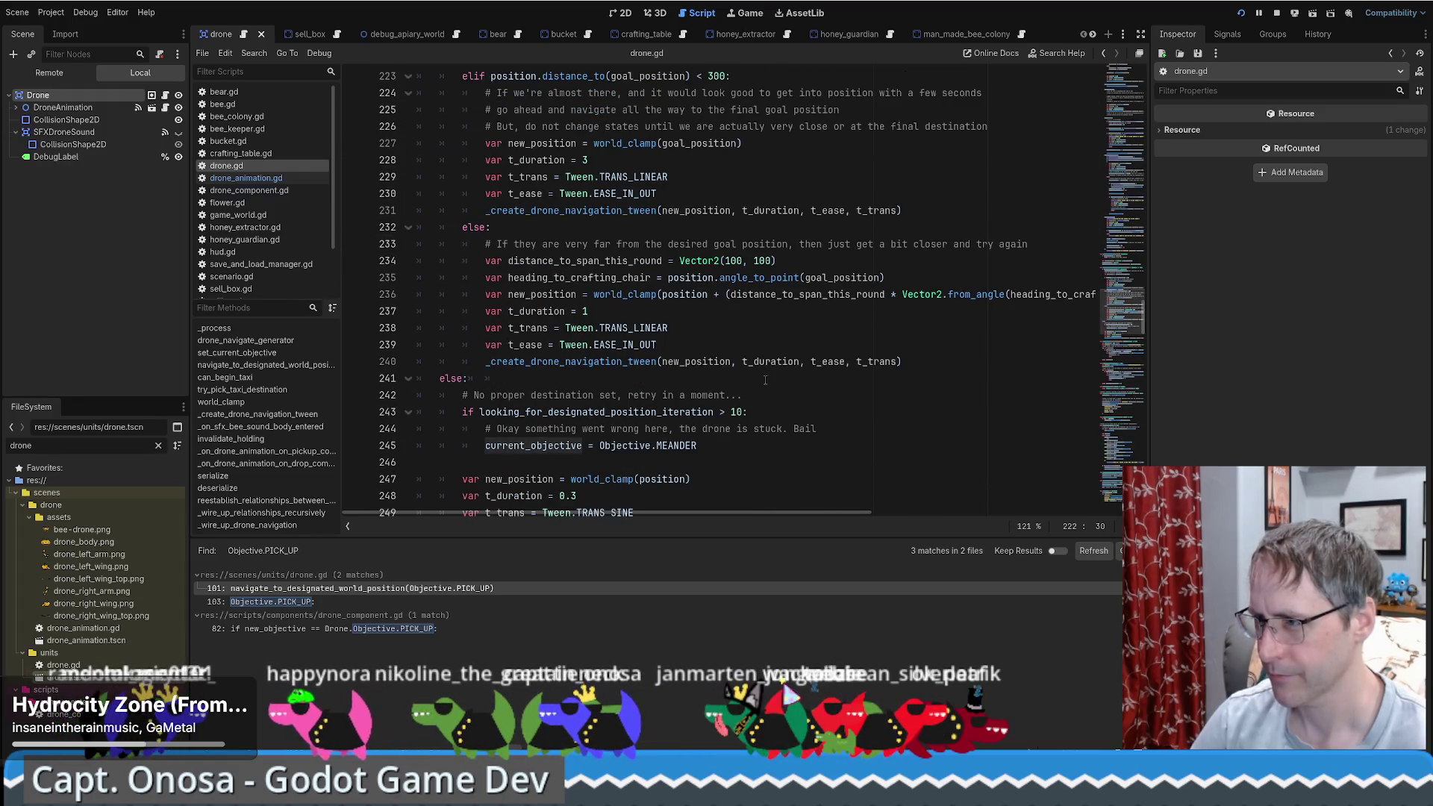
scroll(763, 380, "down", 1)
scroll(707, 386, "down", 2)
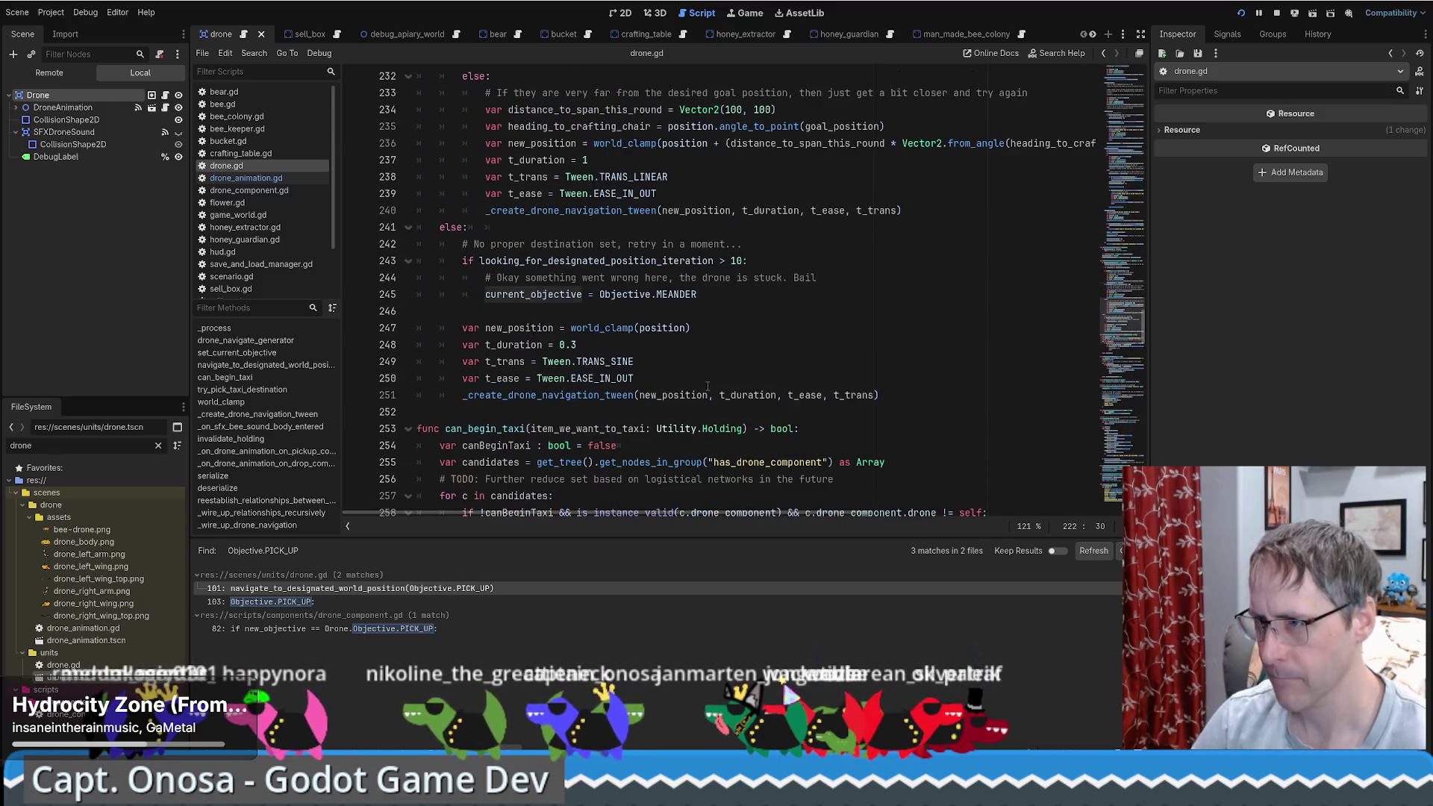
scroll(724, 365, "up", 5)
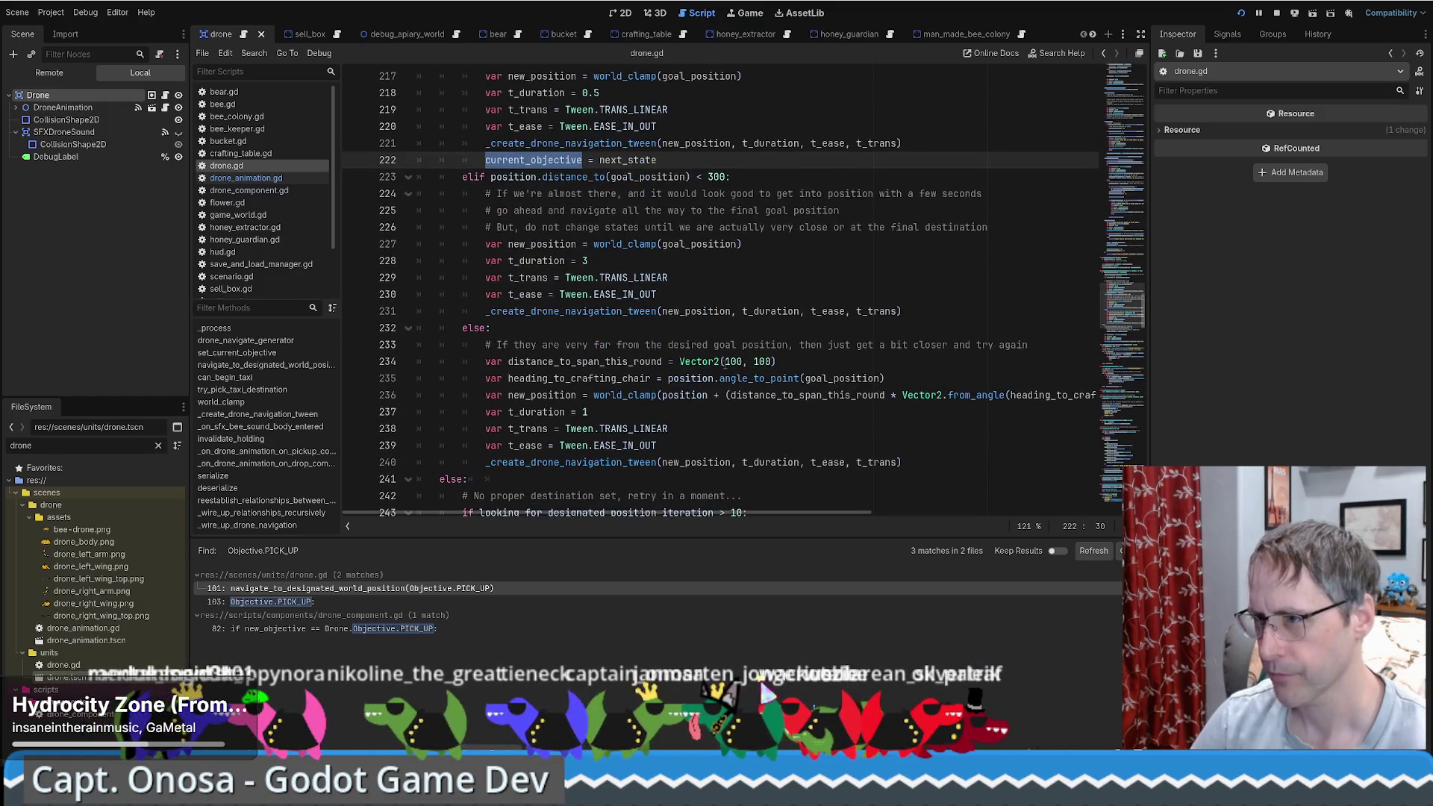
scroll(681, 345, "up", 4)
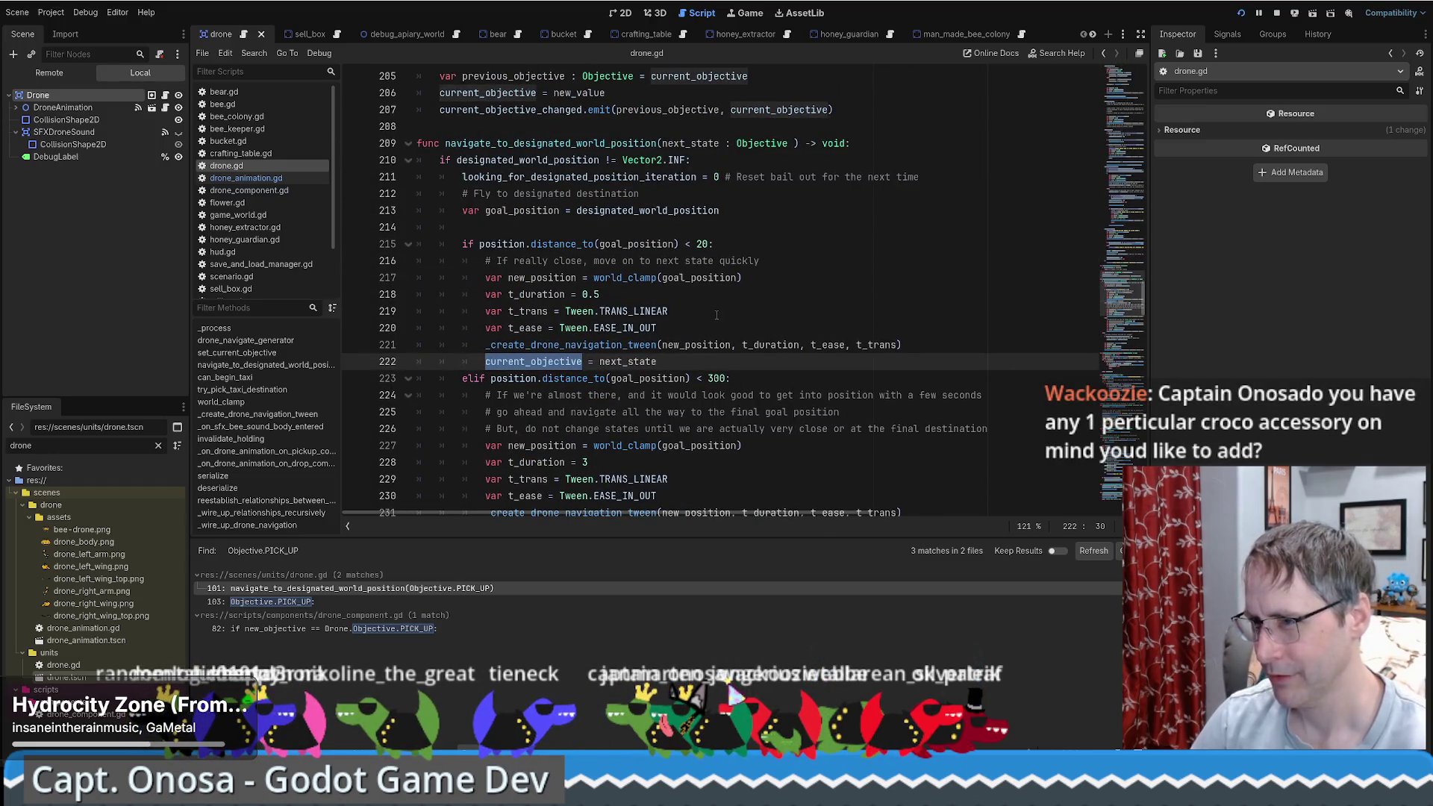
scroll(688, 312, "up", 1)
scroll(687, 312, "up", 4)
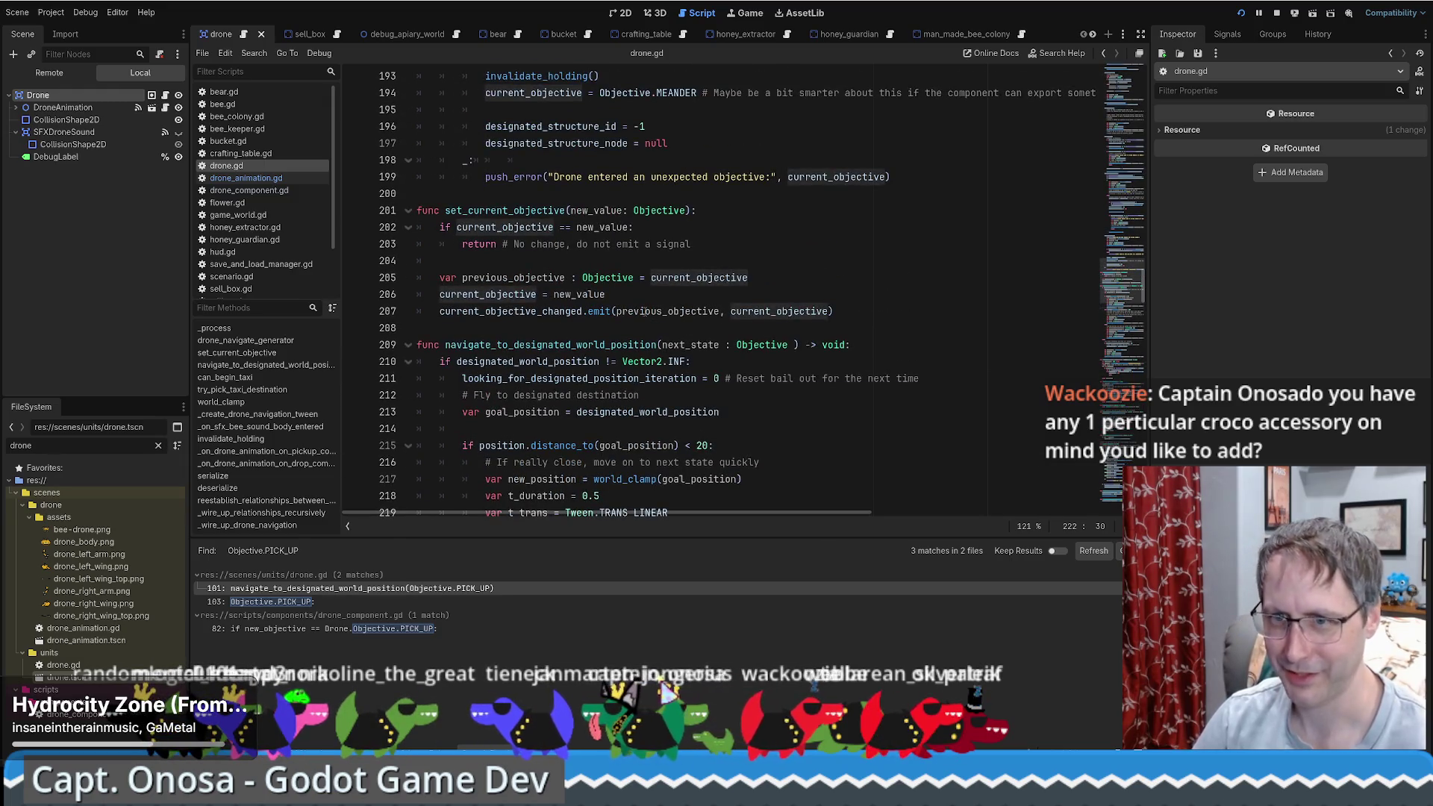
mouse_move(642, 311)
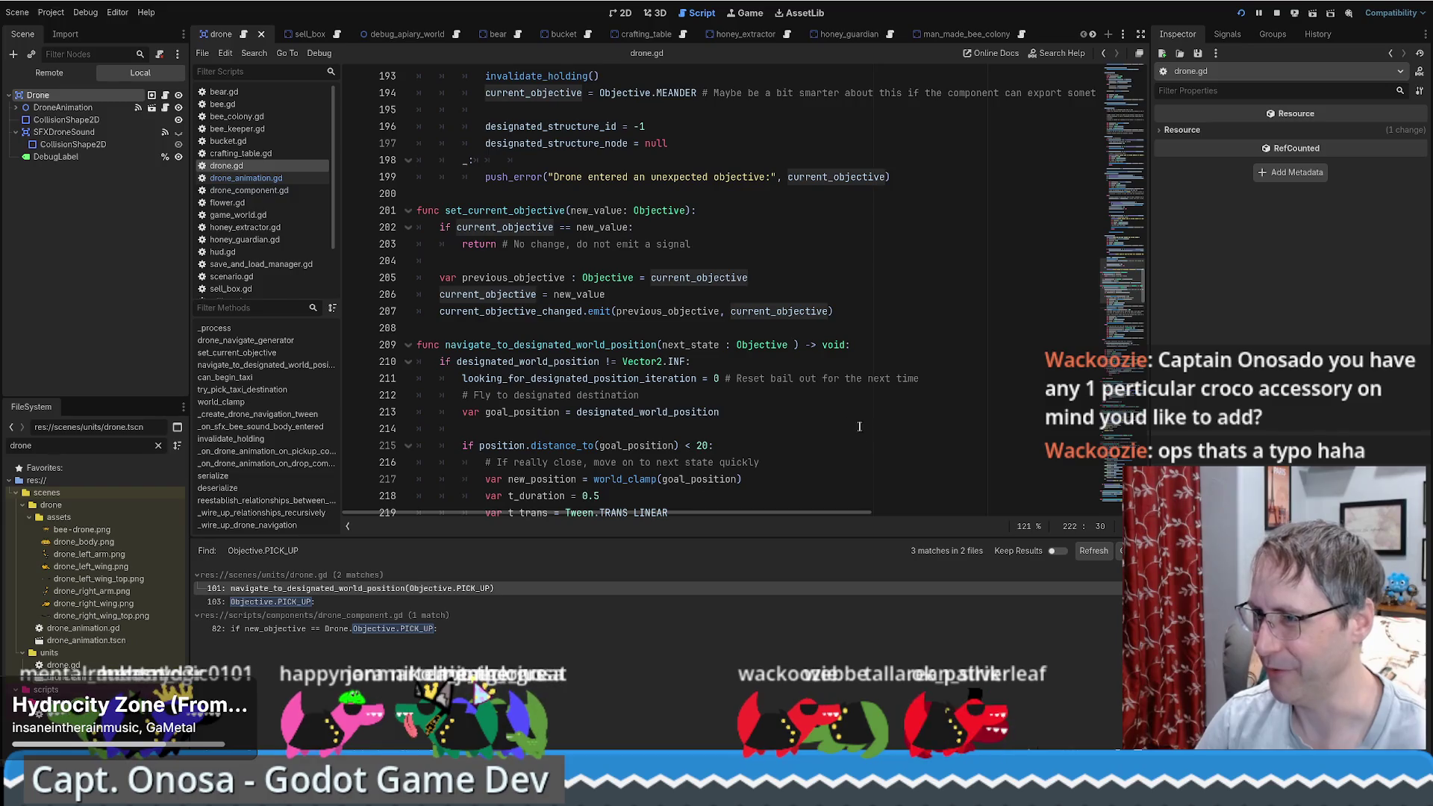
scroll(841, 420, "down", 6)
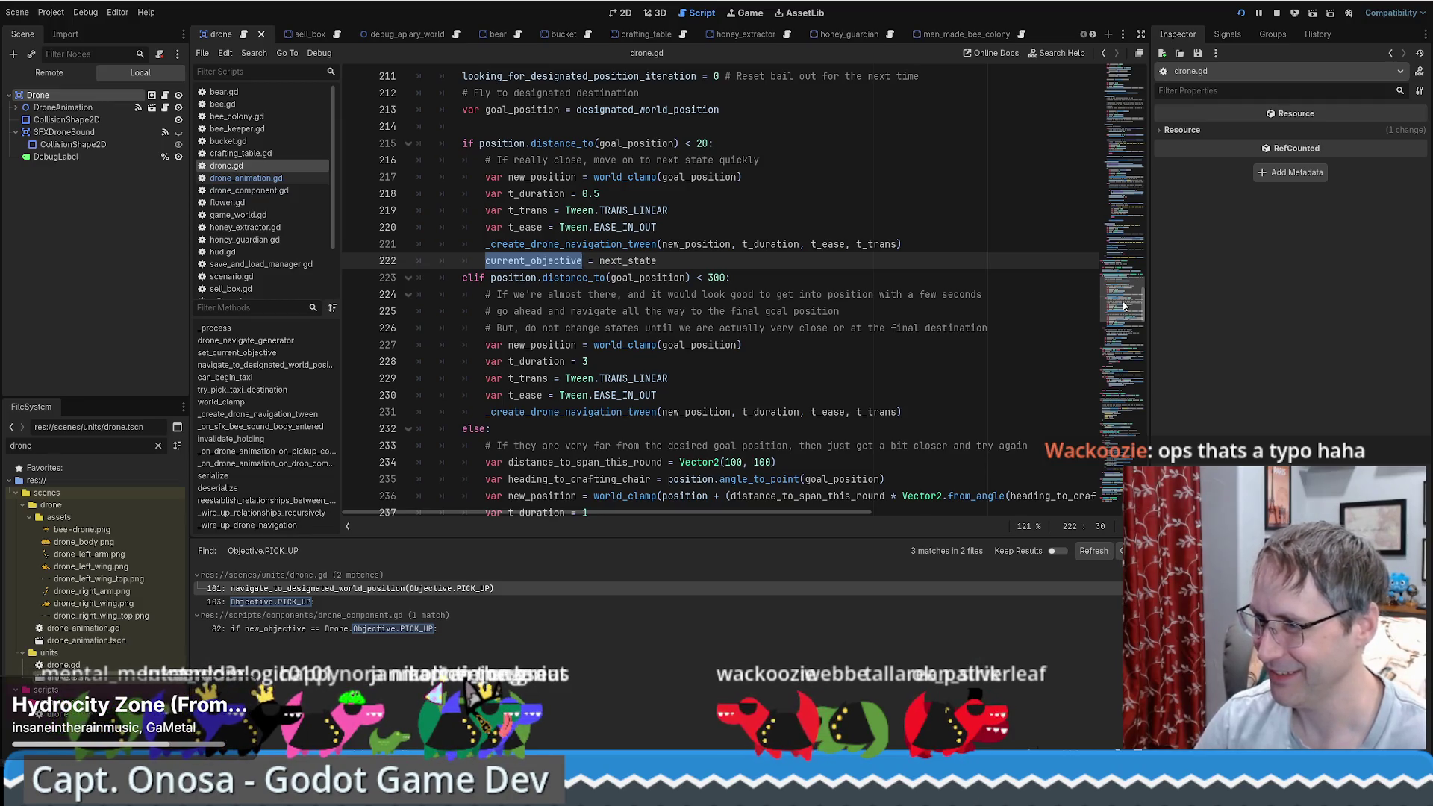
scroll(1123, 306, "up", 3)
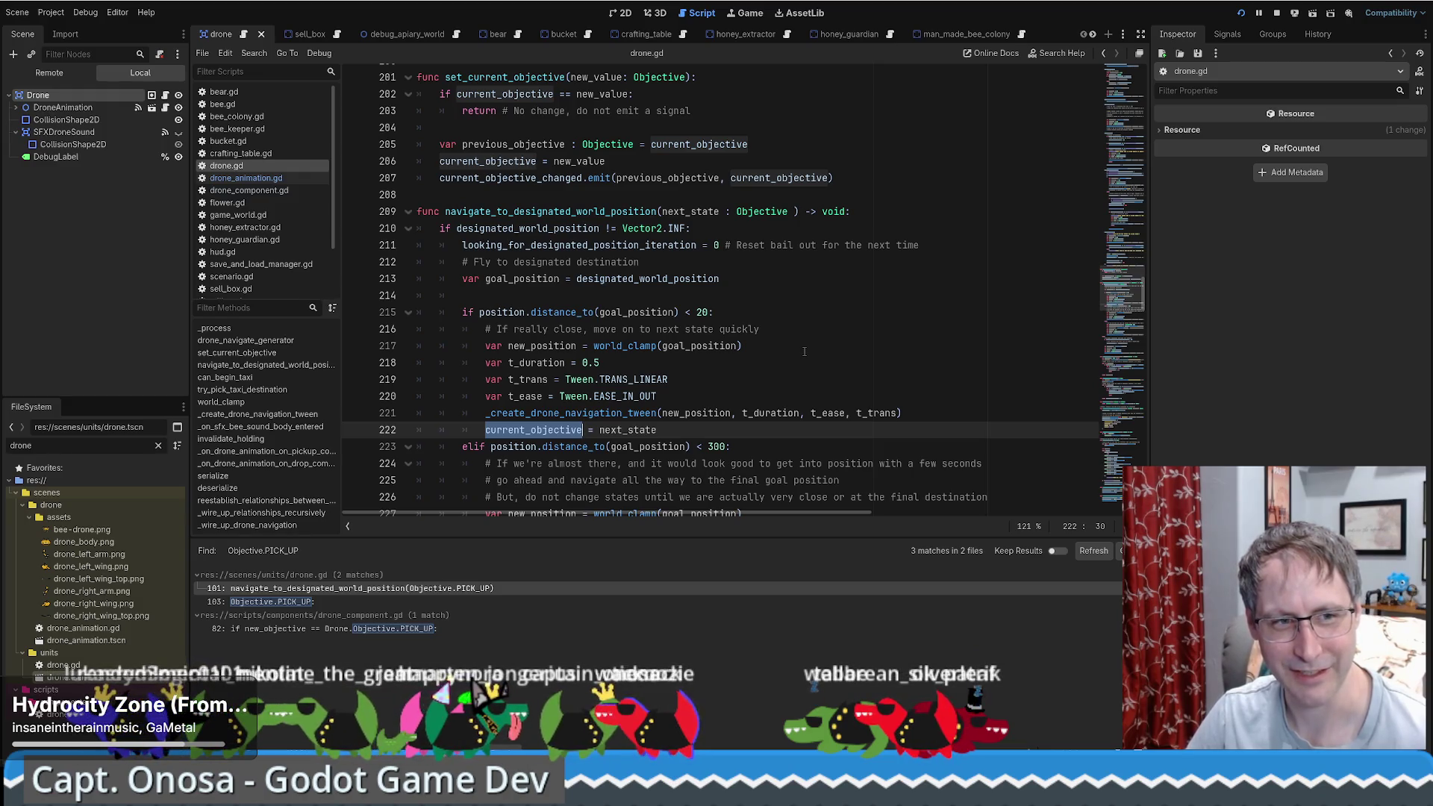
scroll(851, 356, "down", 1)
scroll(850, 356, "down", 6)
scroll(737, 357, "up", 3)
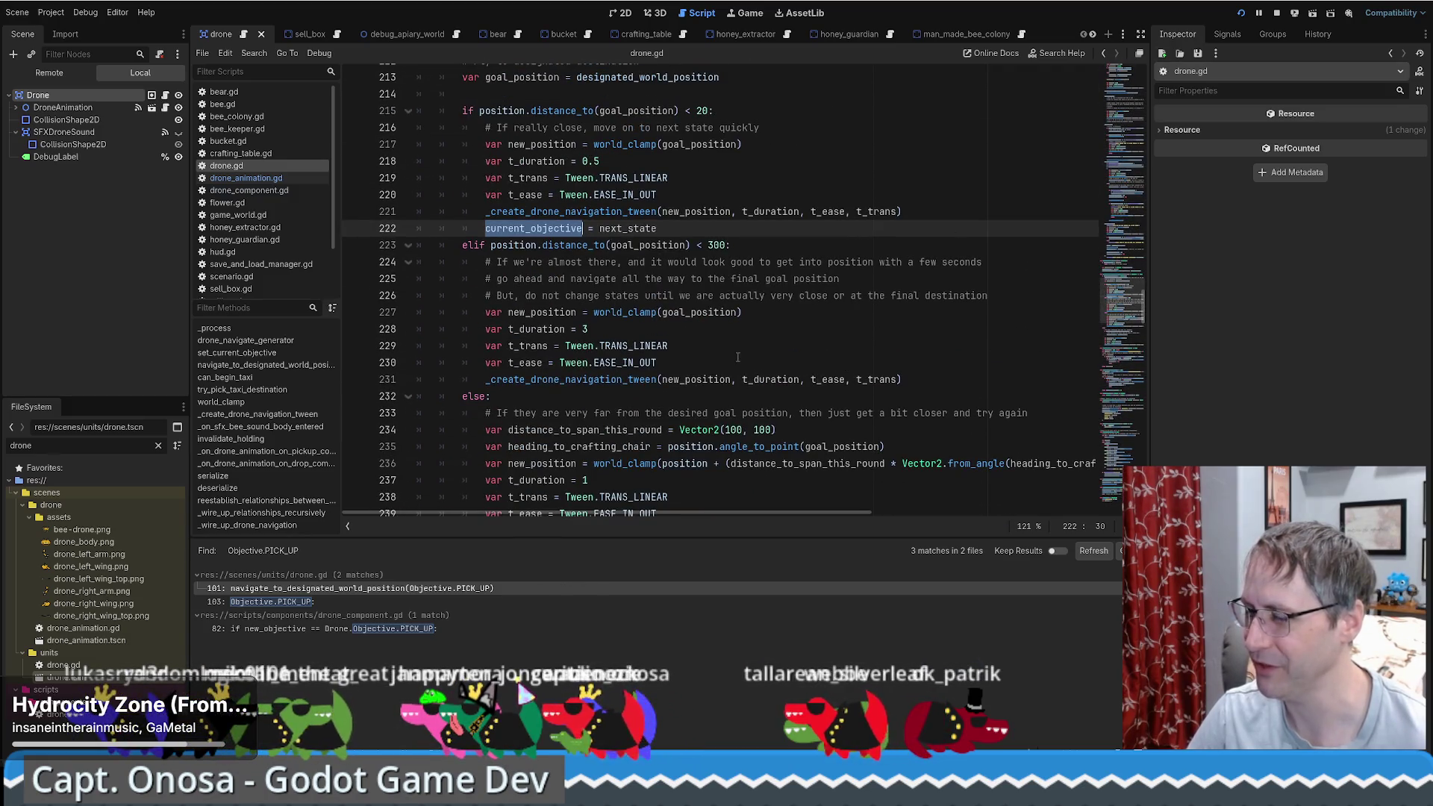
left_click(817, 241)
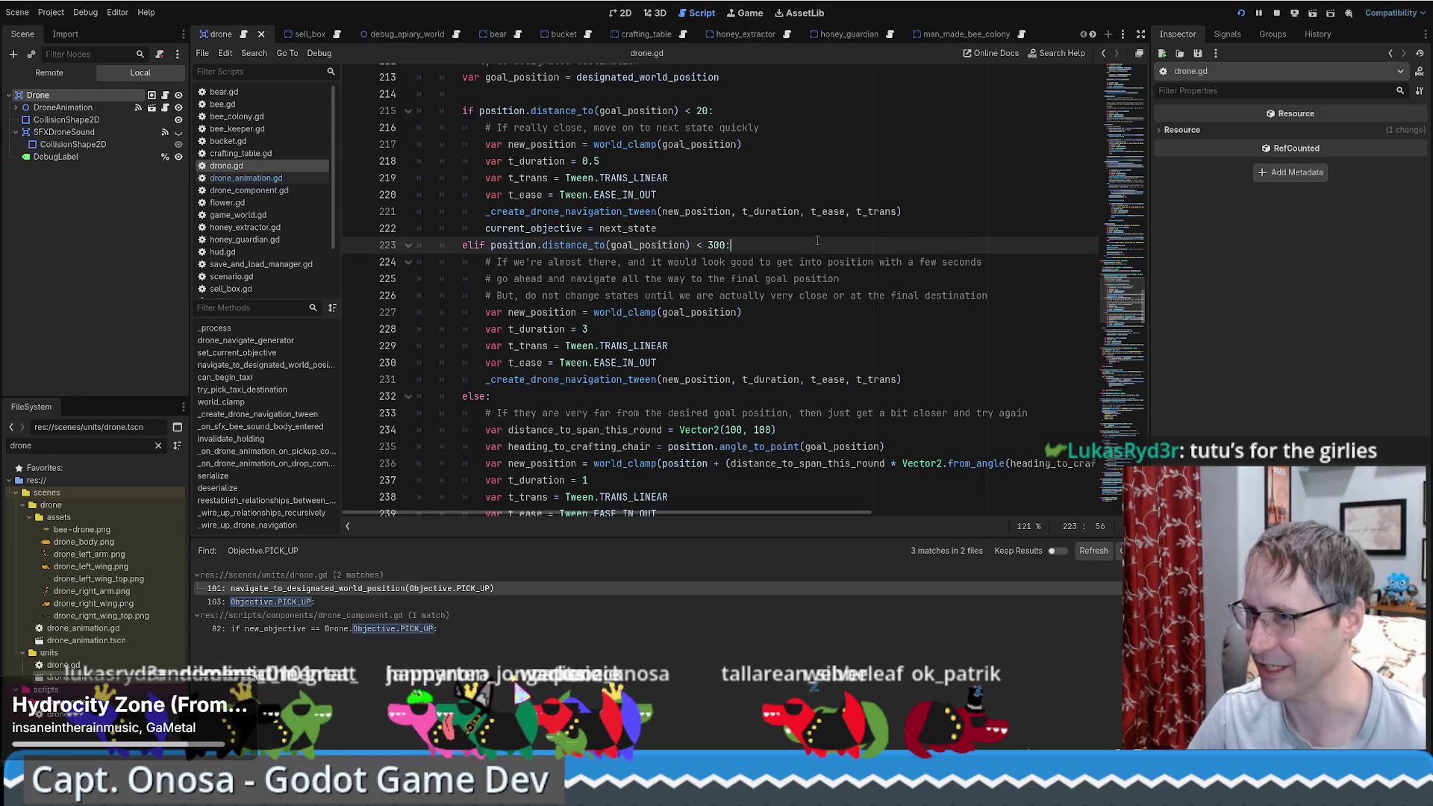
scroll(816, 243, "down", 7)
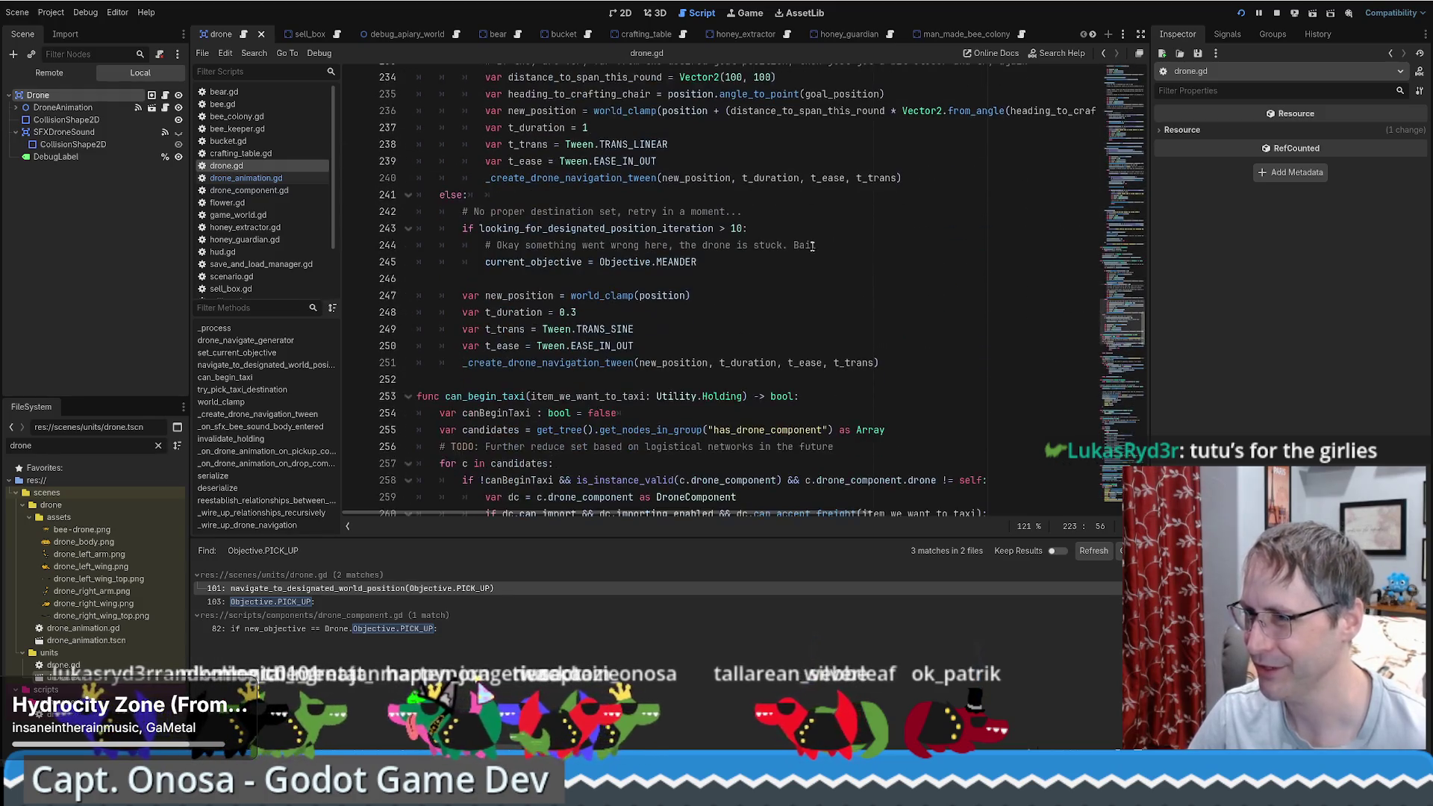
scroll(812, 248, "down", 1)
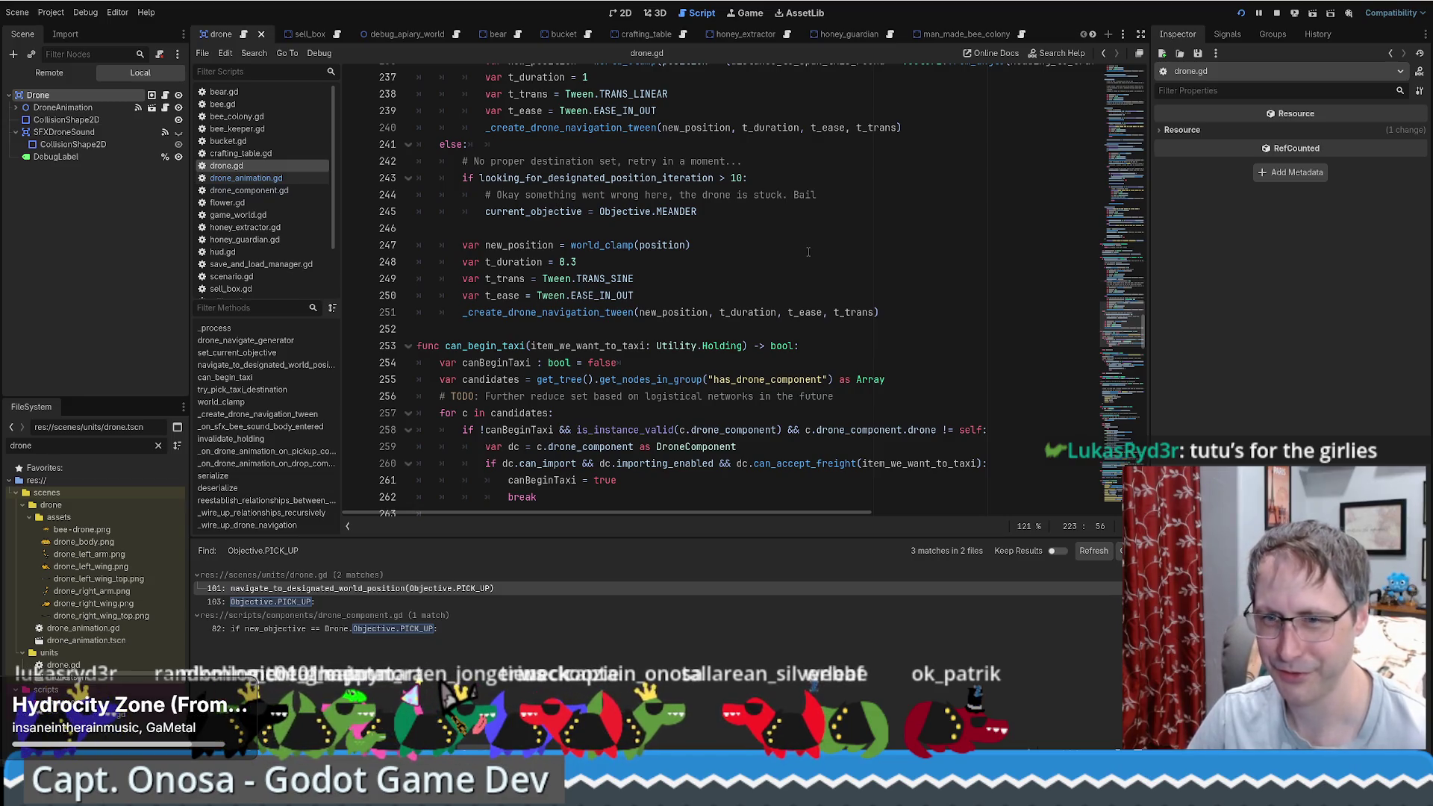
scroll(806, 251, "up", 5)
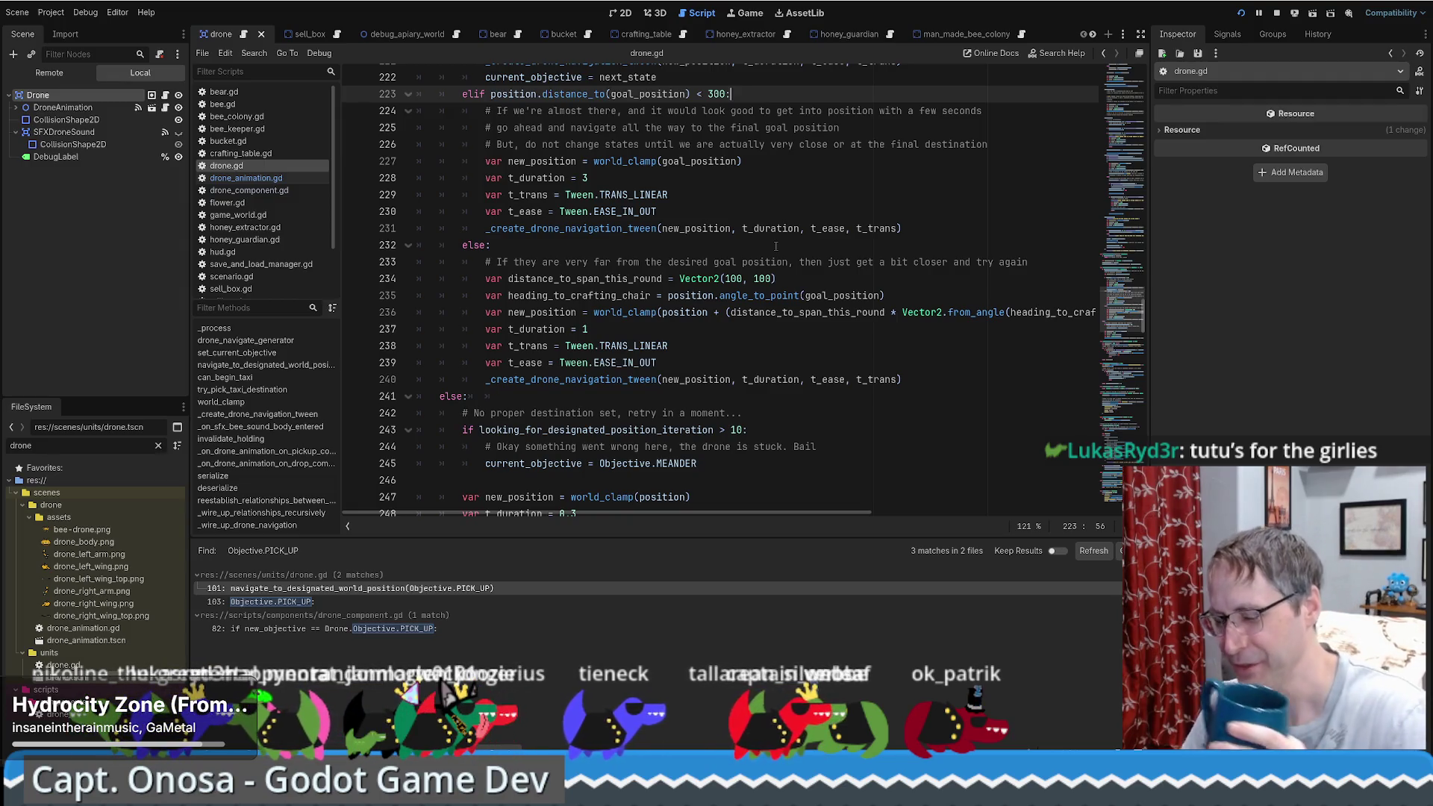
scroll(776, 247, "up", 3)
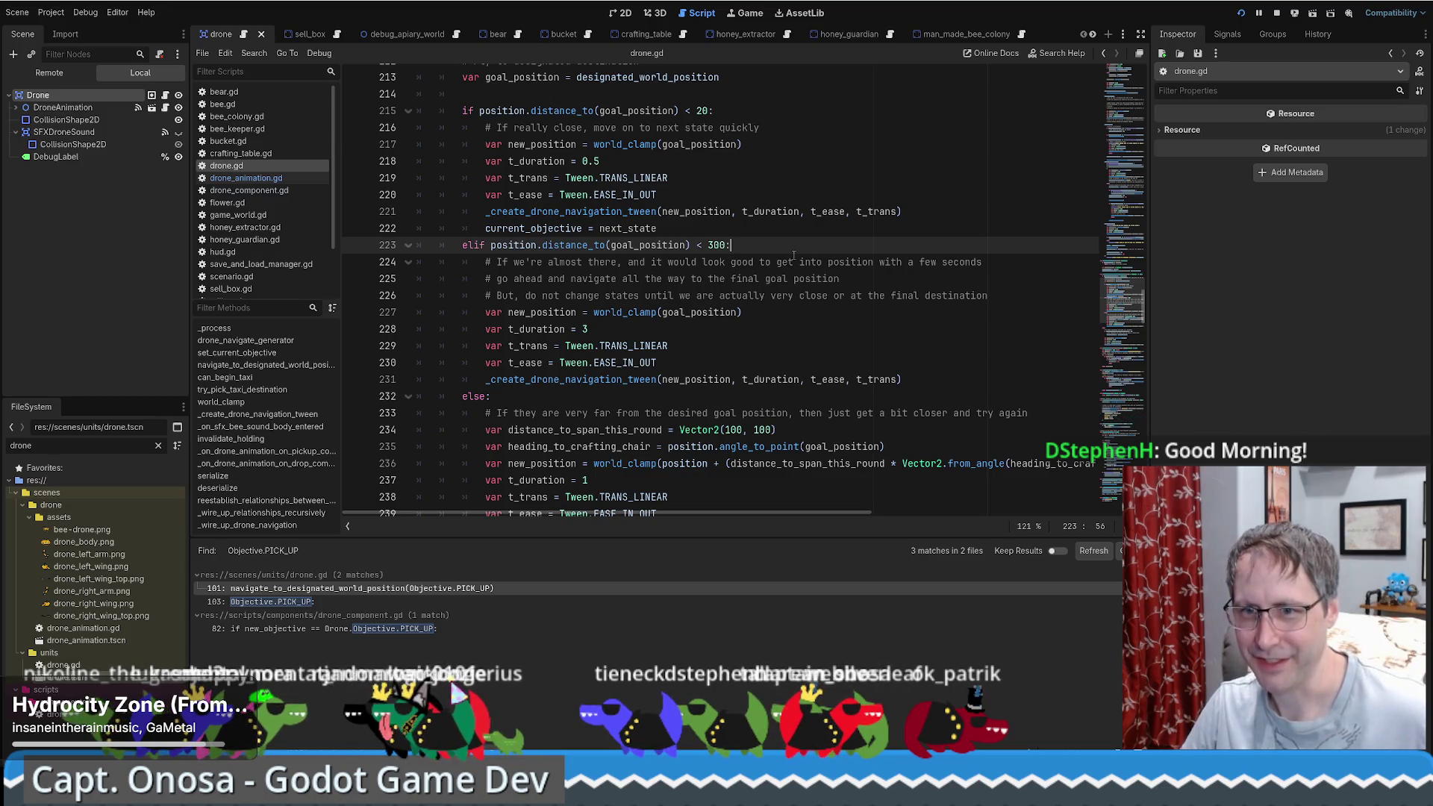
scroll(789, 276, "down", 1)
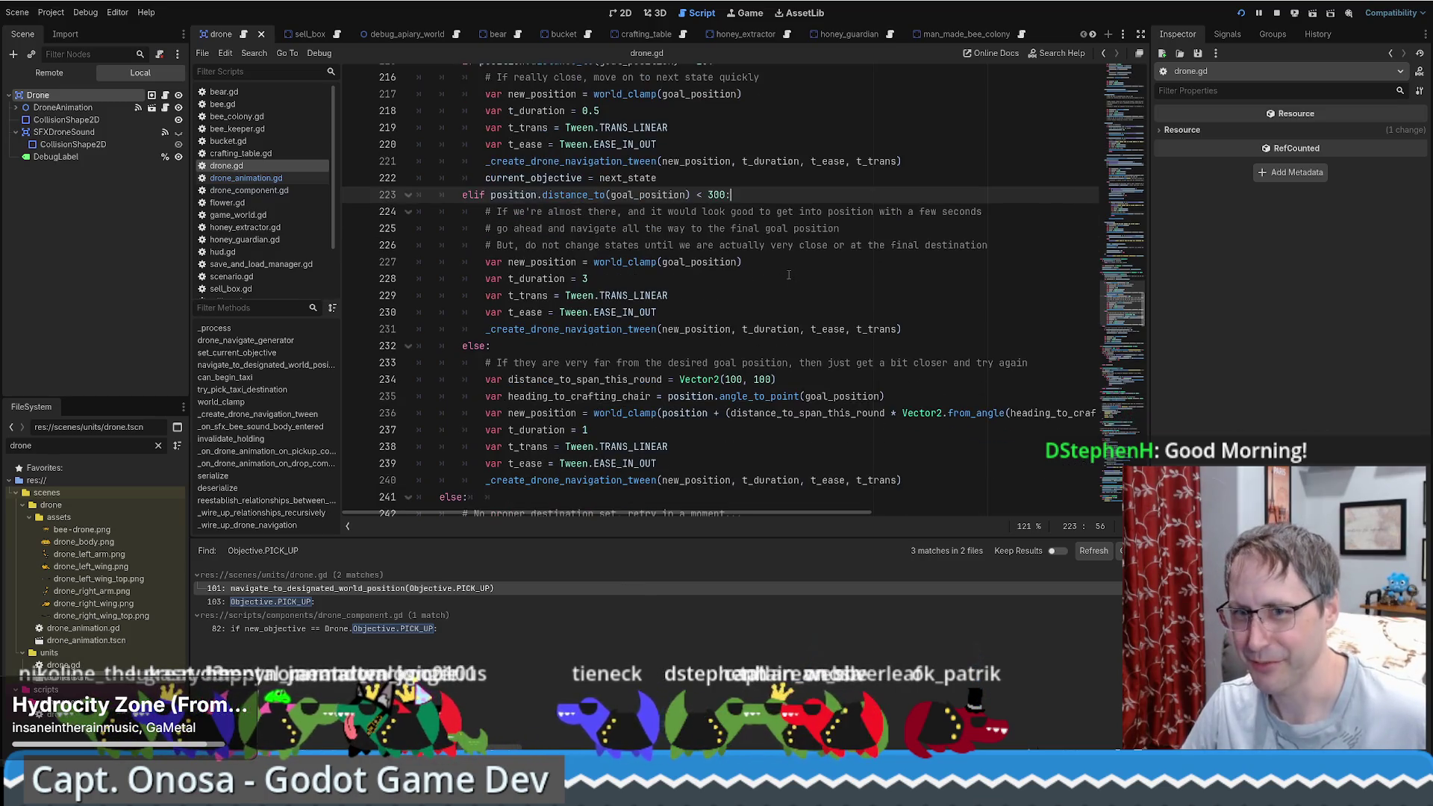
scroll(789, 306, "down", 3)
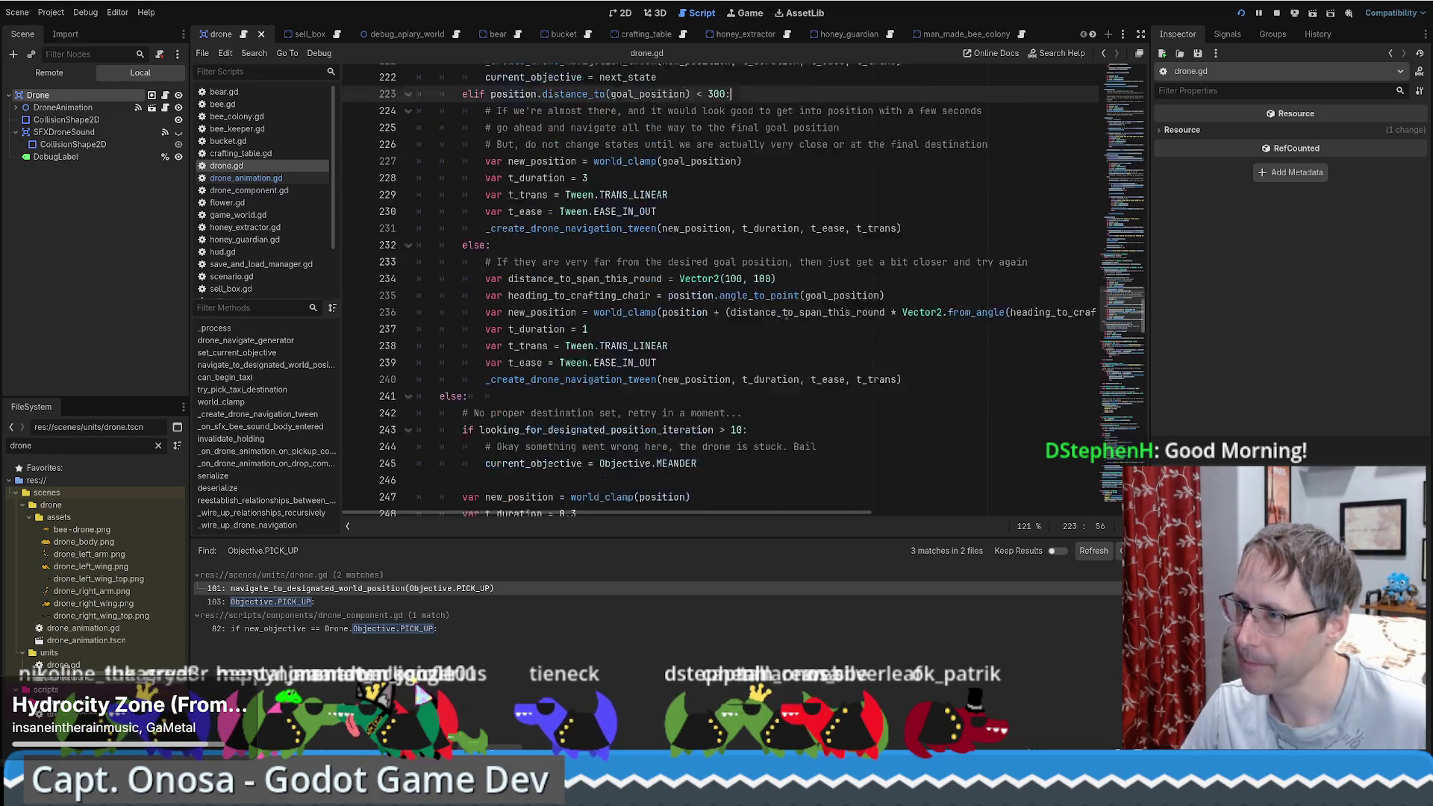
scroll(776, 309, "up", 5)
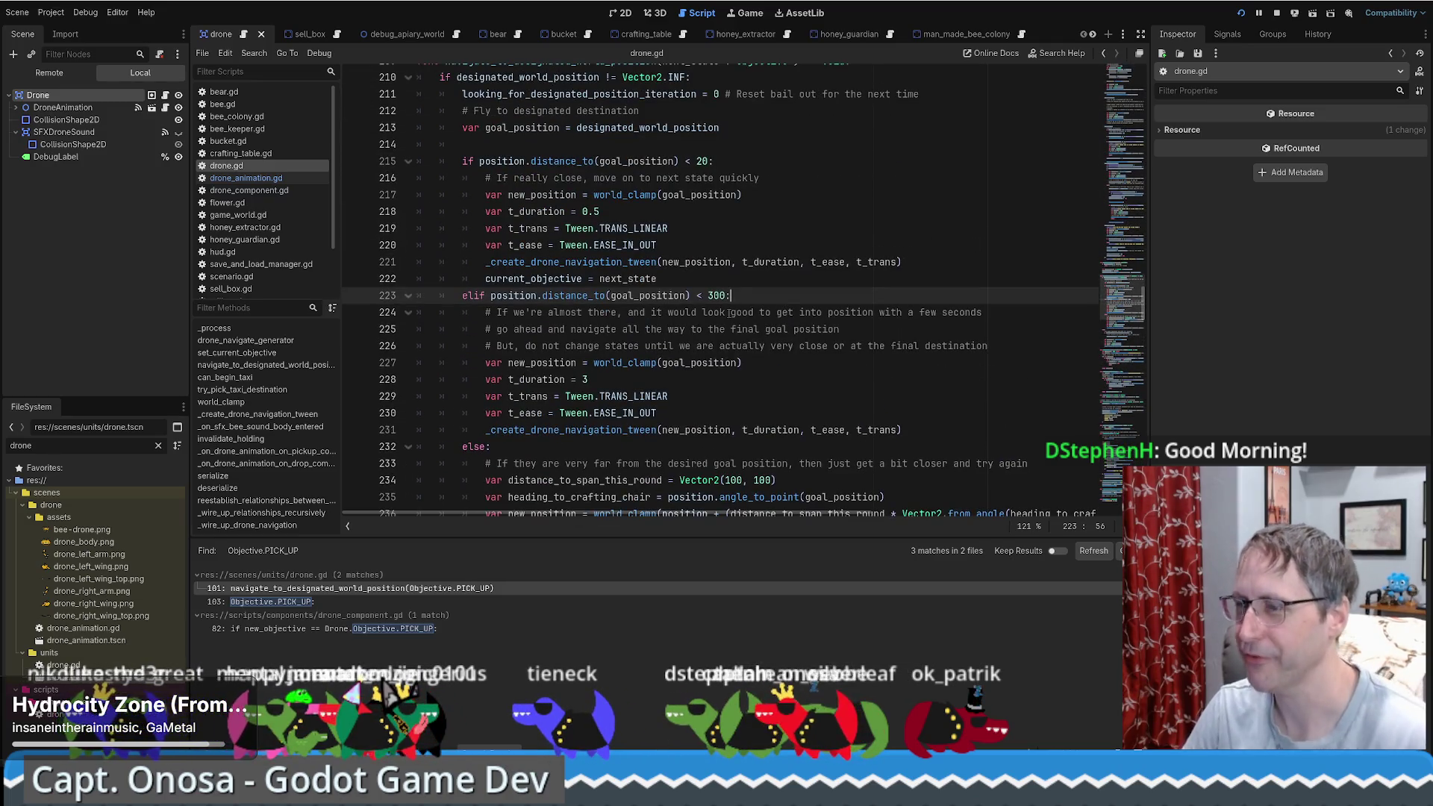
scroll(719, 322, "up", 3)
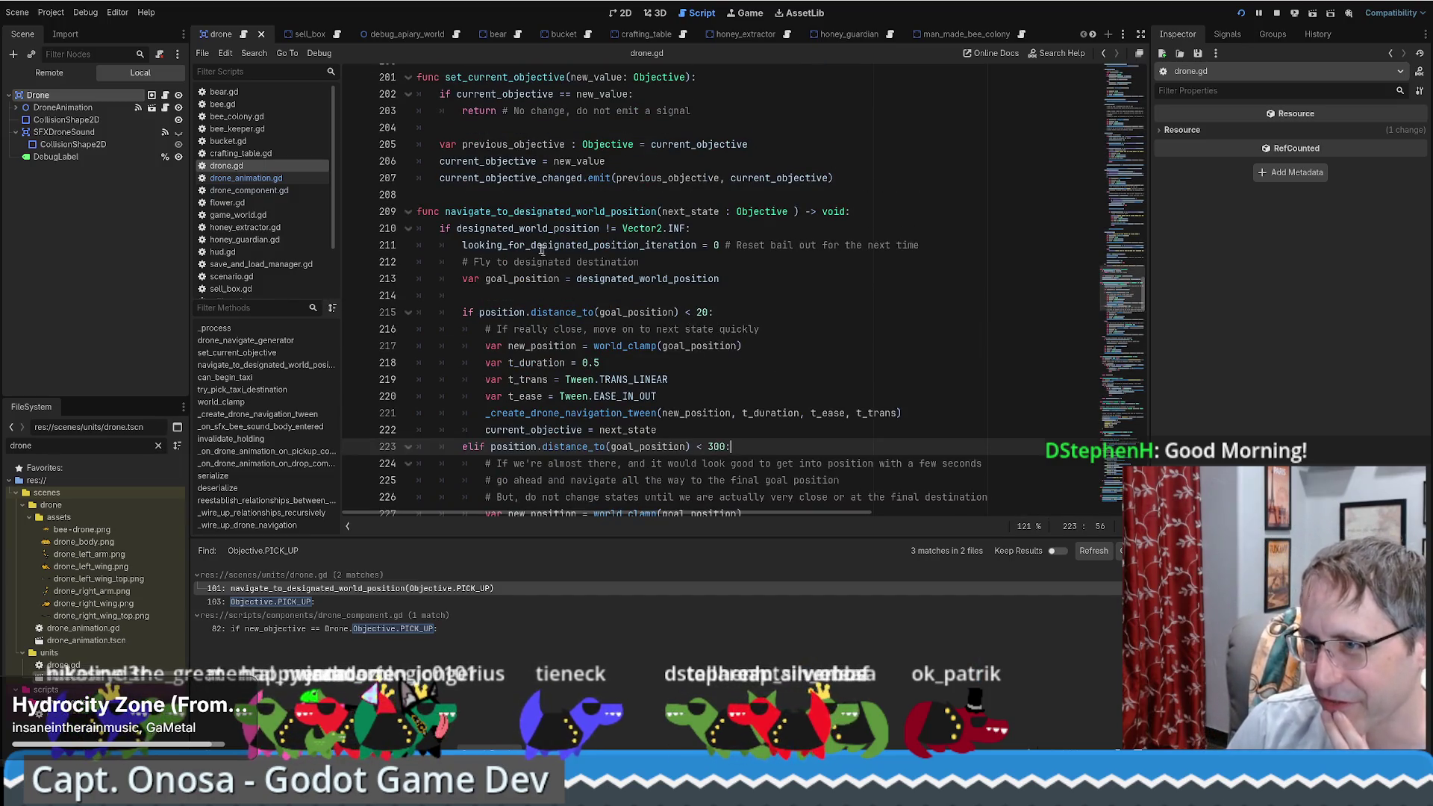
left_click(536, 212)
scroll(533, 254, "down", 3)
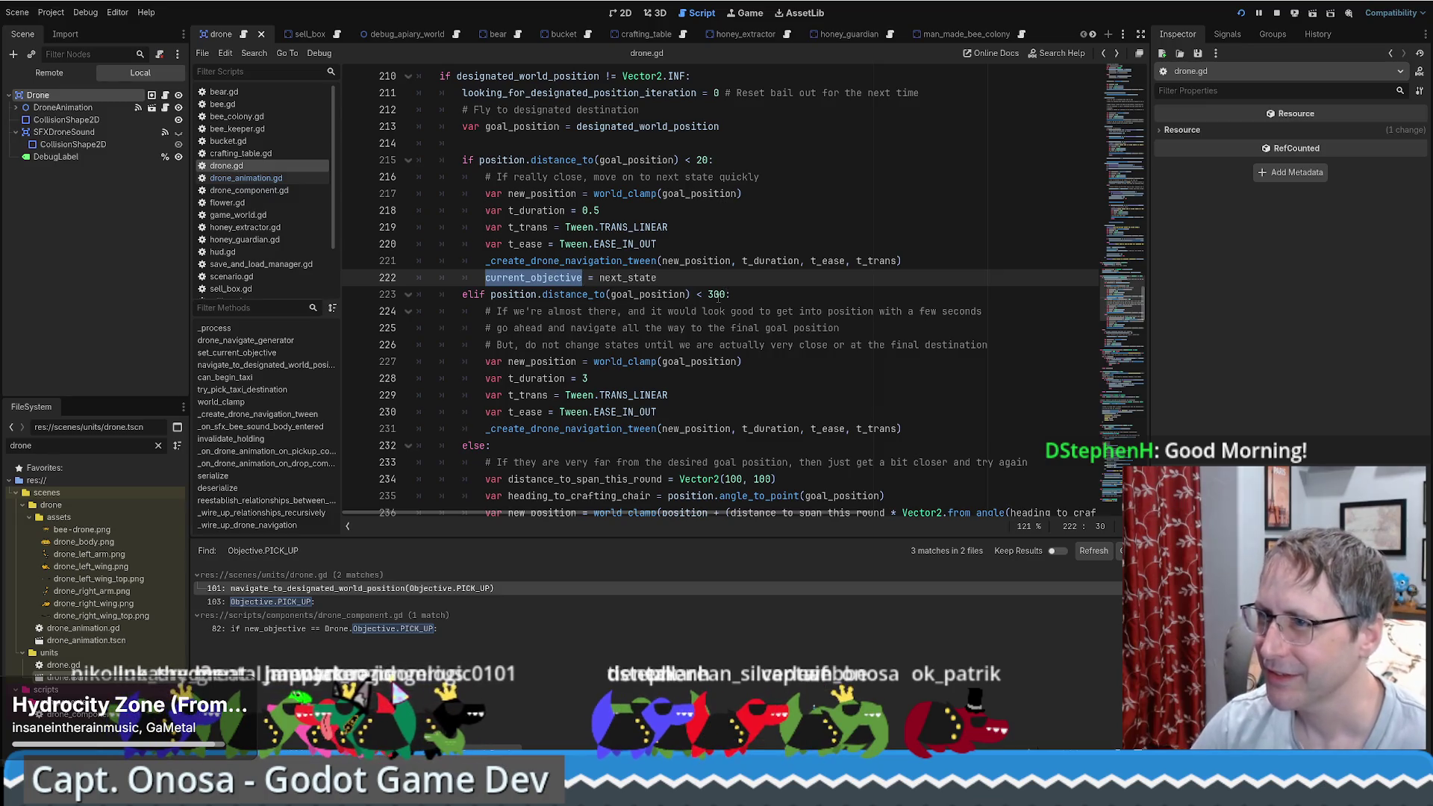
scroll(716, 296, "up", 5)
scroll(642, 479, "down", 14)
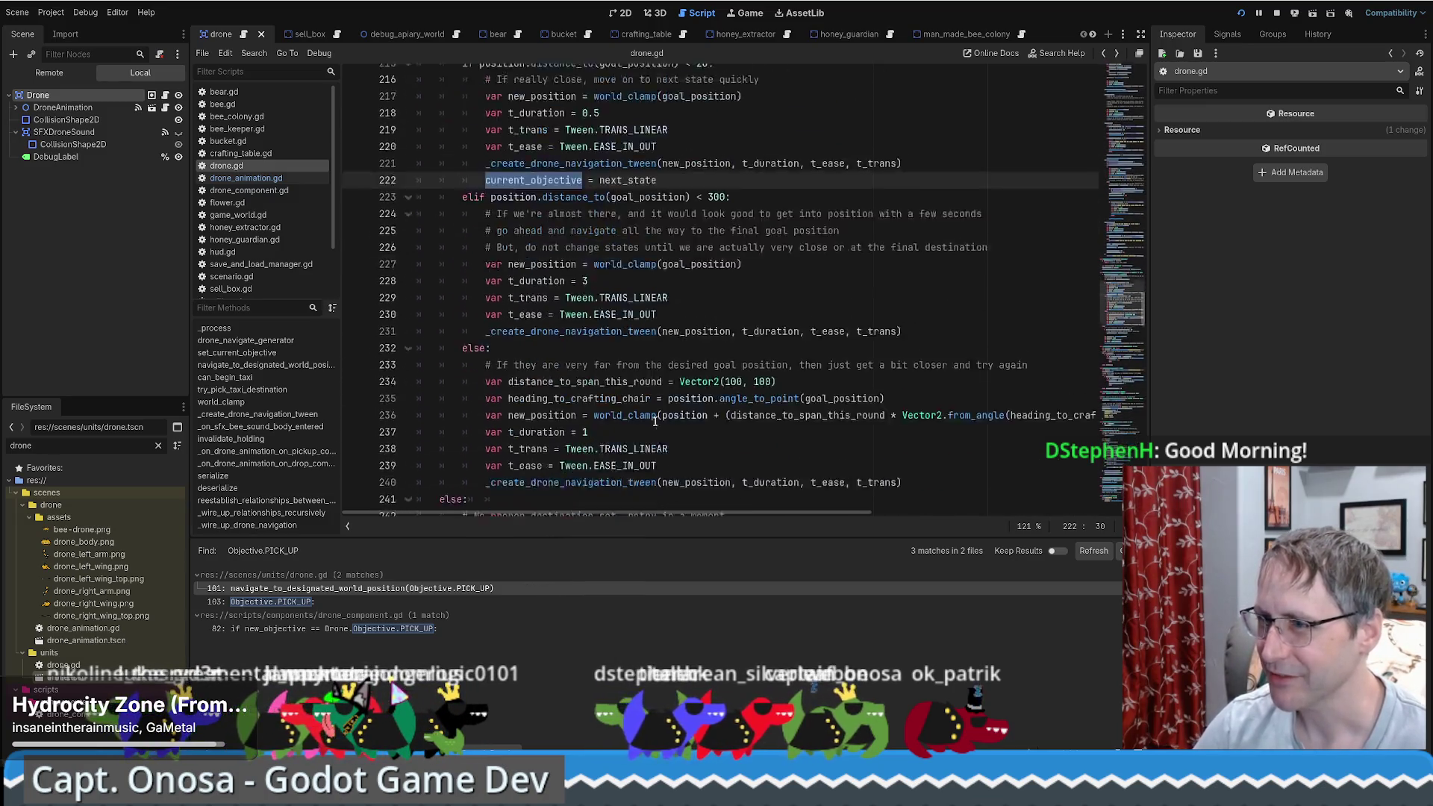
scroll(504, 205, "up", 7)
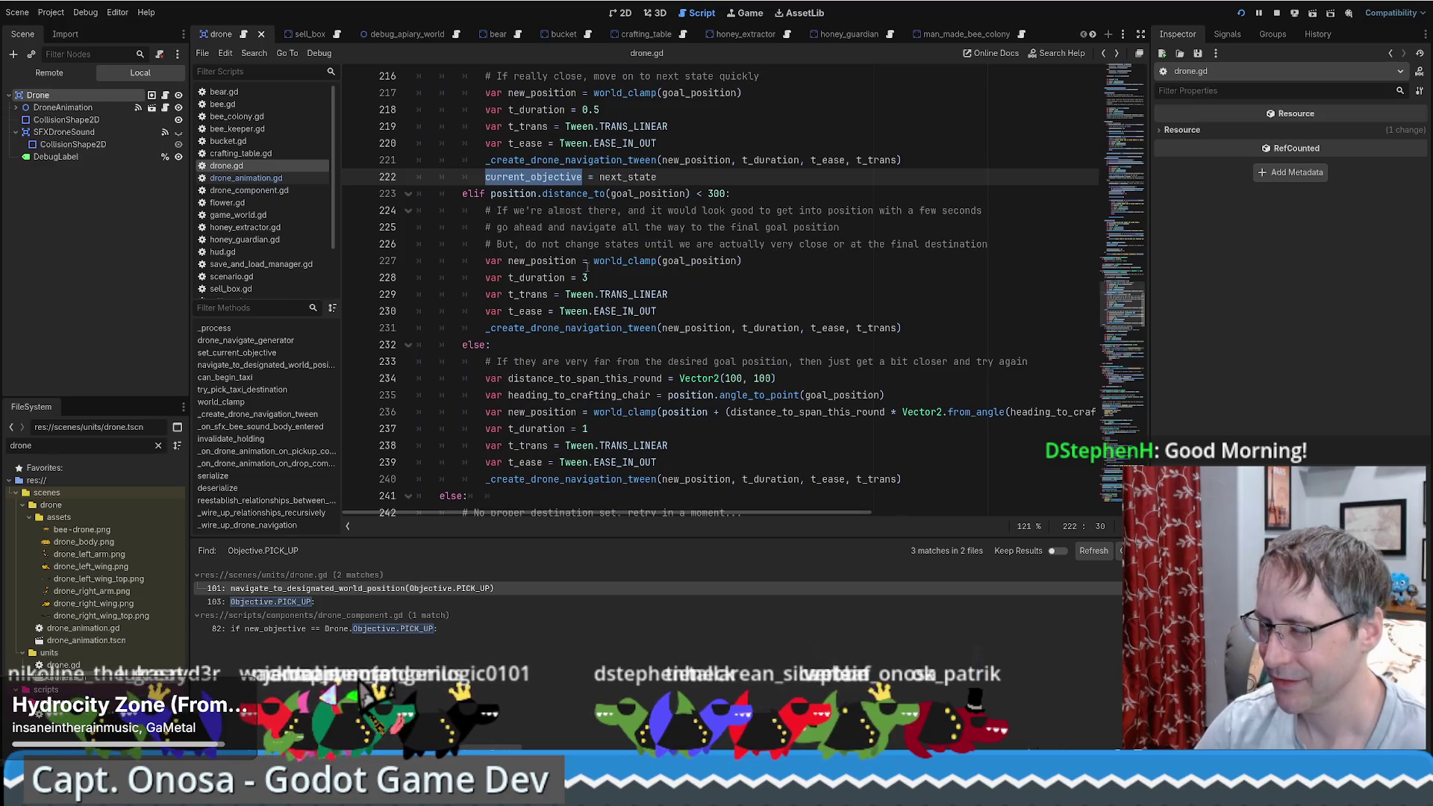
scroll(586, 267, "up", 2)
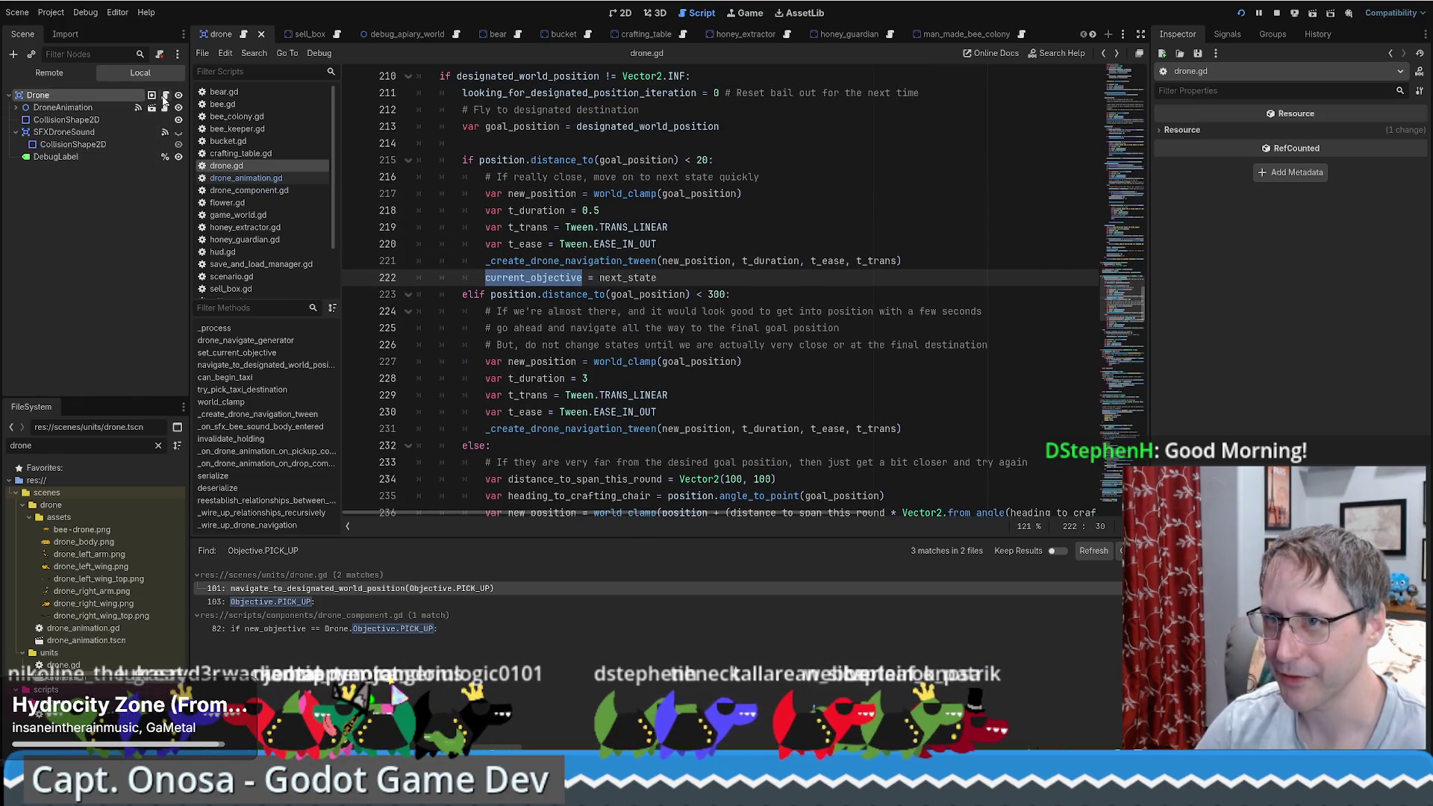
left_click(102, 96)
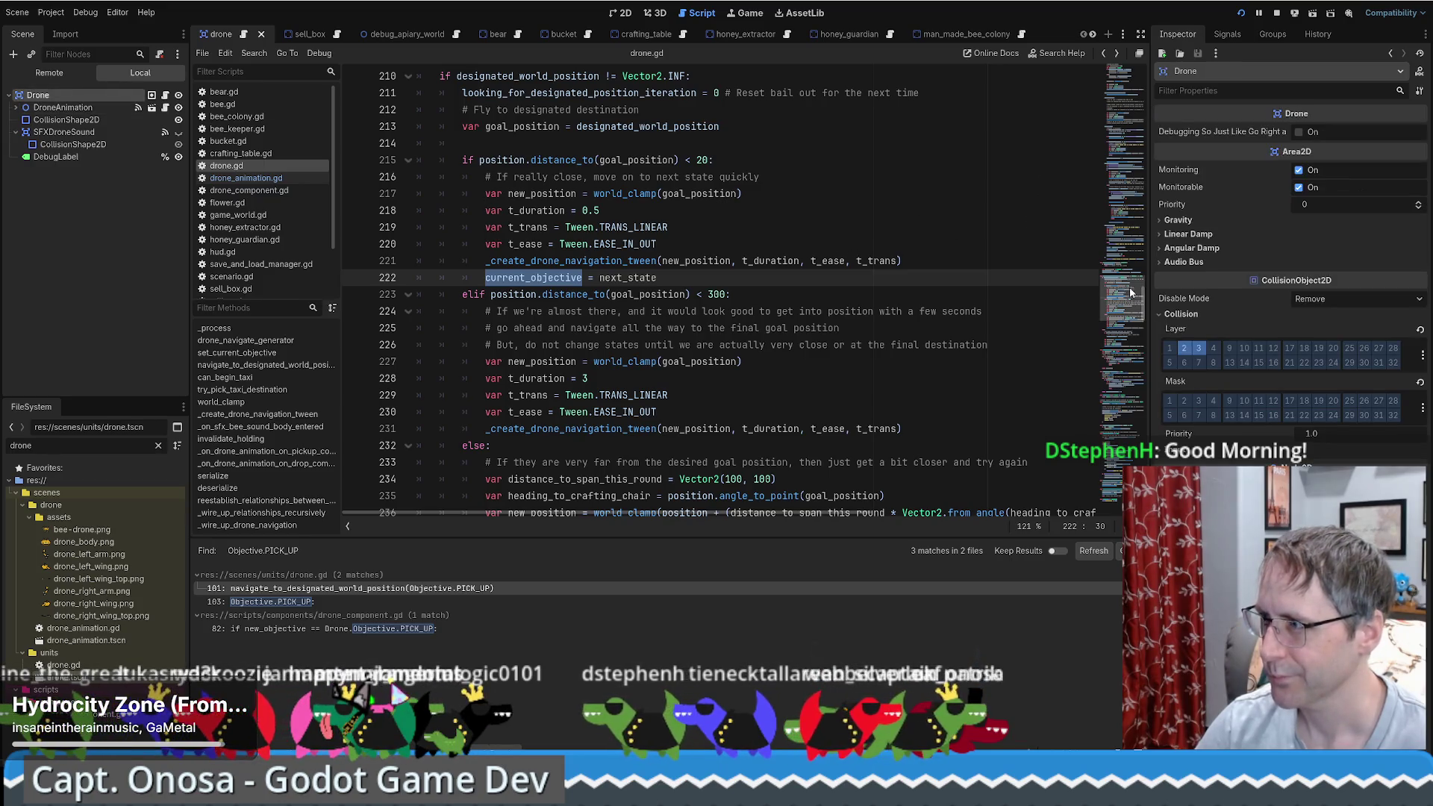
left_click(1226, 36)
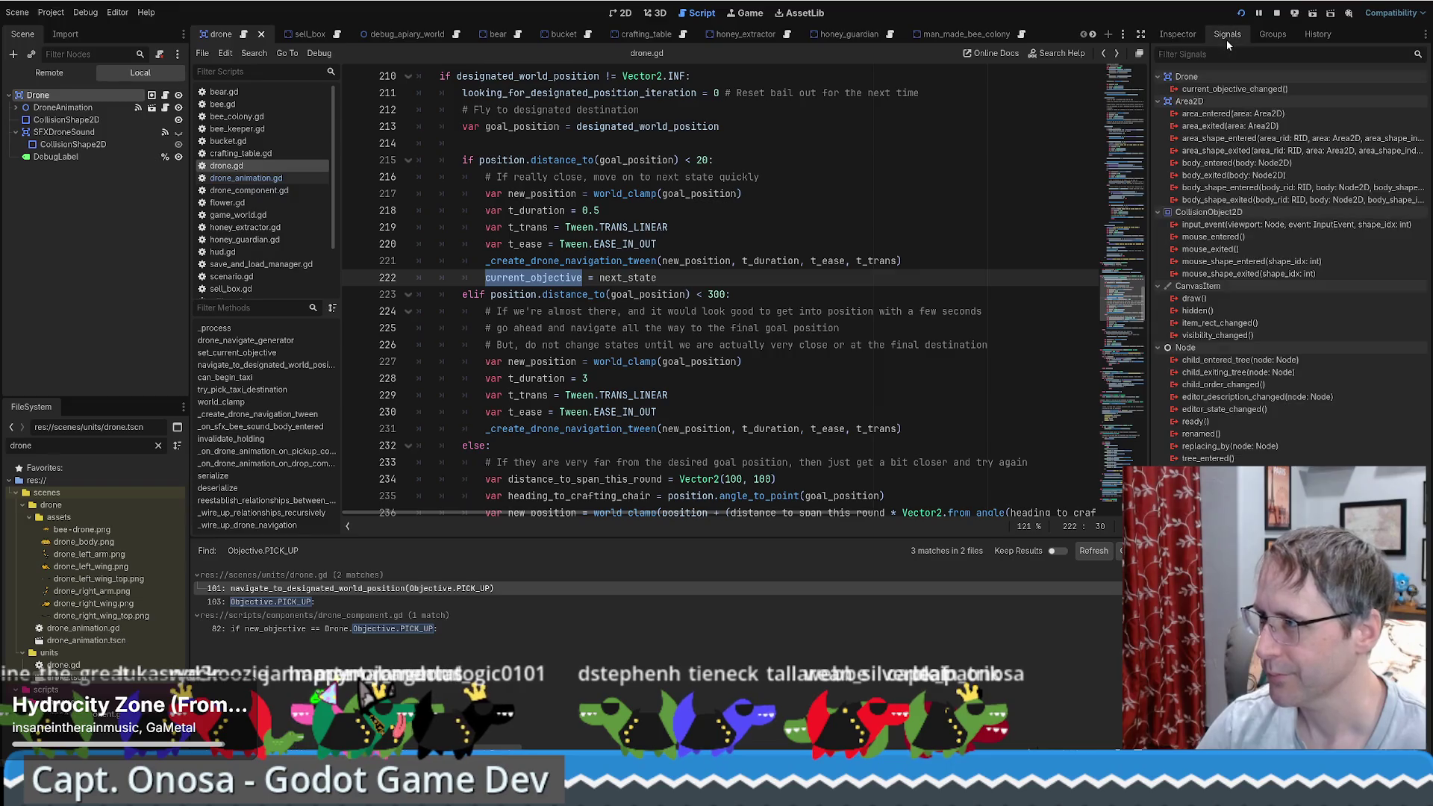
left_click(1178, 35)
left_click(75, 107)
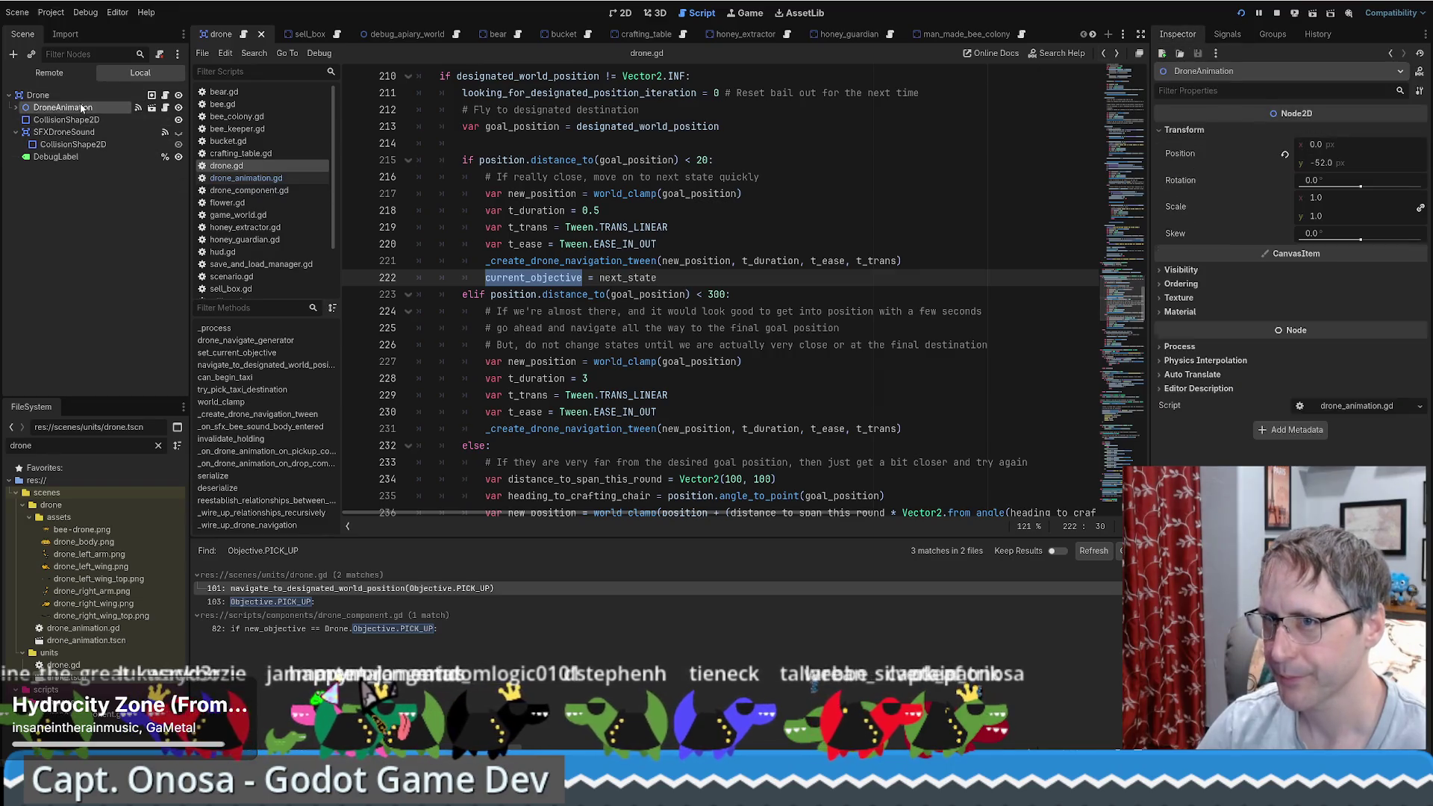
left_click(85, 95)
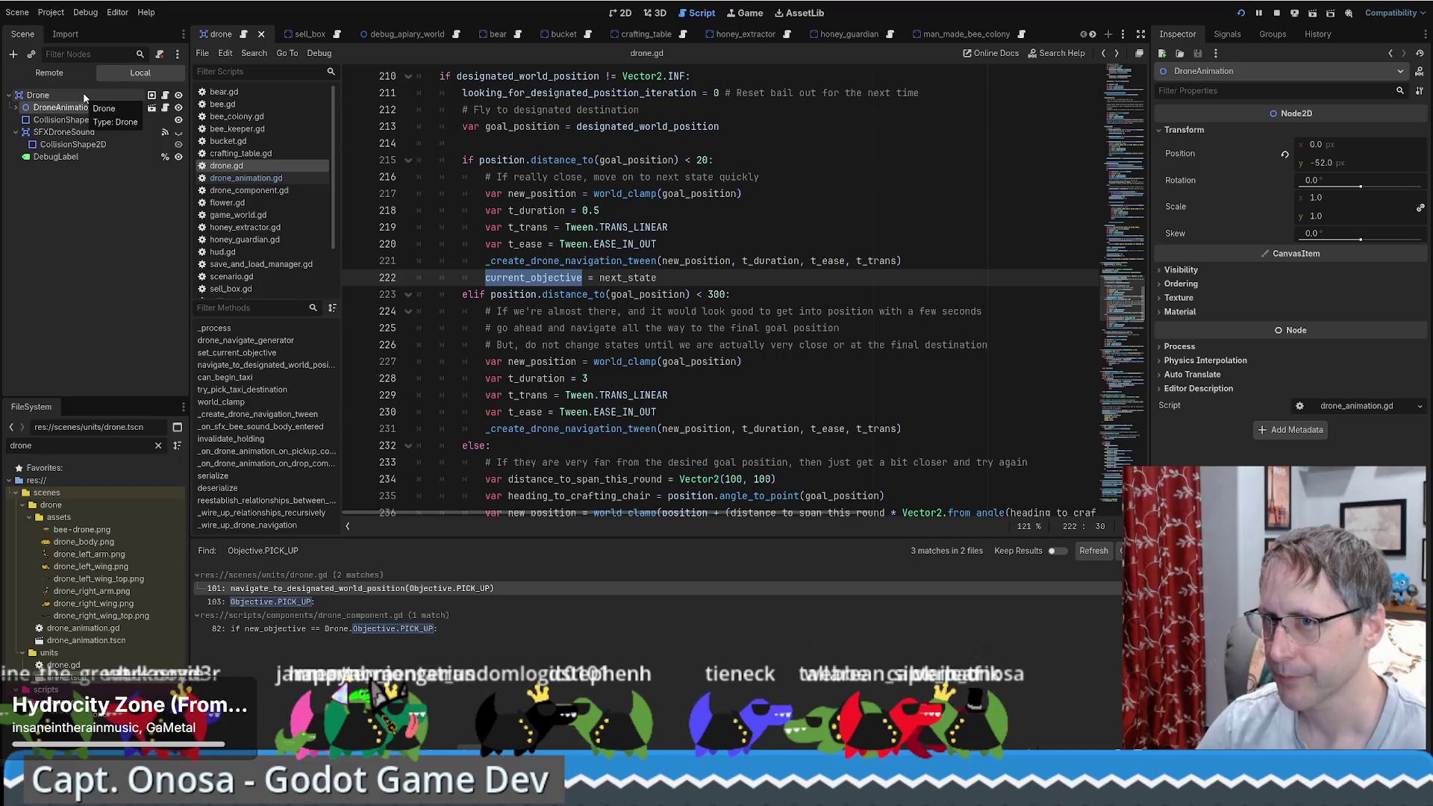
left_click(773, 277)
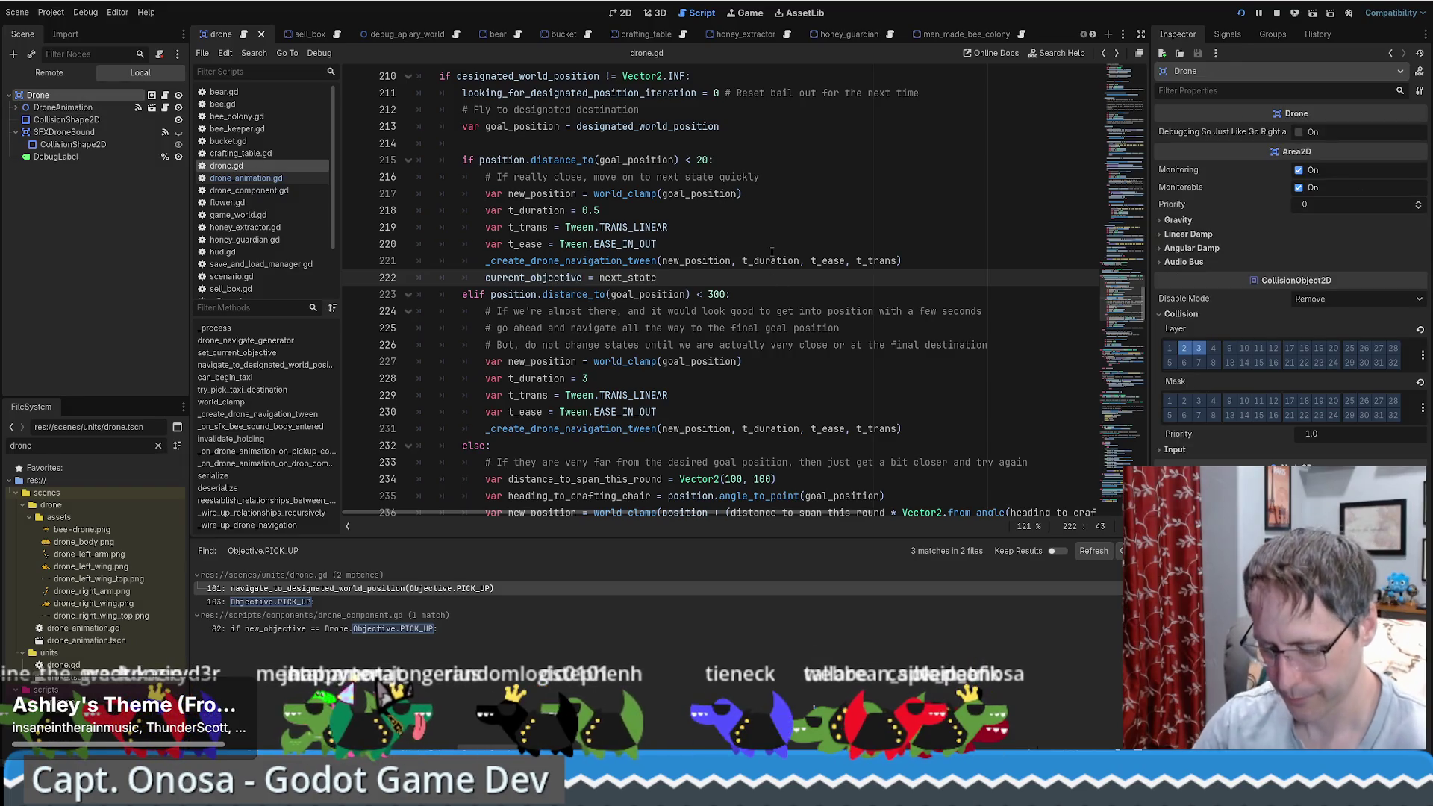
left_click(286, 601)
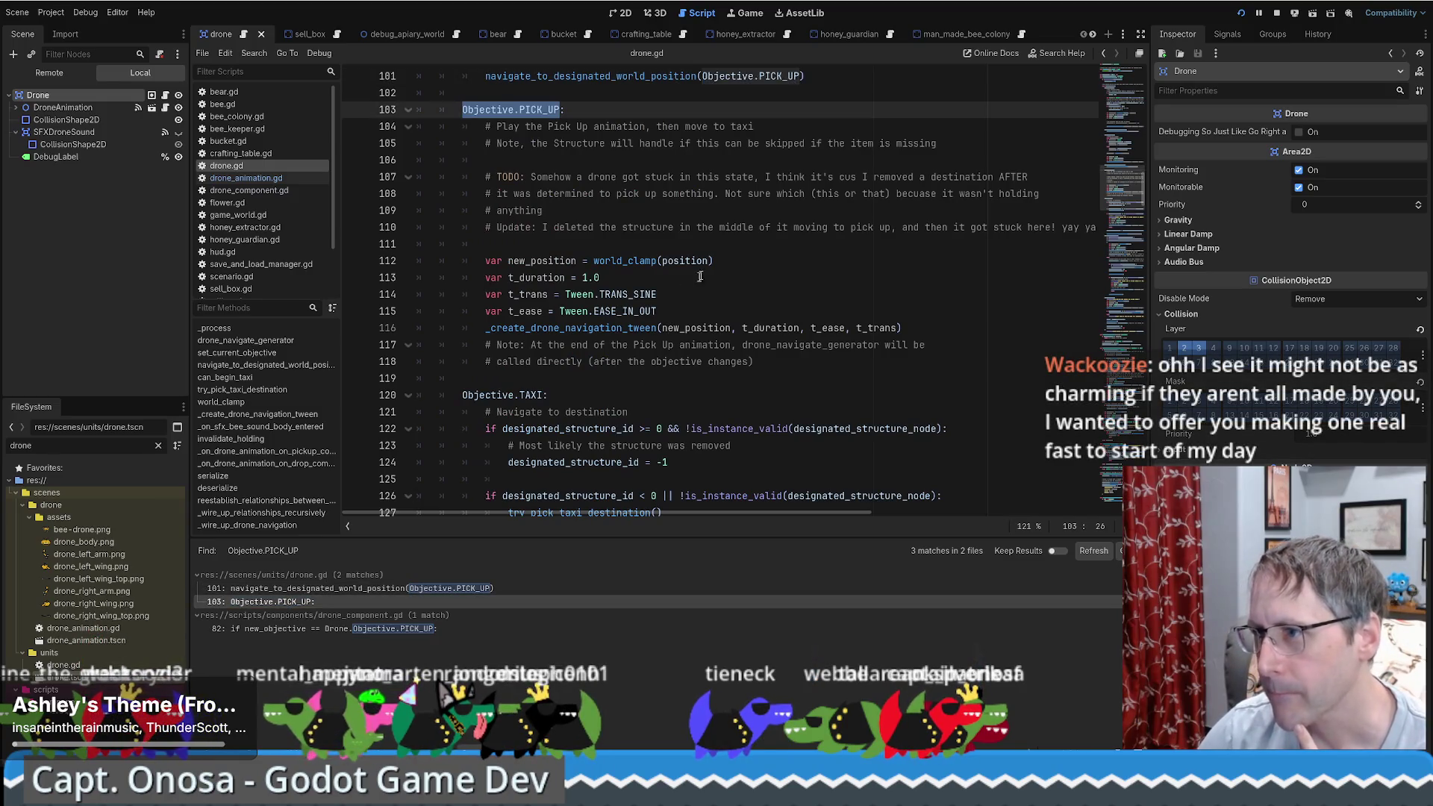
Step: Jump from drone.gd's line 101 PICK_UP match to drone_component.gd's line 82 PICK_UP check
scroll(712, 294, "up", 2)
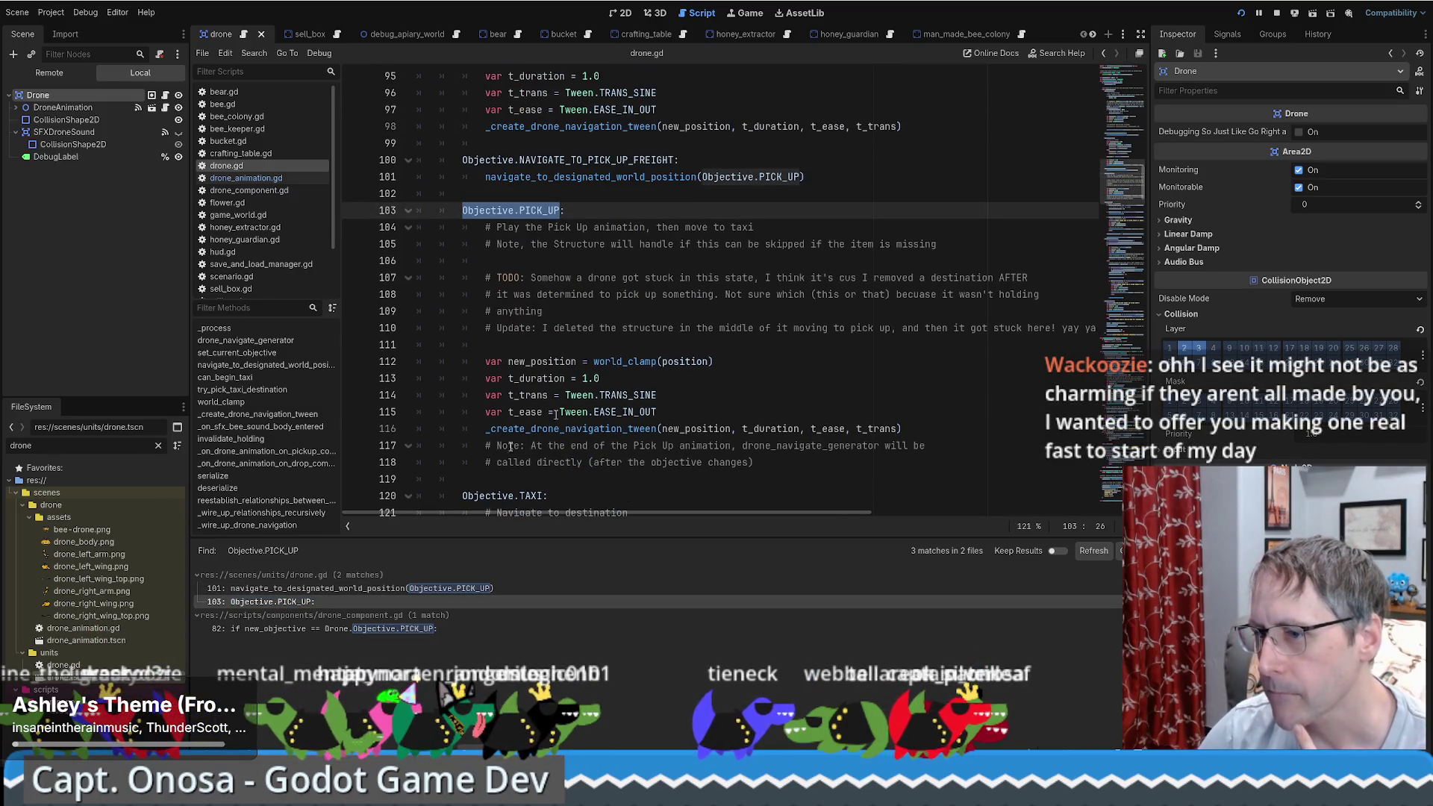
left_click(331, 591)
left_click(326, 630)
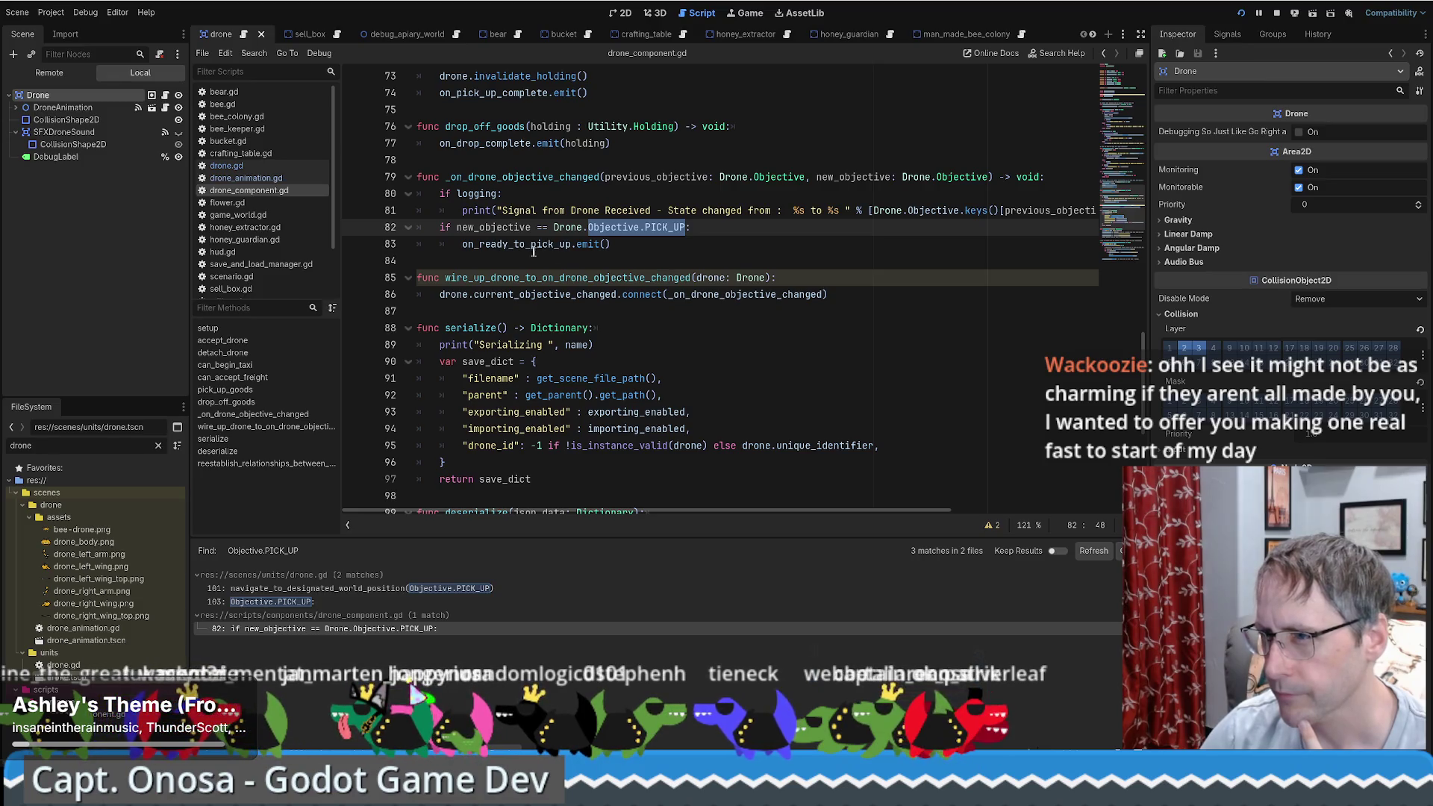
left_click(527, 245)
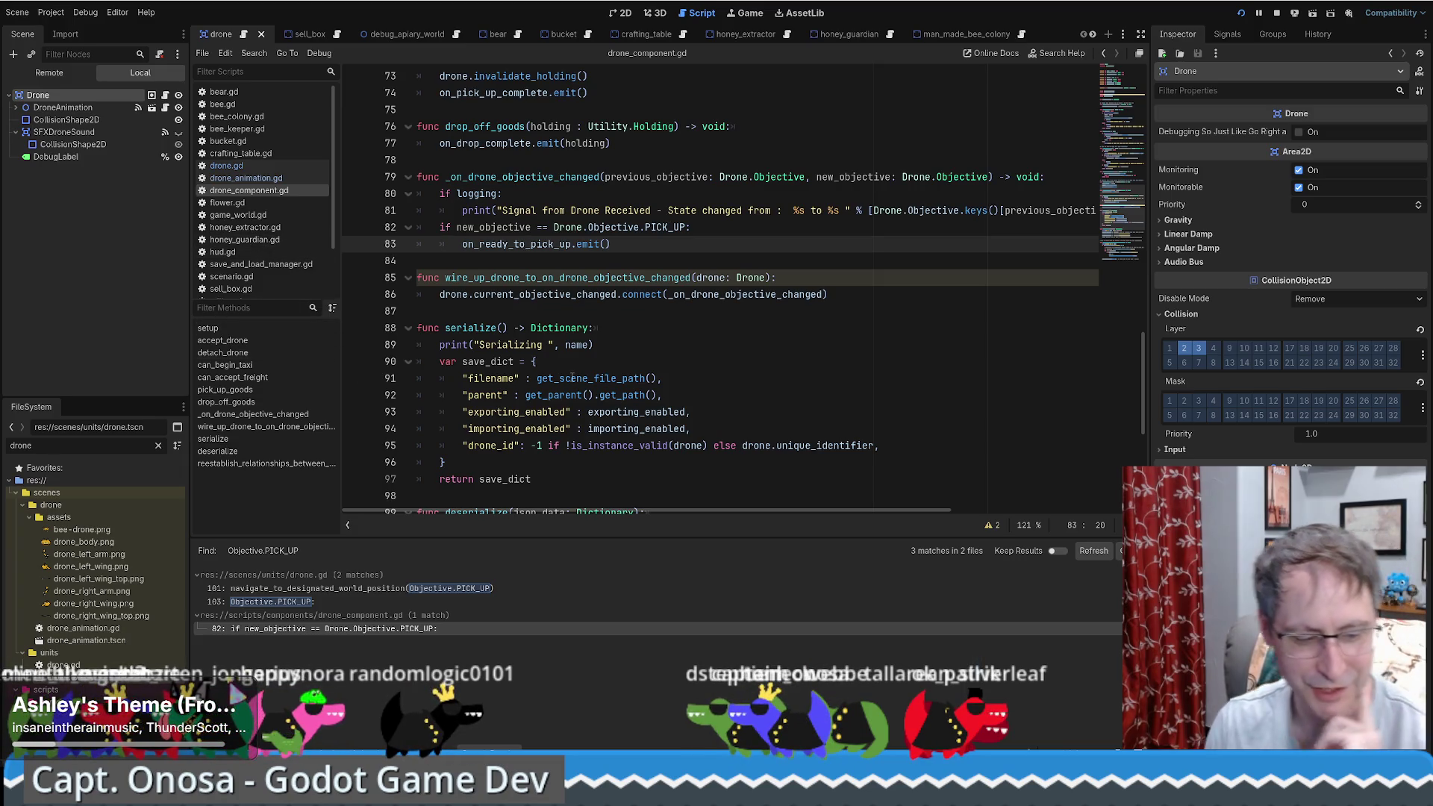
mouse_move(572, 379)
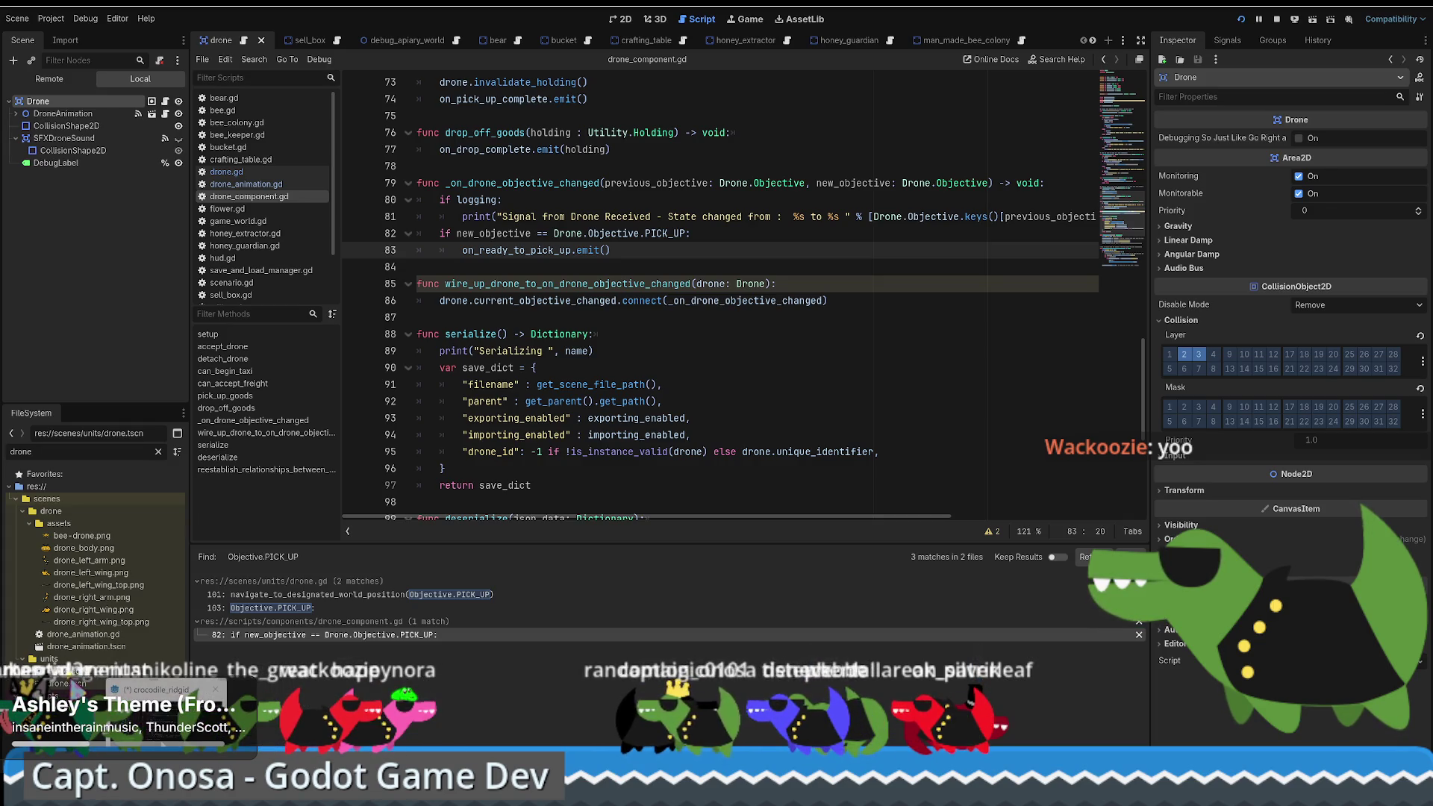
Step: In the crocodile project's 2D view, toggle buzzblaize_hat on and off, then open the seg scene
left_click(161, 690)
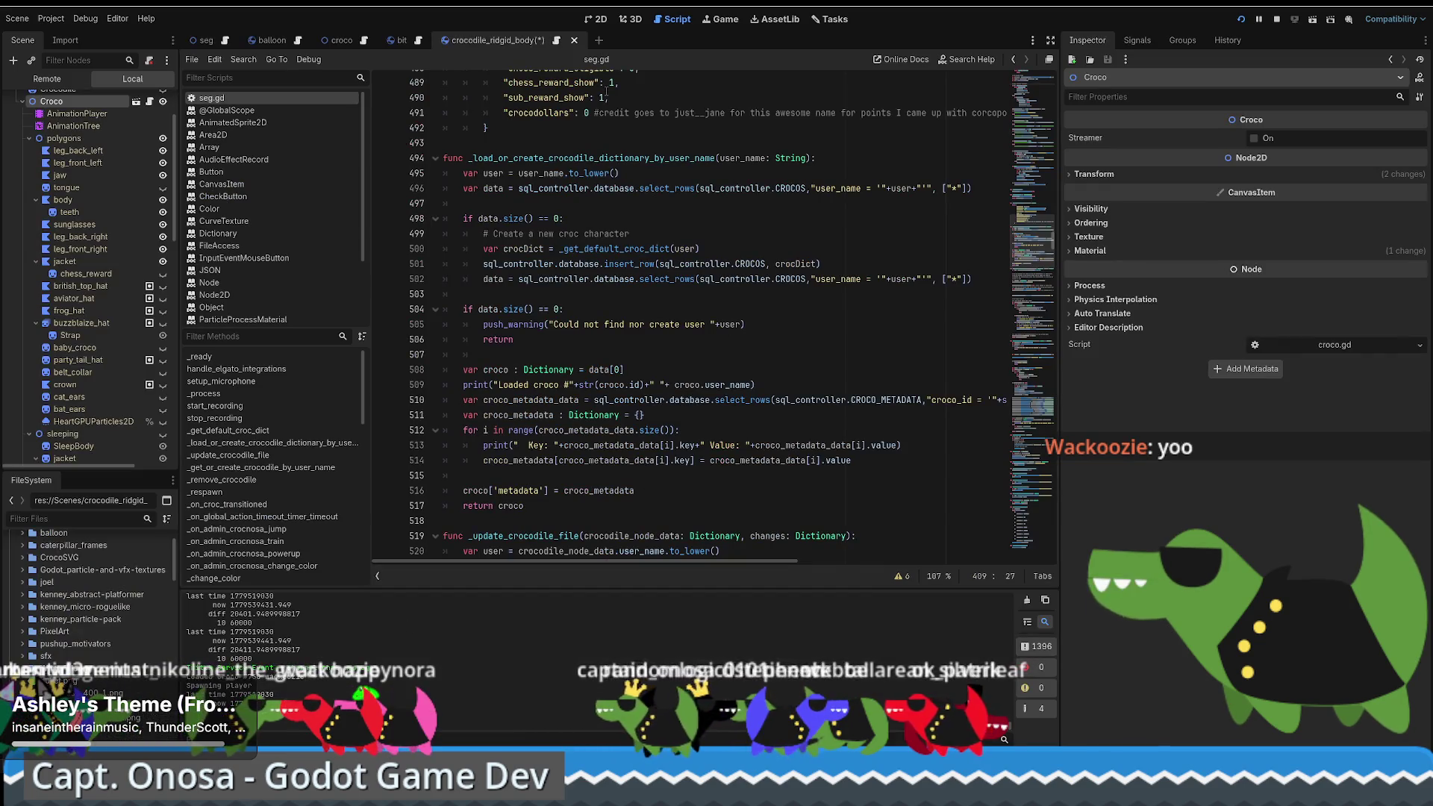
left_click(597, 18)
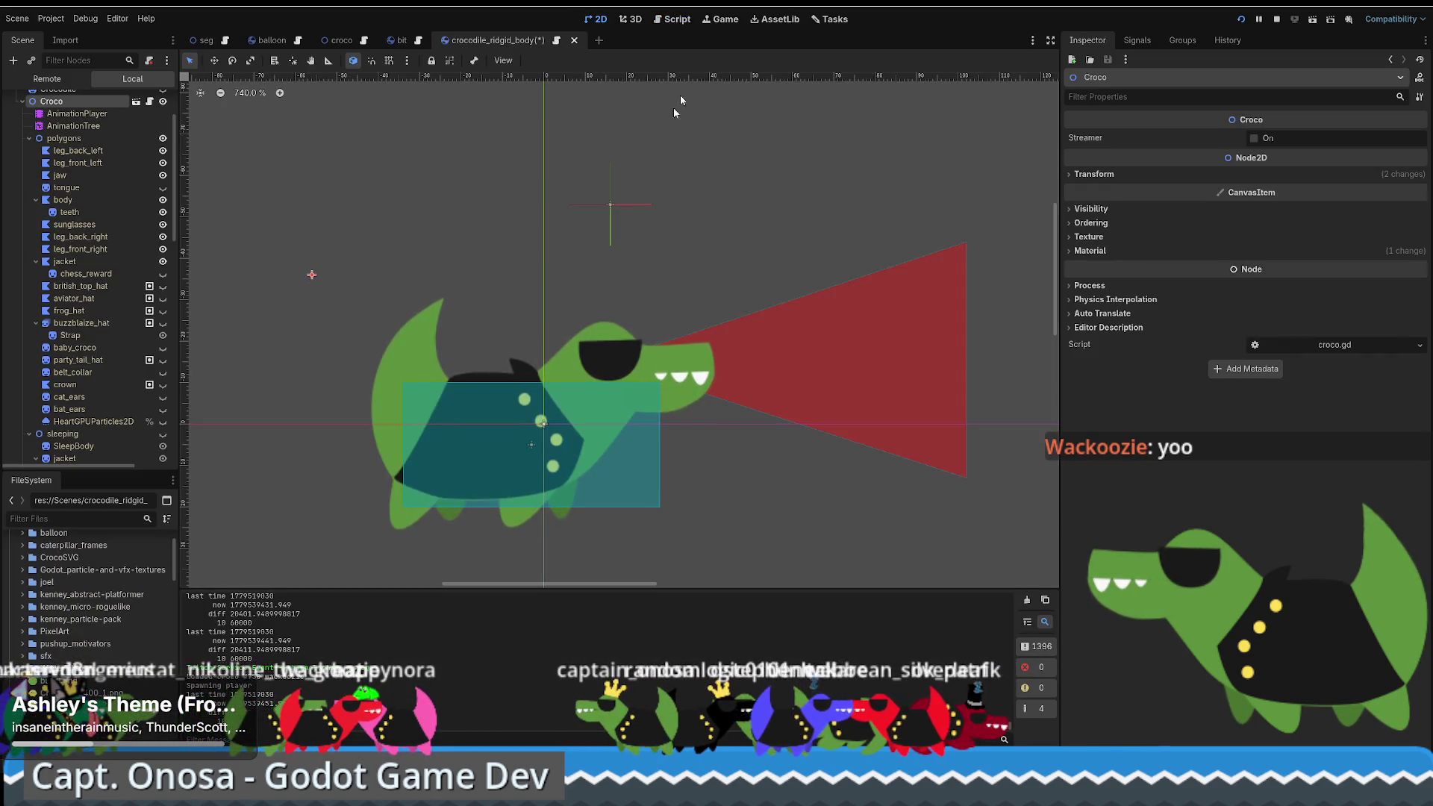
left_click(163, 322)
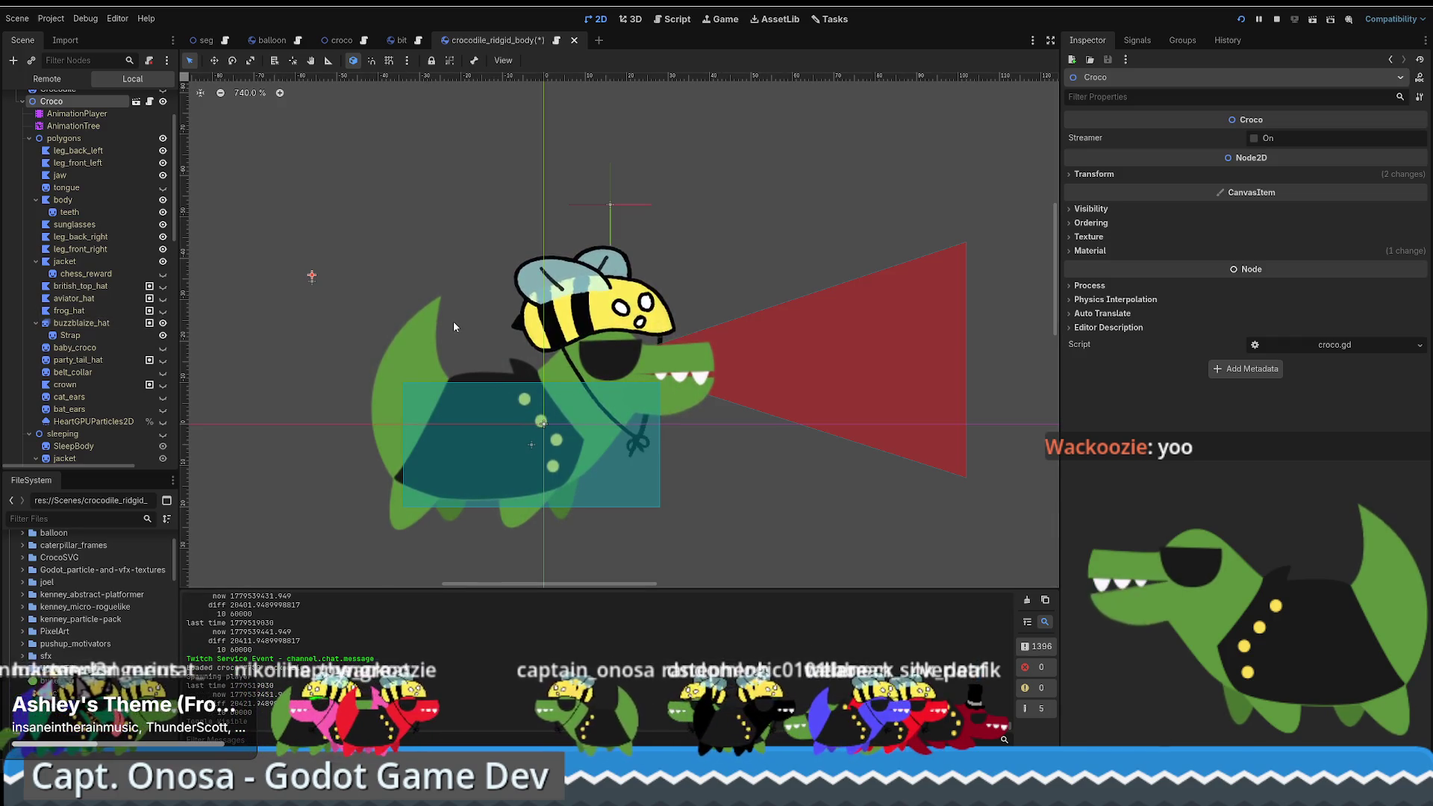
left_click(163, 322)
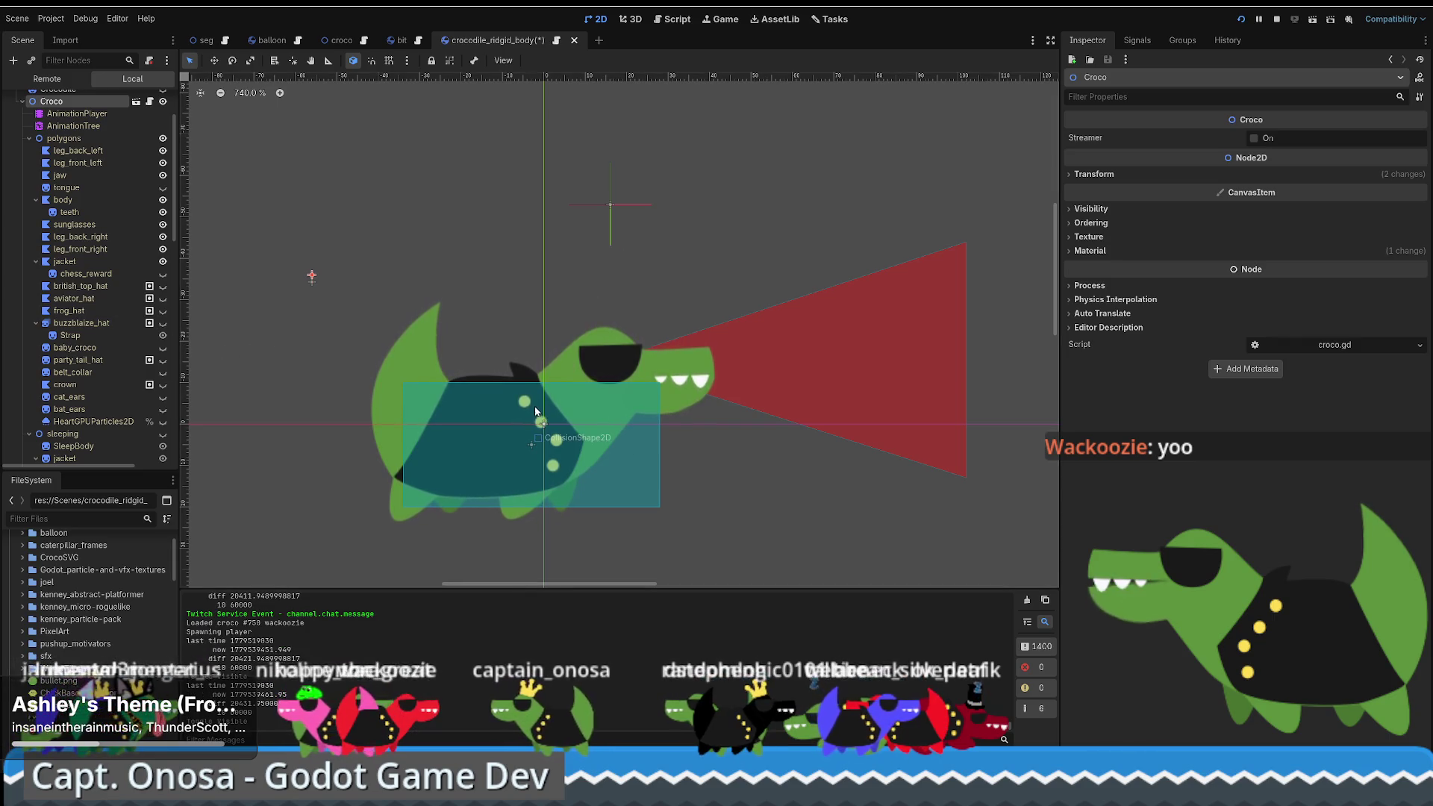
left_click(208, 42)
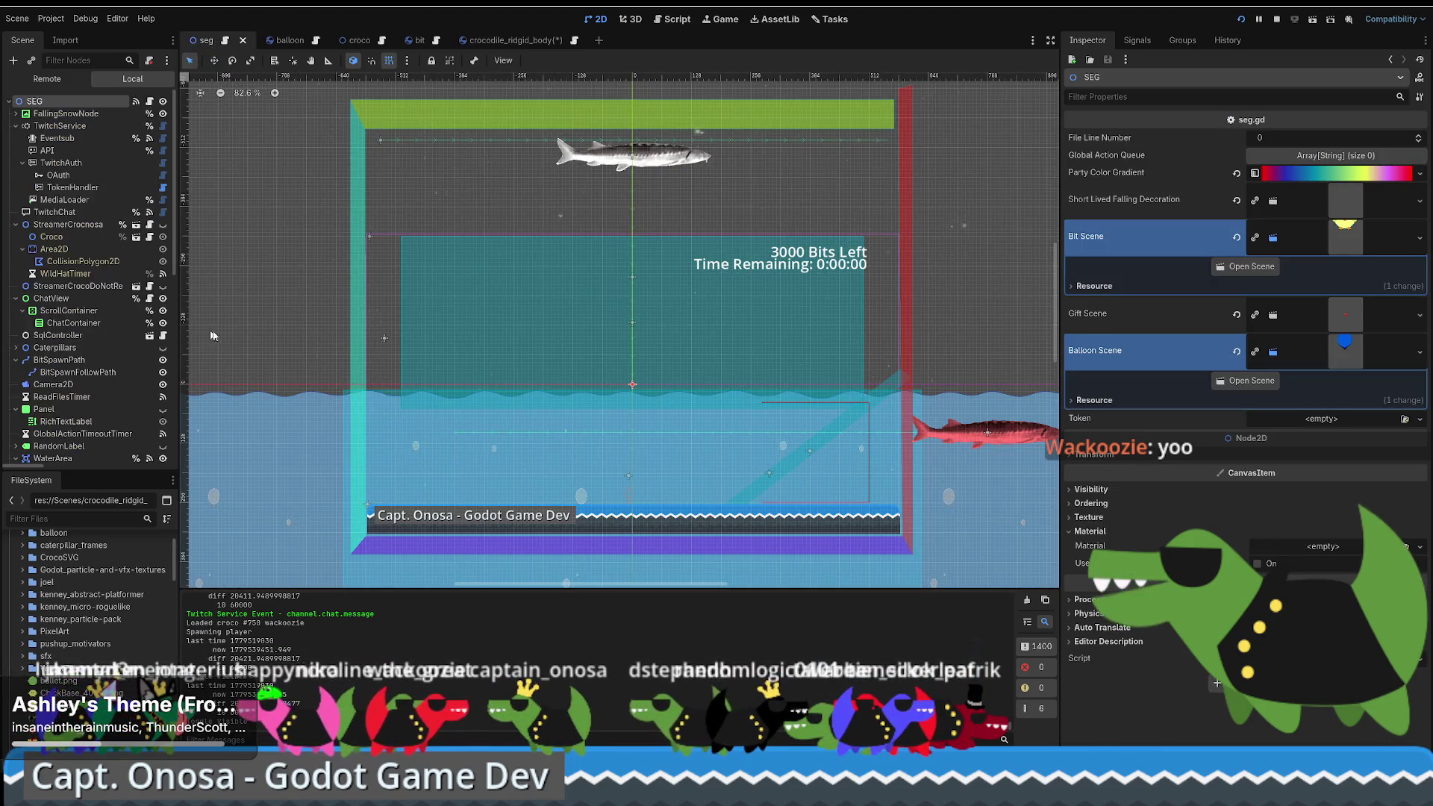
scroll(112, 317, "down", 5)
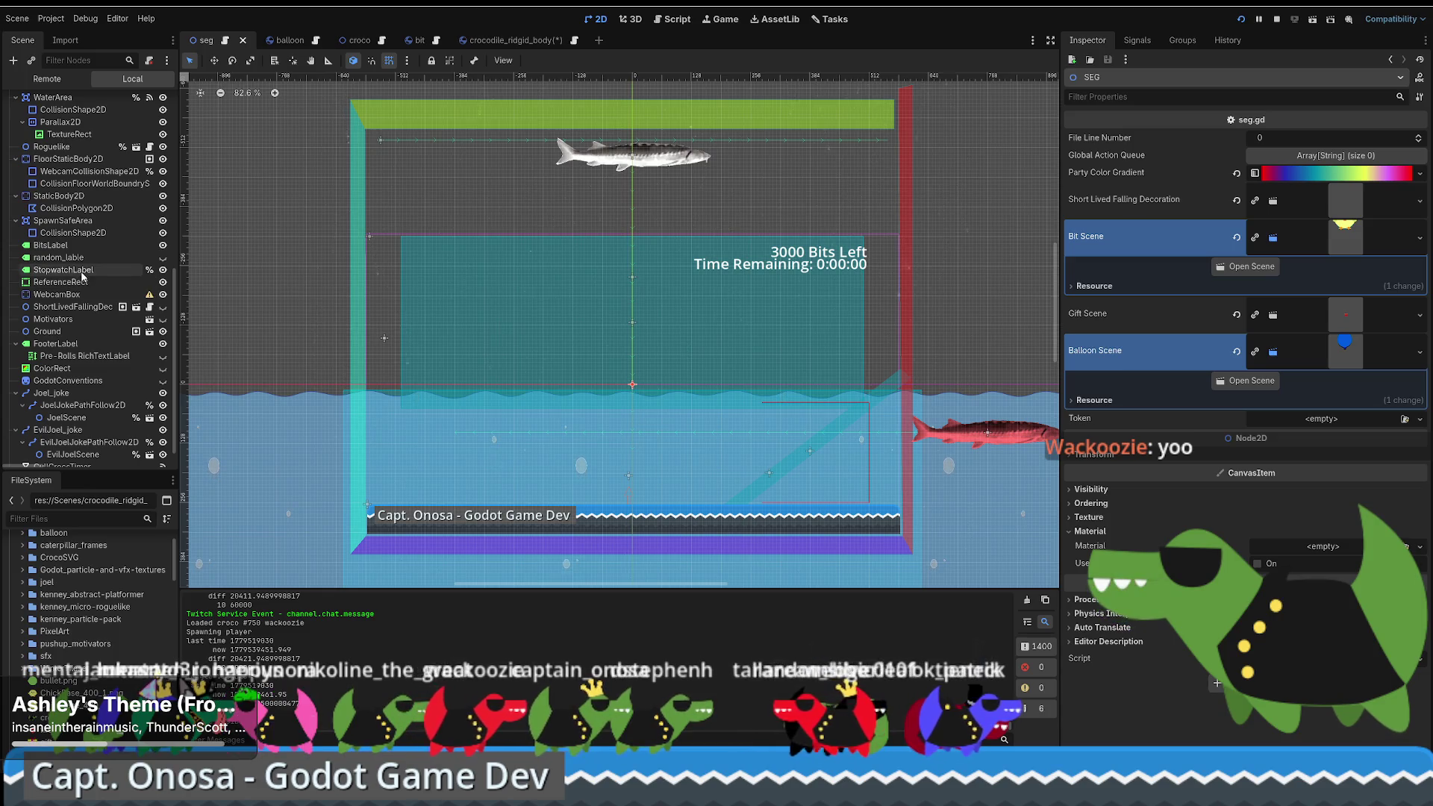
scroll(82, 277, "down", 1)
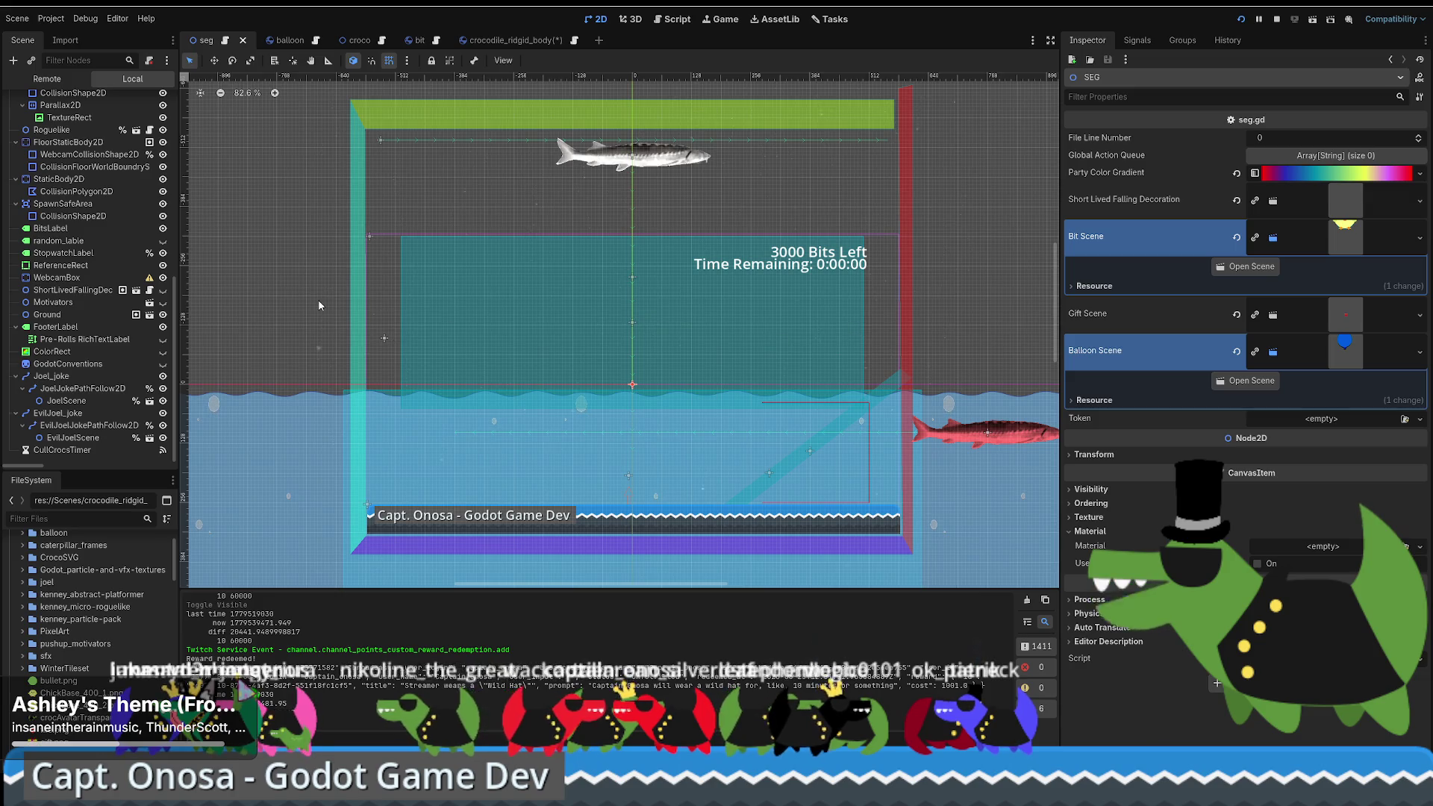
scroll(64, 119, "up", 4)
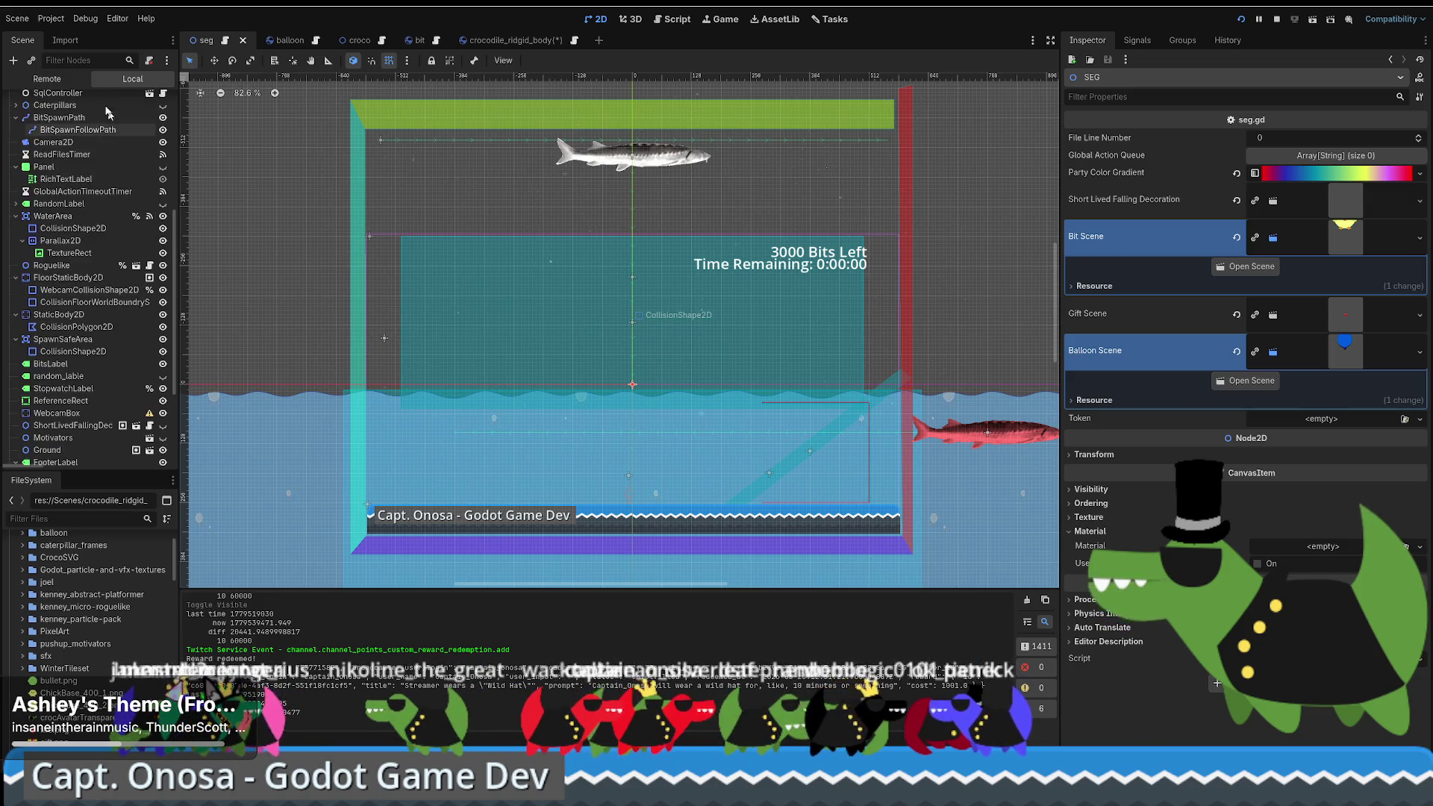
left_click(47, 79)
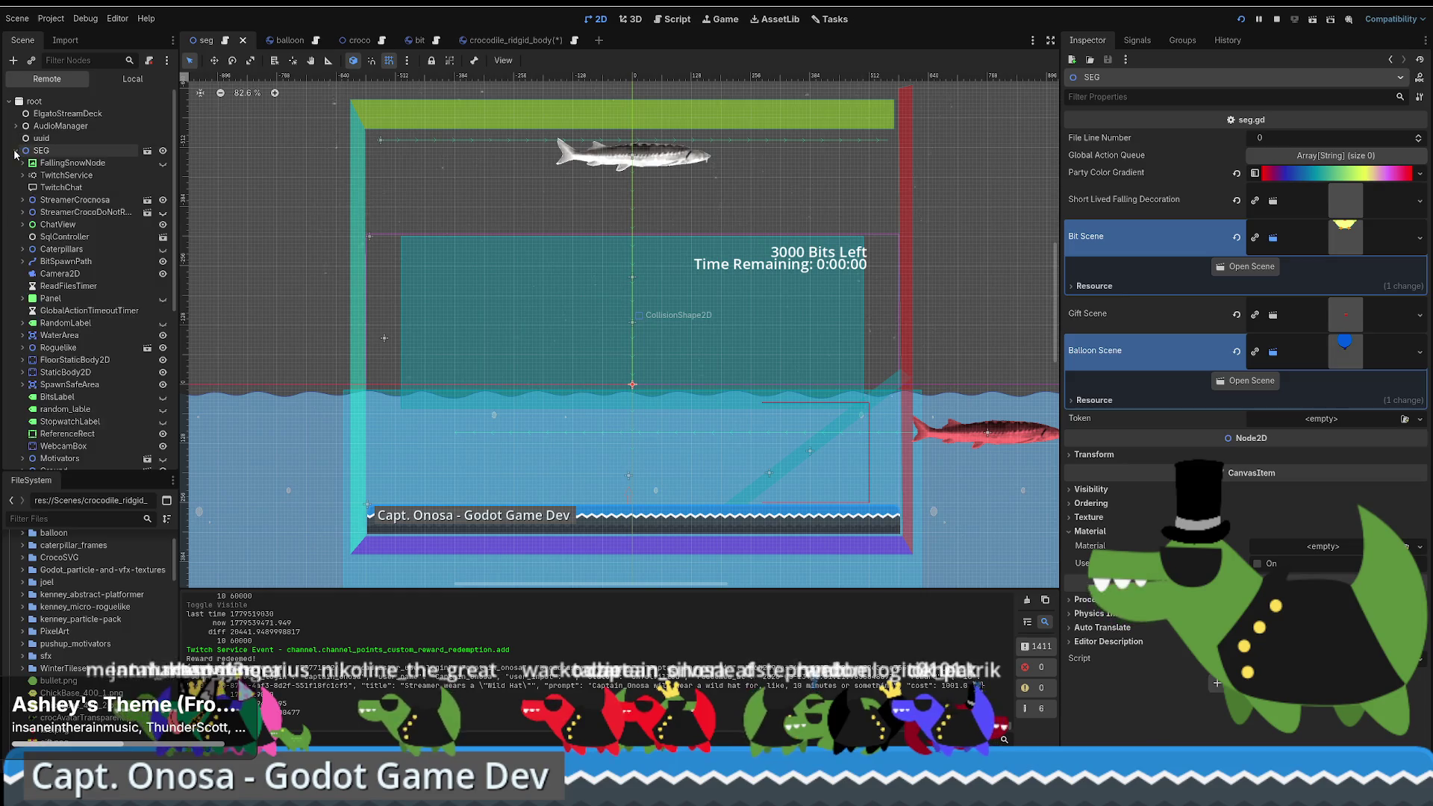
Step: Select a spawned CrocodileRidgidBody instance in the remote tree and toggle its visibility
scroll(61, 236, "down", 4)
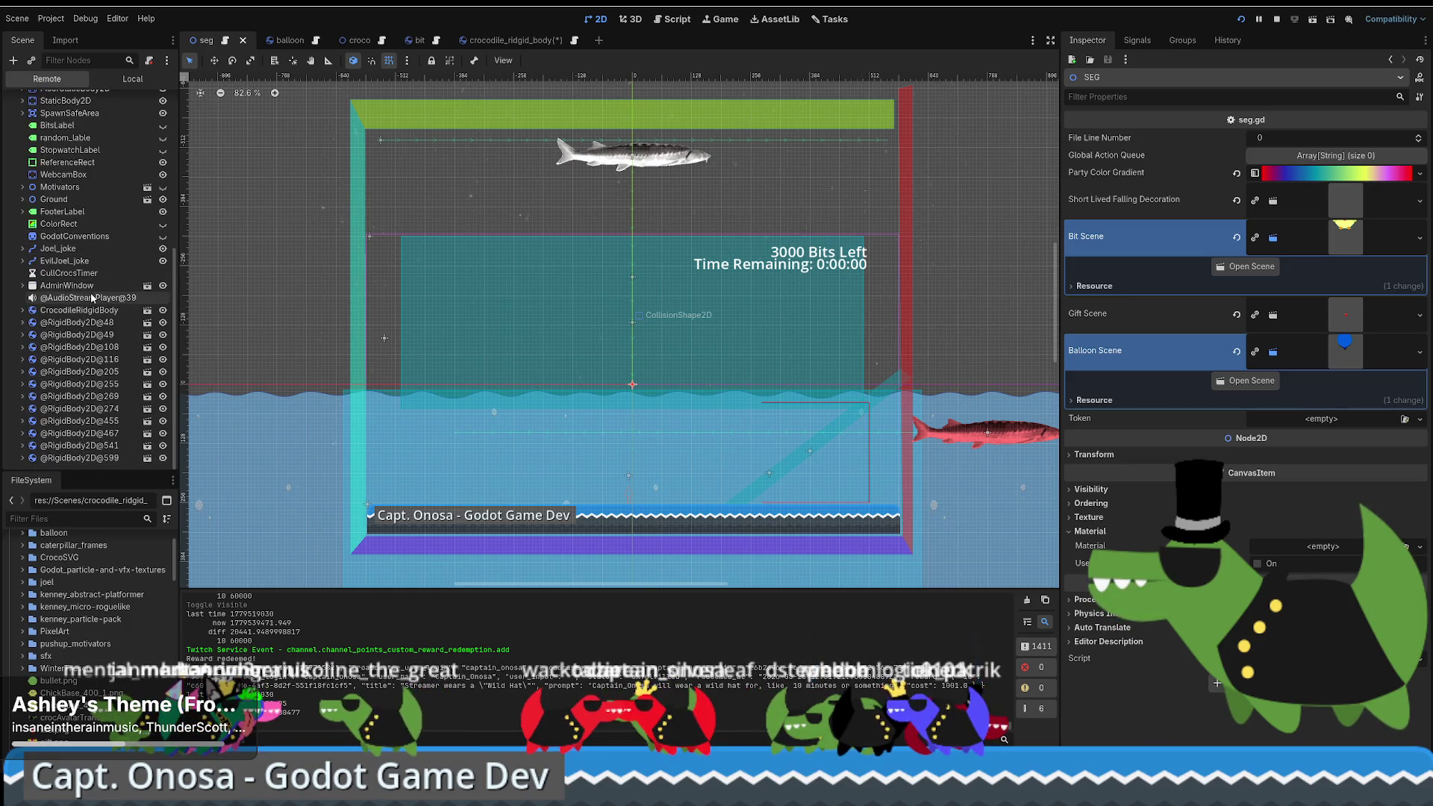
left_click(90, 310)
left_click(162, 311)
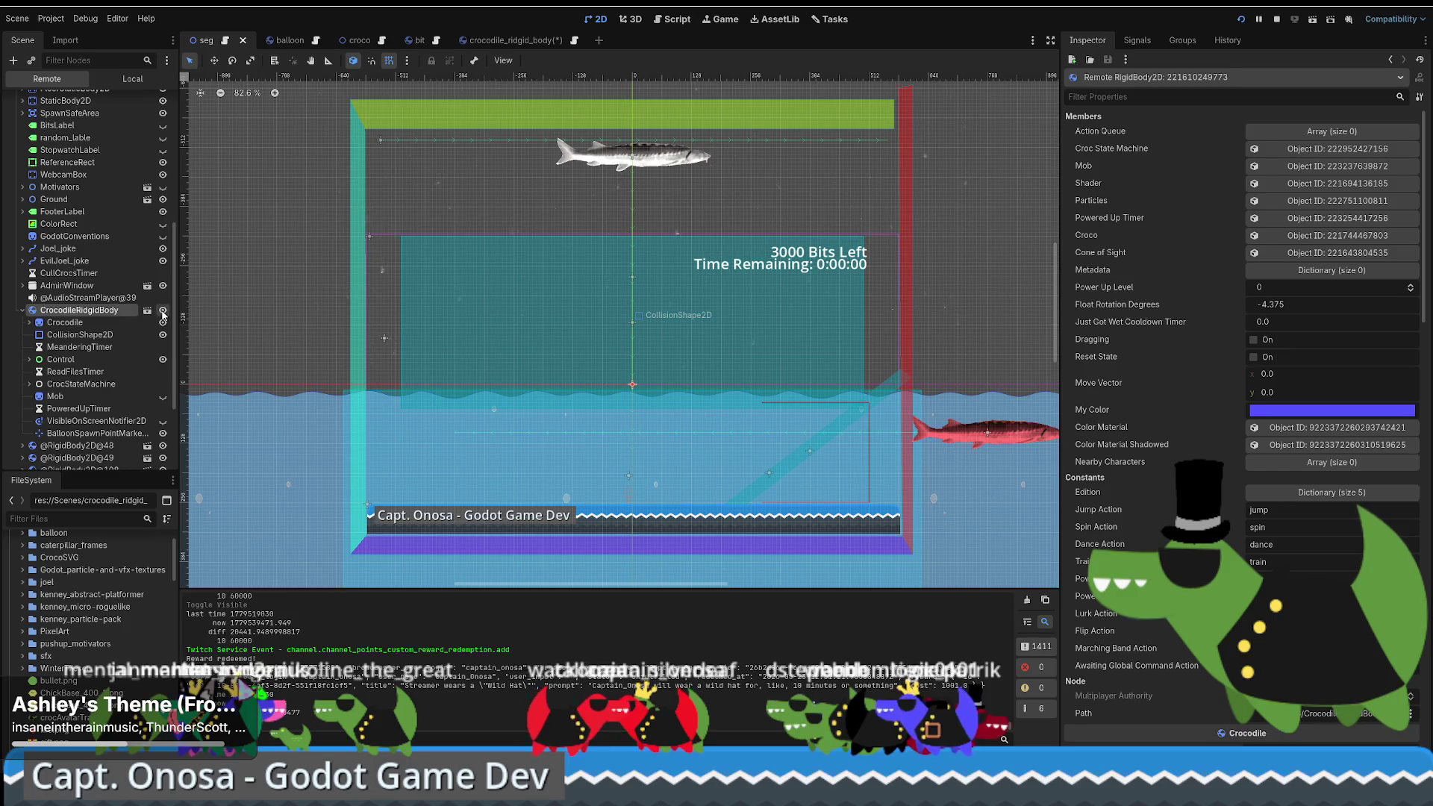
scroll(115, 326, "down", 1)
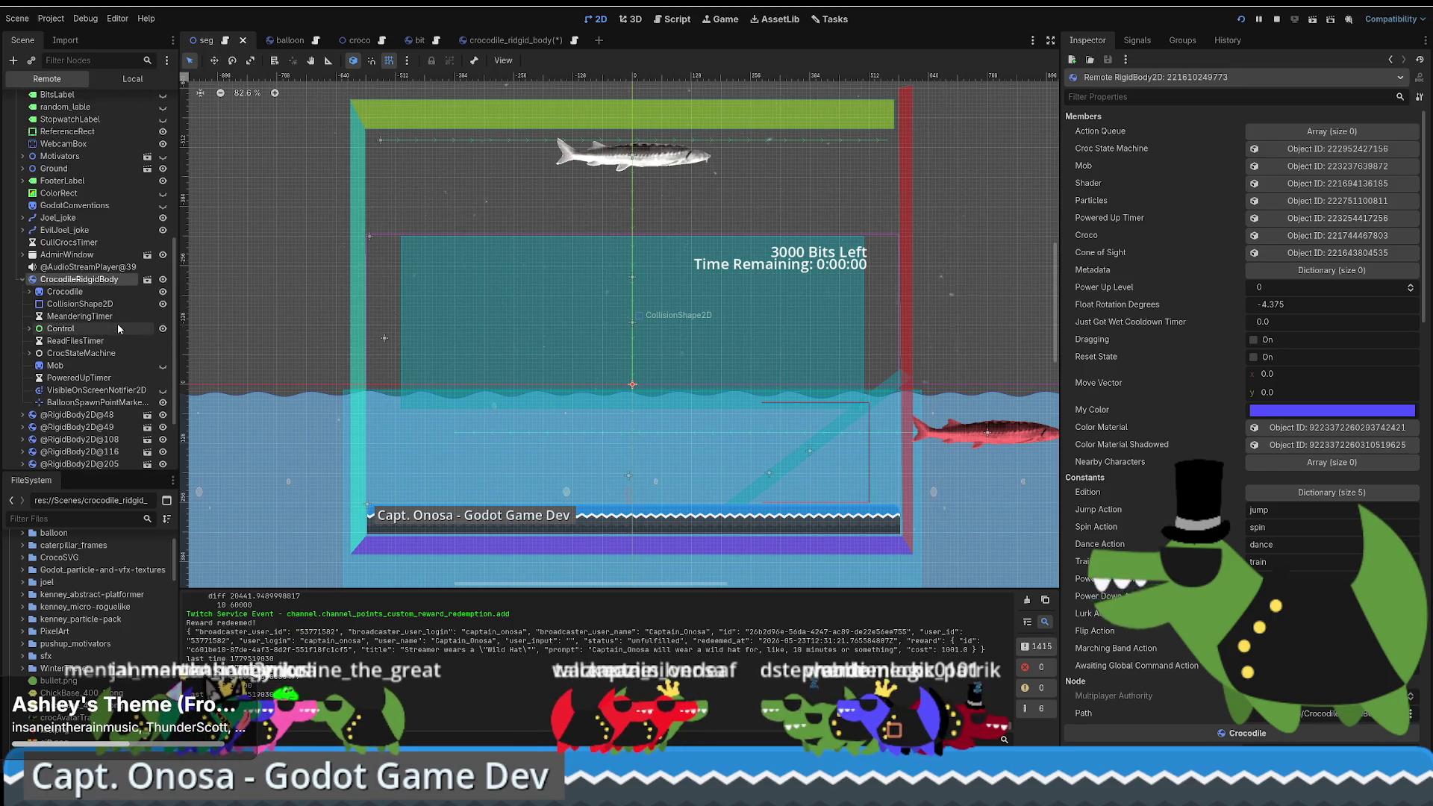
scroll(103, 278, "up", 4)
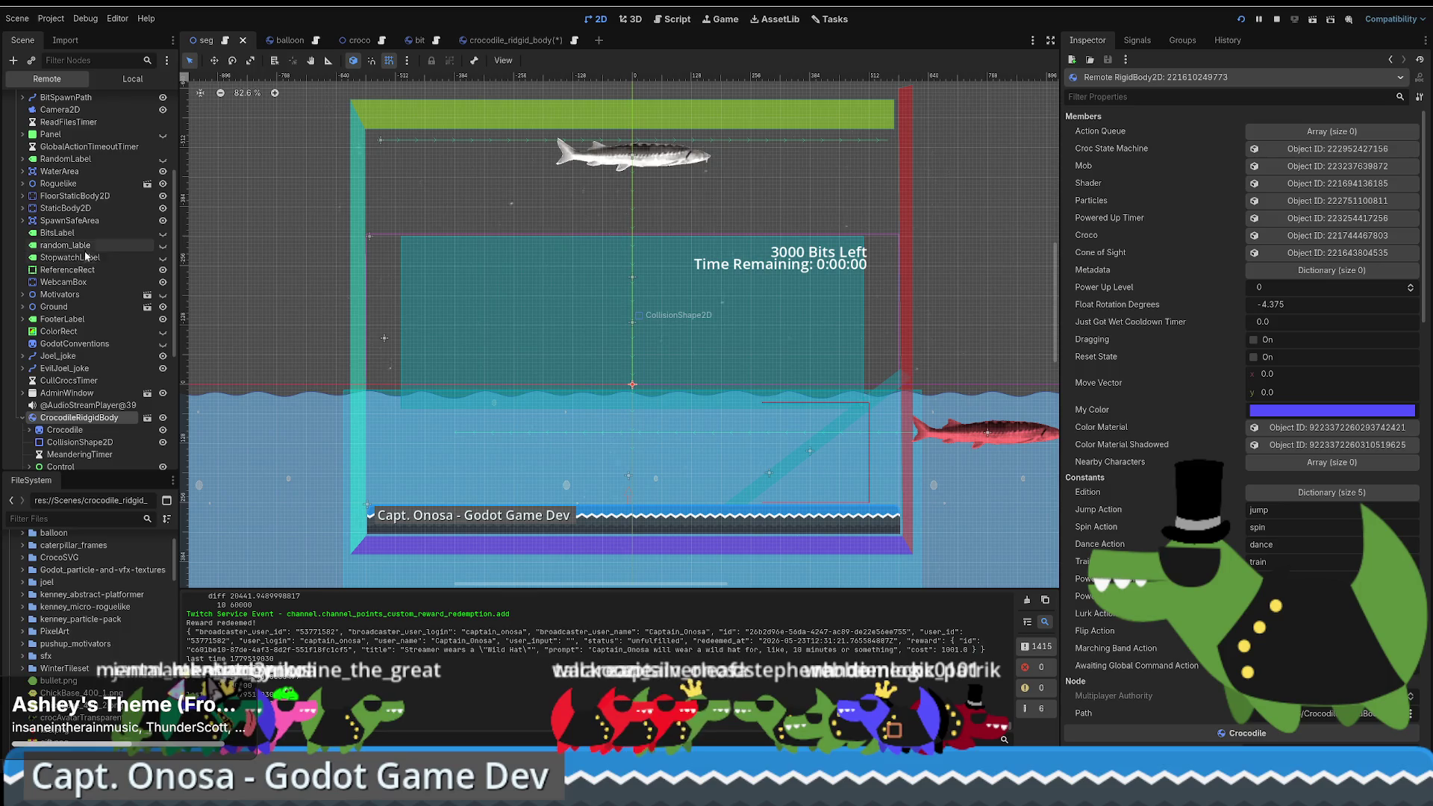
scroll(75, 252, "up", 2)
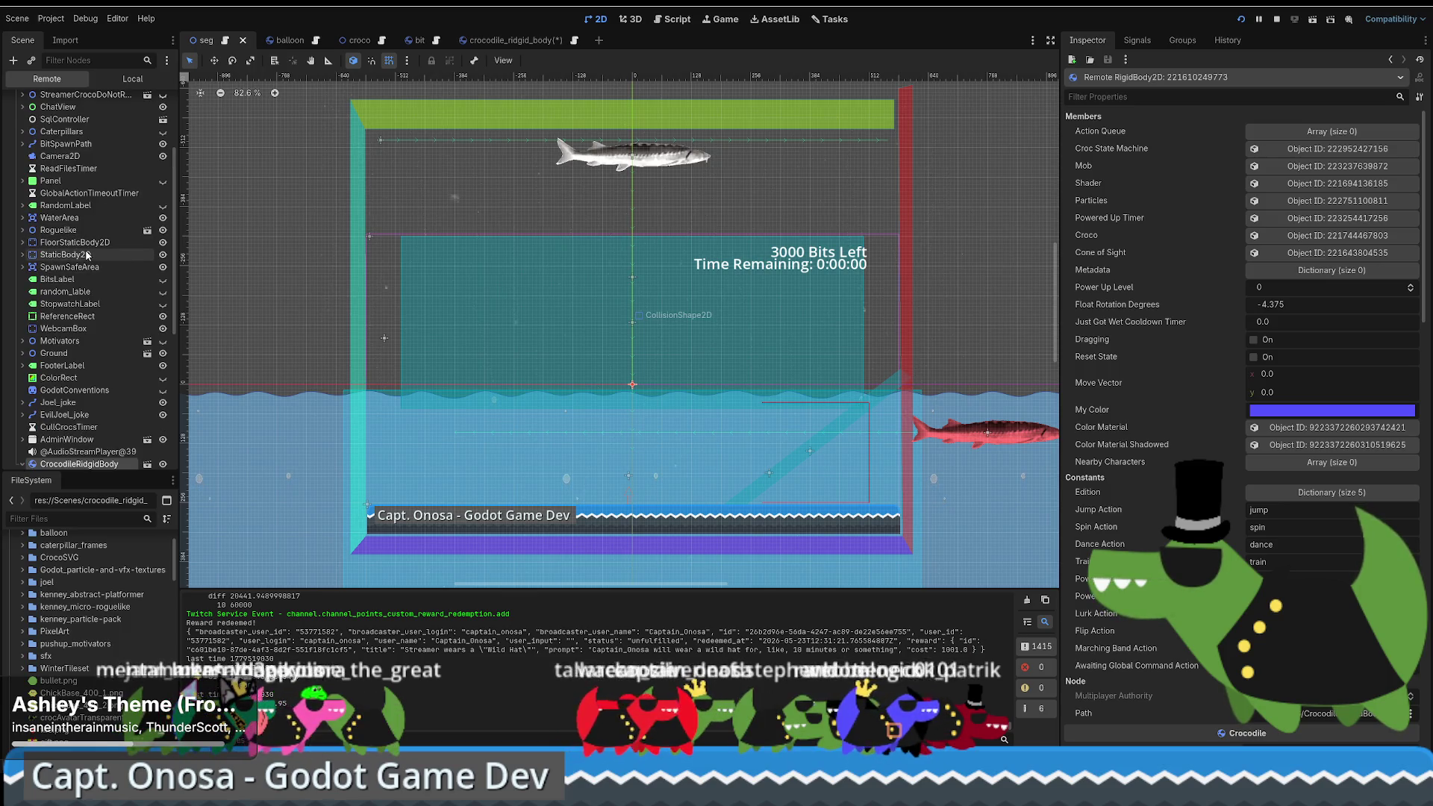
scroll(88, 254, "up", 1)
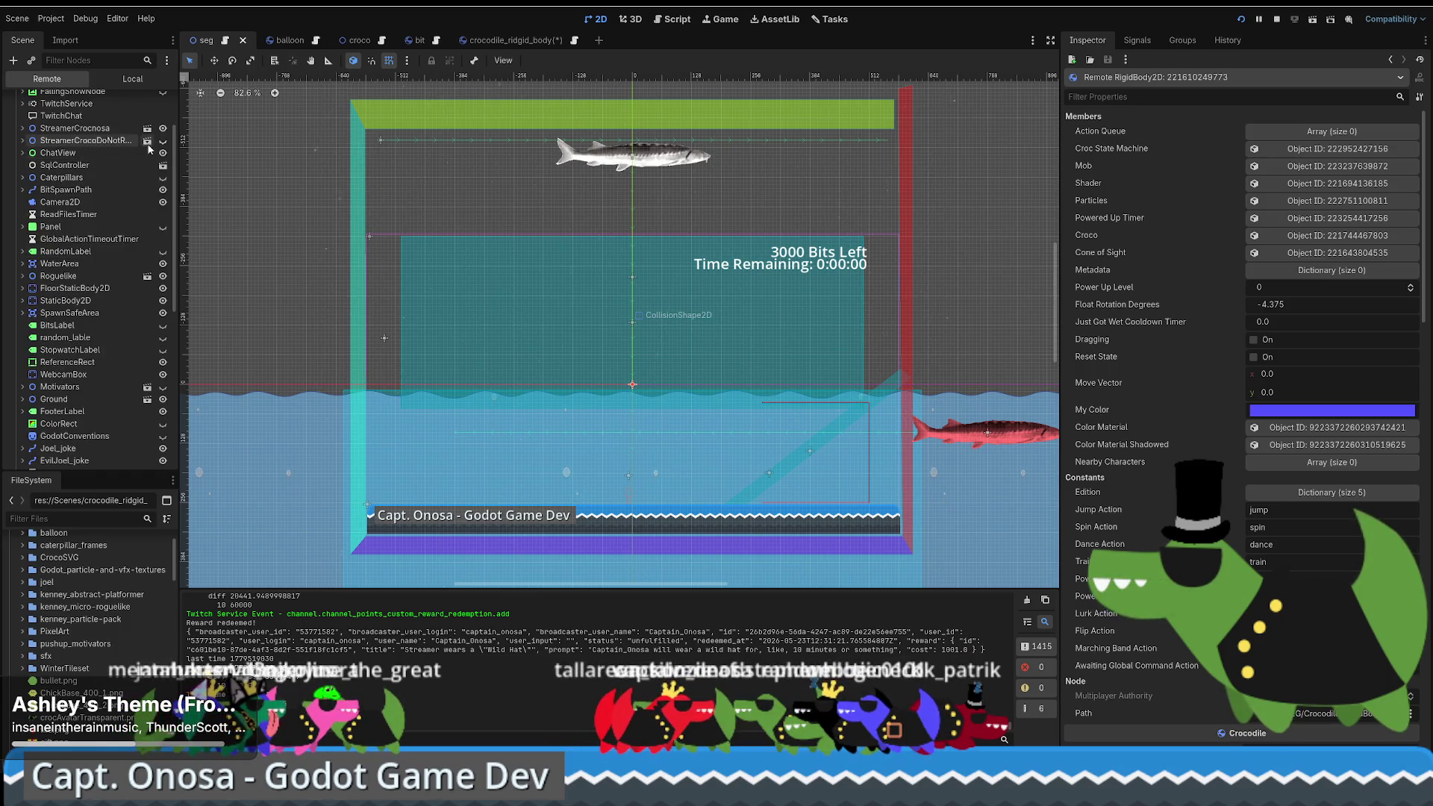
Step: Expand StreamerCrocnosa > Croco > polygons, hide british_top_hat and show buzzblaize_hat
left_click(23, 128)
left_click(50, 129)
left_click(29, 141)
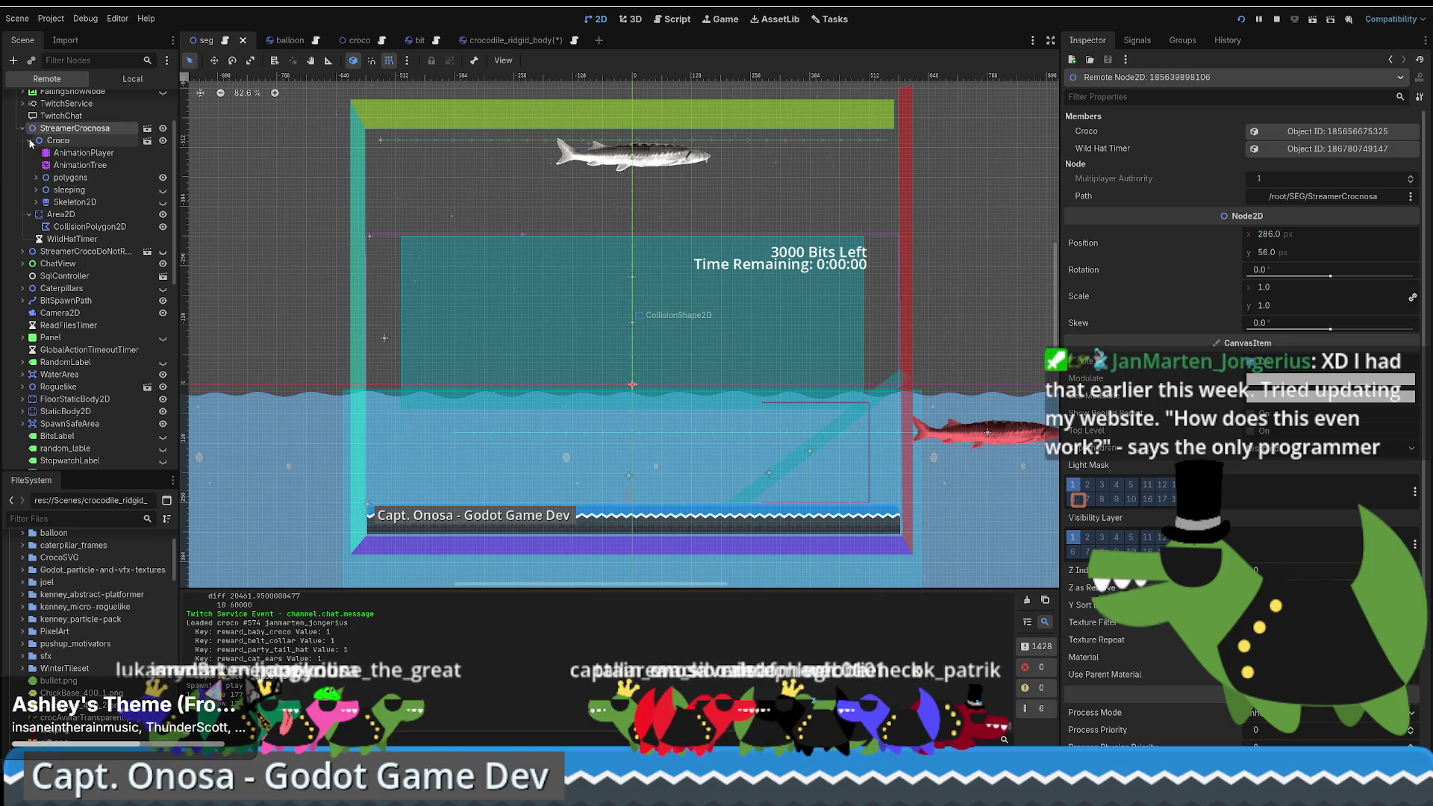
left_click(34, 179)
scroll(82, 191, "down", 1)
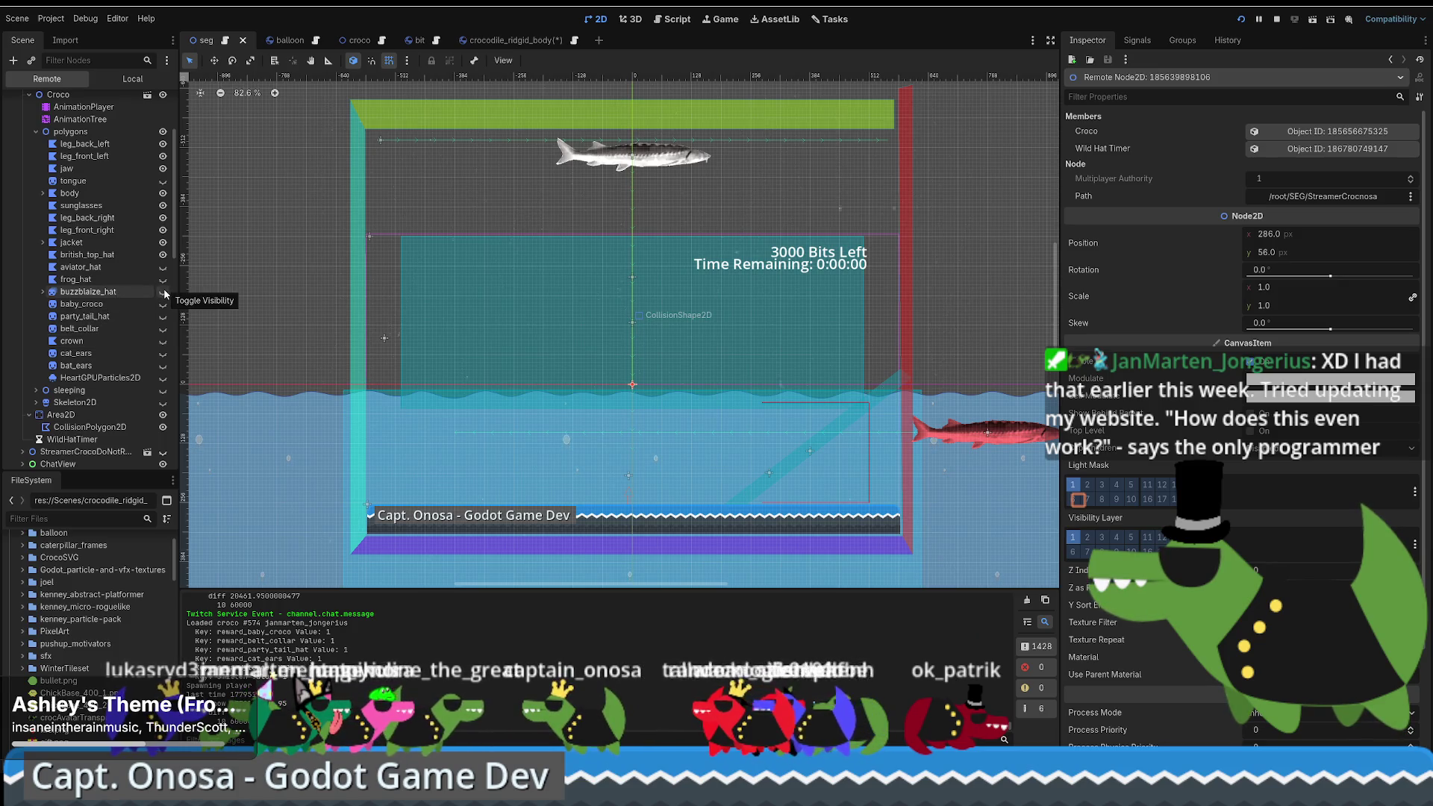
left_click(163, 255)
left_click(163, 292)
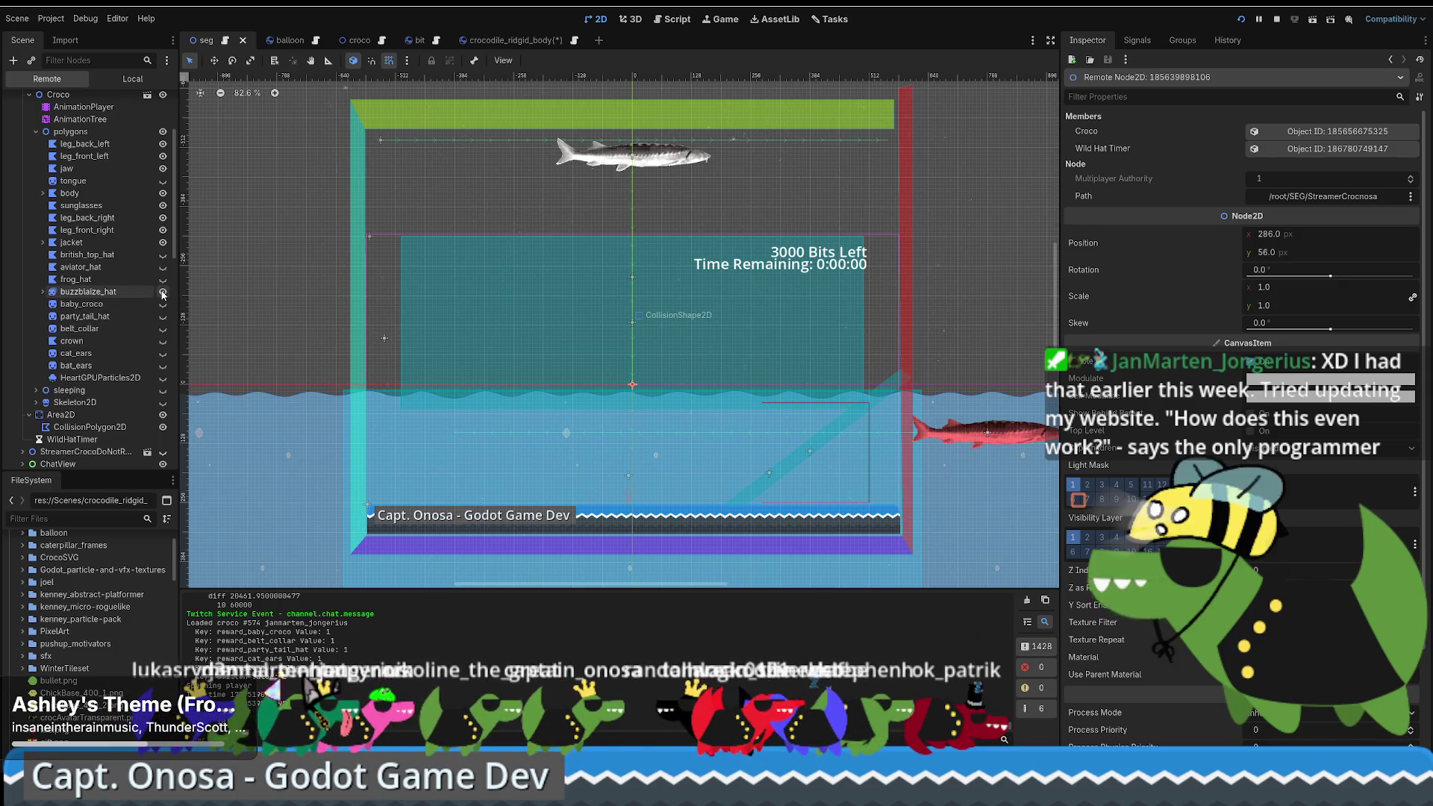
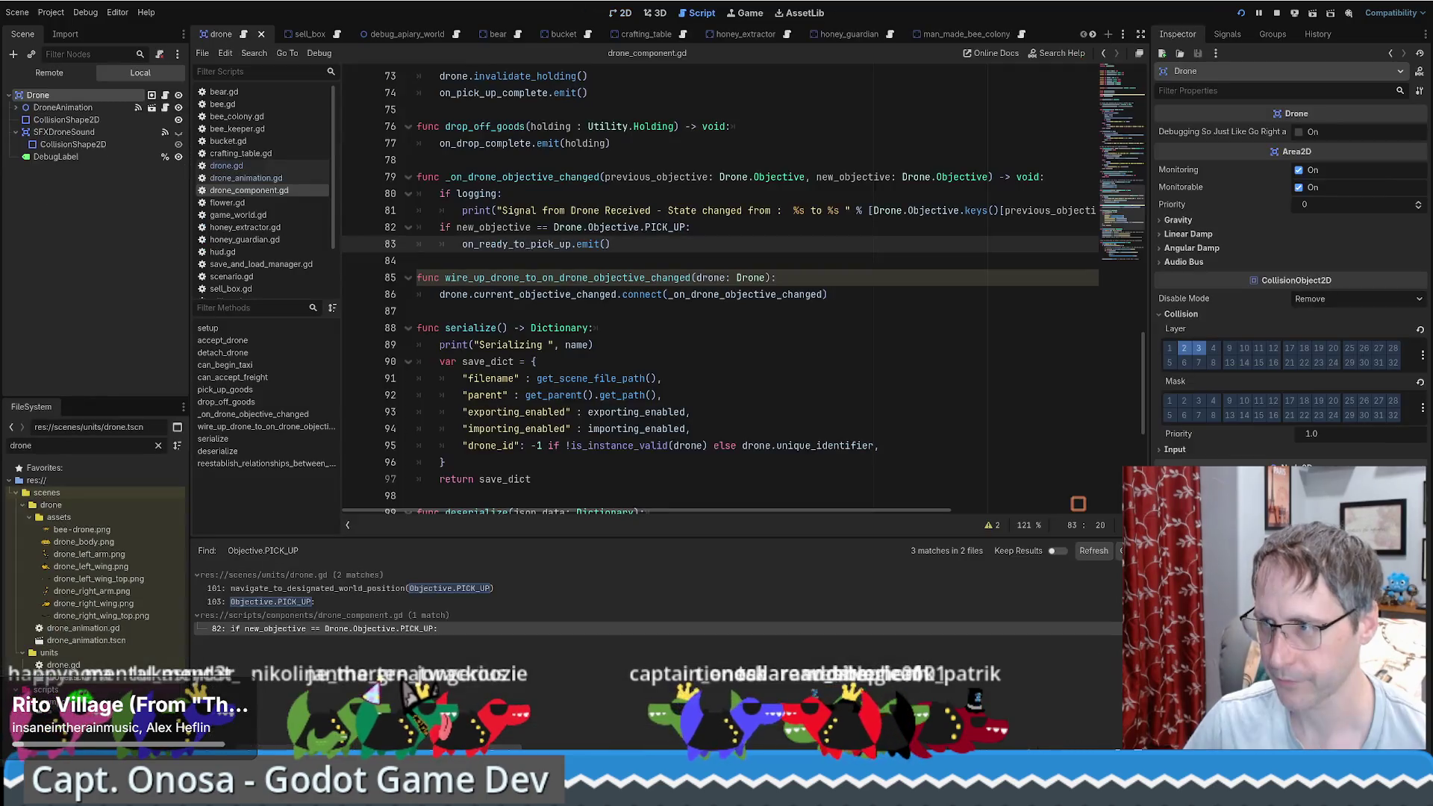
Step: Show the drone project's drone_component.gd at the objective-changed handler, lines 79–84
left_click(440, 698)
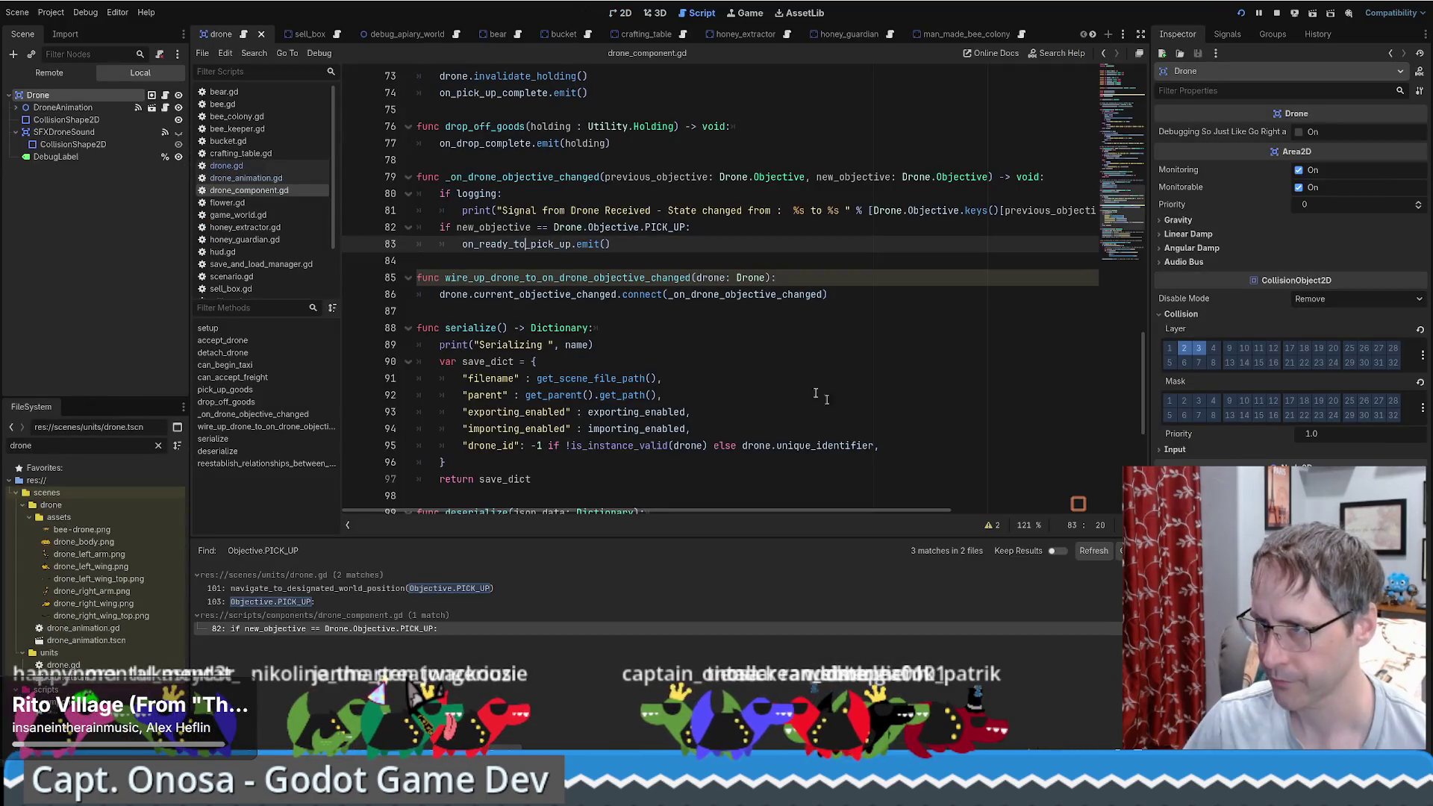
scroll(683, 317, "up", 1)
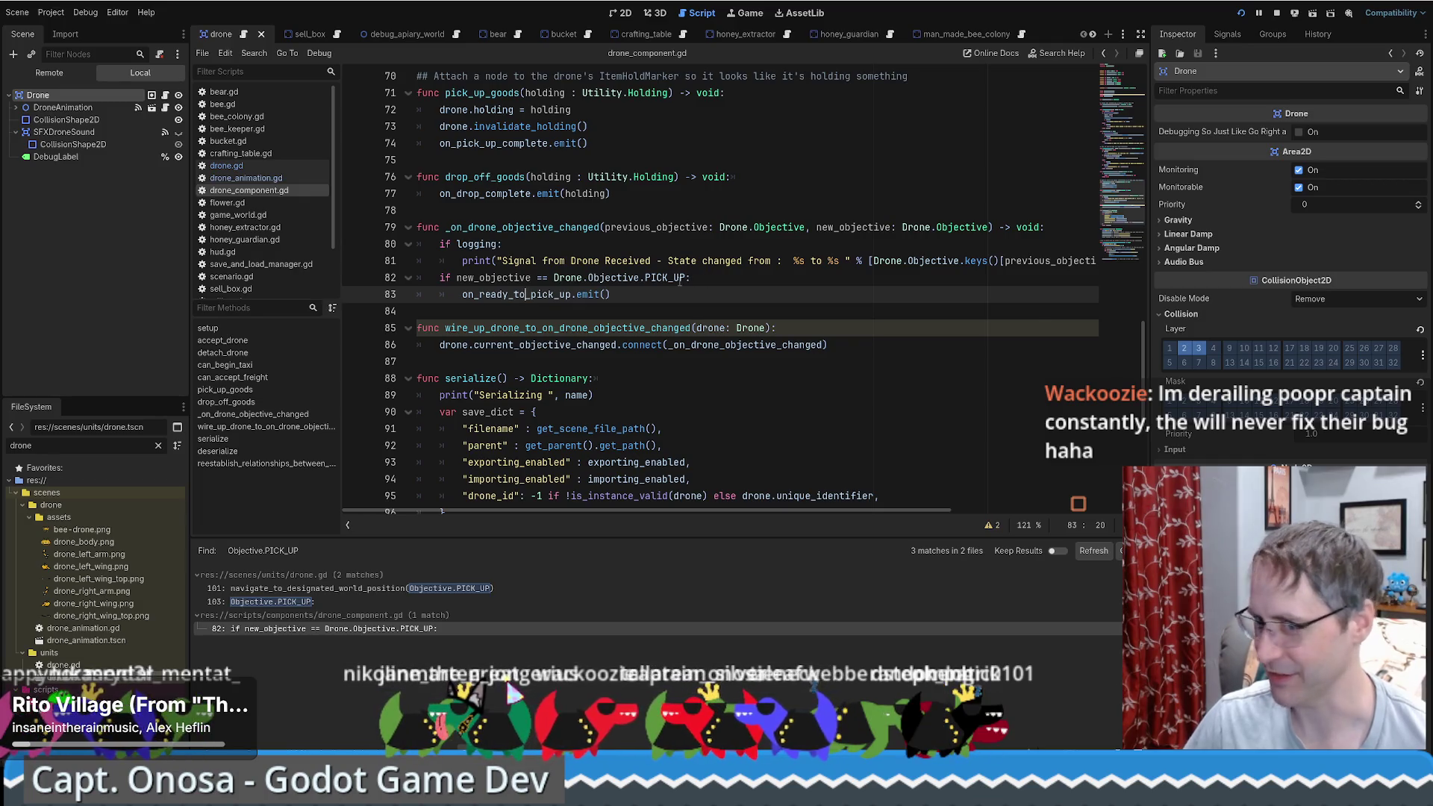
left_click(635, 294)
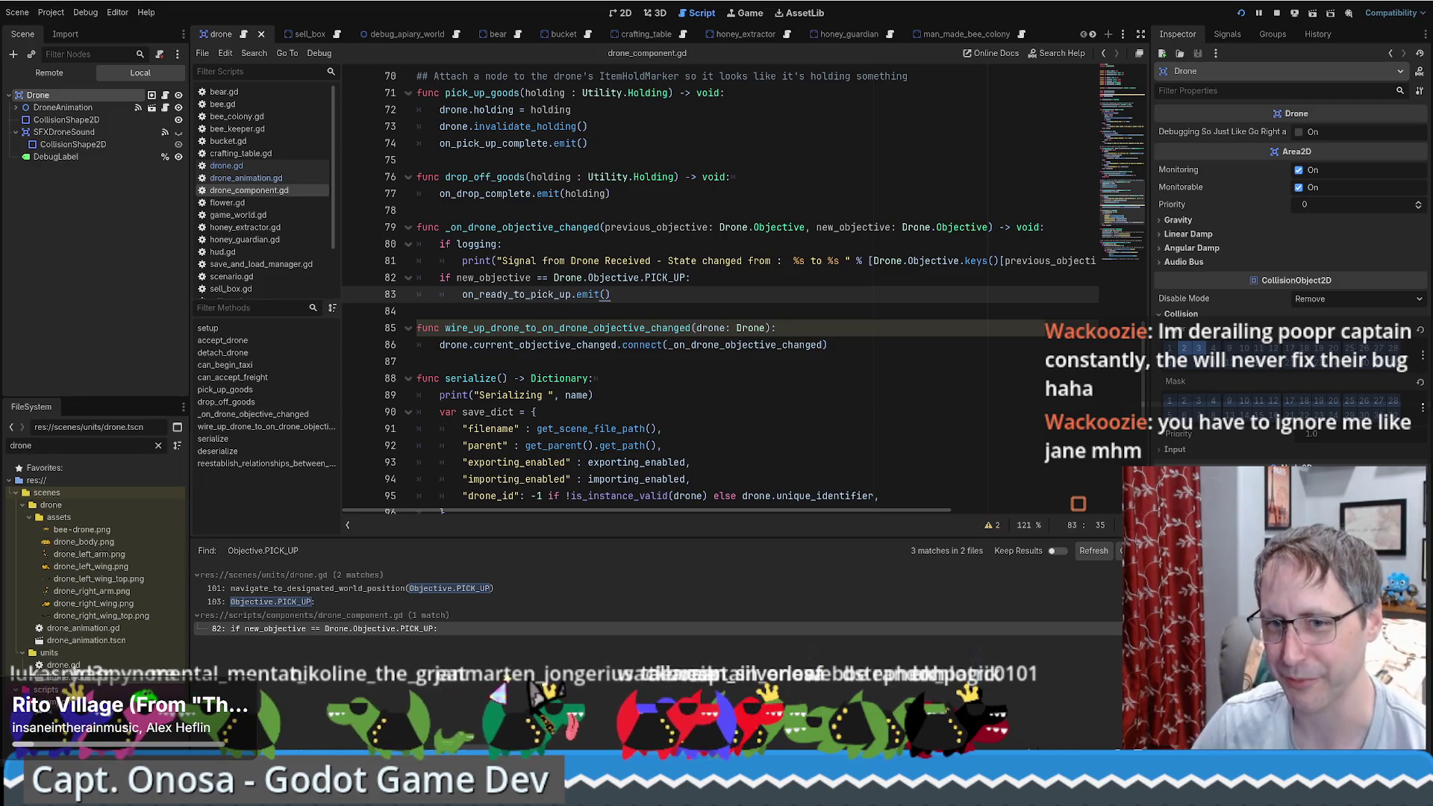
left_click(779, 308)
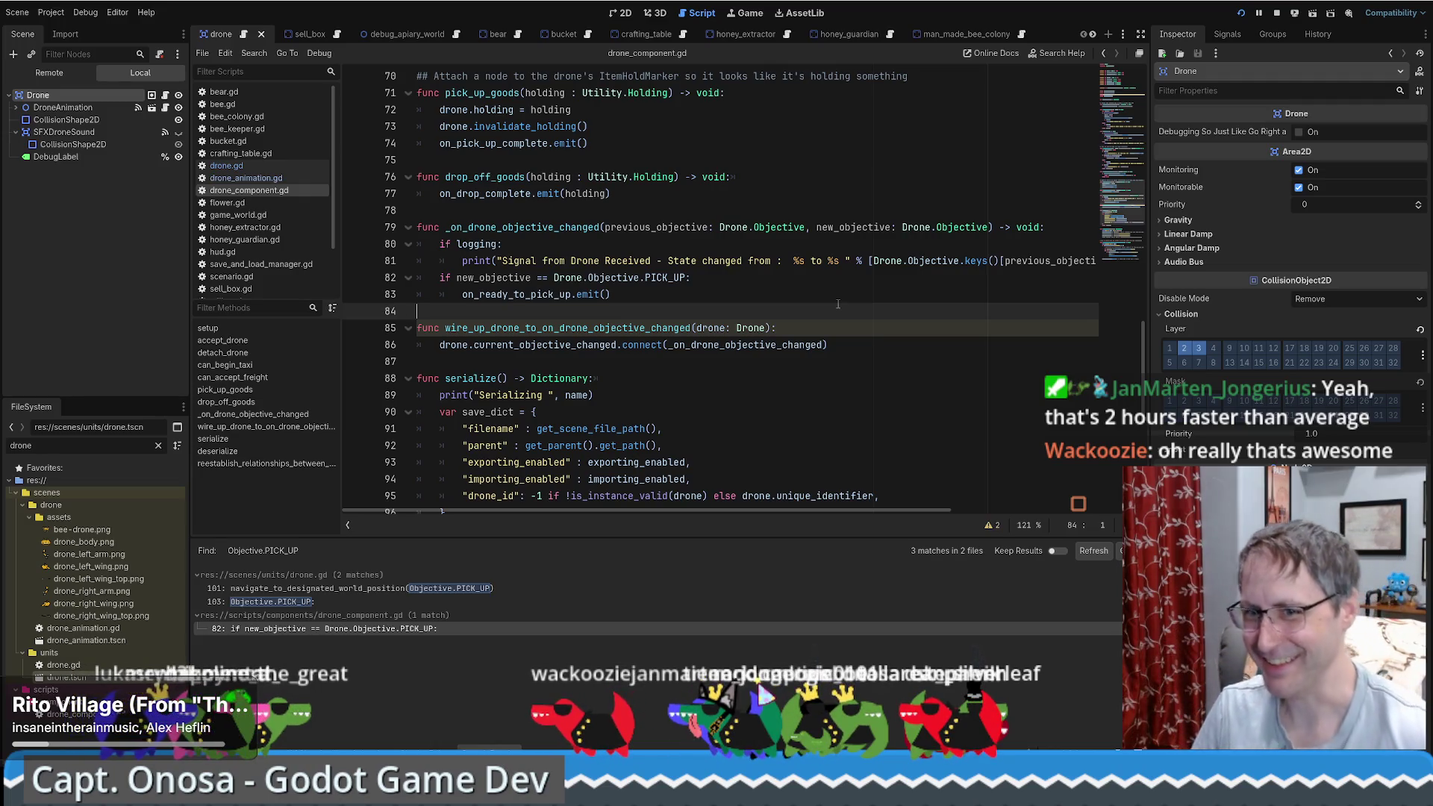
scroll(804, 312, "down", 5)
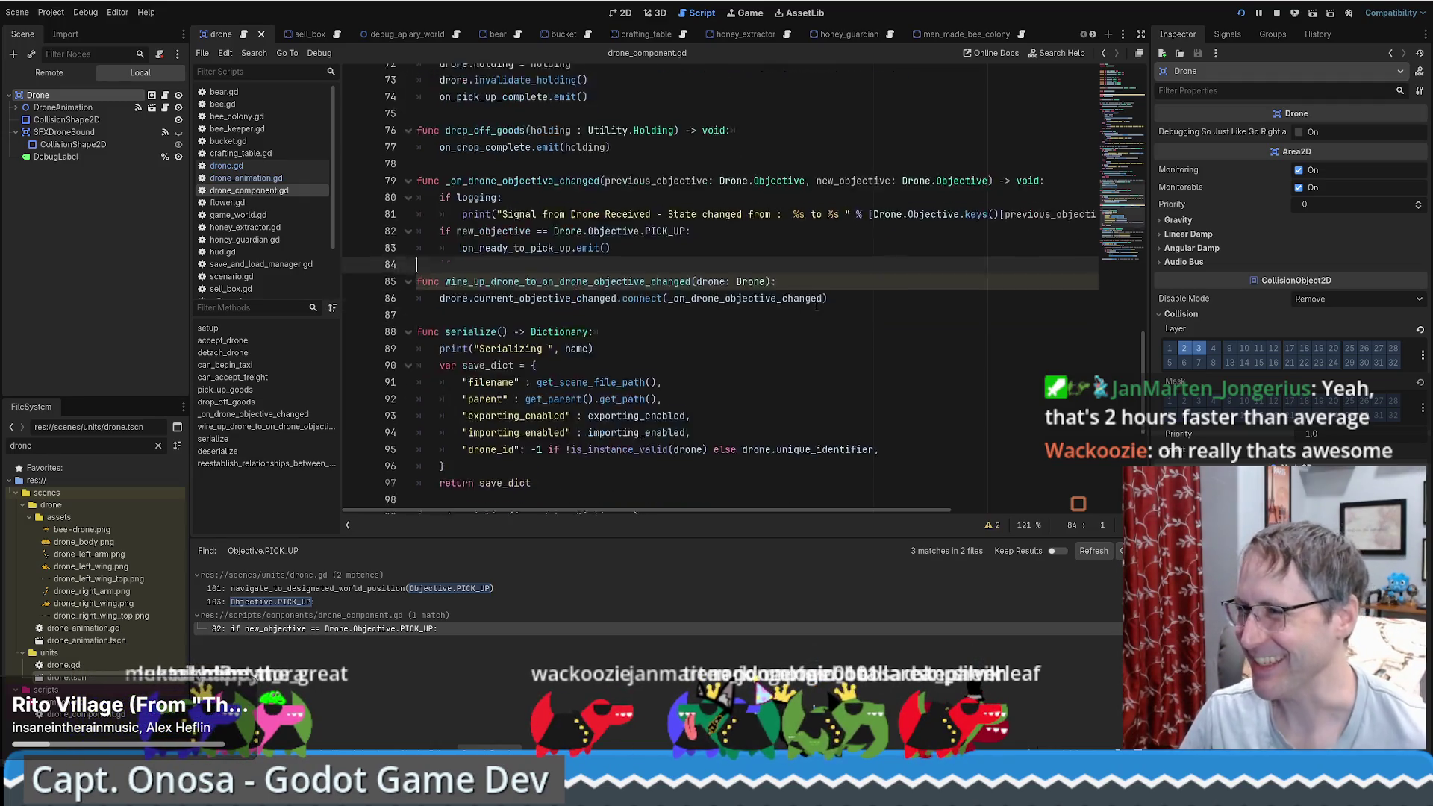
scroll(801, 310, "up", 6)
key("Up")
key("Up")
key("Up")
Step: Examine the logging check, the Objective.PICK_UP condition on line 82 and the line 83 emit
key("Down")
key("Down")
key("End")
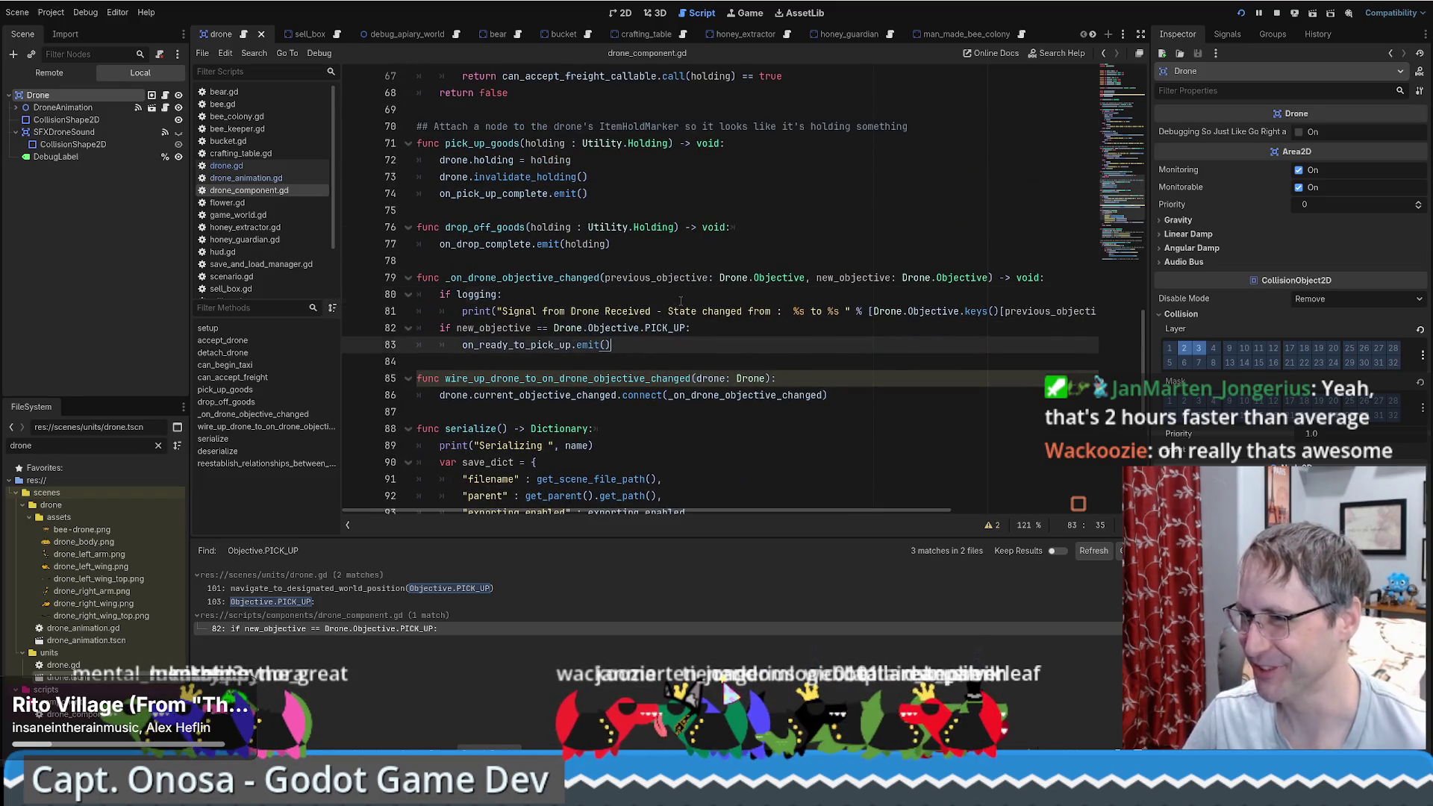
left_click(681, 300)
left_click(686, 329)
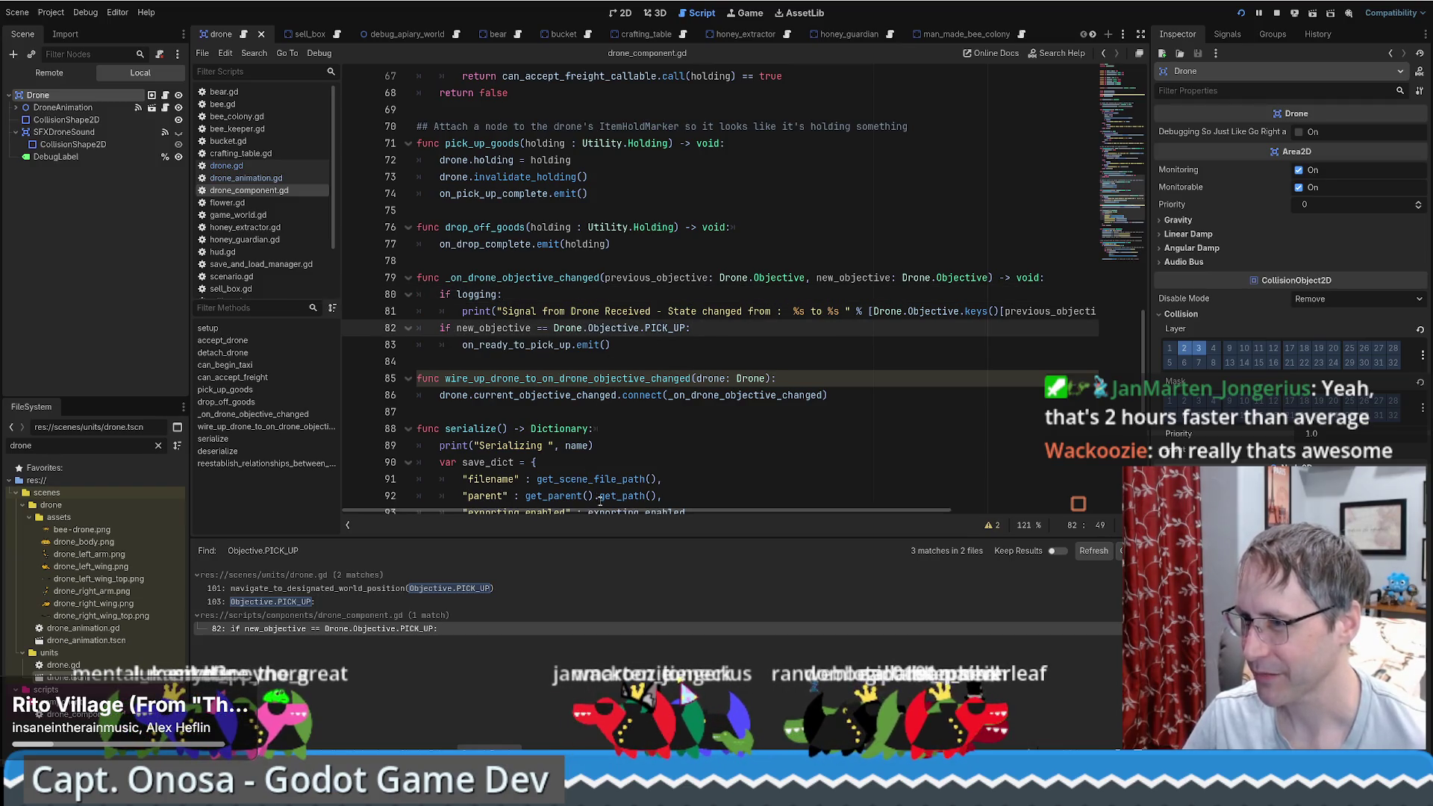
mouse_move(598, 511)
left_mouse_down()
mouse_move(770, 507)
mouse_move(598, 511)
left_mouse_up()
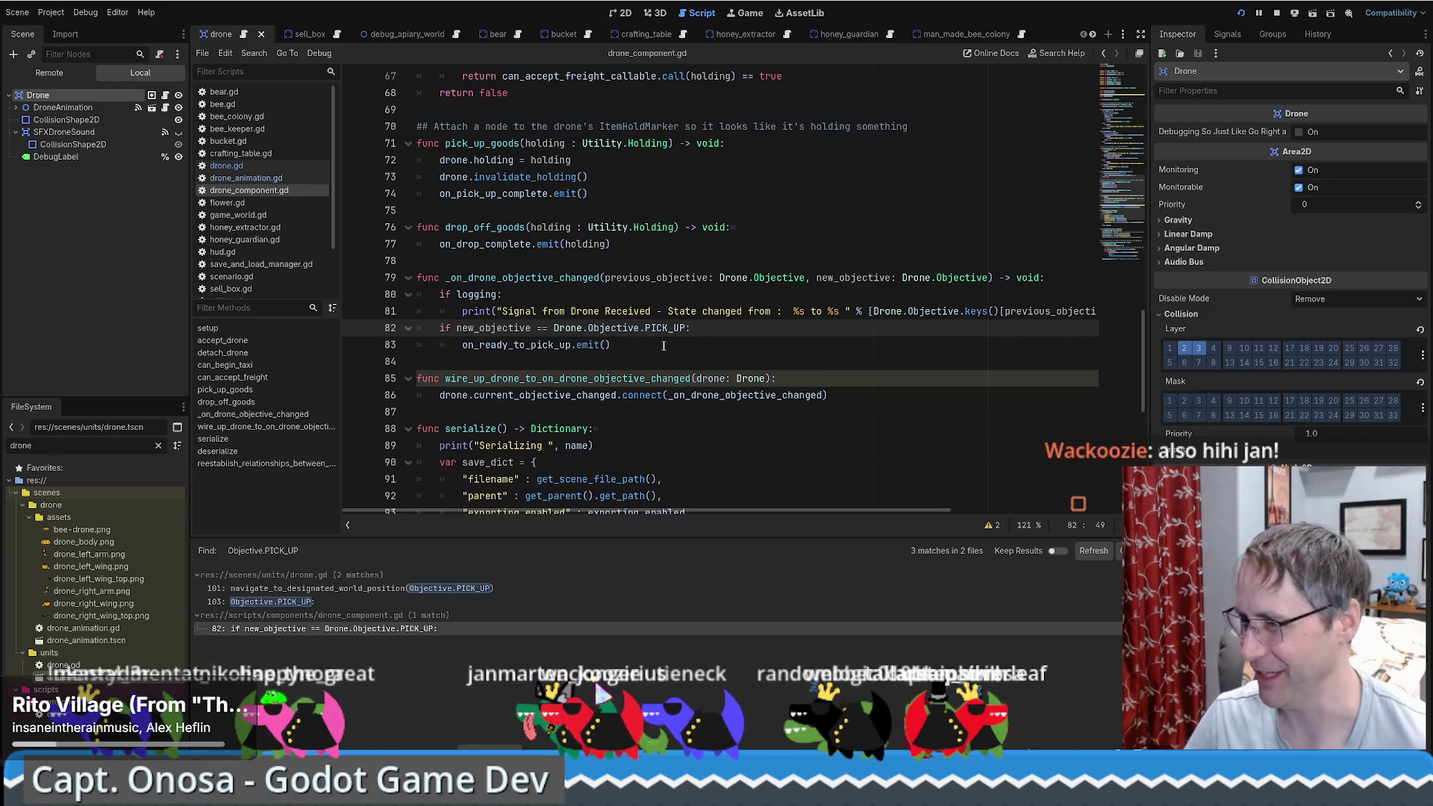
left_click(613, 329)
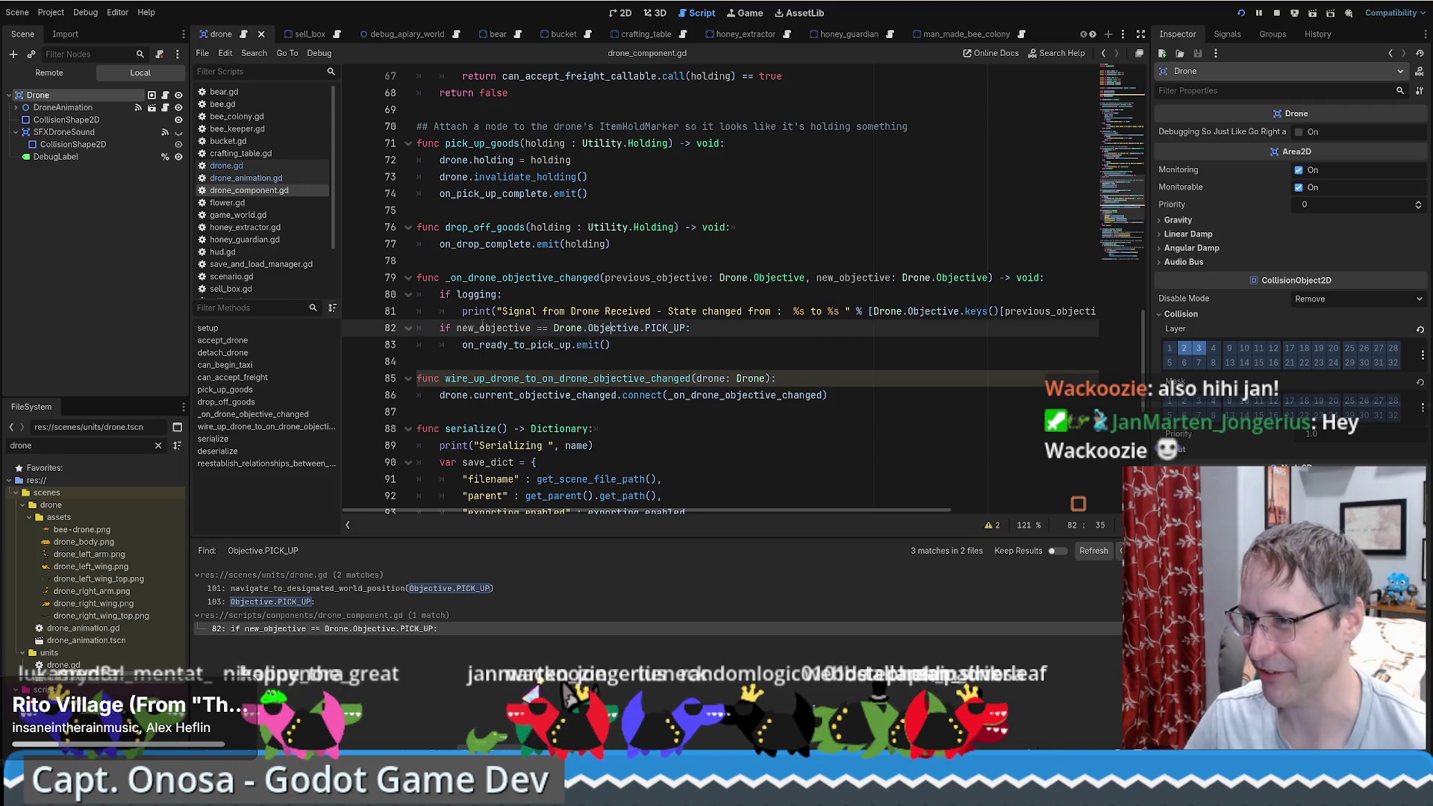
left_click_drag(482, 328, 580, 329)
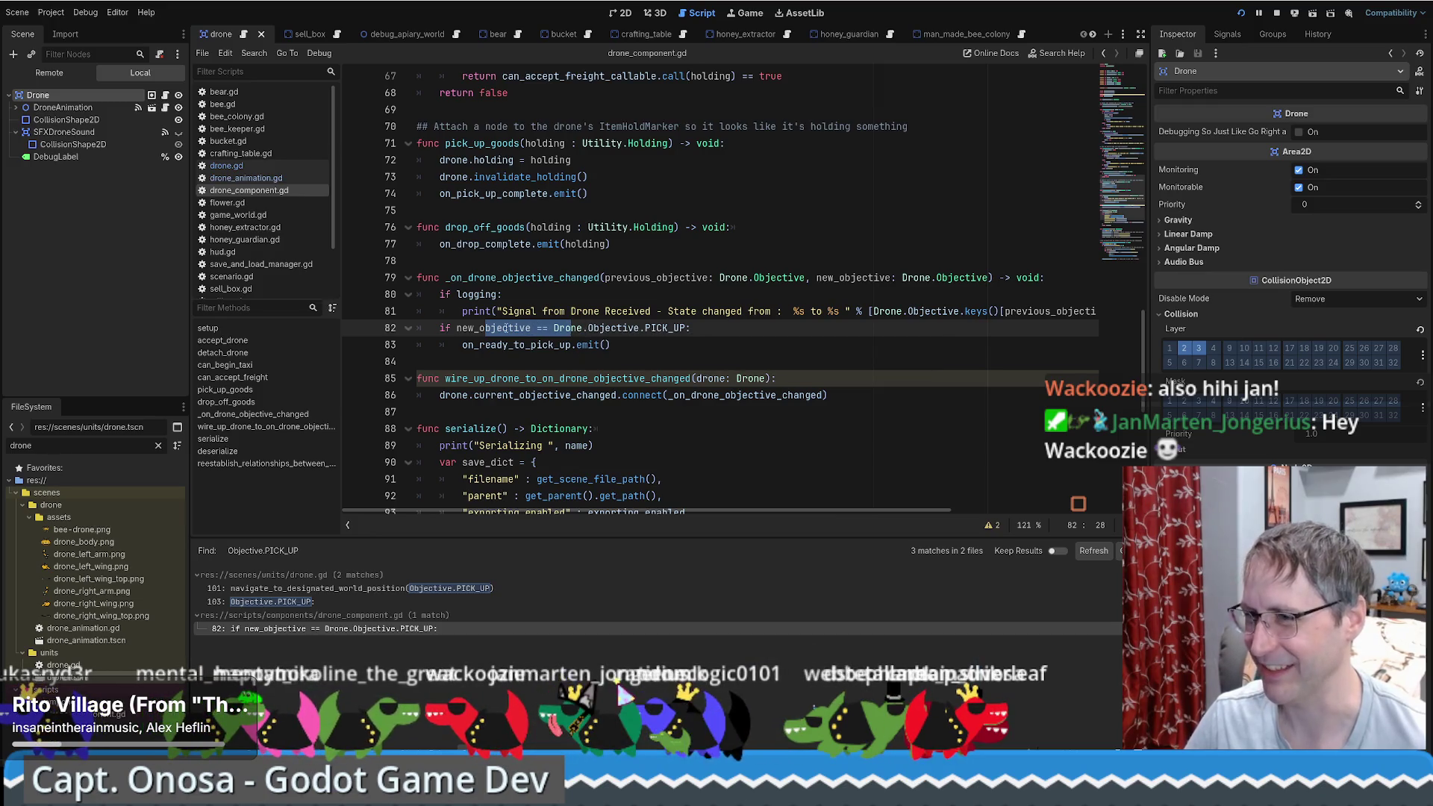
left_click(665, 344)
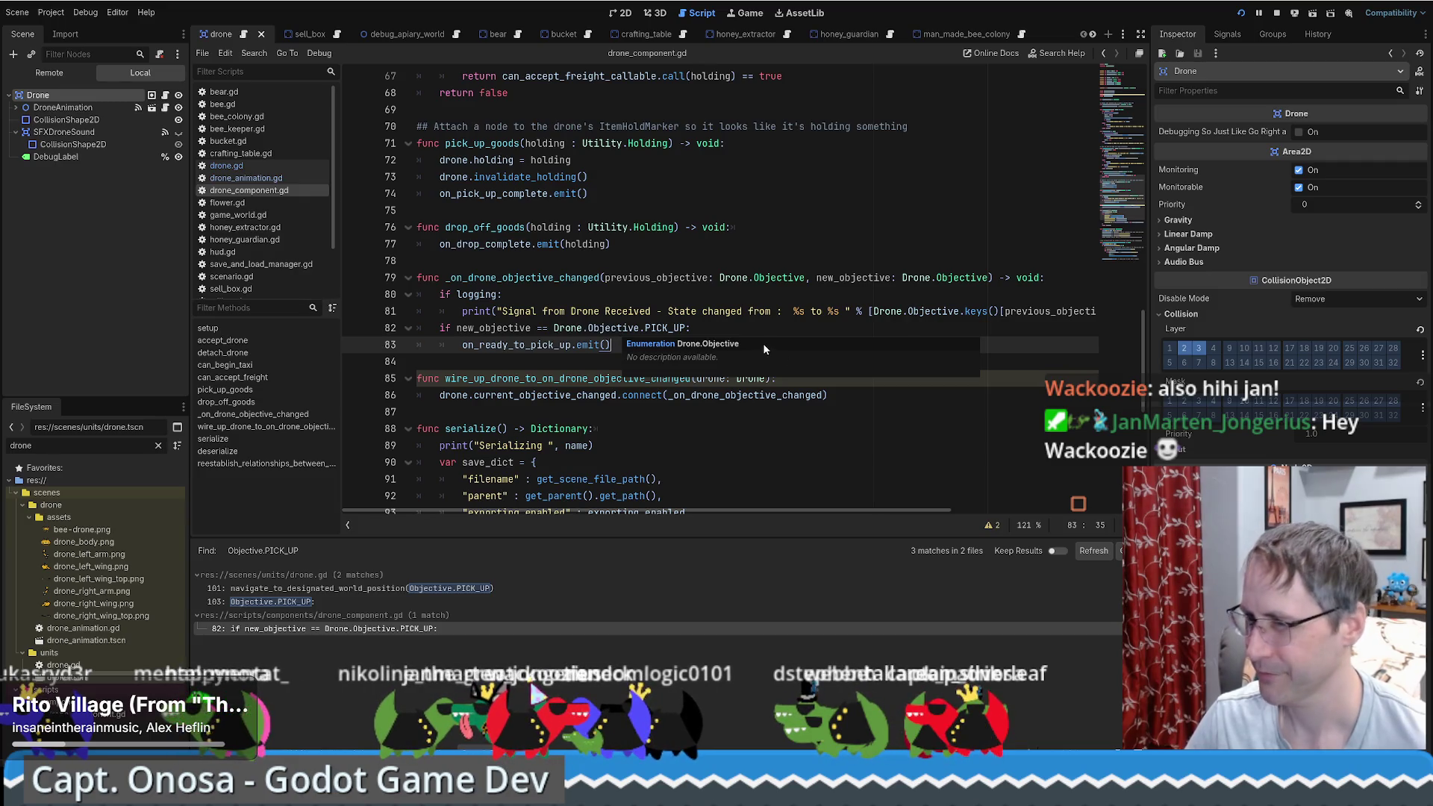
Step: Highlight _on_drone_objective_changed and on_ready_to_pick_up, then open drone.gd's PICK_UP match at line 101
scroll(555, 381, "down", 2)
scroll(771, 347, "up", 2)
double_click(493, 278)
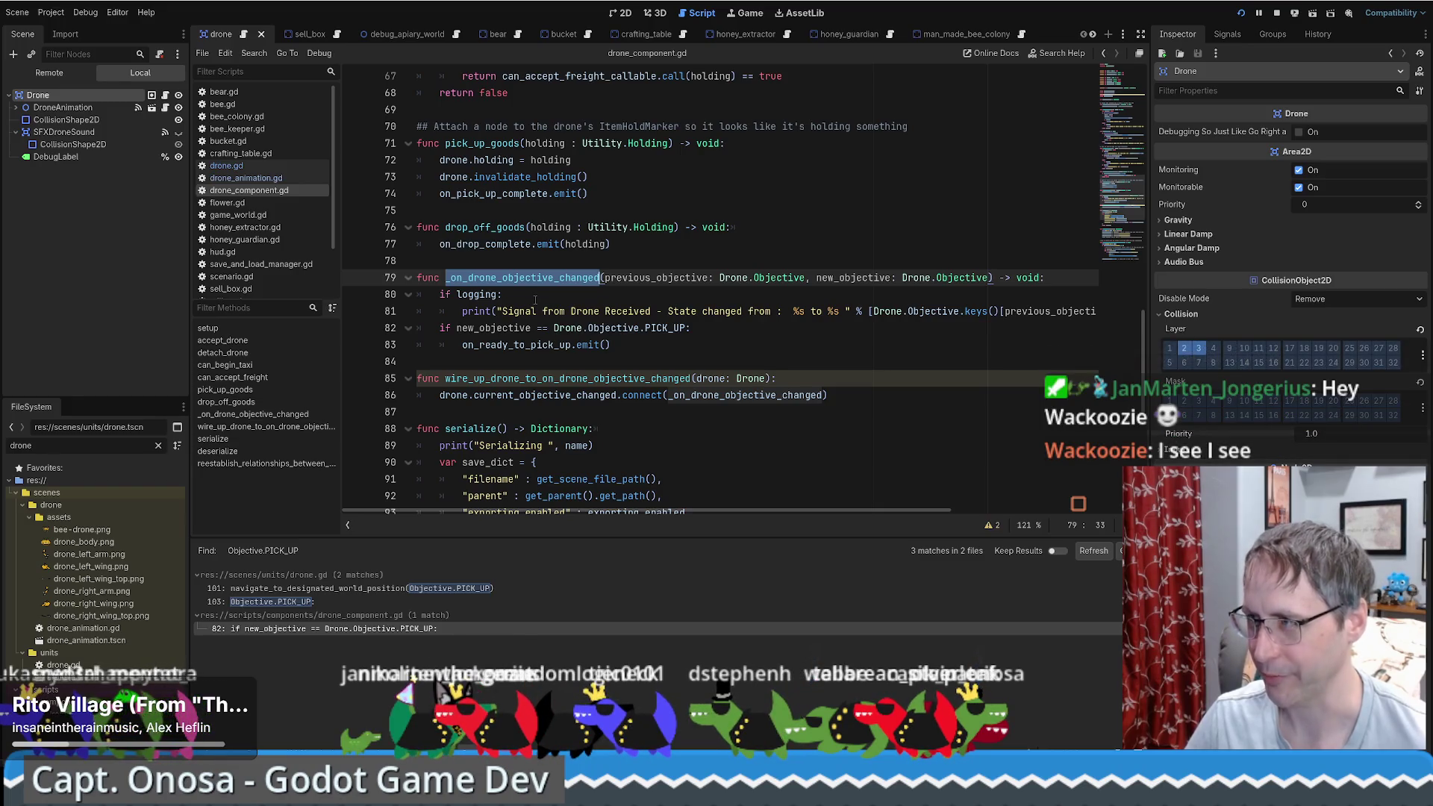
double_click(539, 345)
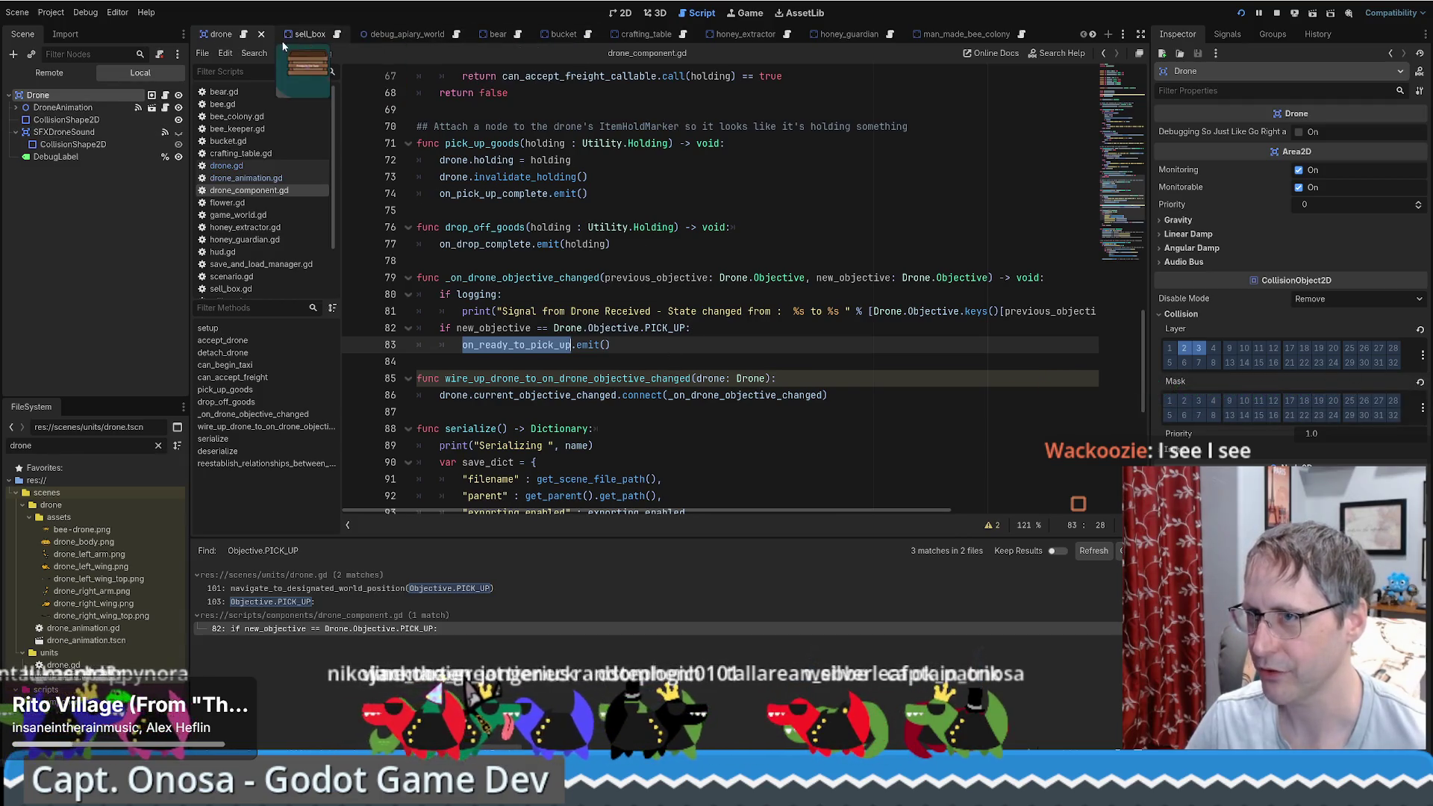
left_click(251, 168)
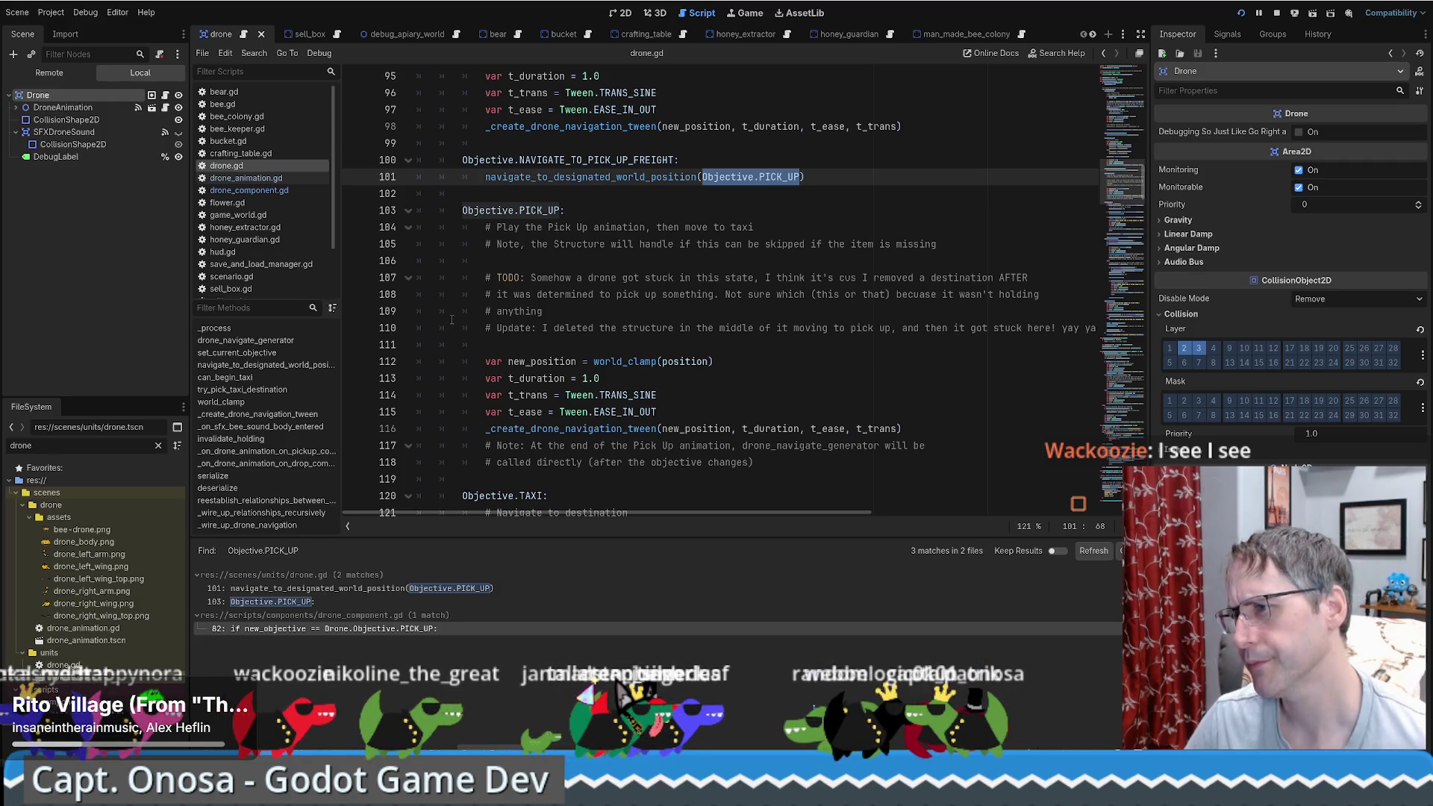
Step: Navigate back to drone.gd's Objective.PICK_UP line and select NAVIGATE_TO_PICK_UP_FREIGHT
key("alt+Left")
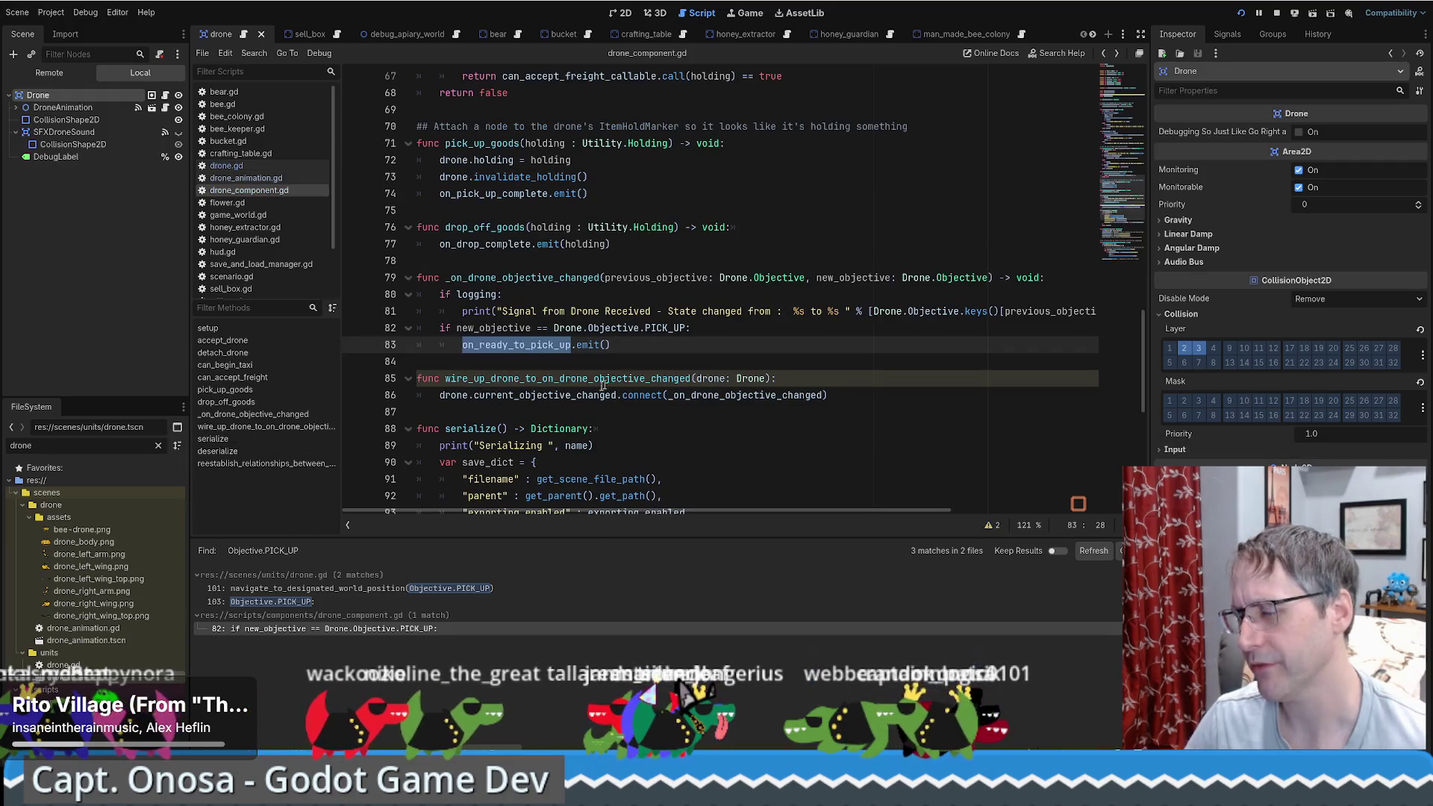
mouse_move(529, 351)
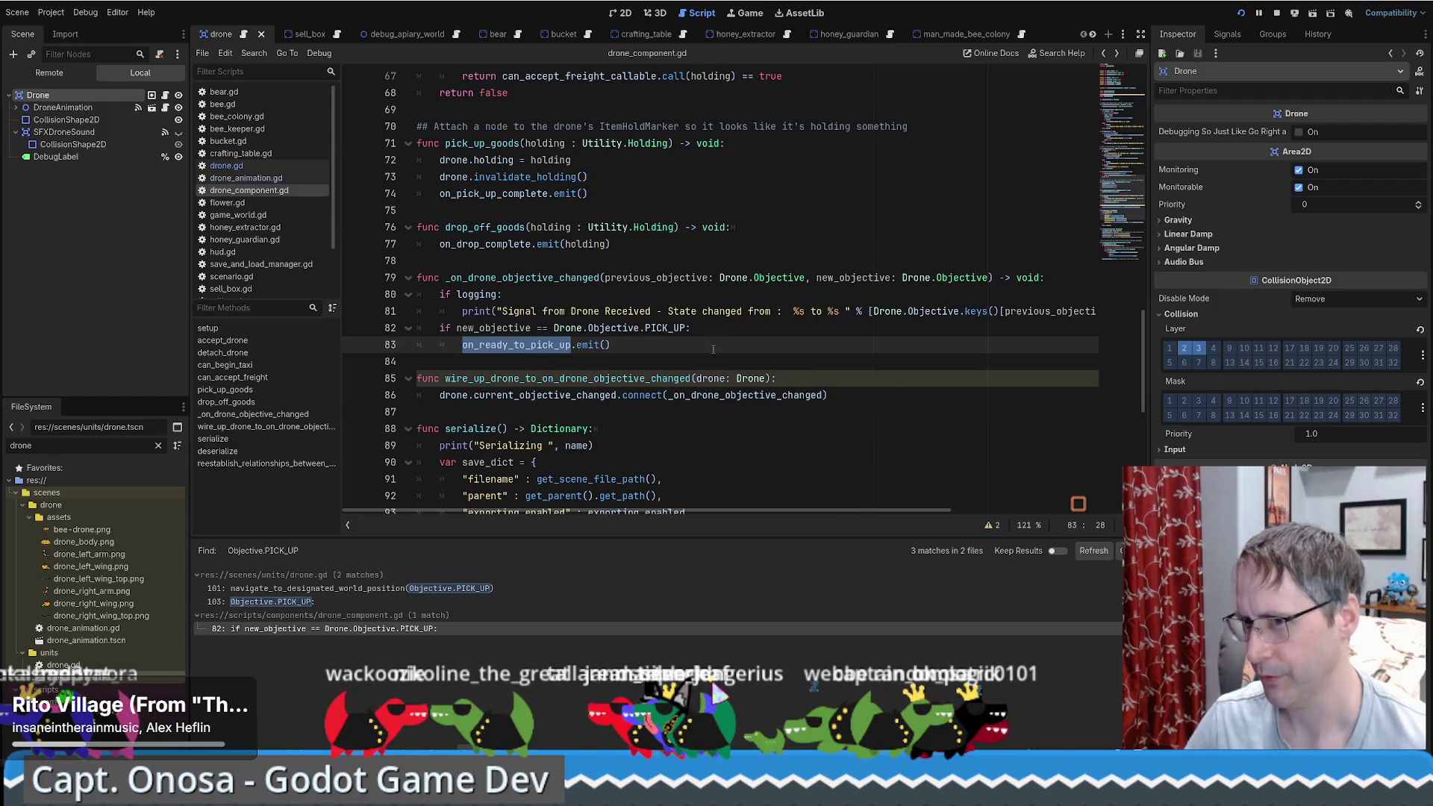
key("alt+Left")
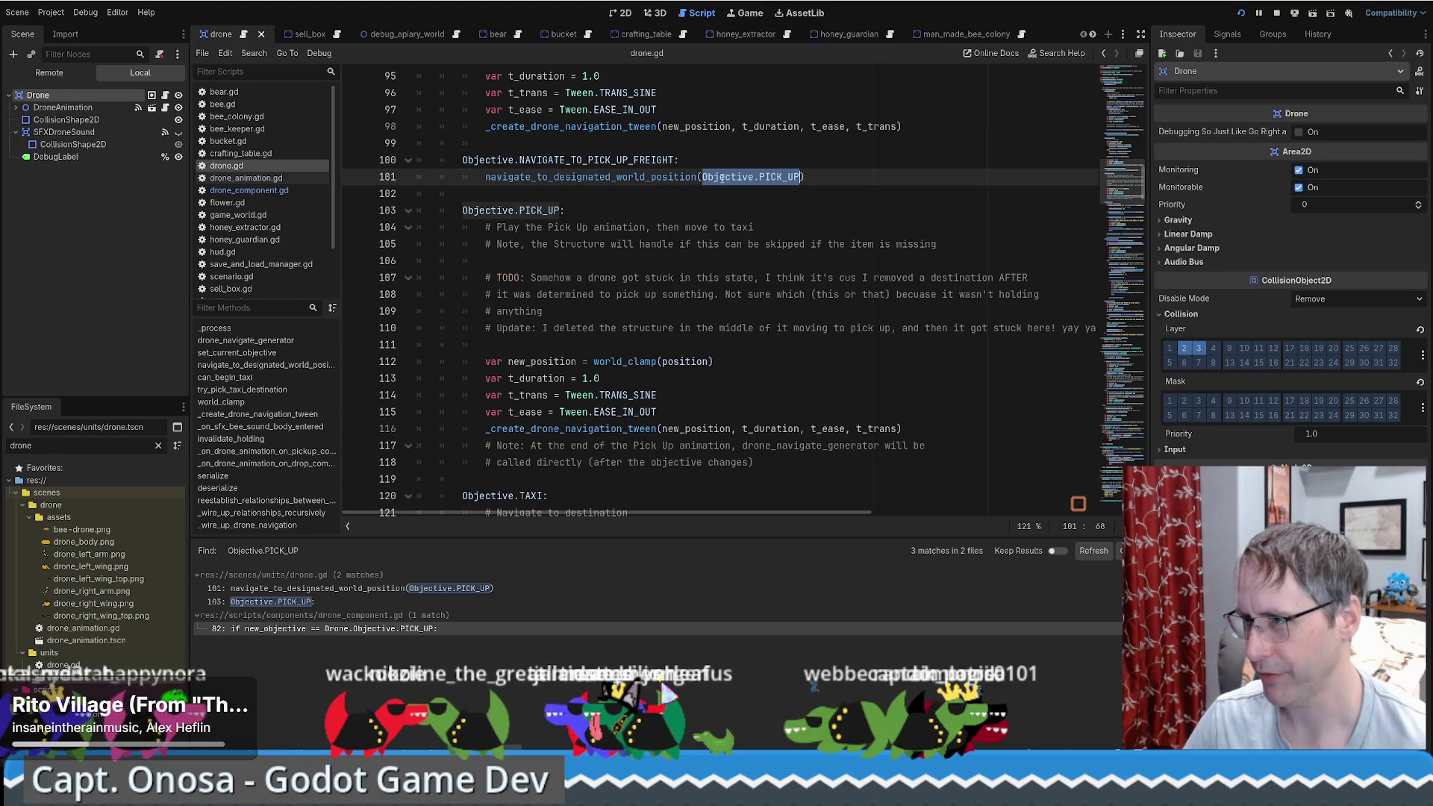
mouse_move(721, 177)
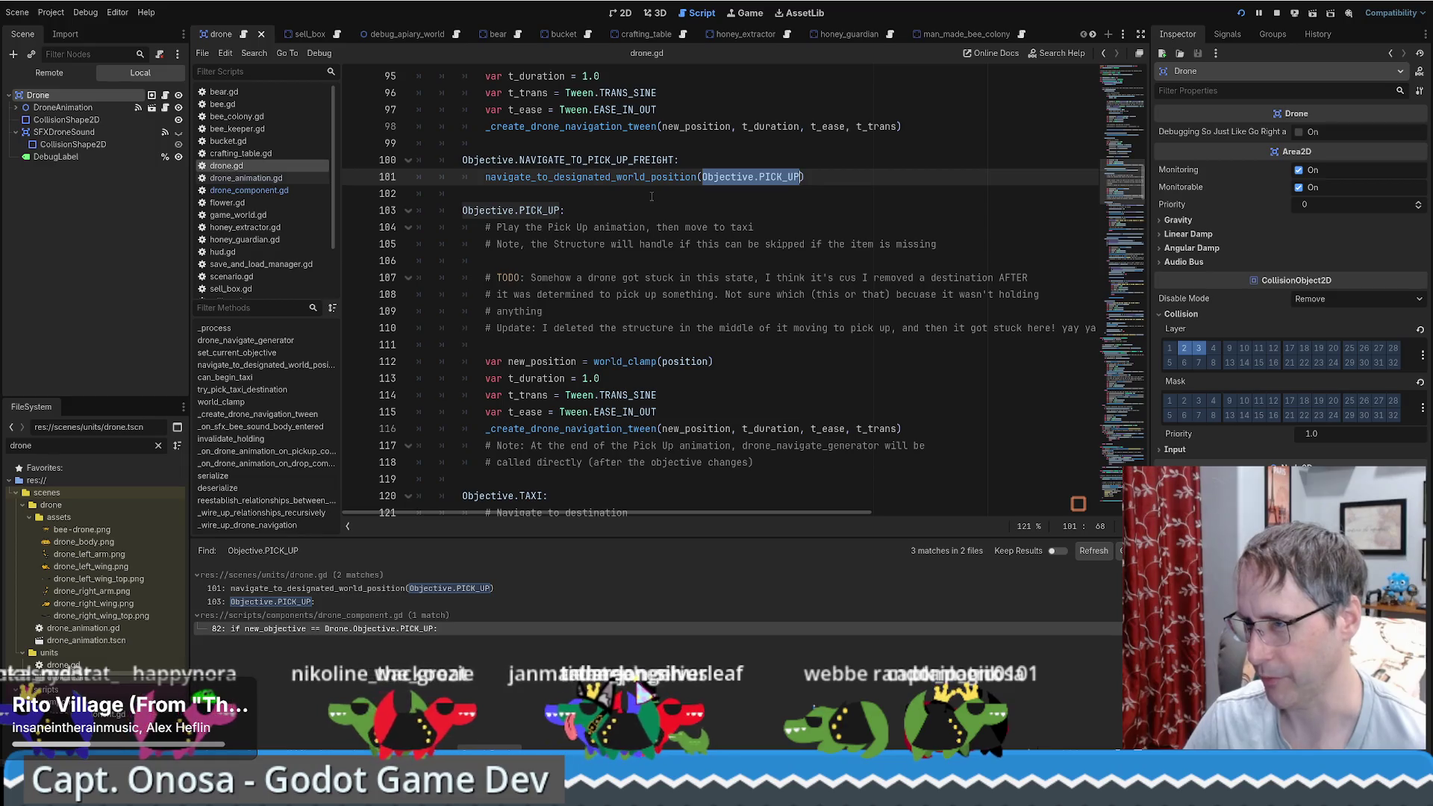
double_click(579, 159)
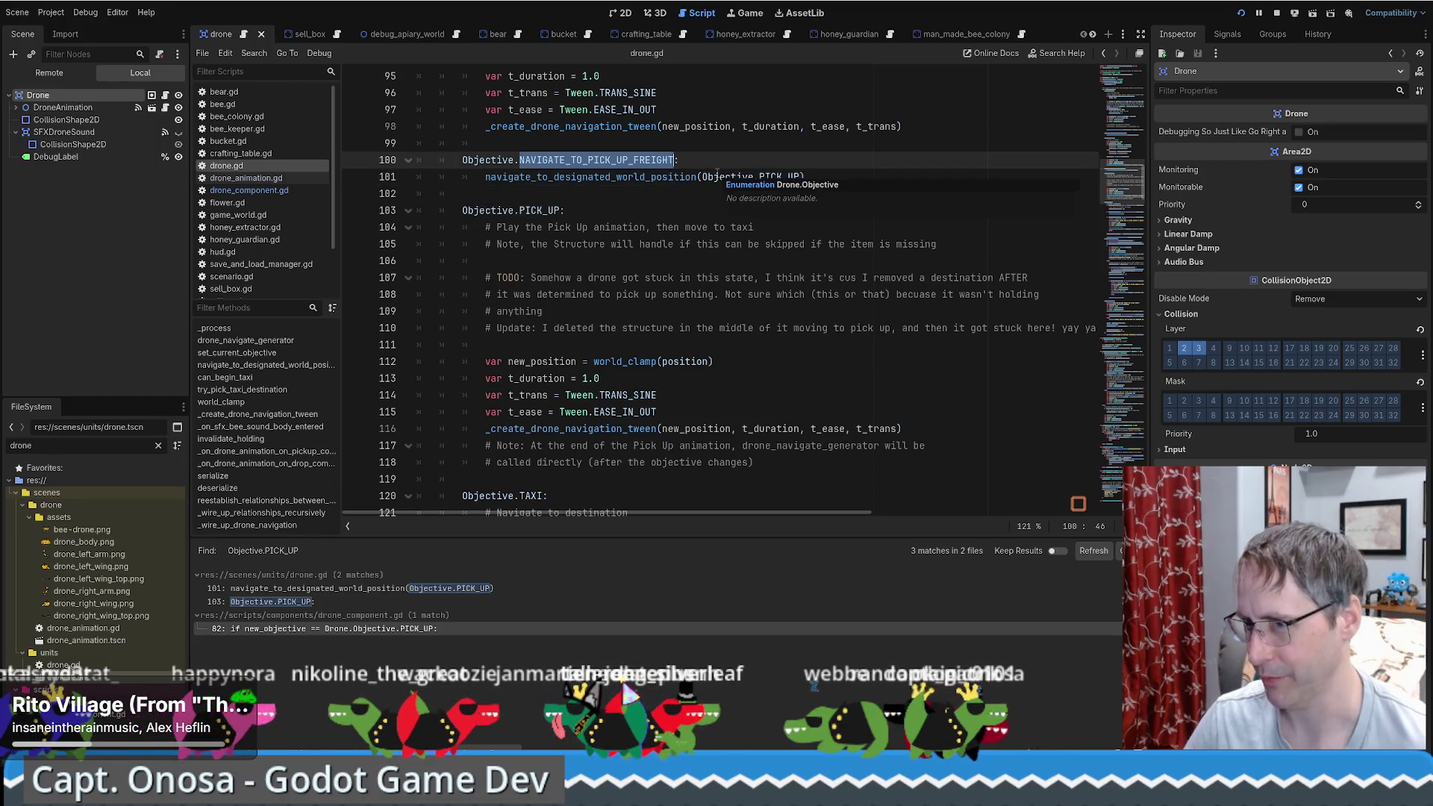
mouse_move(722, 177)
Step: In drone_component.gd, select the handler name, the line 82 PICK_UP condition and on_ready_to_pick_up
left_click(248, 190)
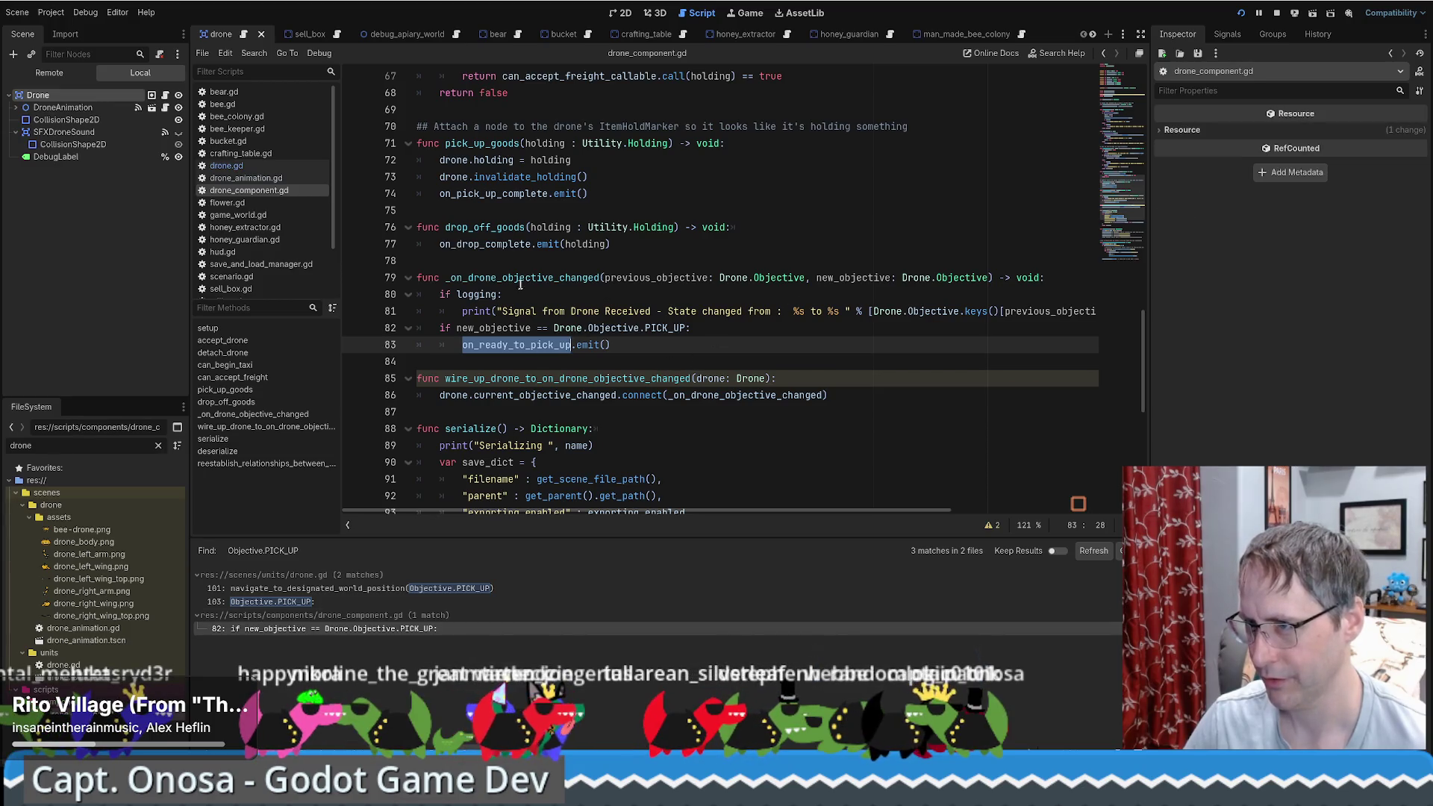
double_click(522, 277)
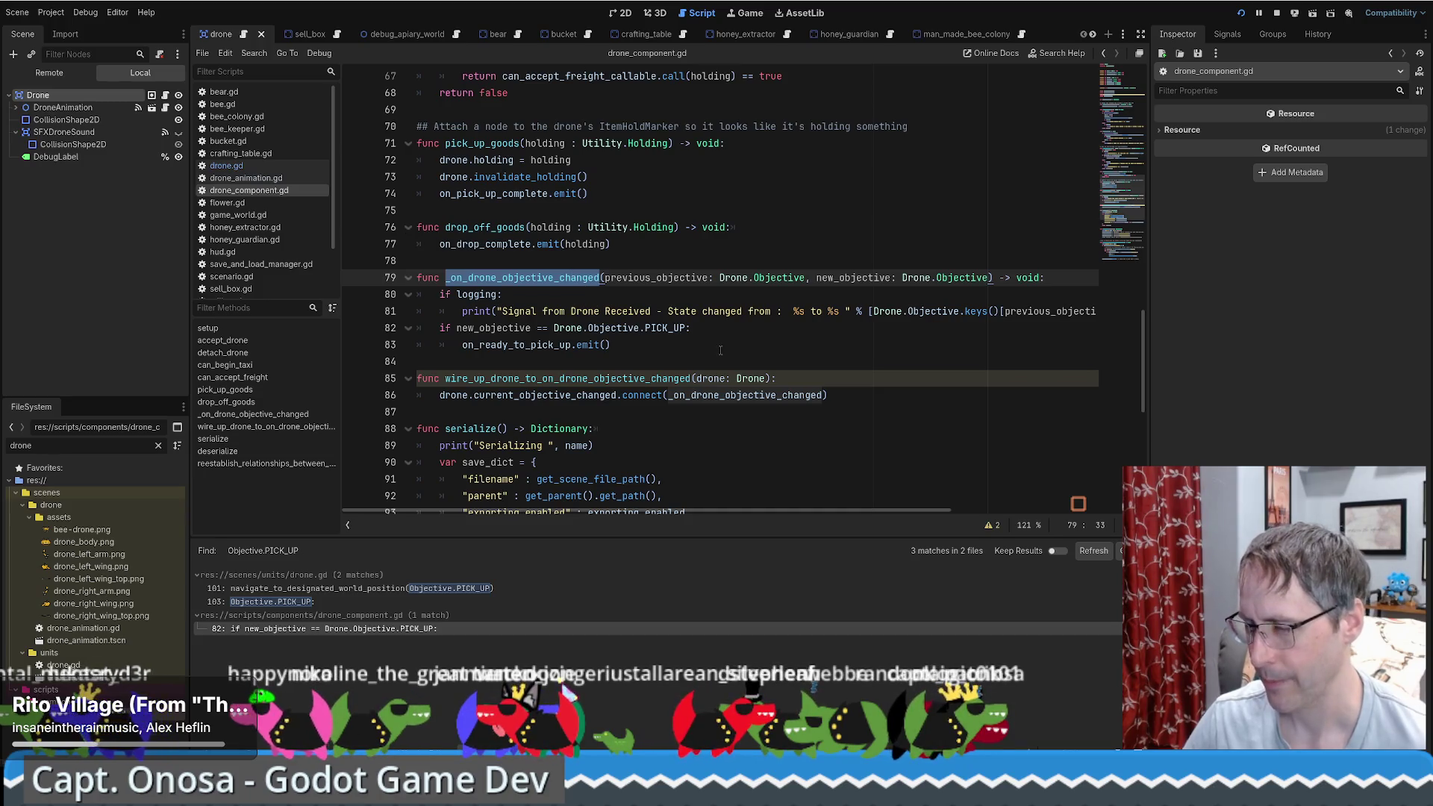
left_click(733, 330)
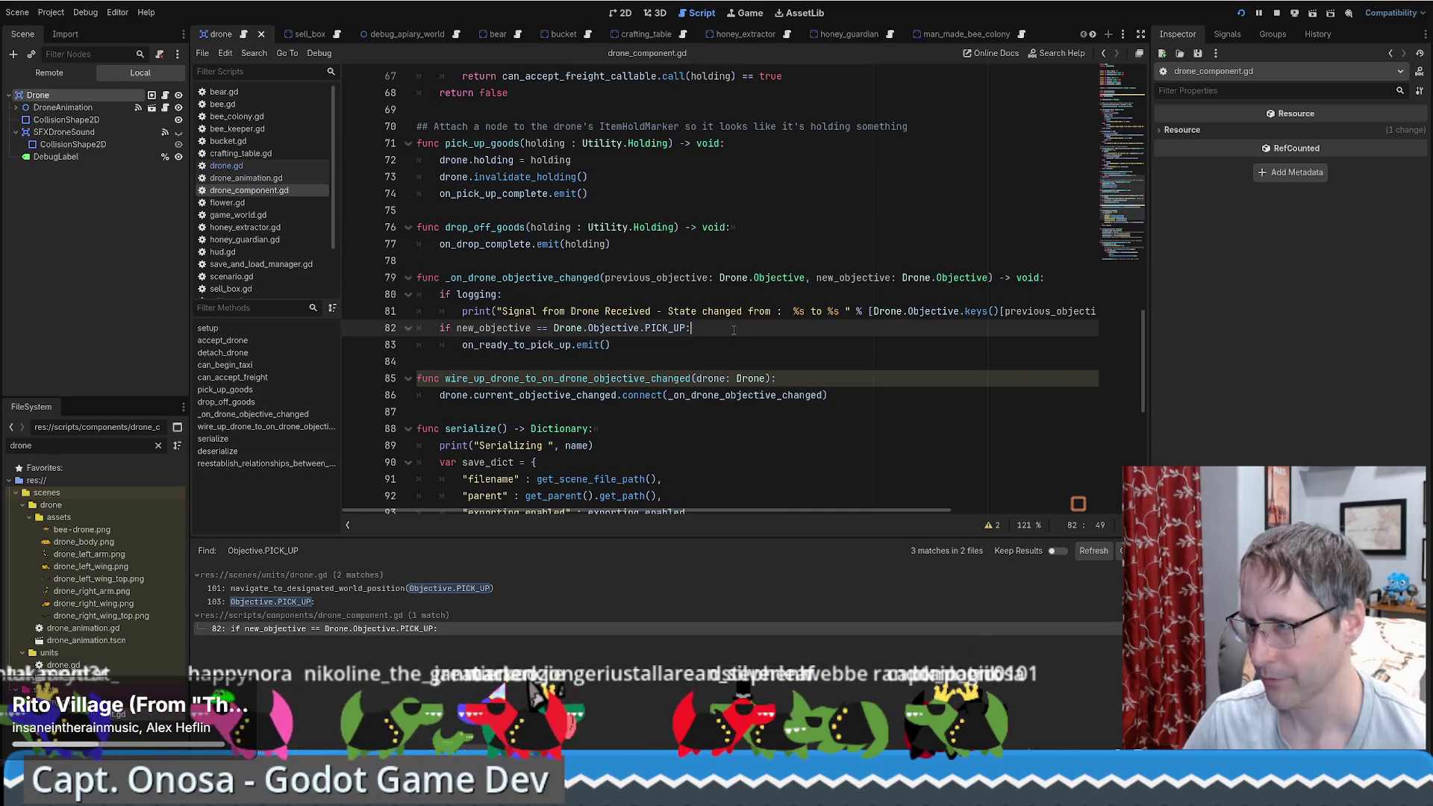
left_click_drag(733, 330, 387, 332)
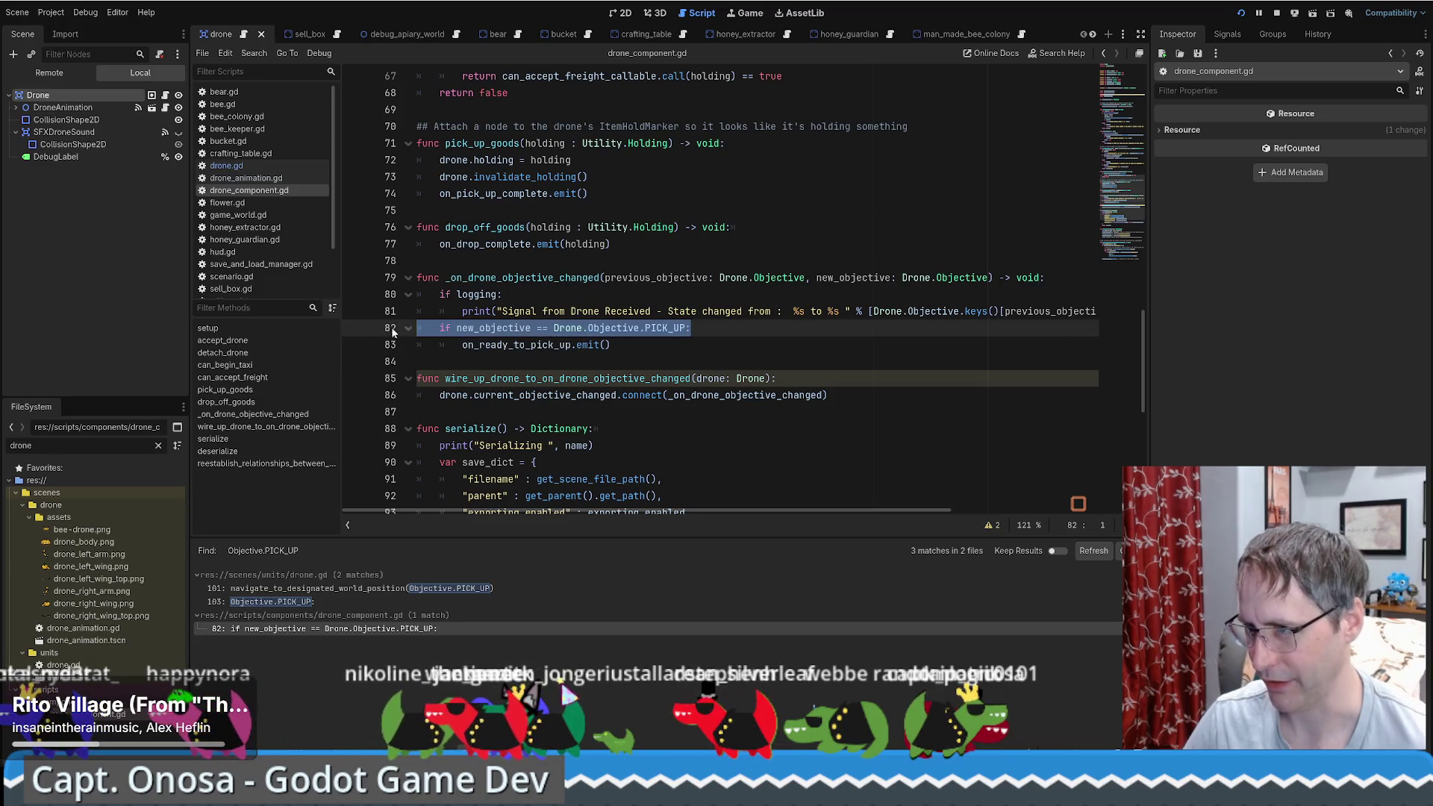
double_click(515, 345)
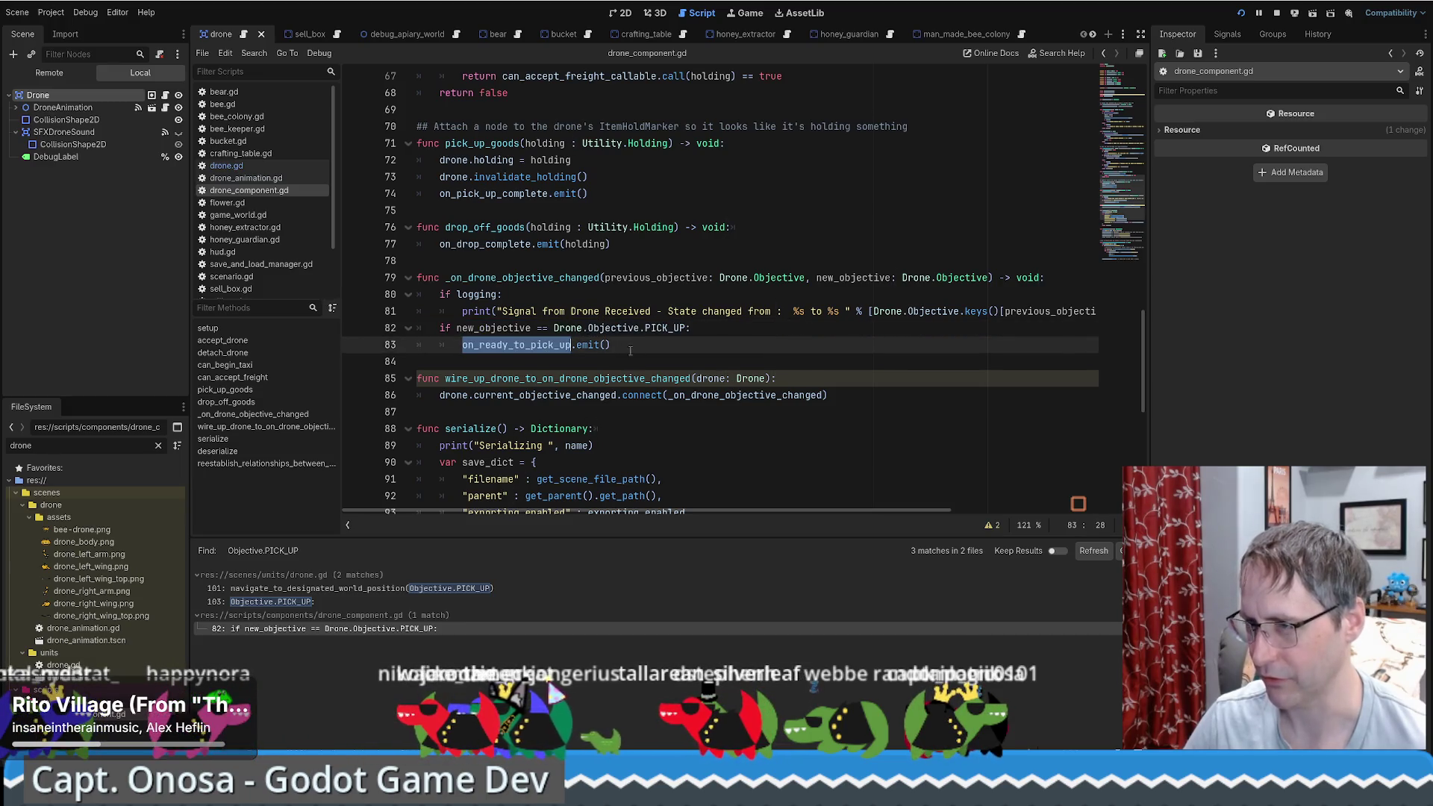
mouse_move(530, 347)
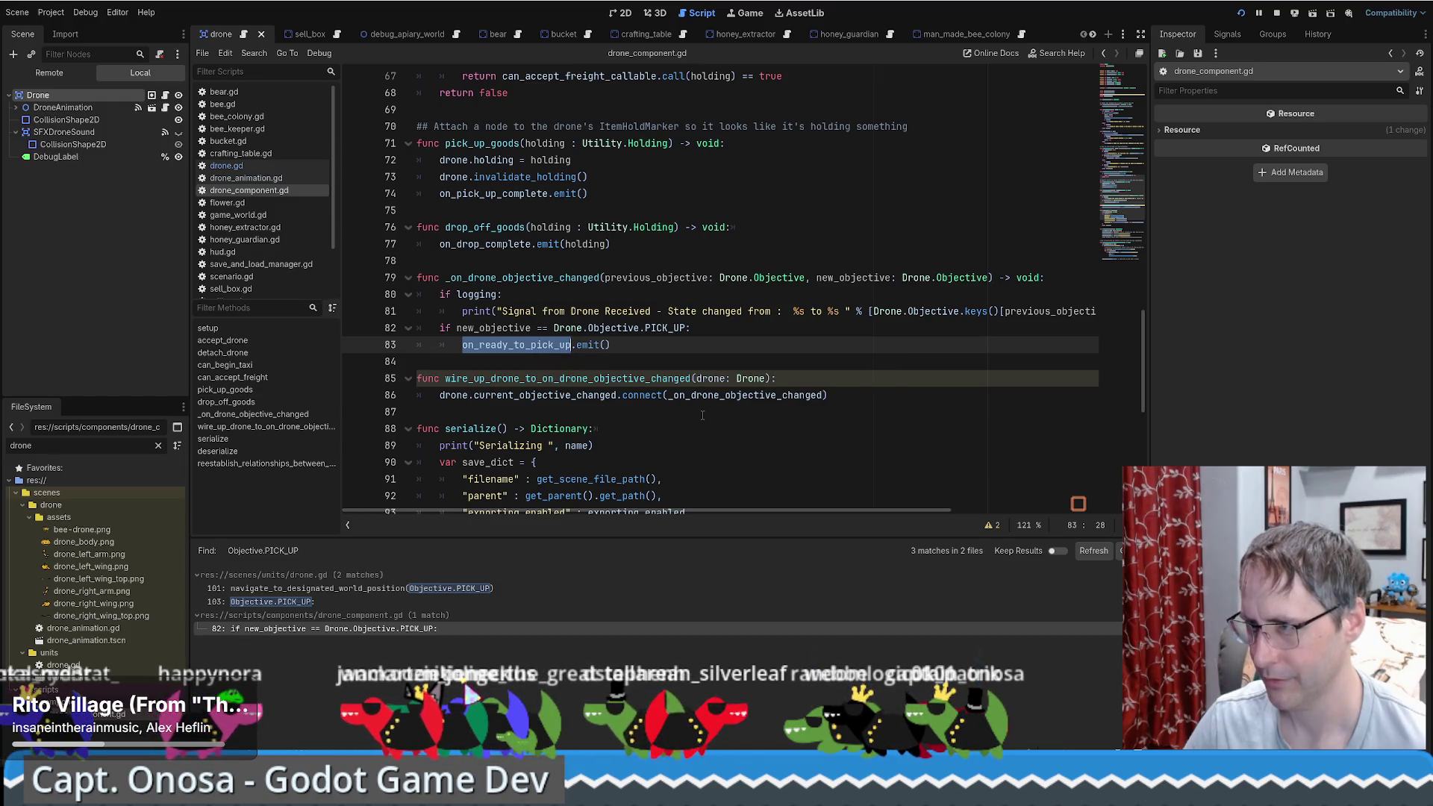
Step: Look up wire_up_drone_to_on_drone_objective_changed, dismiss its doc popup and return to drone.gd
mouse_move(608, 396)
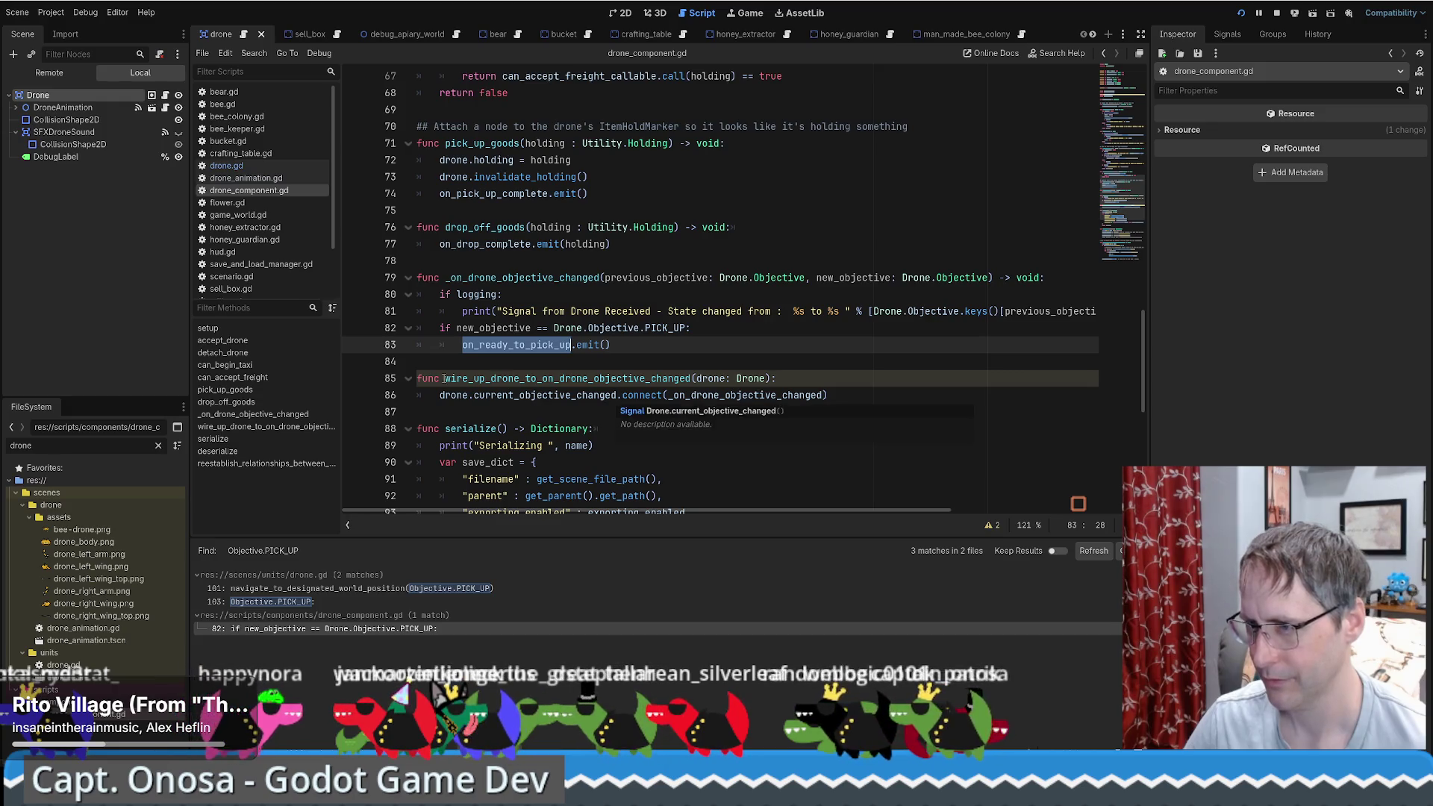
double_click(527, 378)
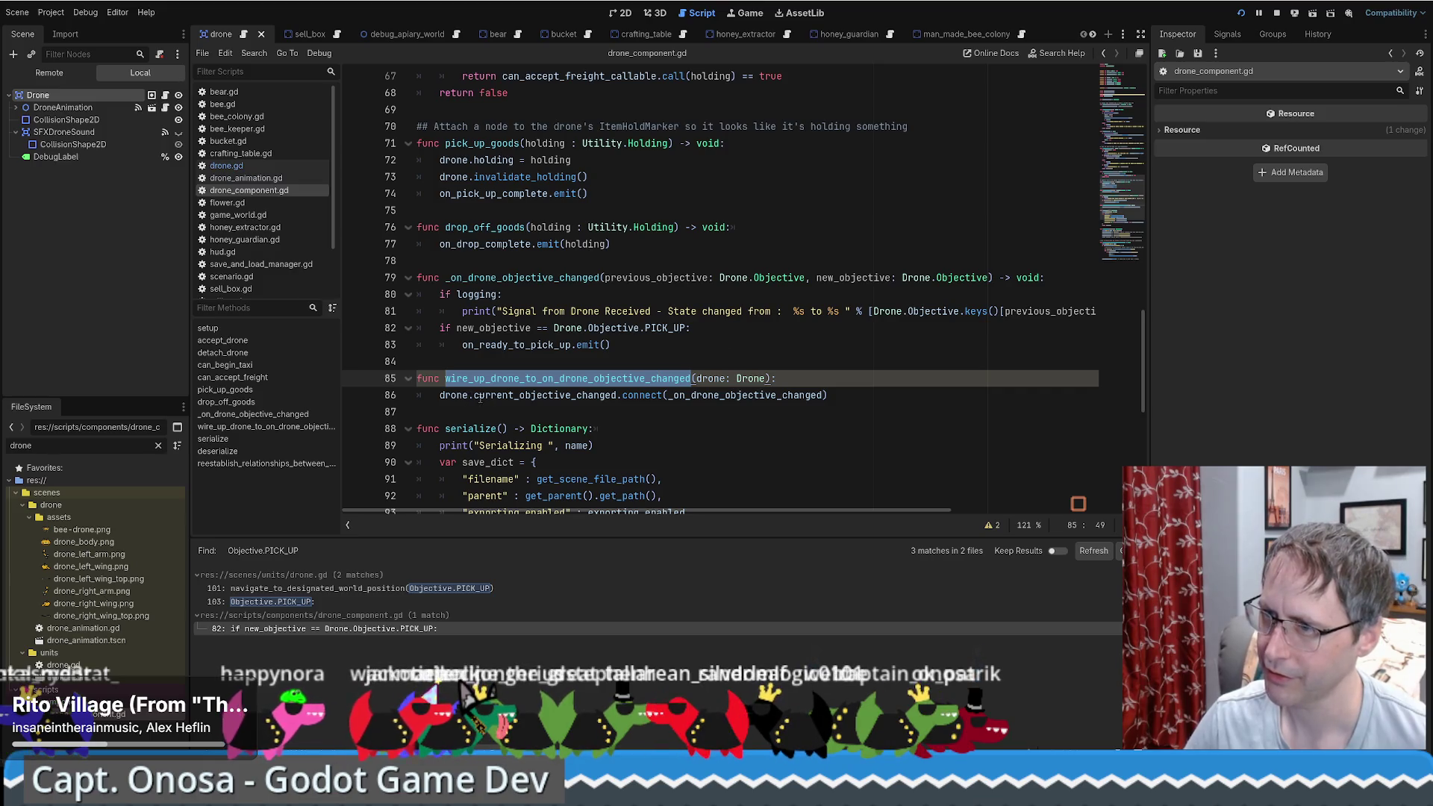
mouse_move(815, 400)
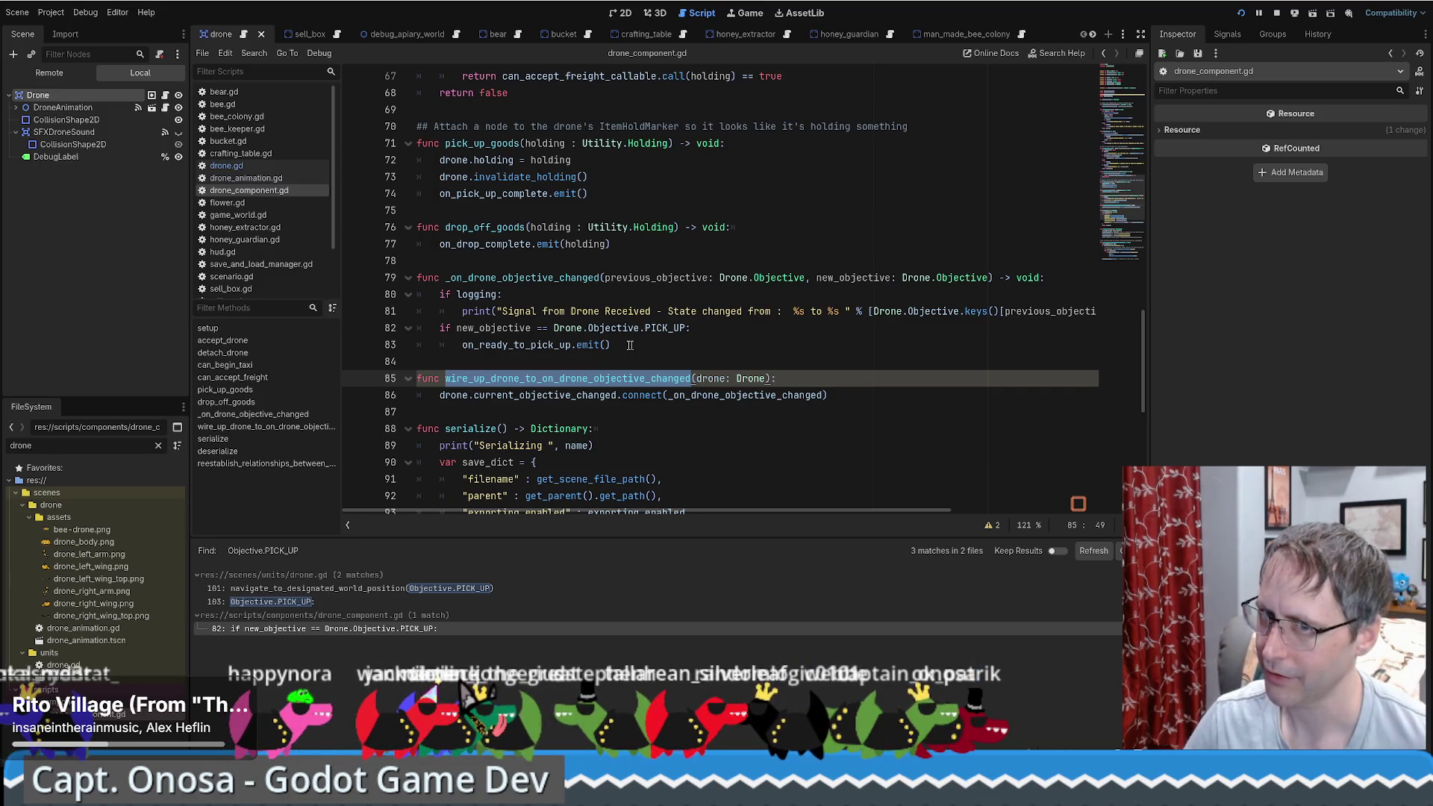
left_click(738, 394)
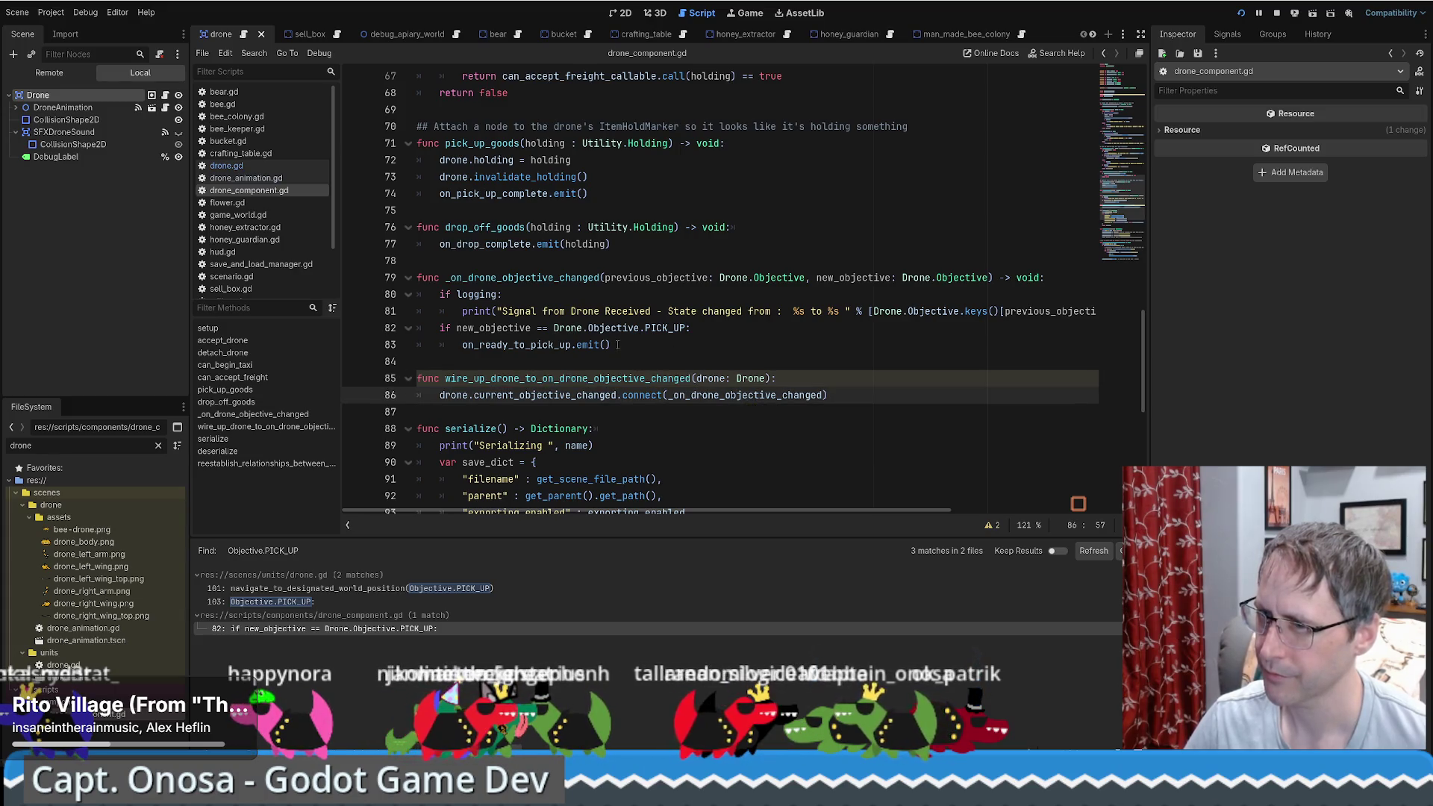
key("alt+Left")
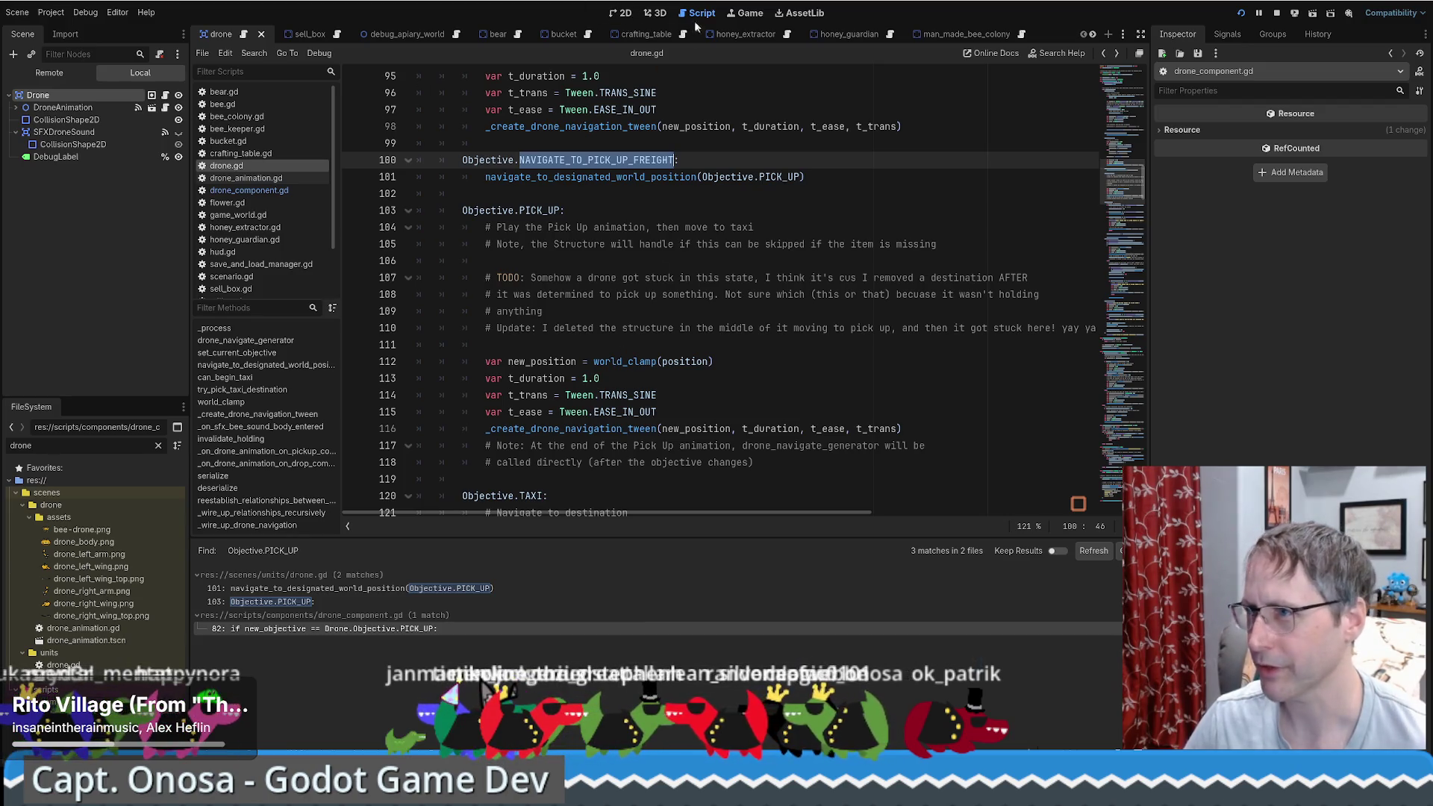
left_click(619, 12)
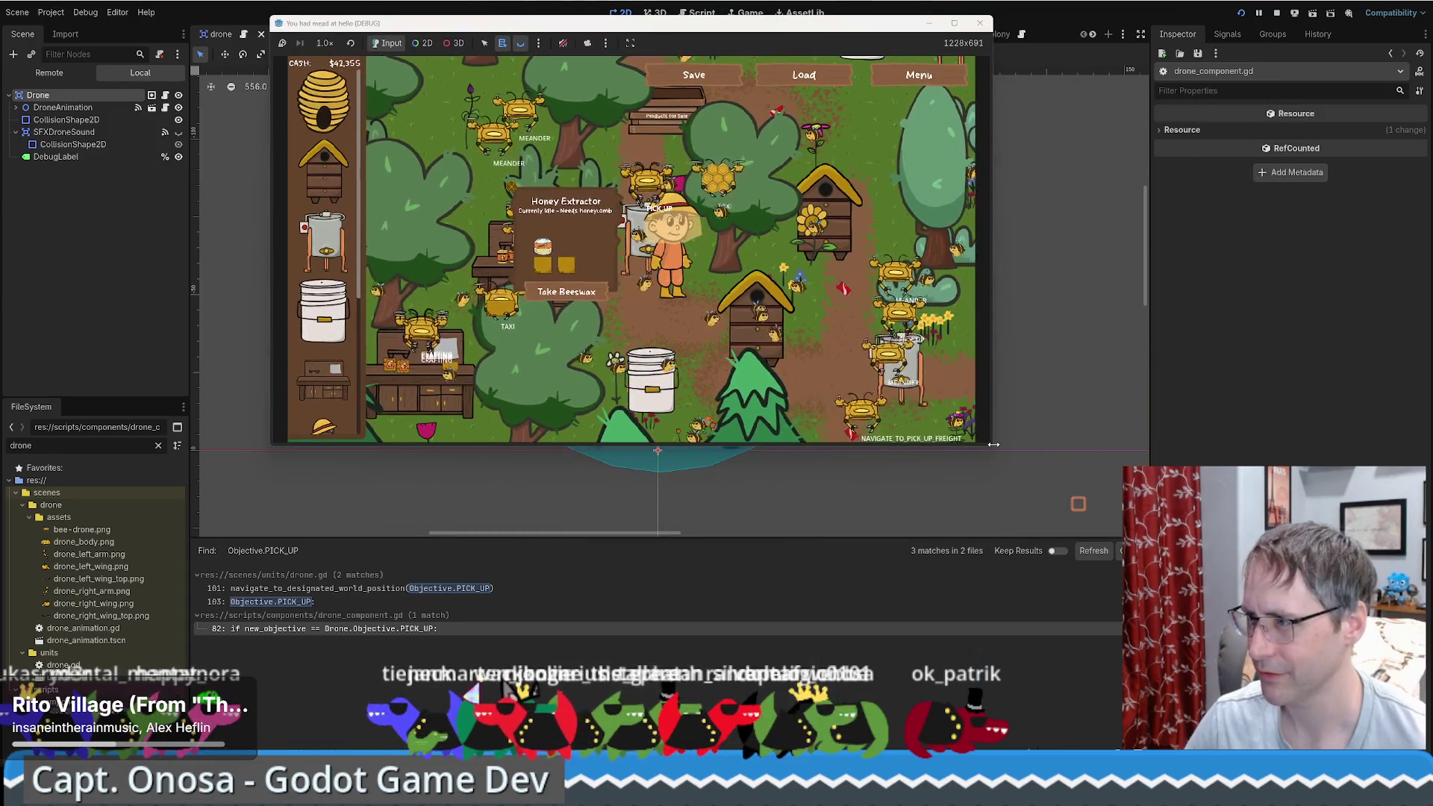
mouse_move(992, 446)
left_mouse_down()
mouse_move(1088, 497)
mouse_move(1202, 639)
left_mouse_up()
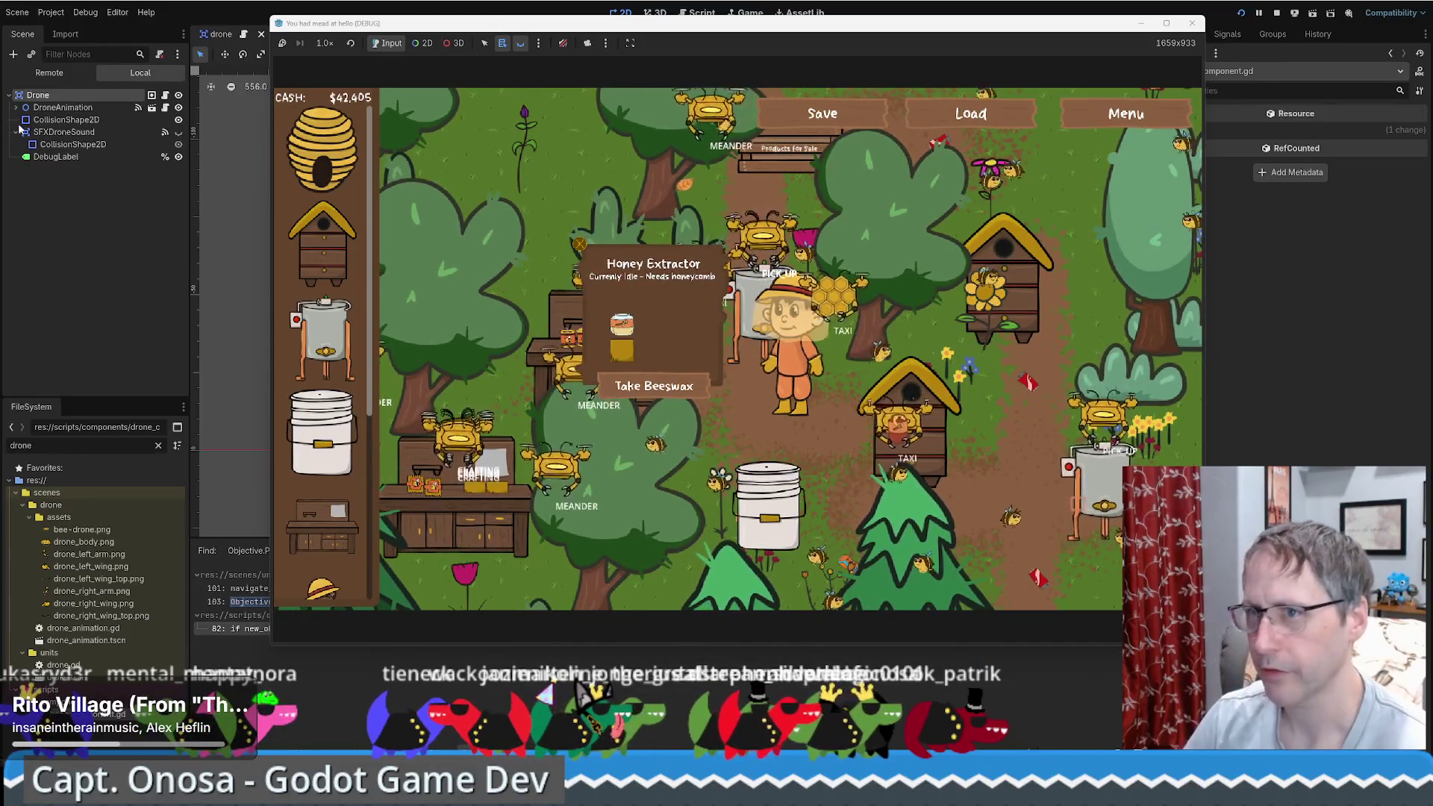
left_click(425, 43)
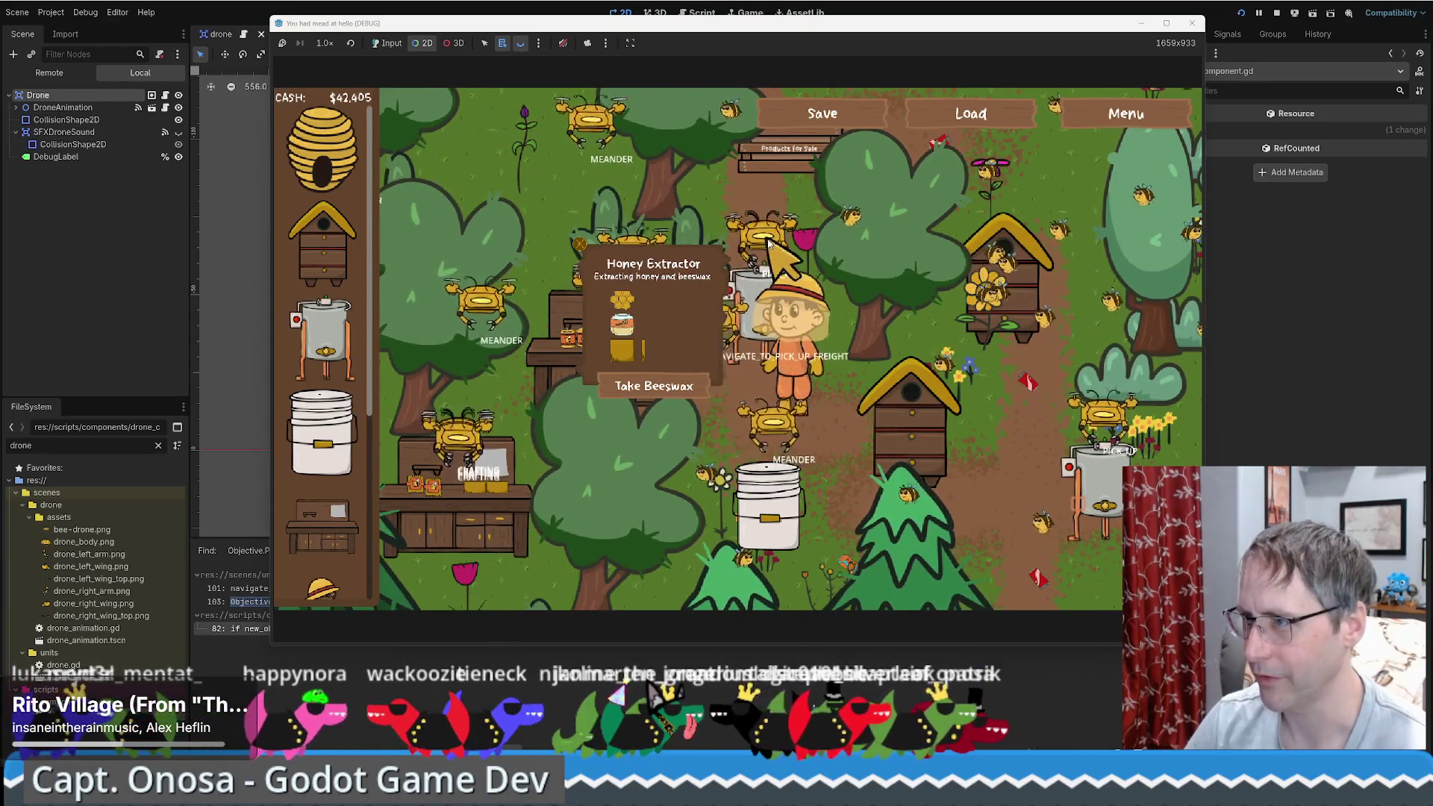
right_click(769, 244)
left_click(813, 355)
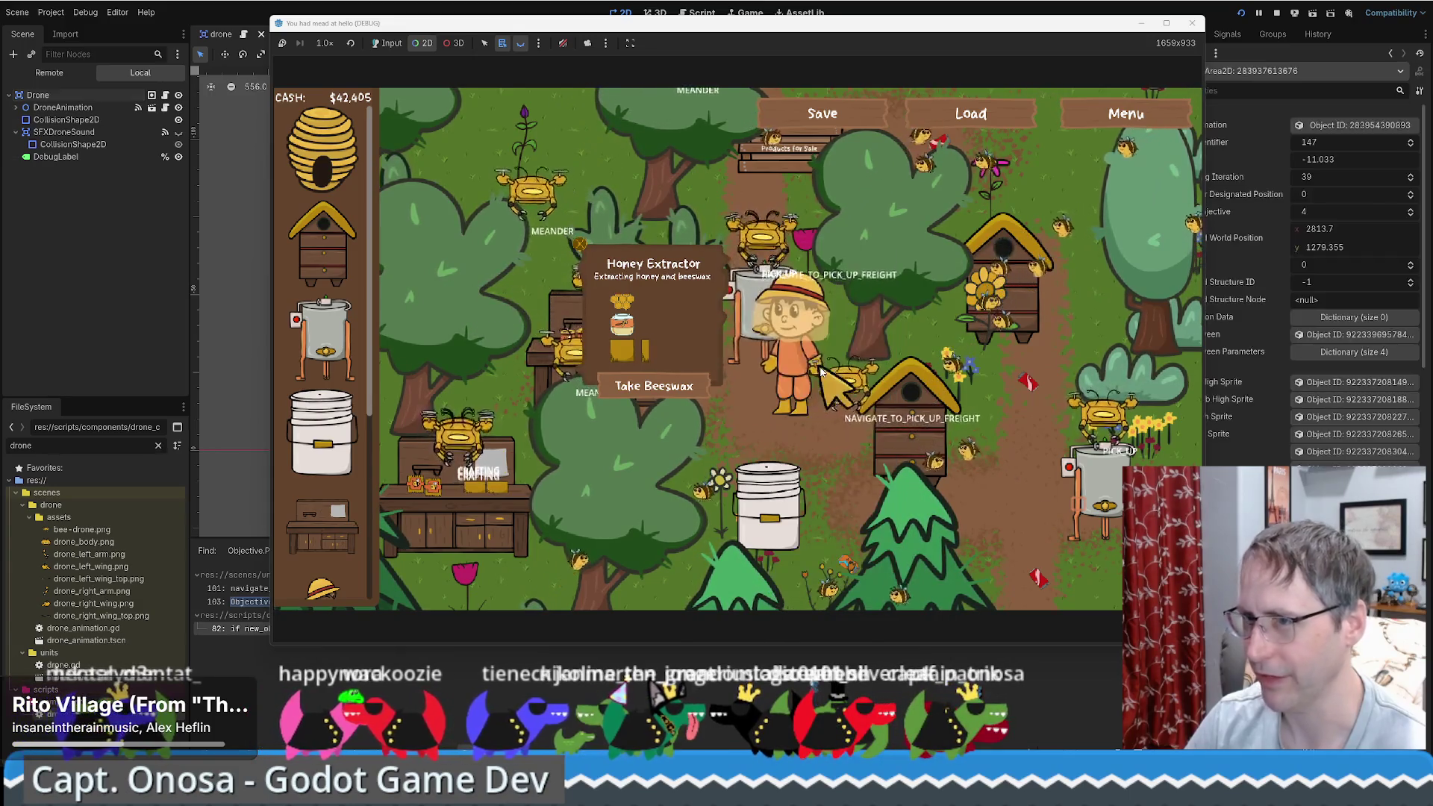
scroll(112, 213, "up", 2)
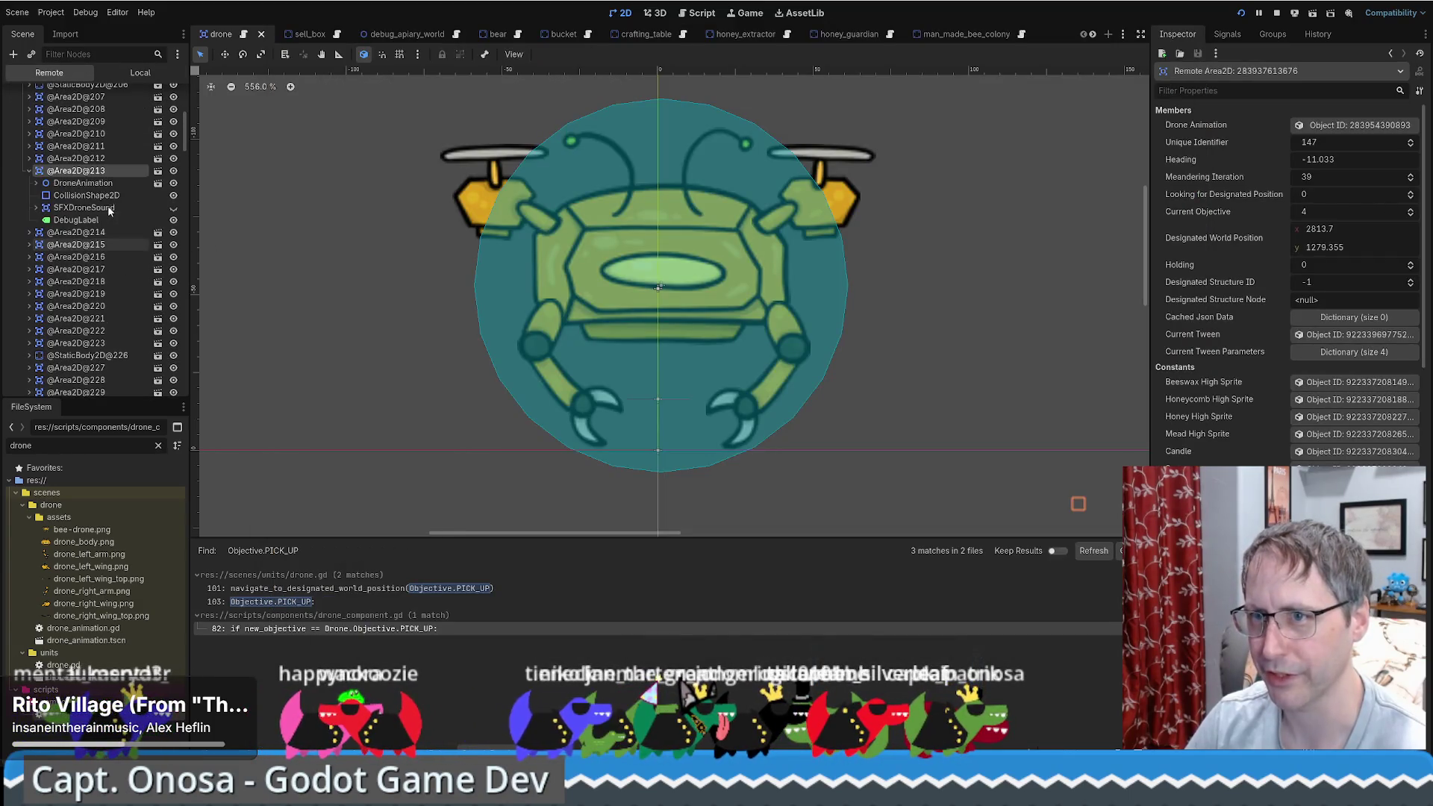
scroll(131, 169, "up", 2)
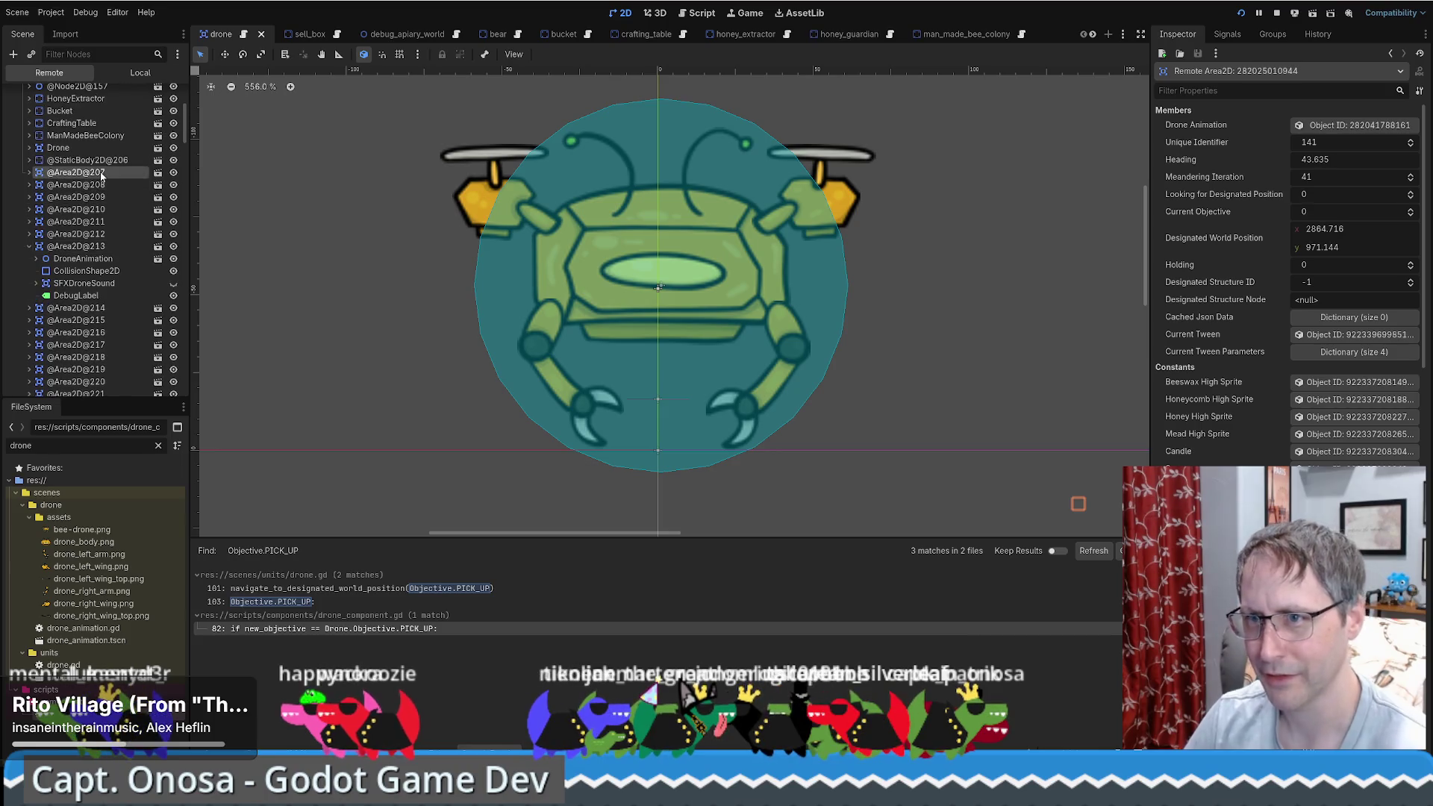
left_click(103, 172)
right_click(96, 176)
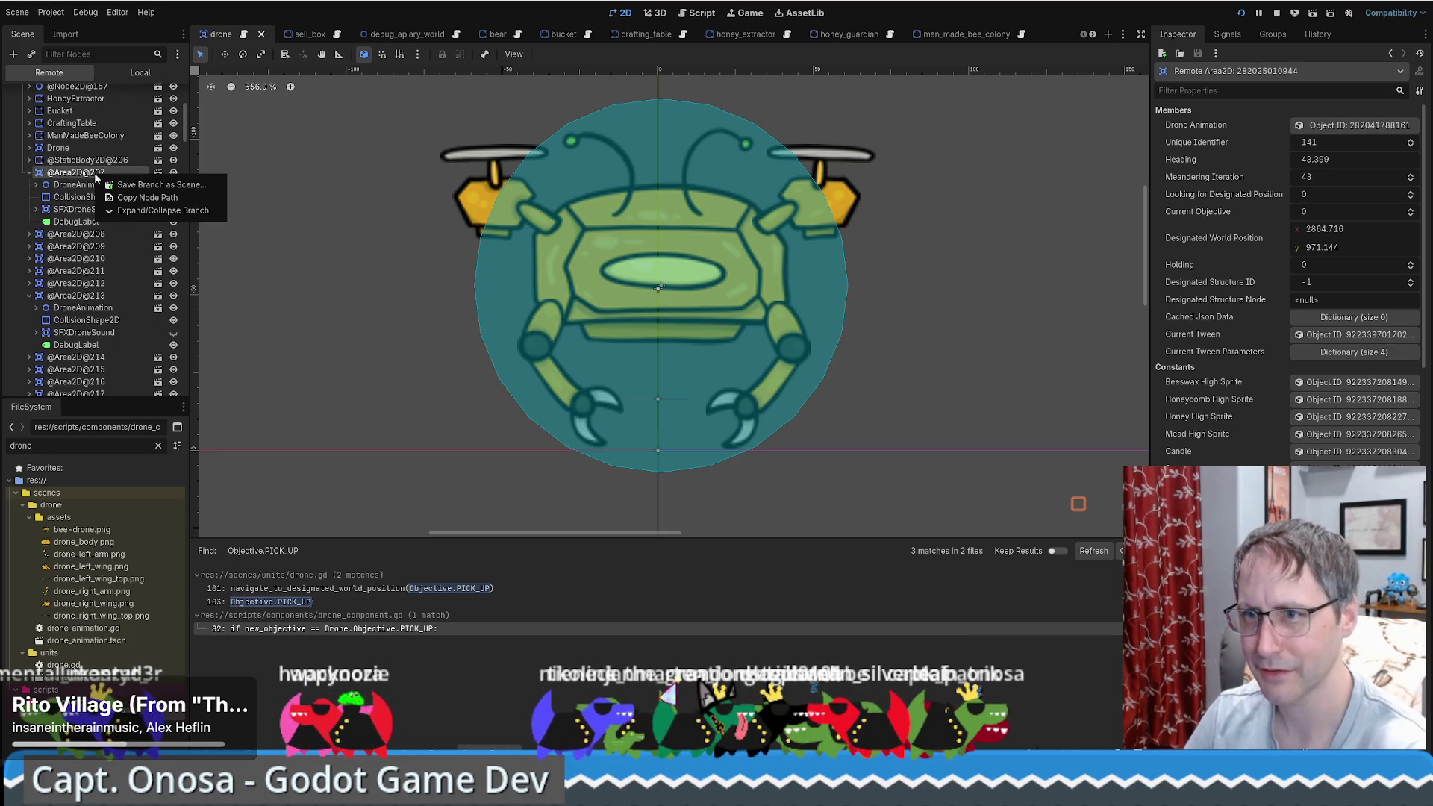
left_click(76, 176)
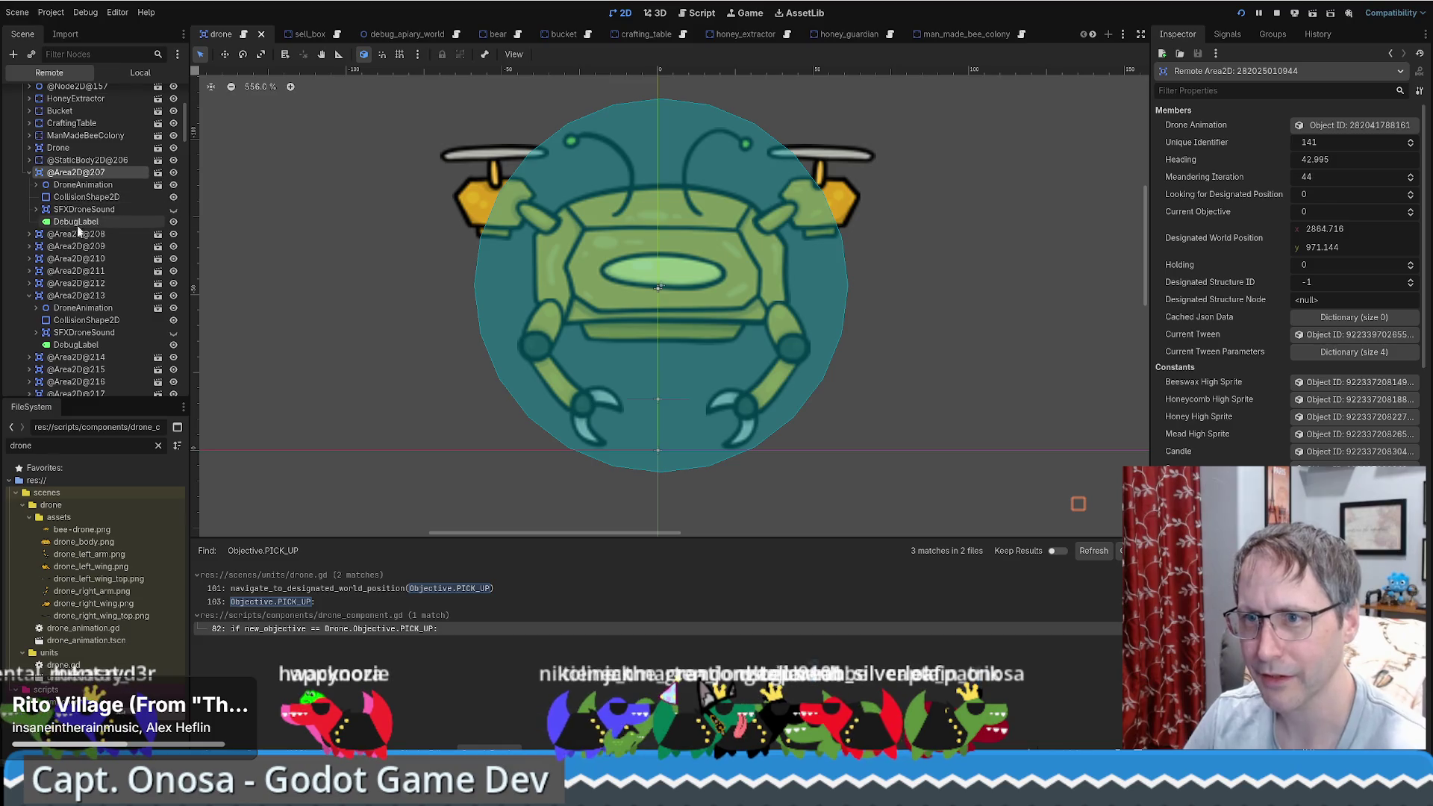
right_click(93, 178)
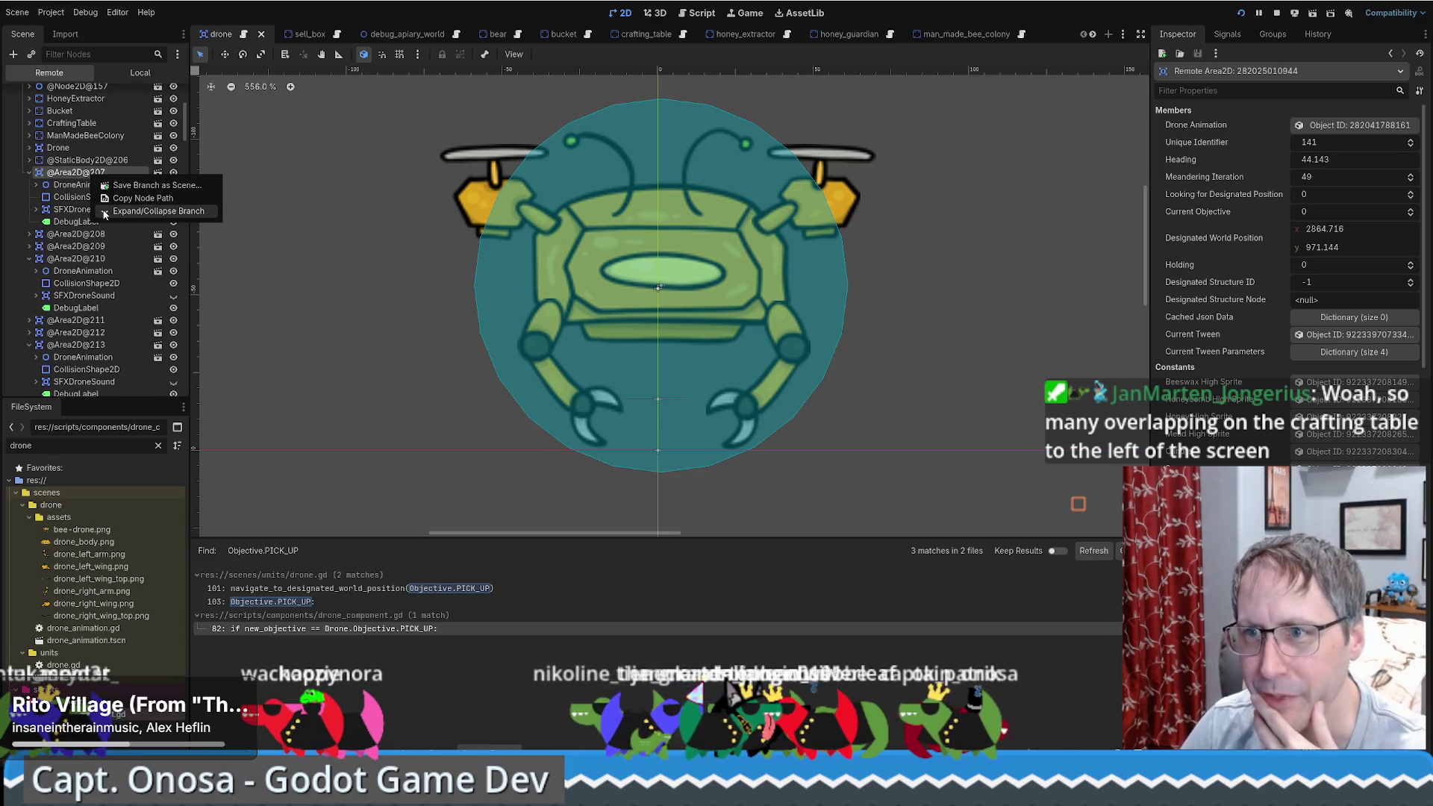
left_click(29, 173)
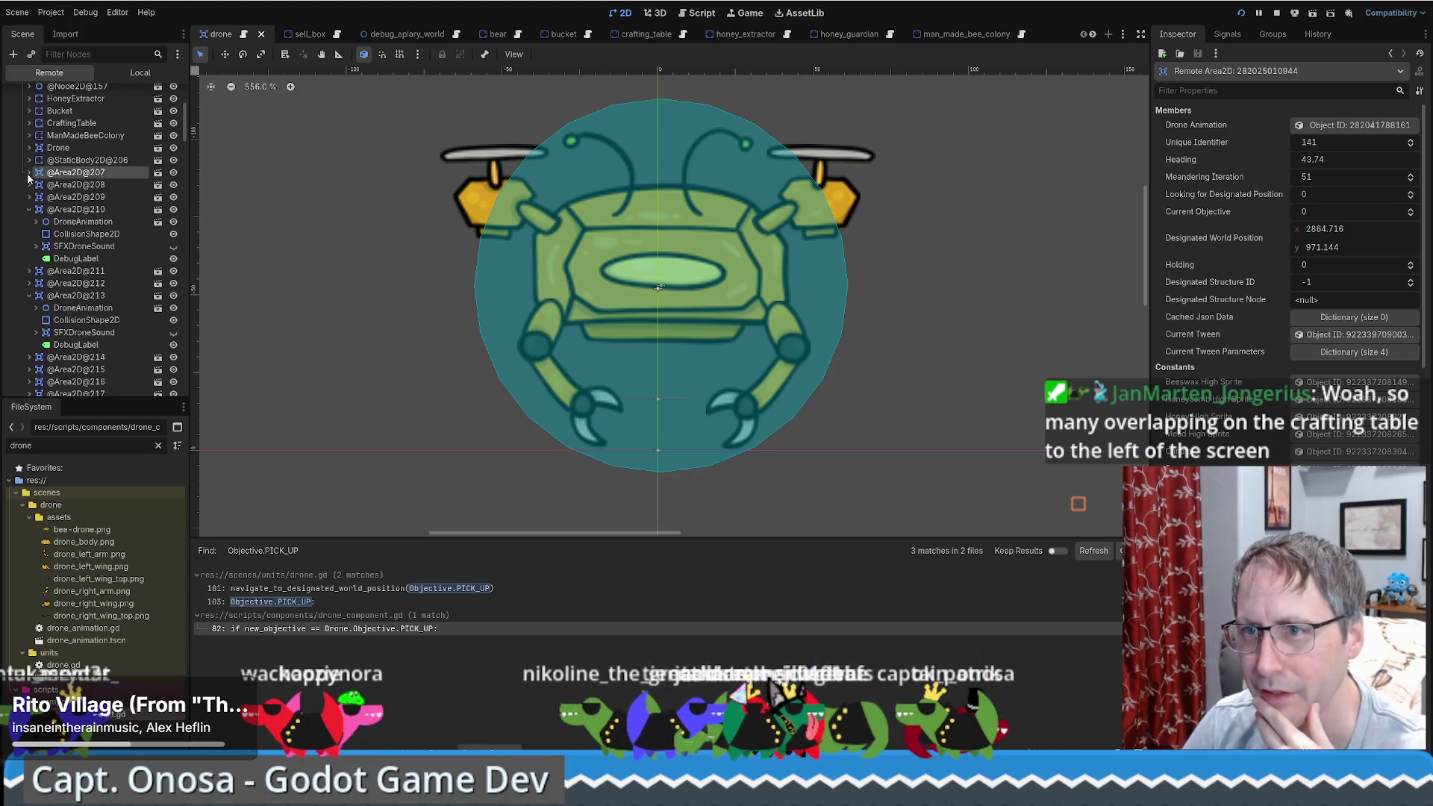
left_click(30, 210)
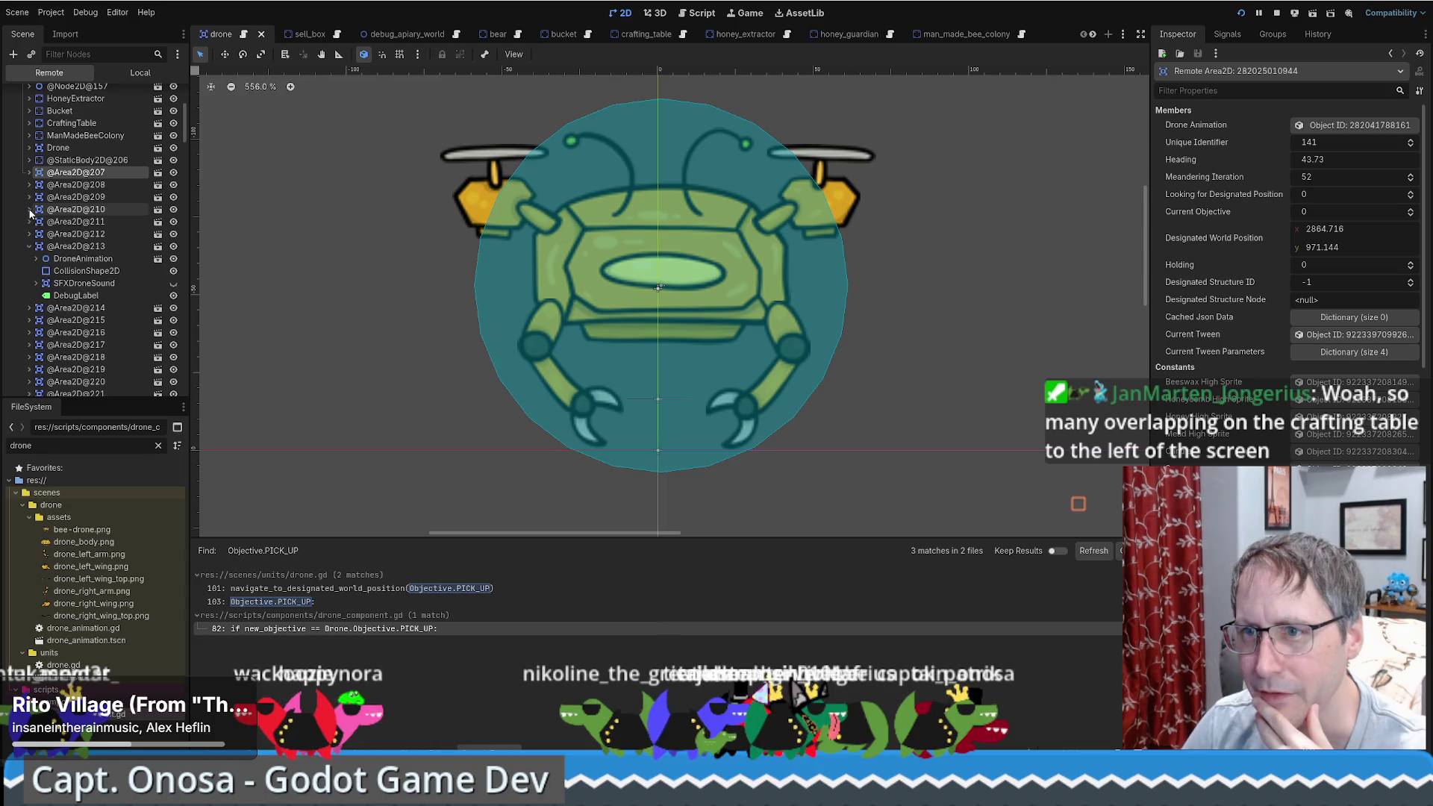
left_click(72, 247)
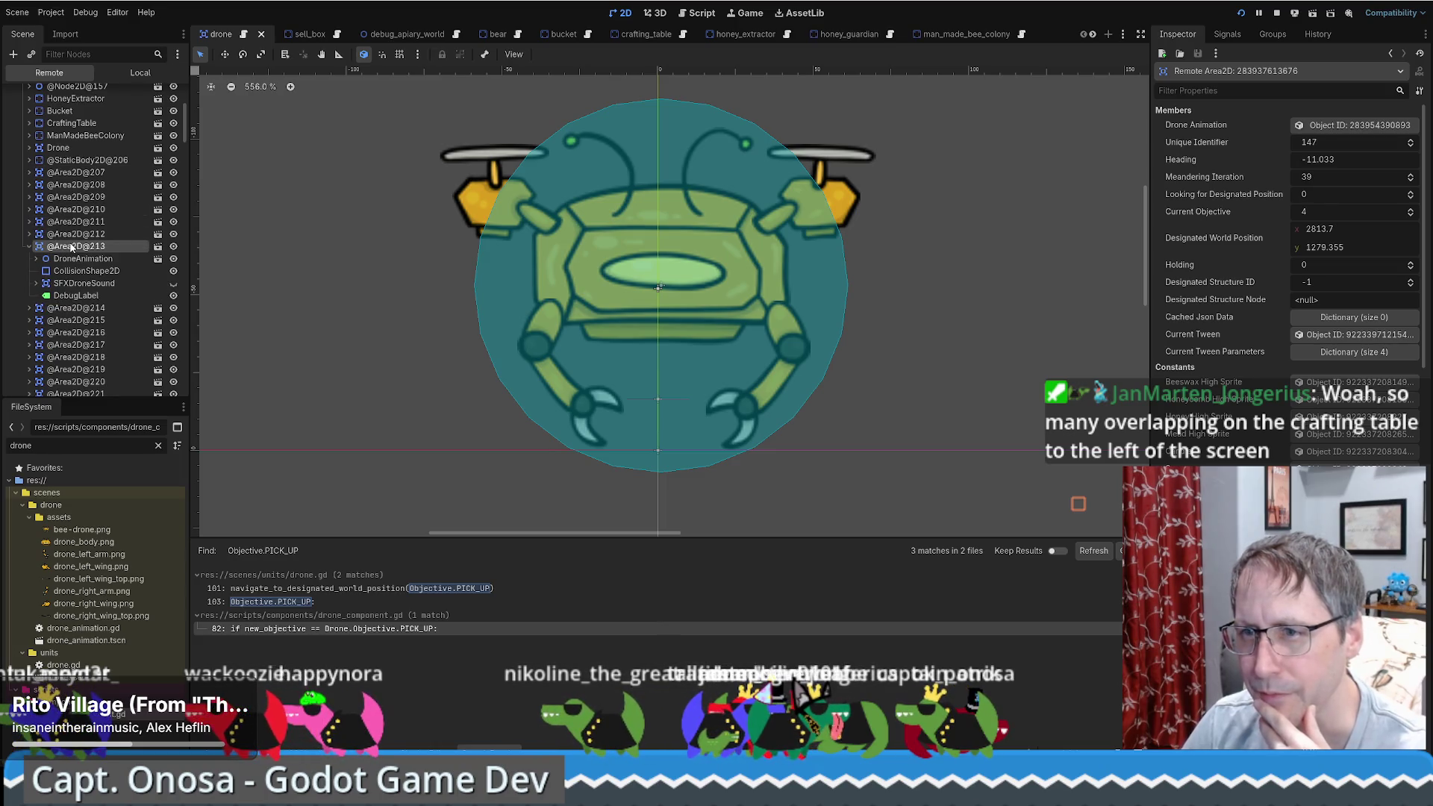
left_click(112, 171)
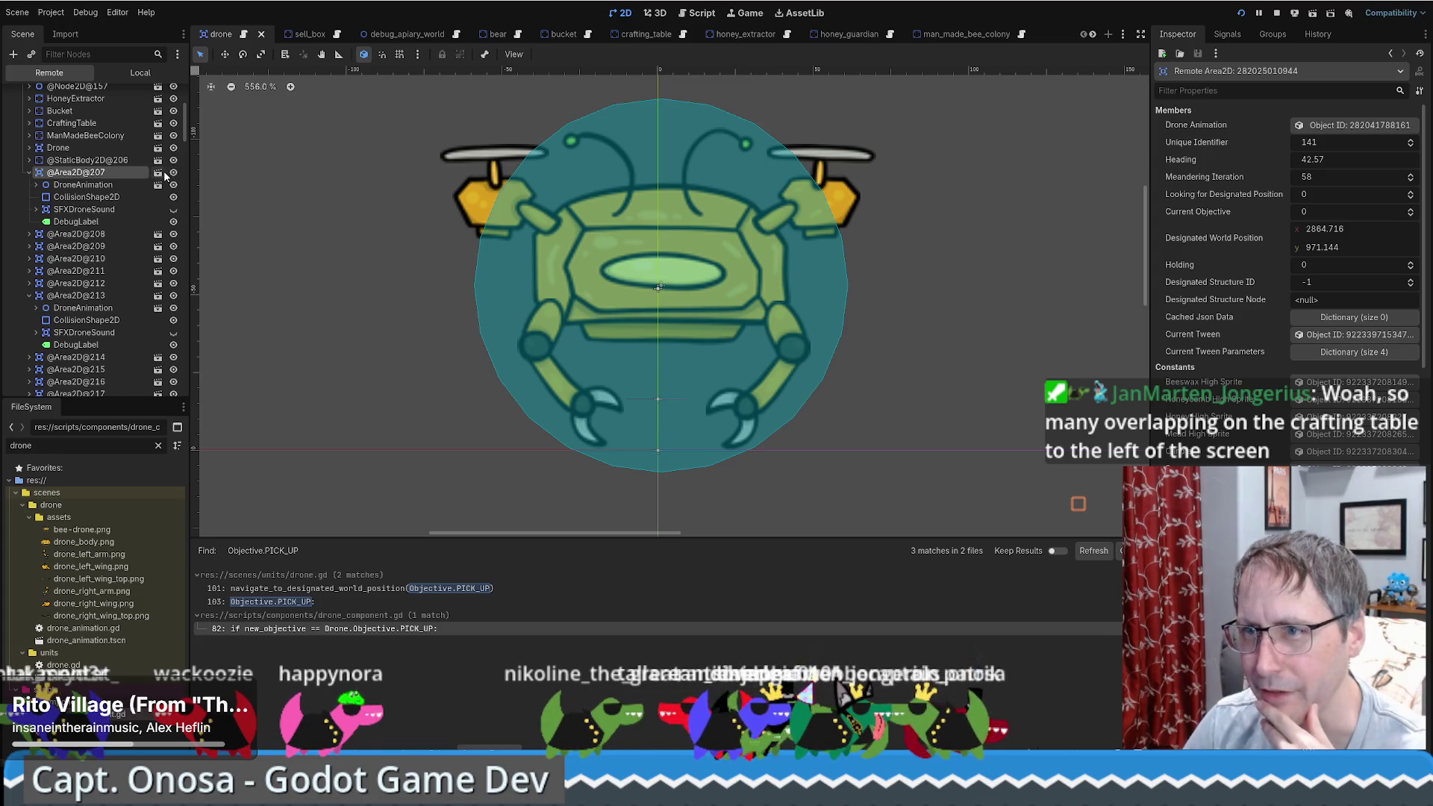
left_click(30, 173)
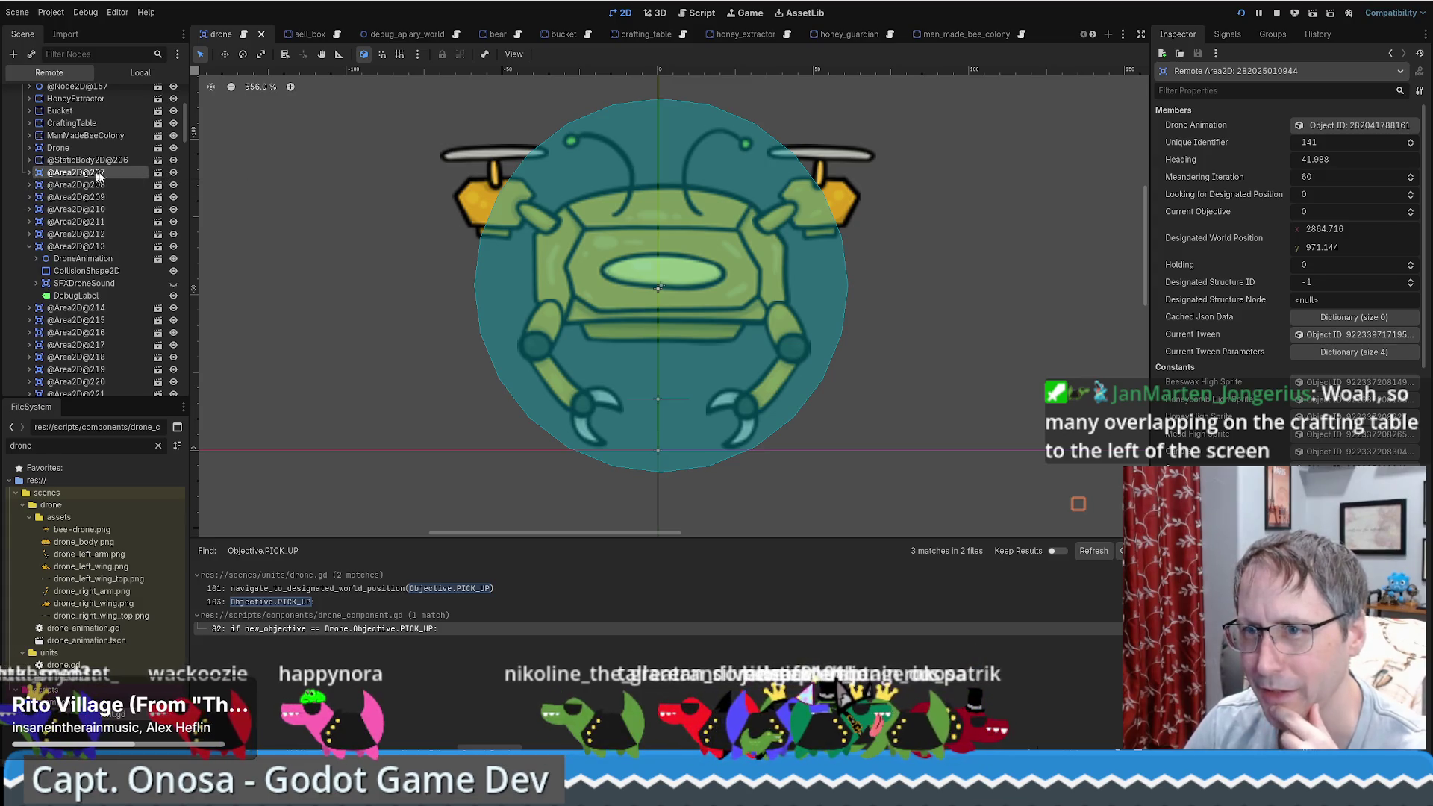
left_click(102, 247)
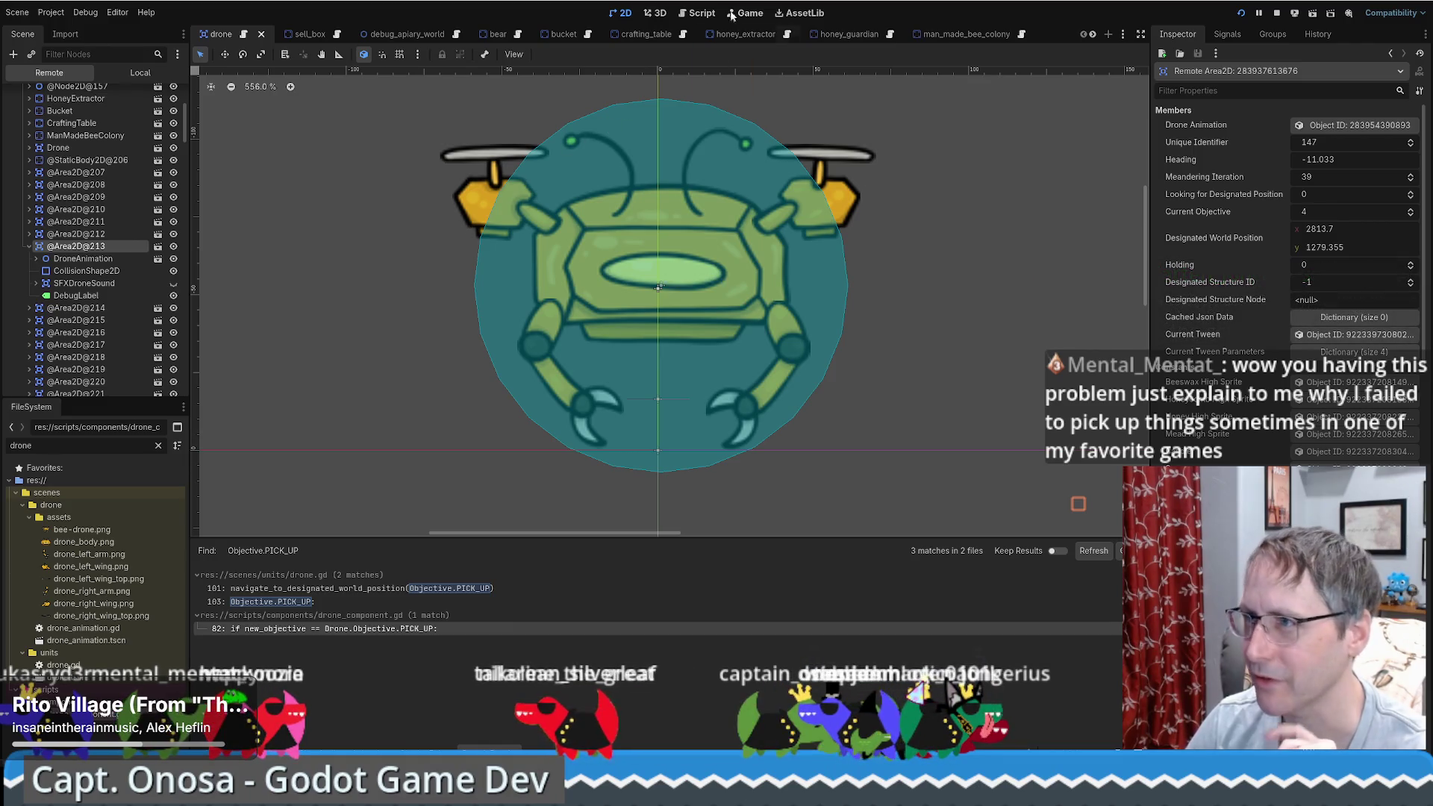
left_click(702, 13)
Step: Restore normal play input in the game and walk the character to the lower crafting table
left_click(802, 13)
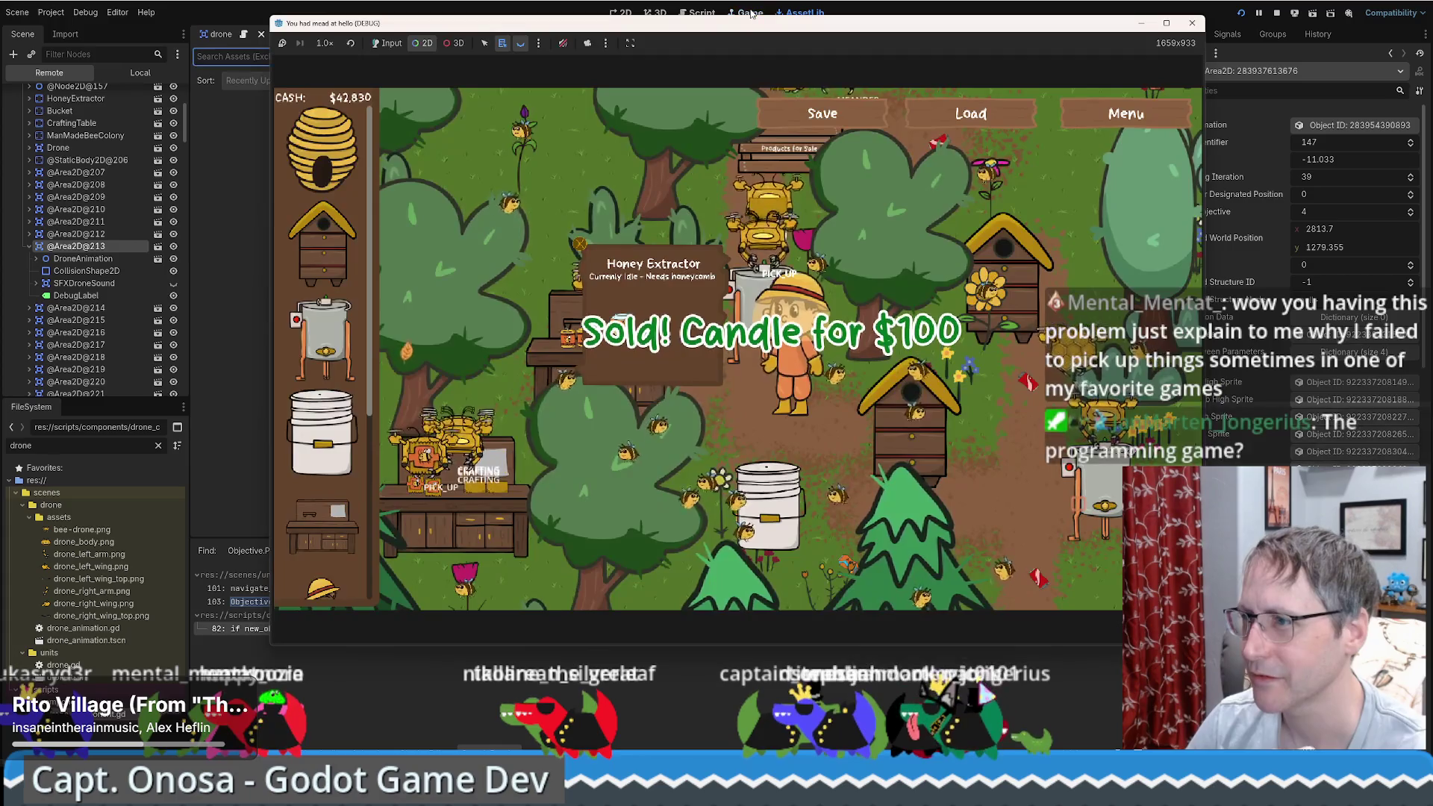
right_click(784, 442)
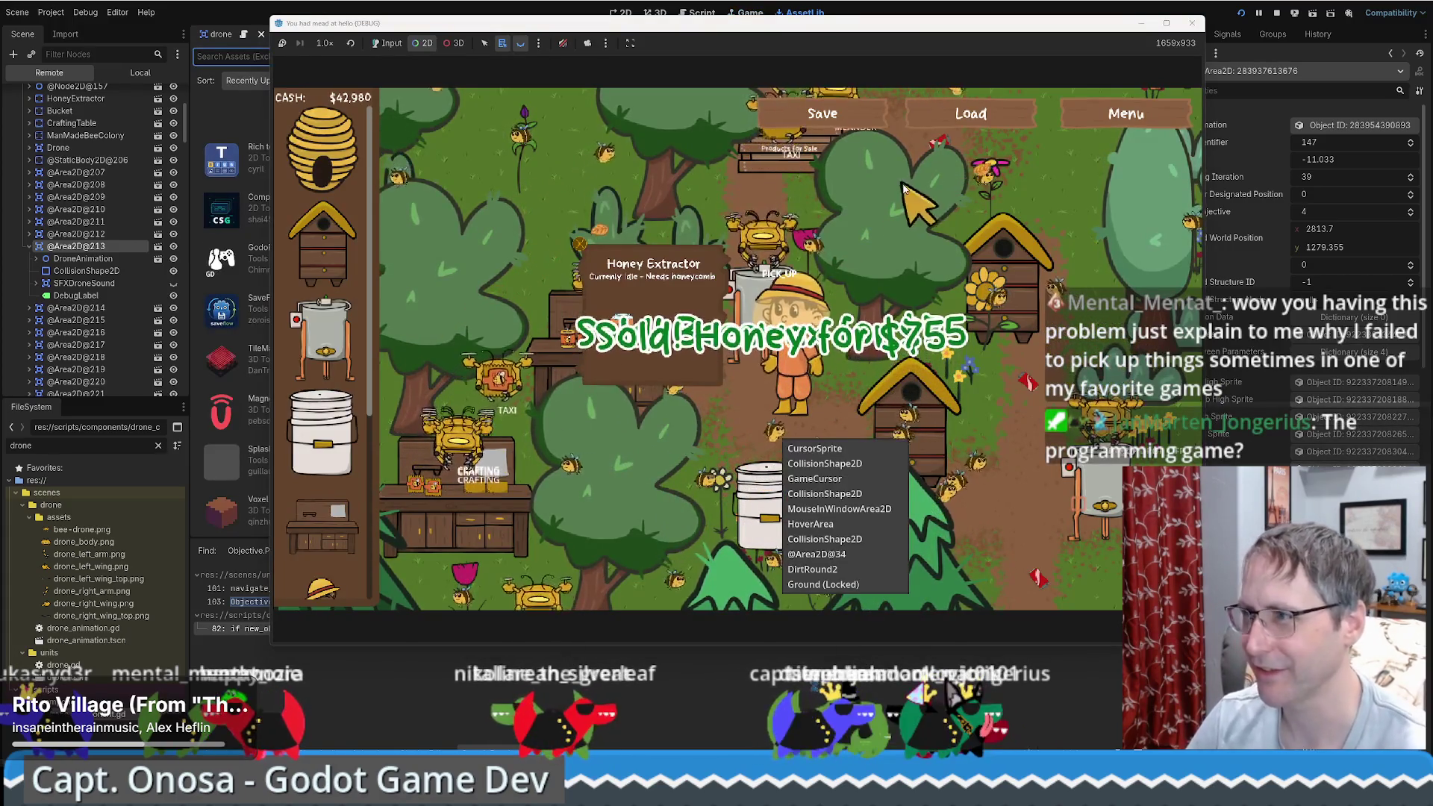
left_click(387, 42)
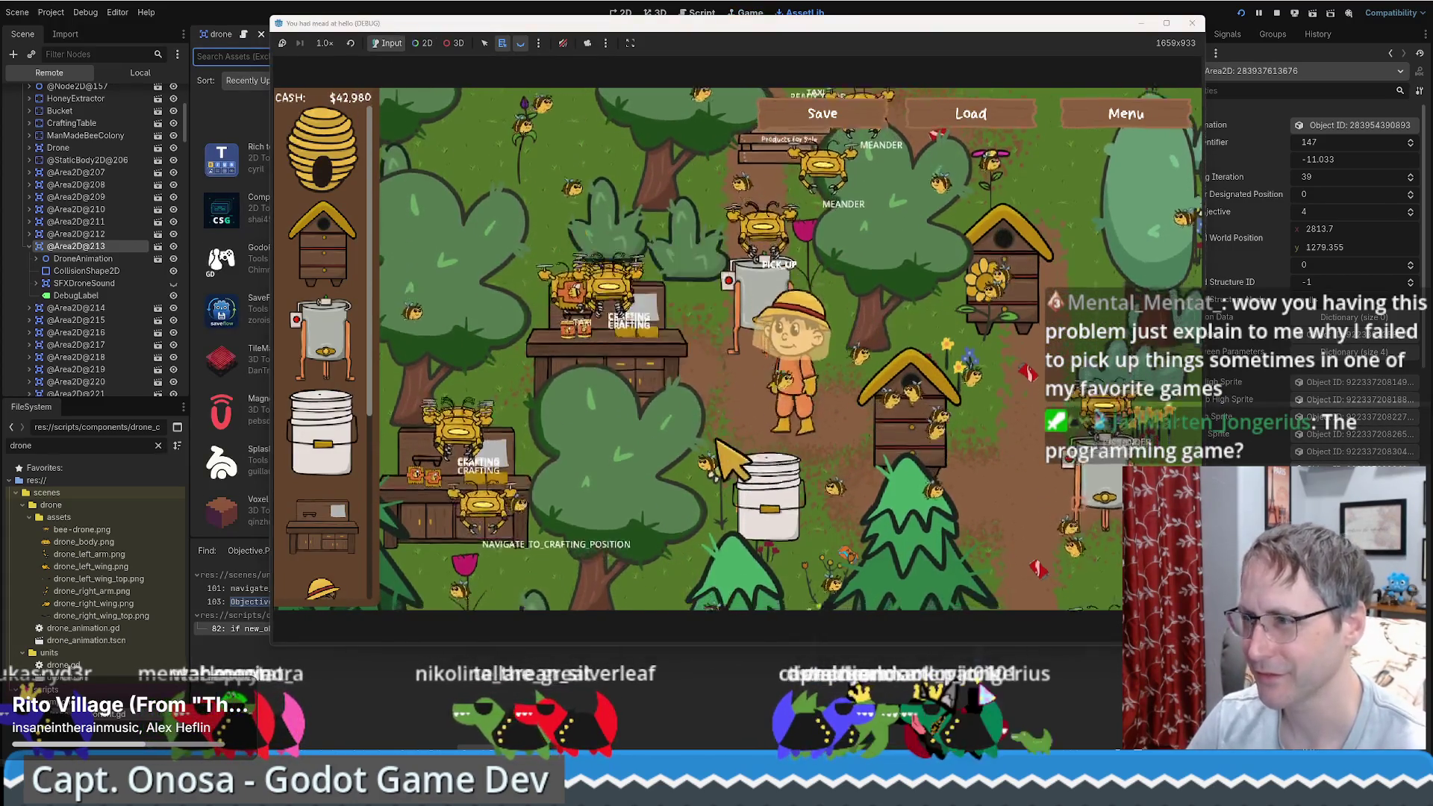
left_click(705, 507)
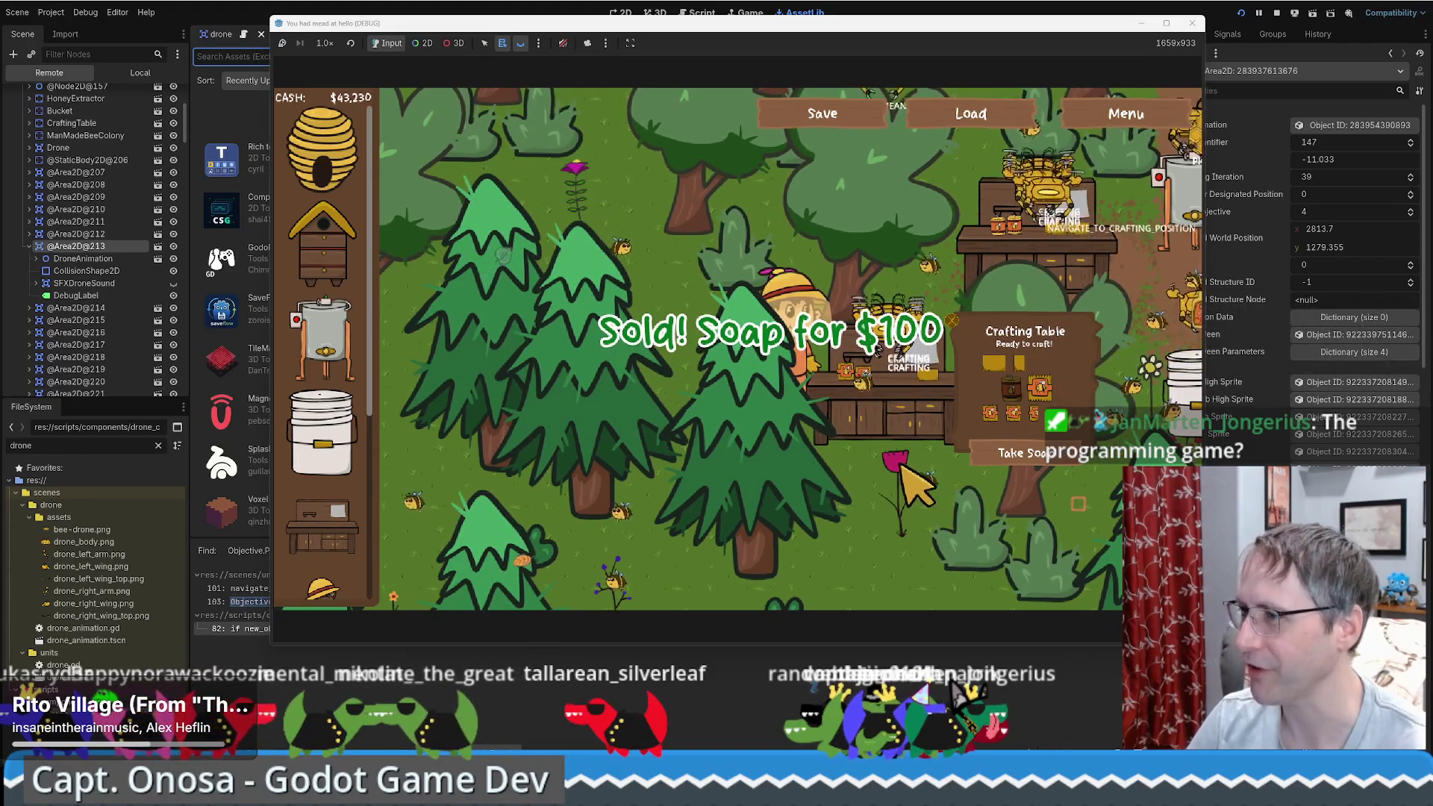
key("w")
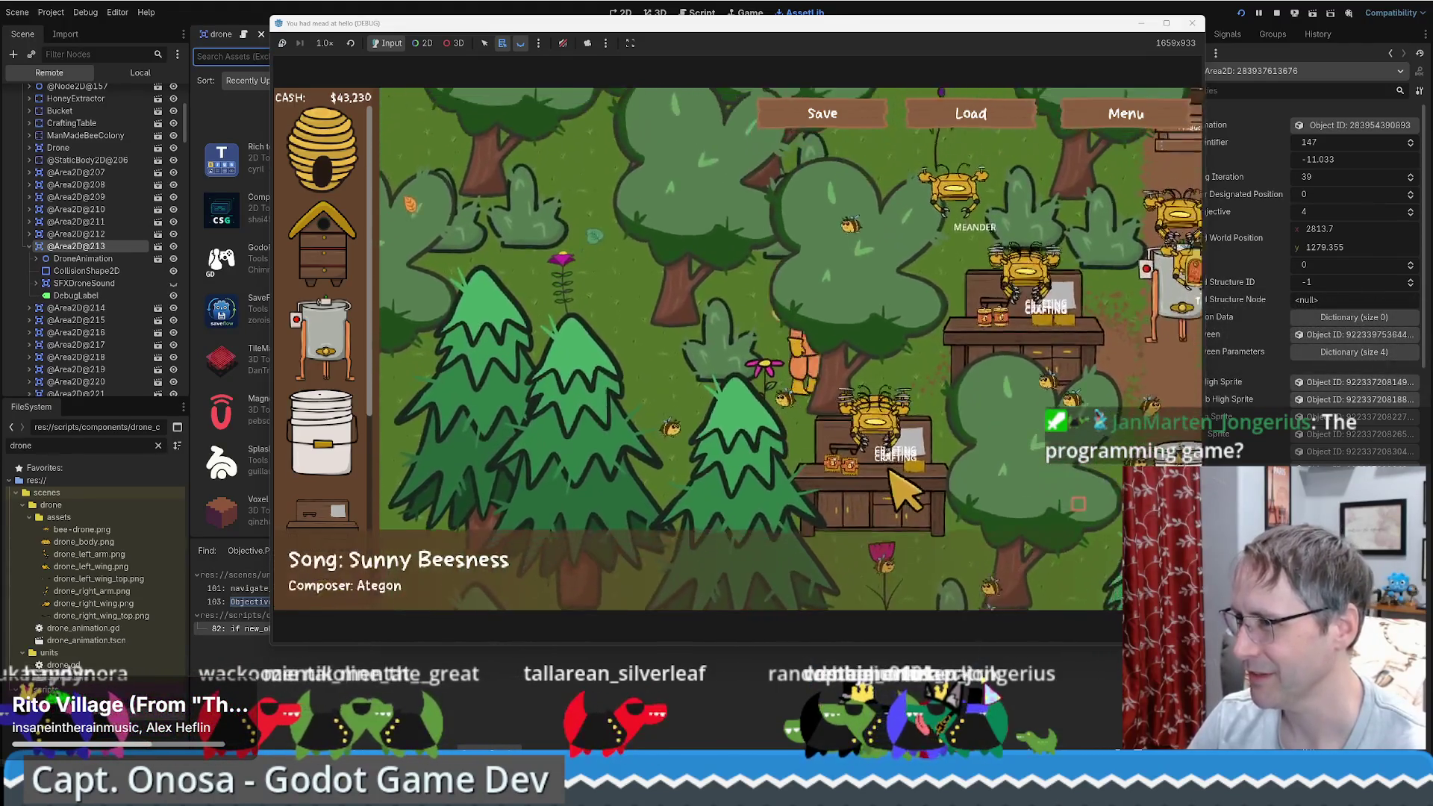
left_click(903, 493)
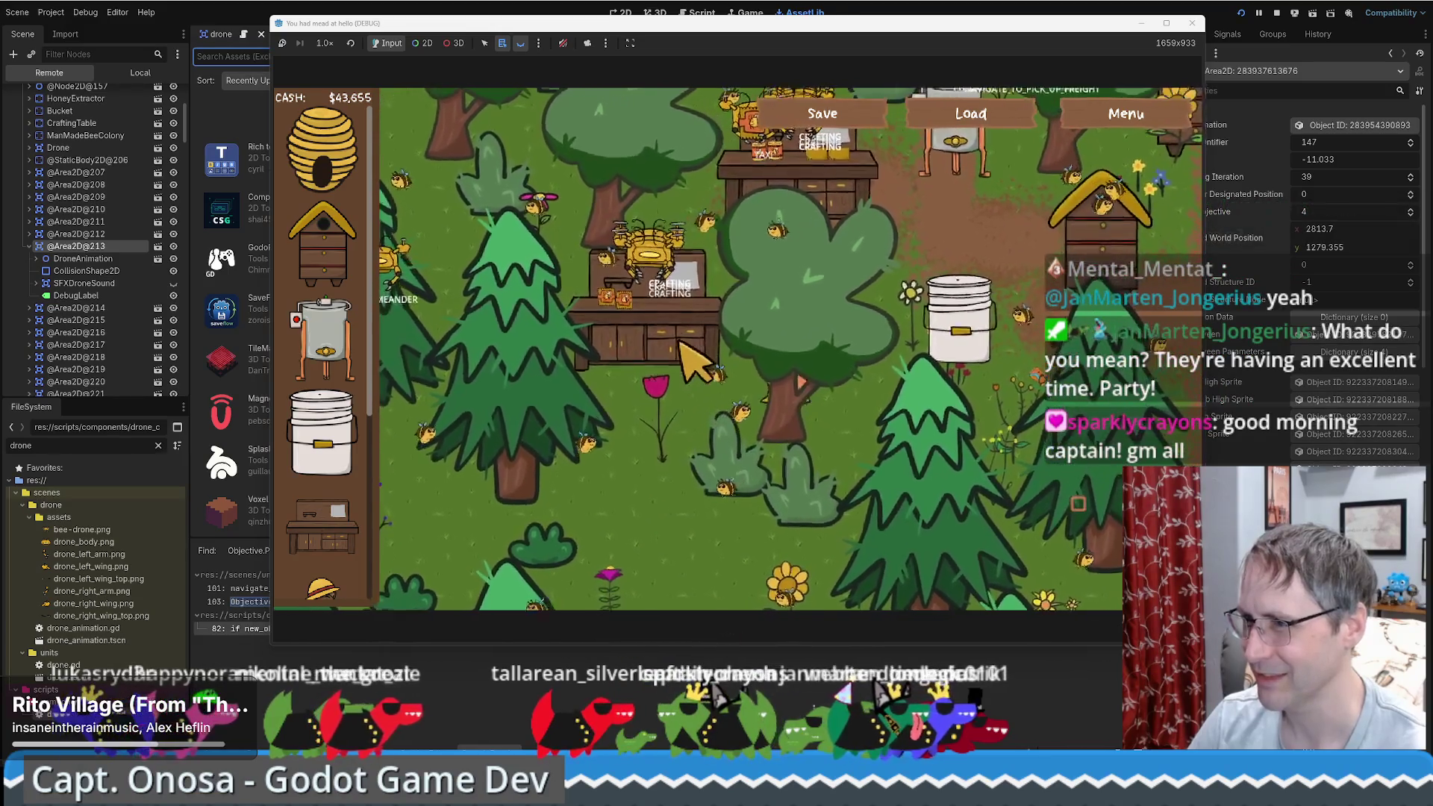
Step: Check the crafting table's status, then switch from the game window back to the editor
left_click(688, 352)
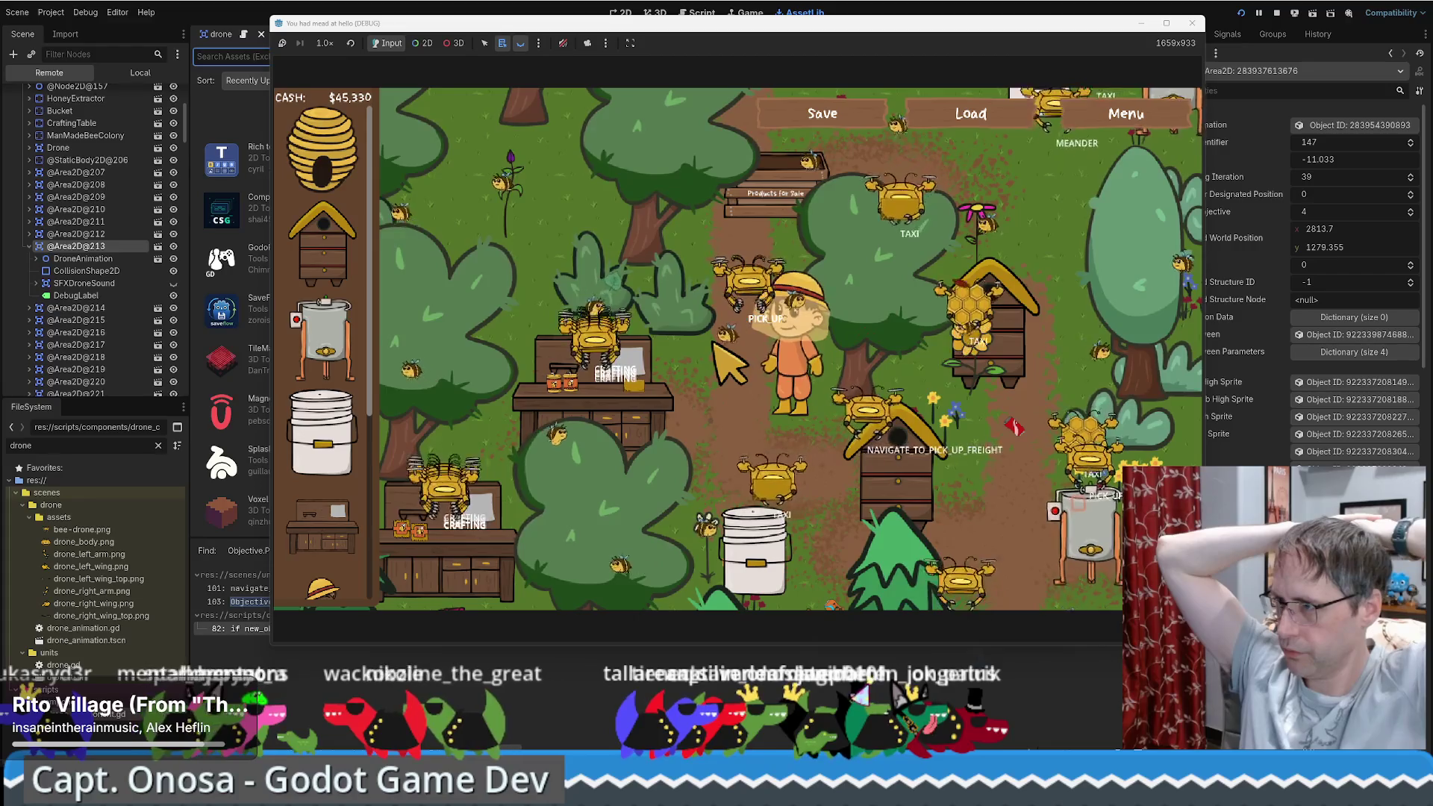
key("alt+Tab")
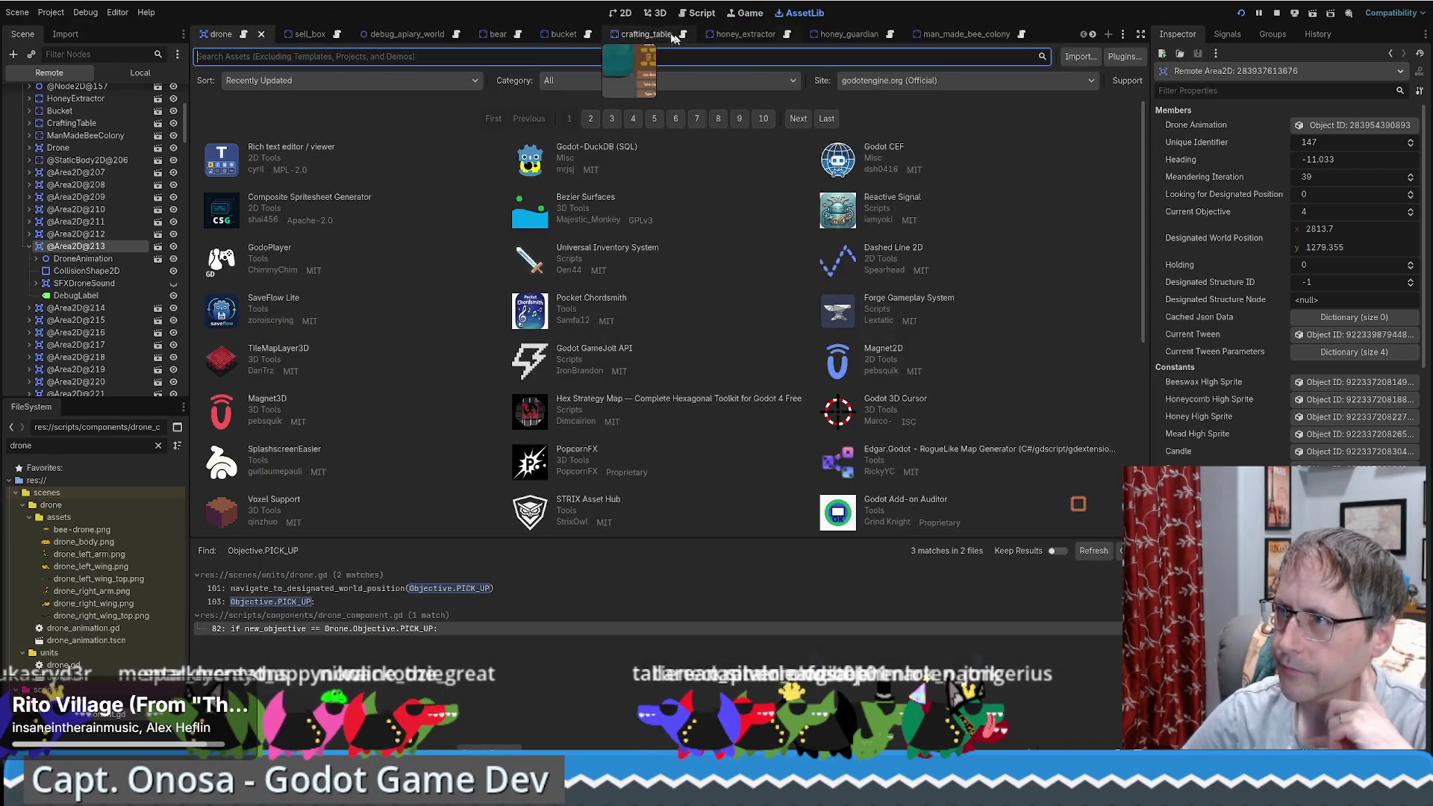
Step: Open drone.gd in the Script workspace
left_click(620, 13)
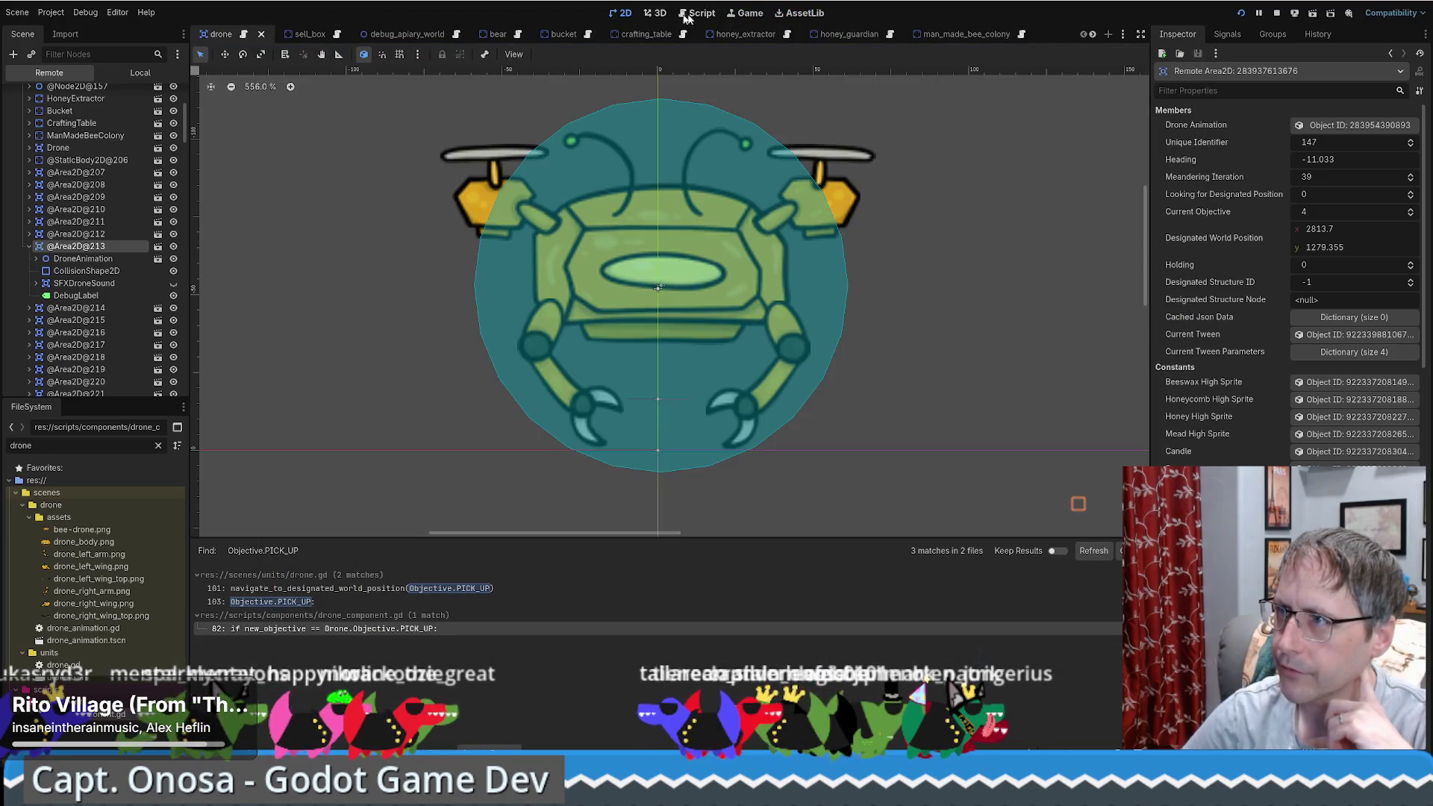
left_click(694, 15)
scroll(732, 417, "up", 6)
scroll(733, 426, "down", 5)
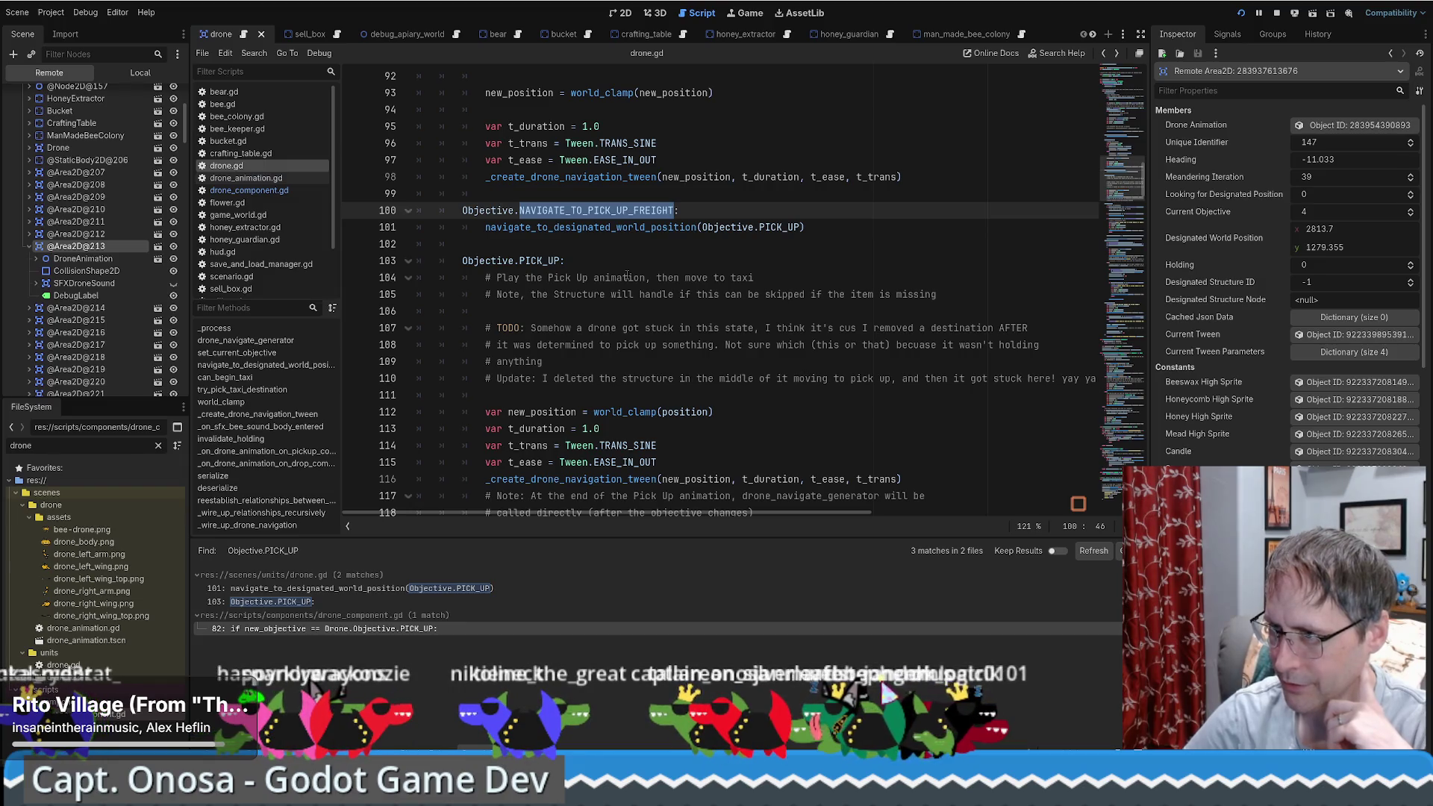
Step: Step through the PICK_UP case, its navigation tween call and new_position on lines 116–118
left_click(544, 260)
scroll(548, 265, "down", 1)
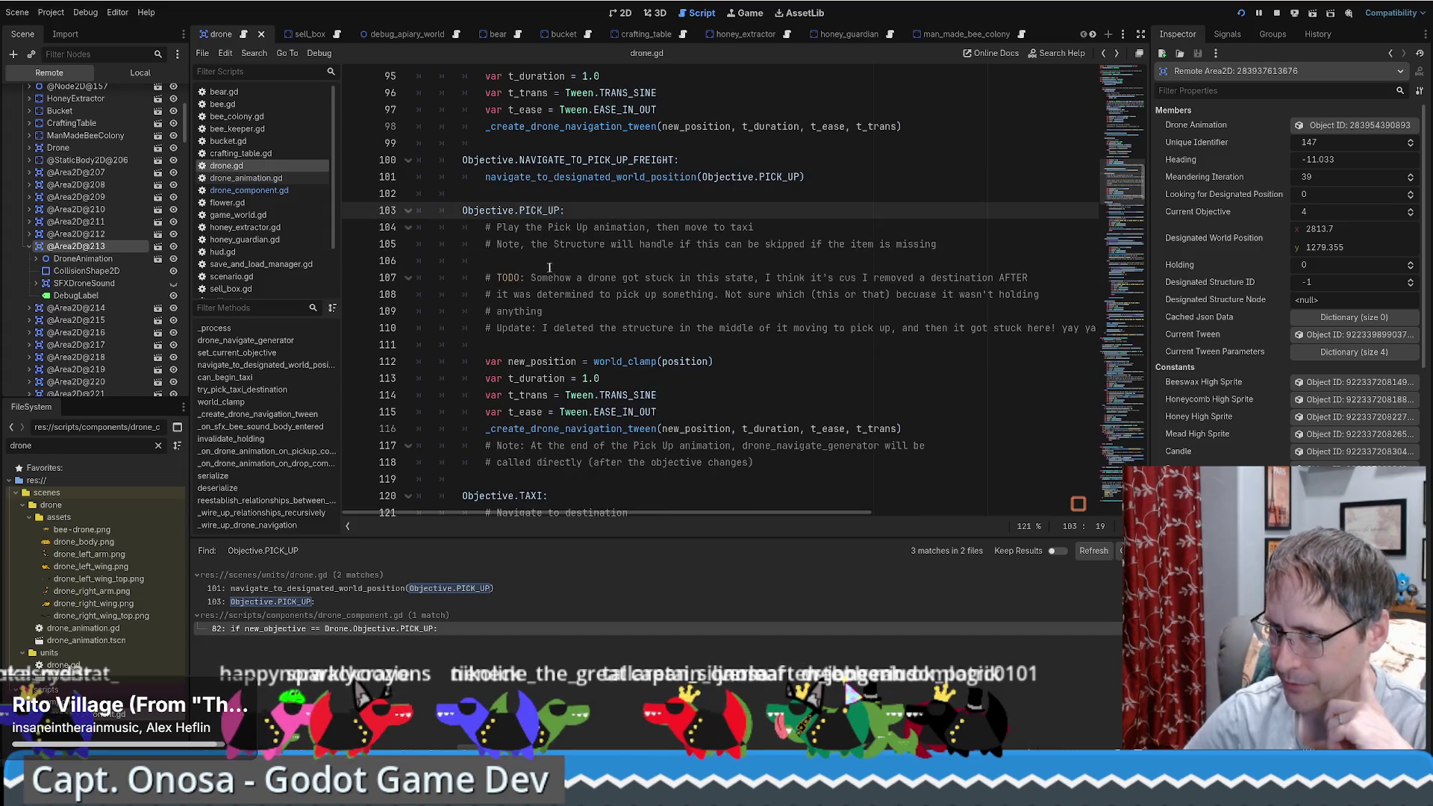
left_click(561, 428)
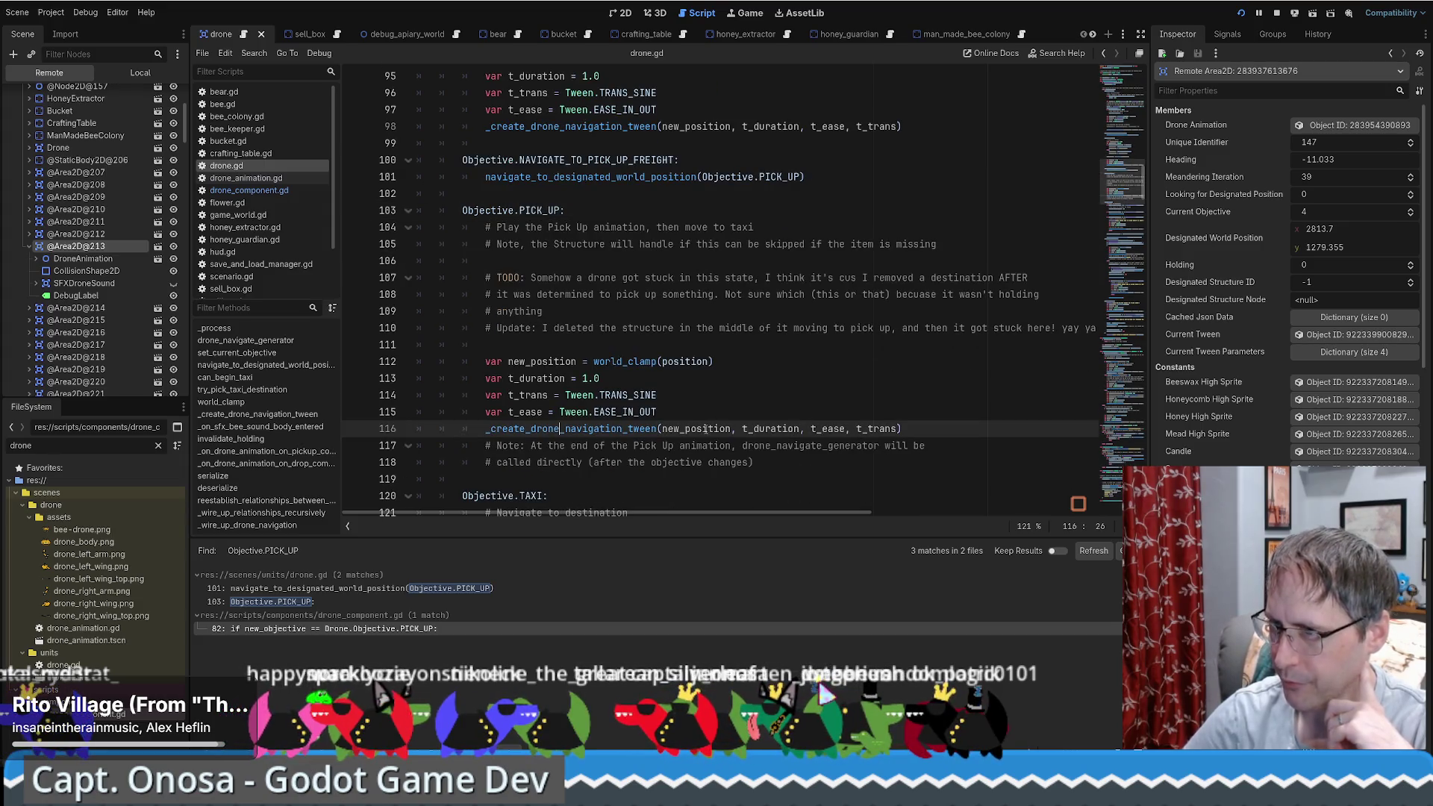
left_click(705, 430)
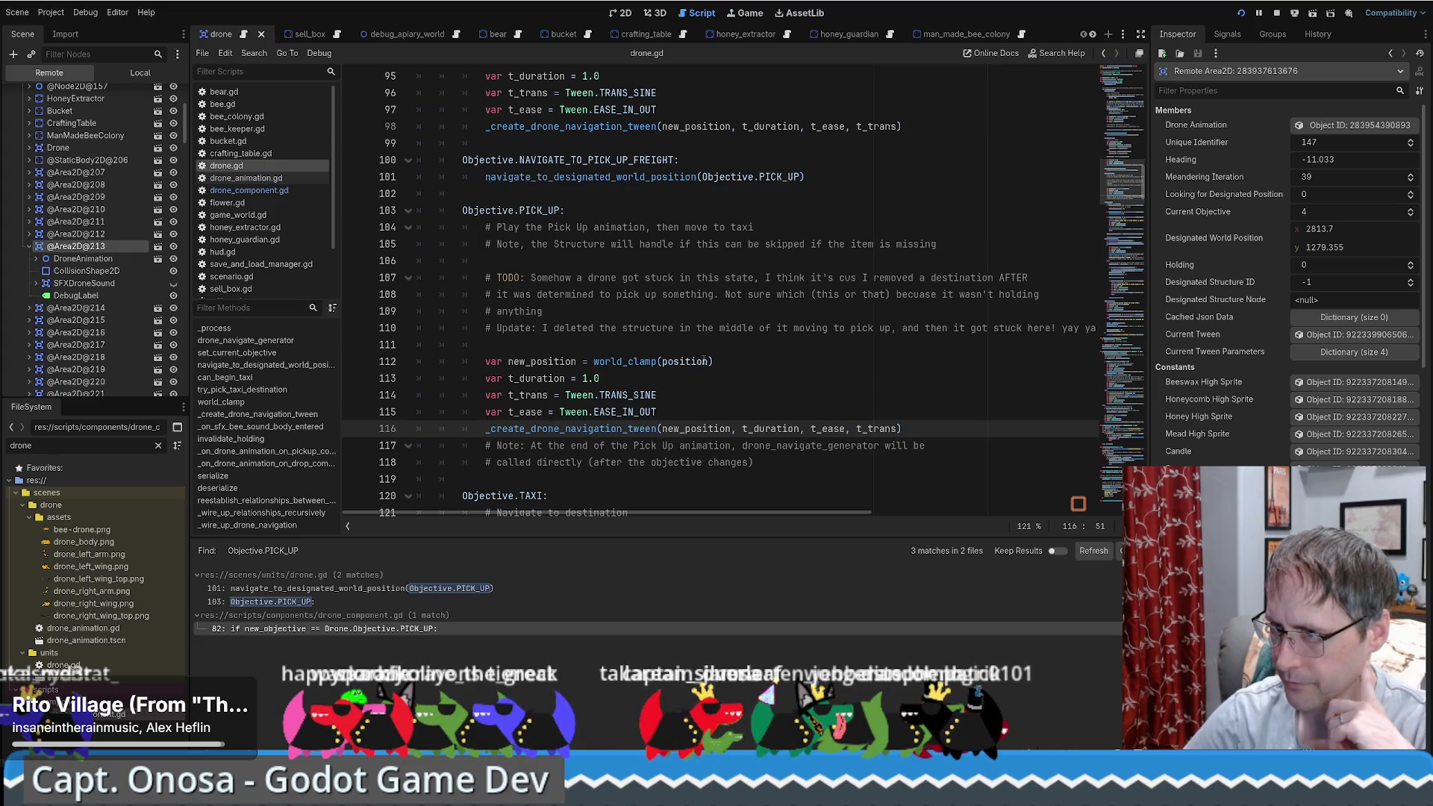
scroll(702, 355, "down", 2)
mouse_move(531, 345)
left_mouse_down()
mouse_move(930, 346)
mouse_move(587, 346)
mouse_move(591, 361)
mouse_move(755, 361)
left_mouse_up()
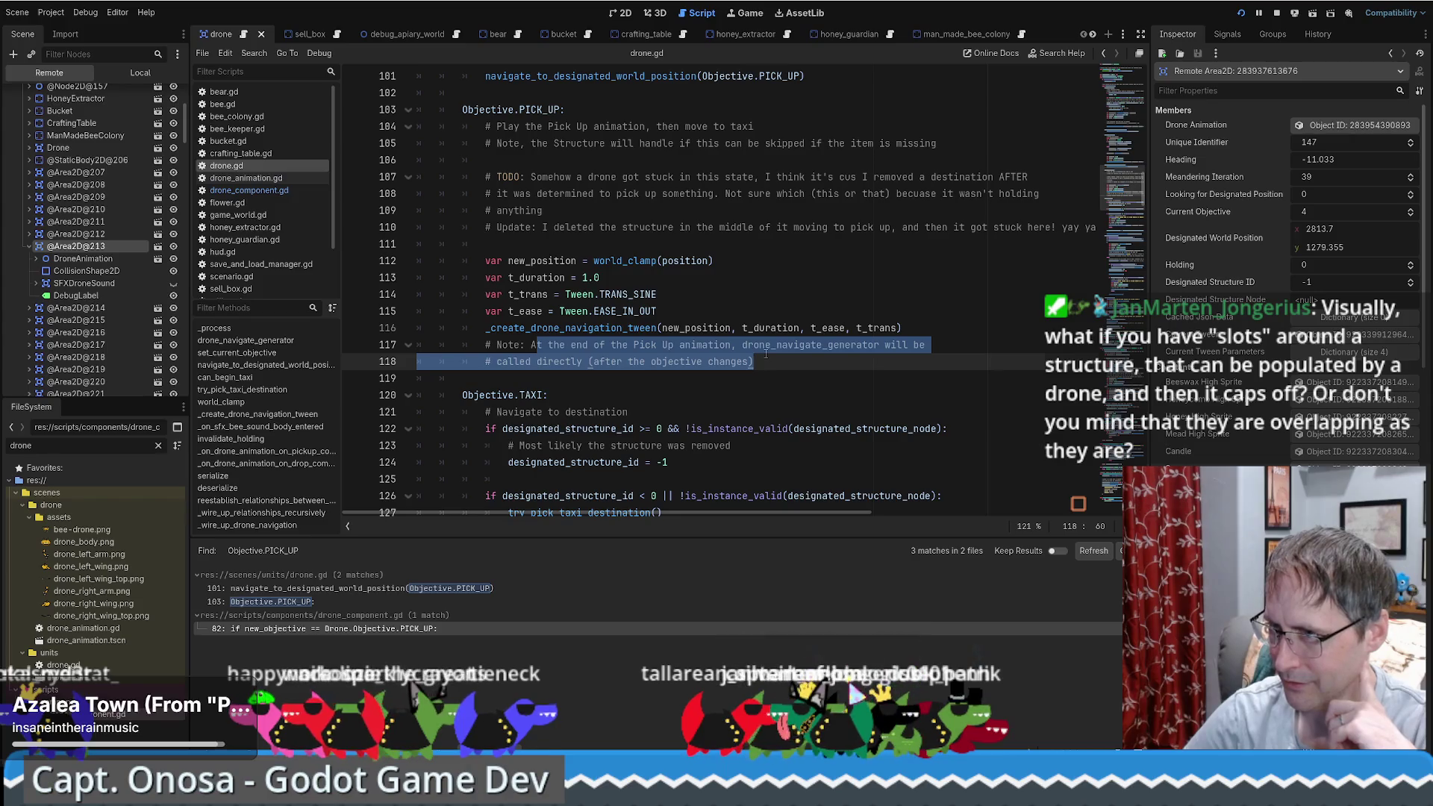
left_click(755, 361)
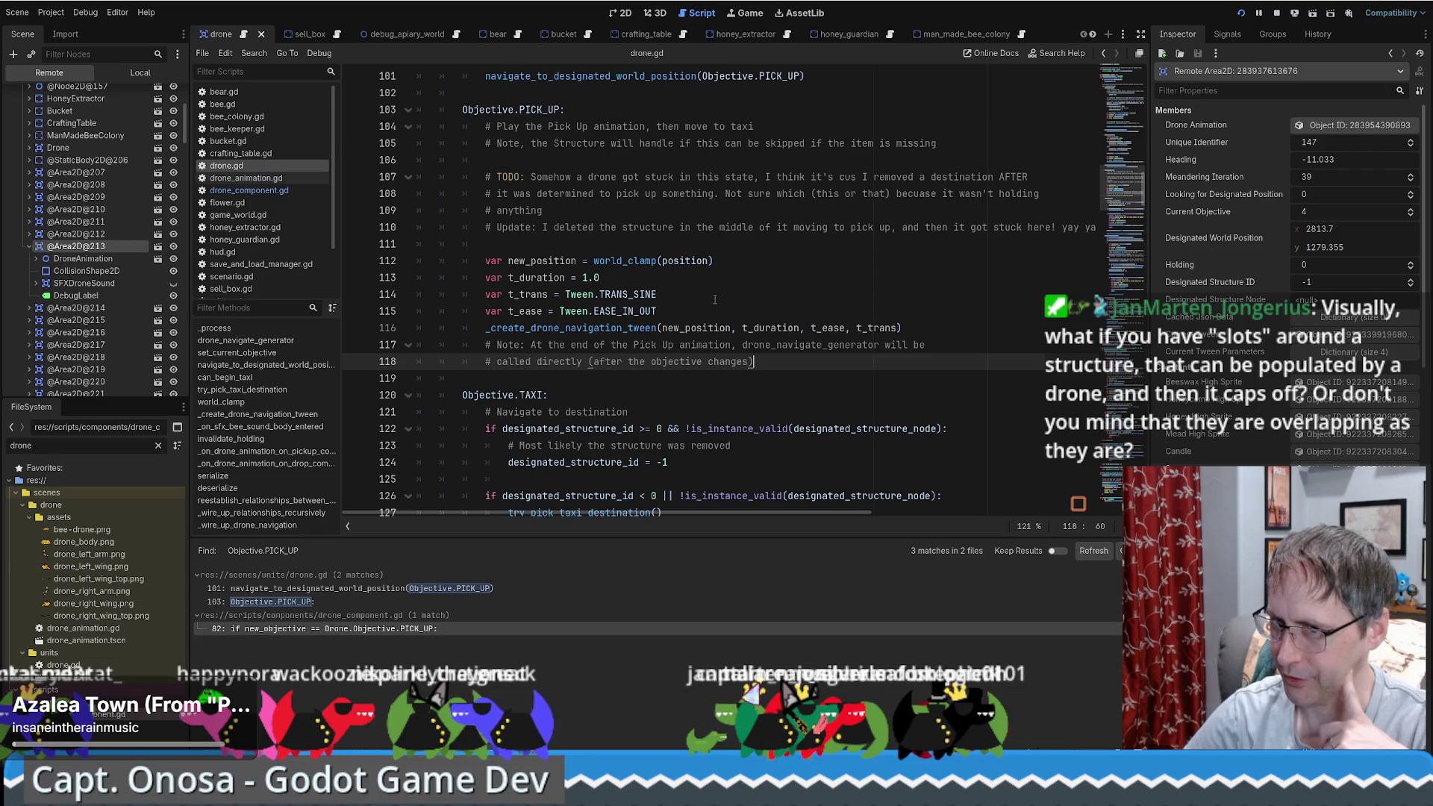
left_click(912, 327)
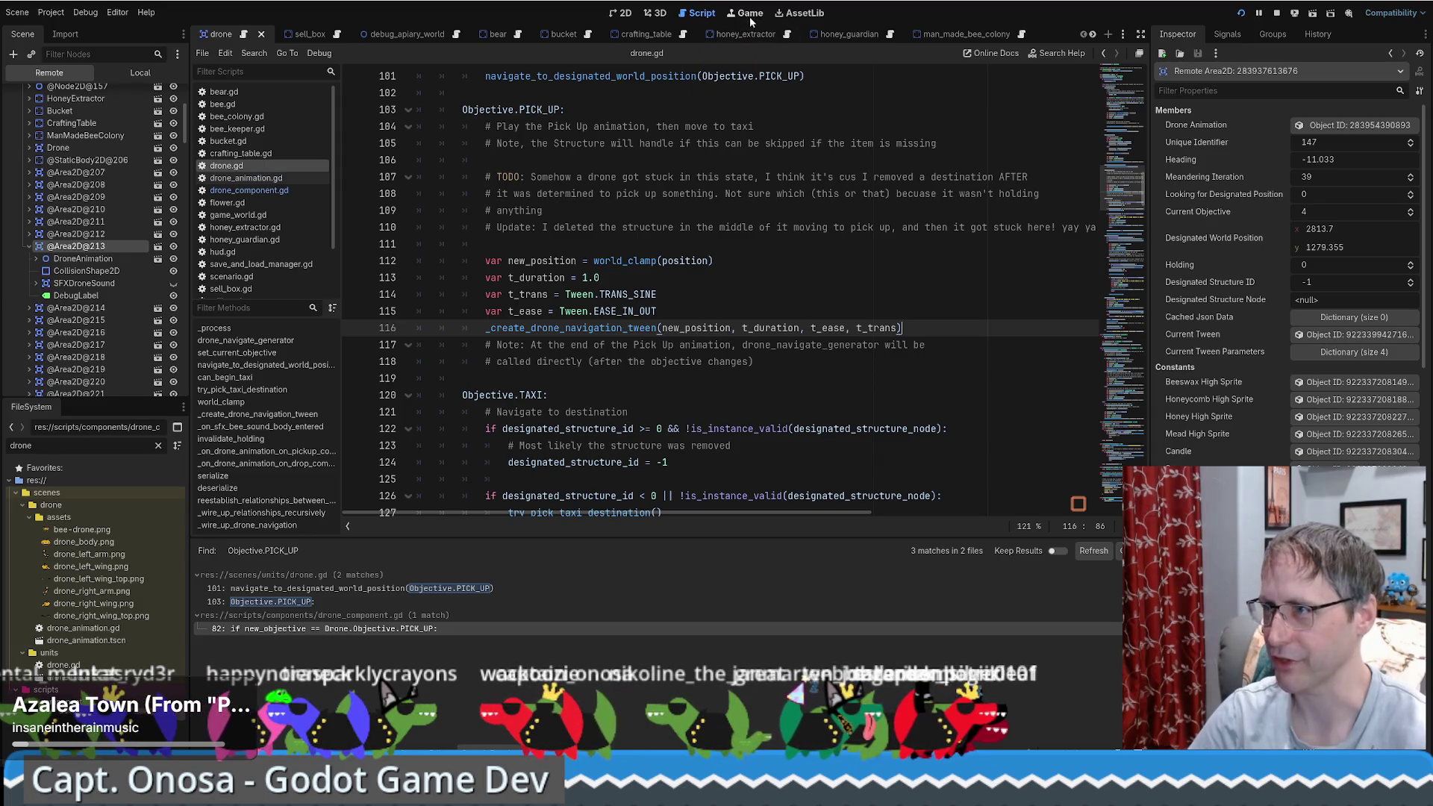
key("alt+Tab")
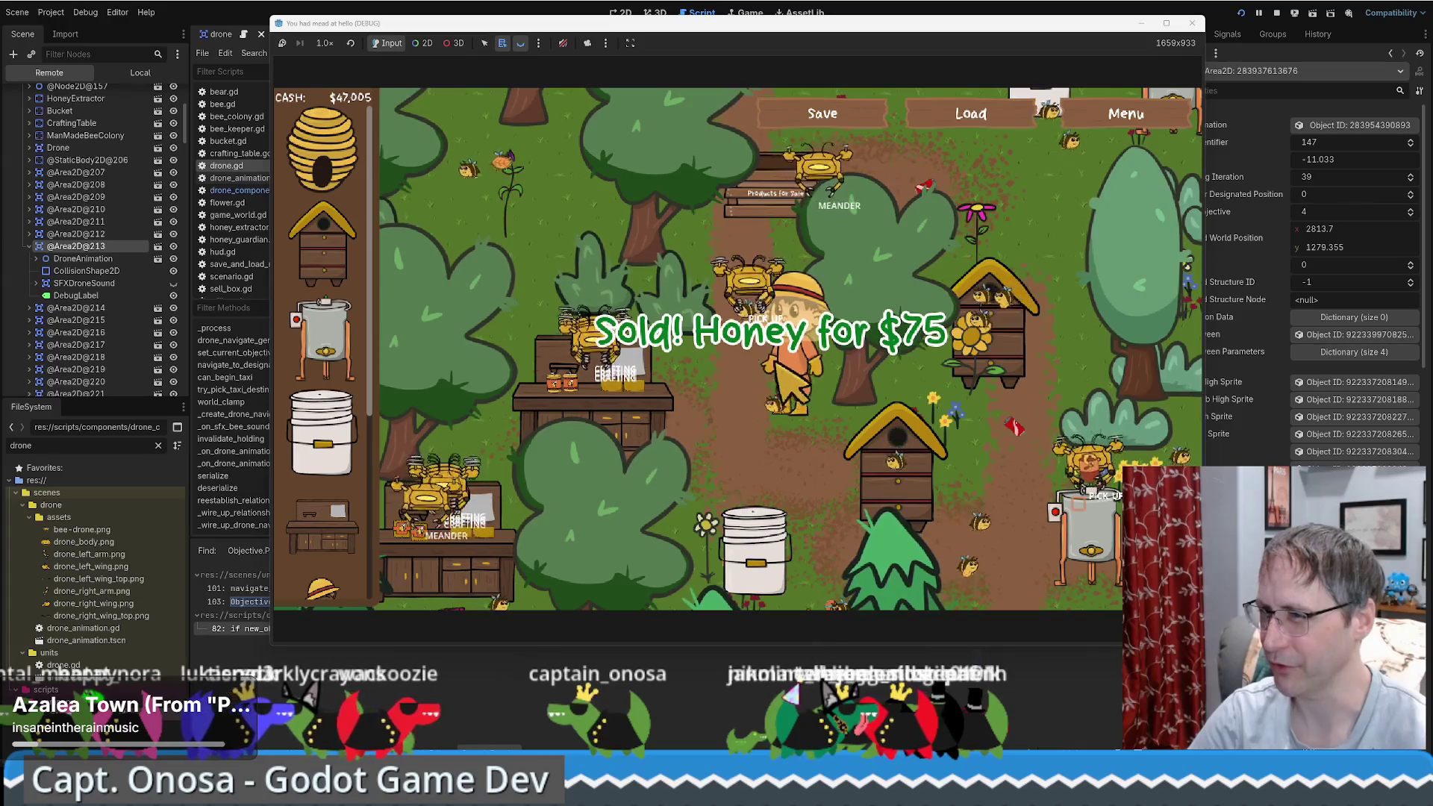
key("alt+Tab")
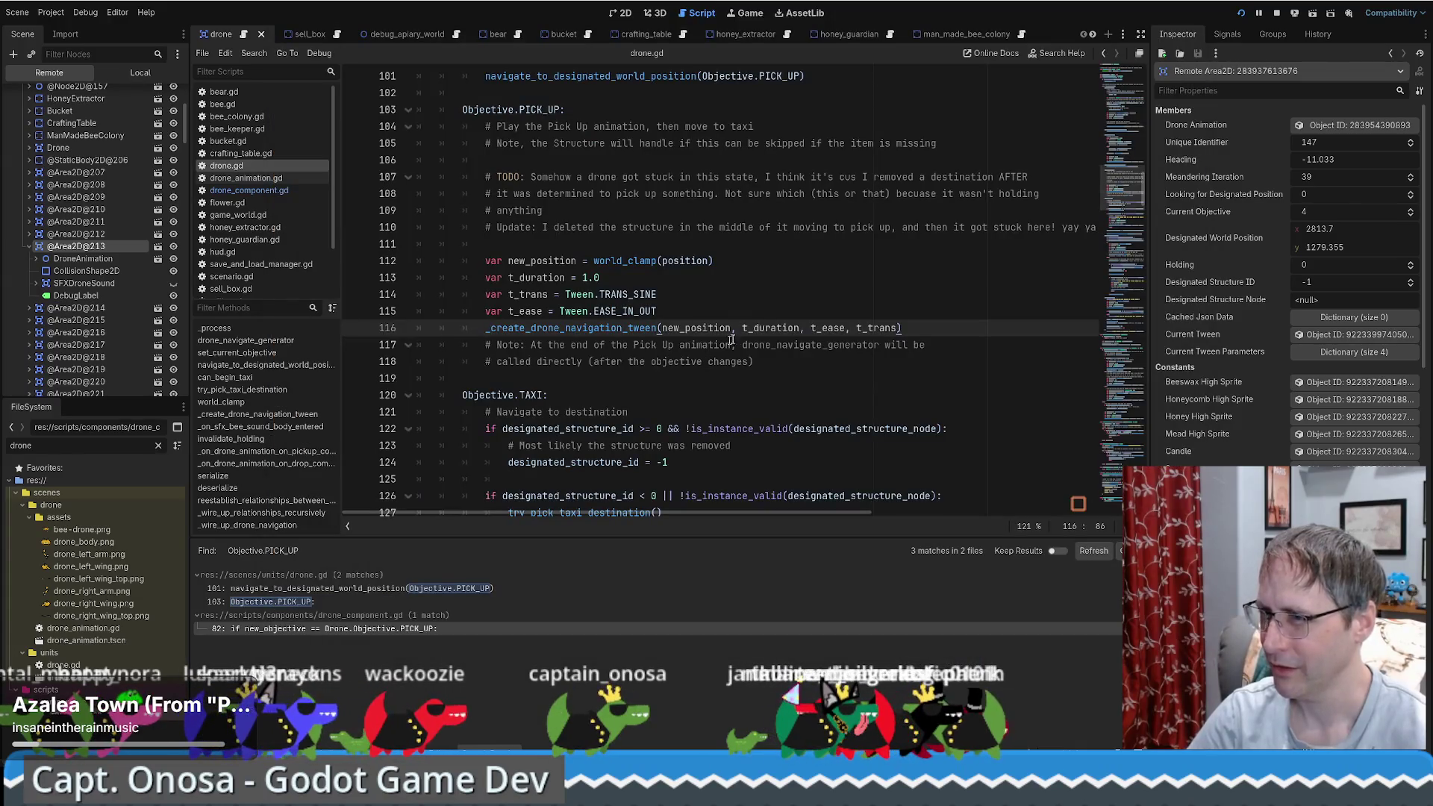
left_click(748, 12)
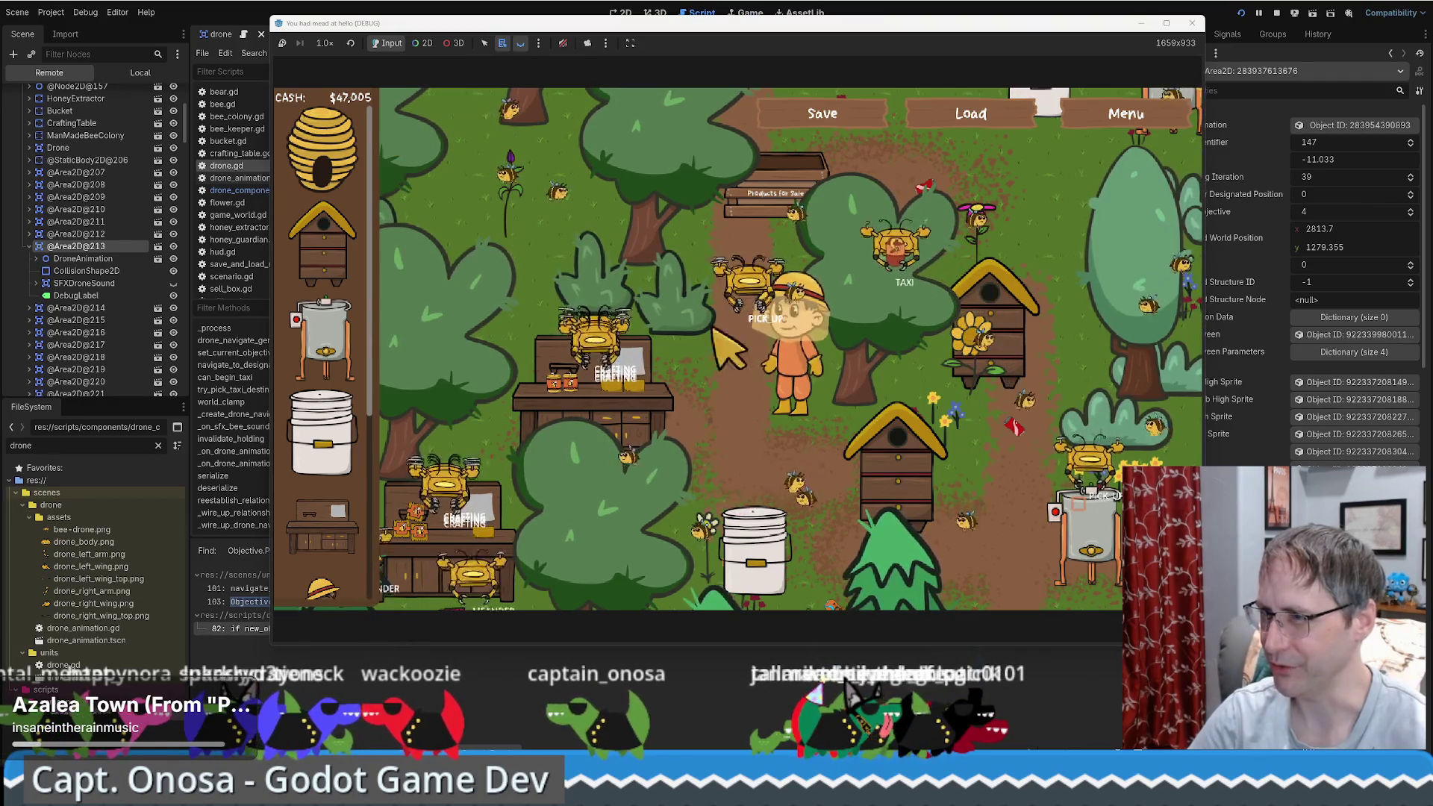
left_click(799, 8)
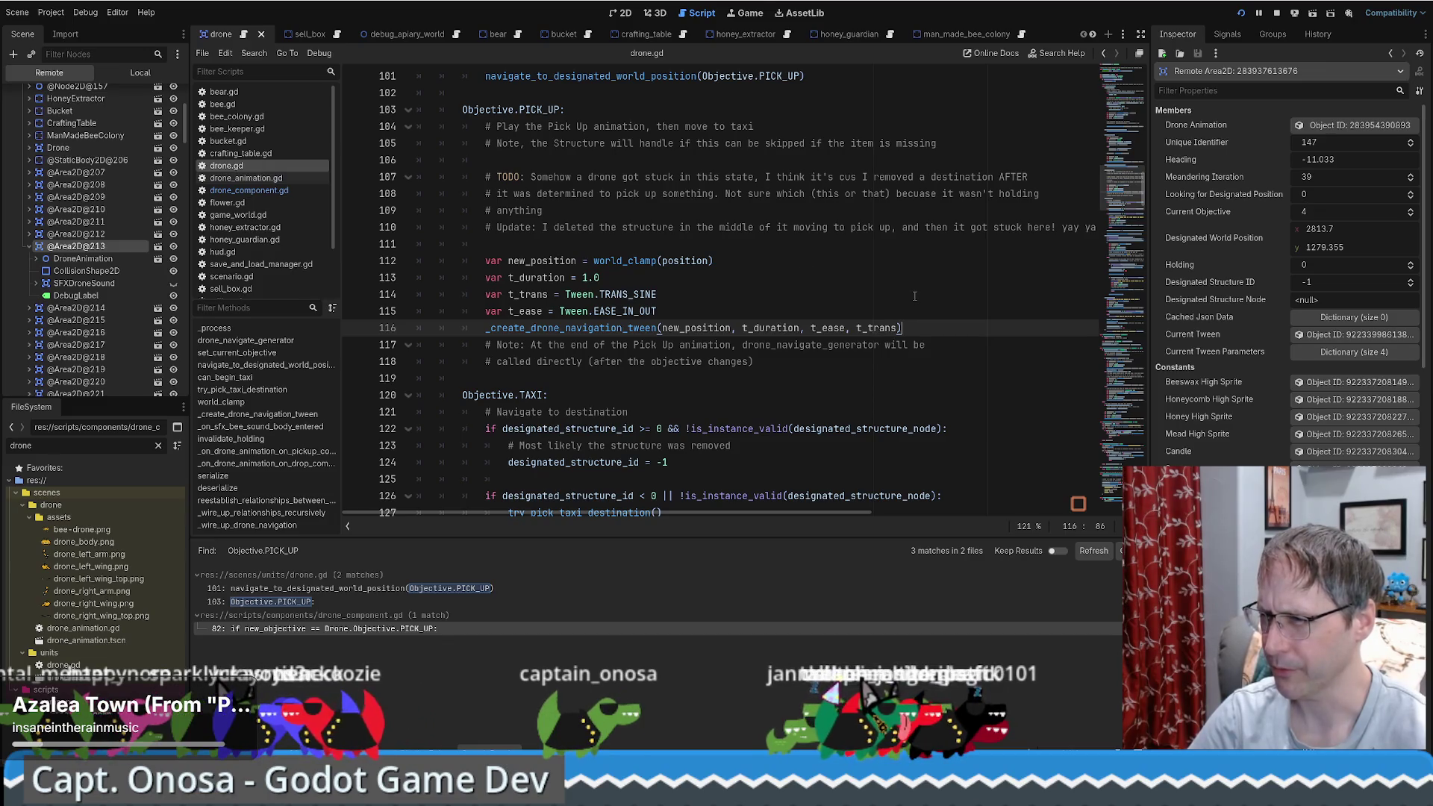
scroll(914, 293, "up", 2)
Step: Scroll past line 118 and select the NAVIGATE_TO_PICK_UP_FREIGHT constant on line 100
scroll(903, 304, "down", 1)
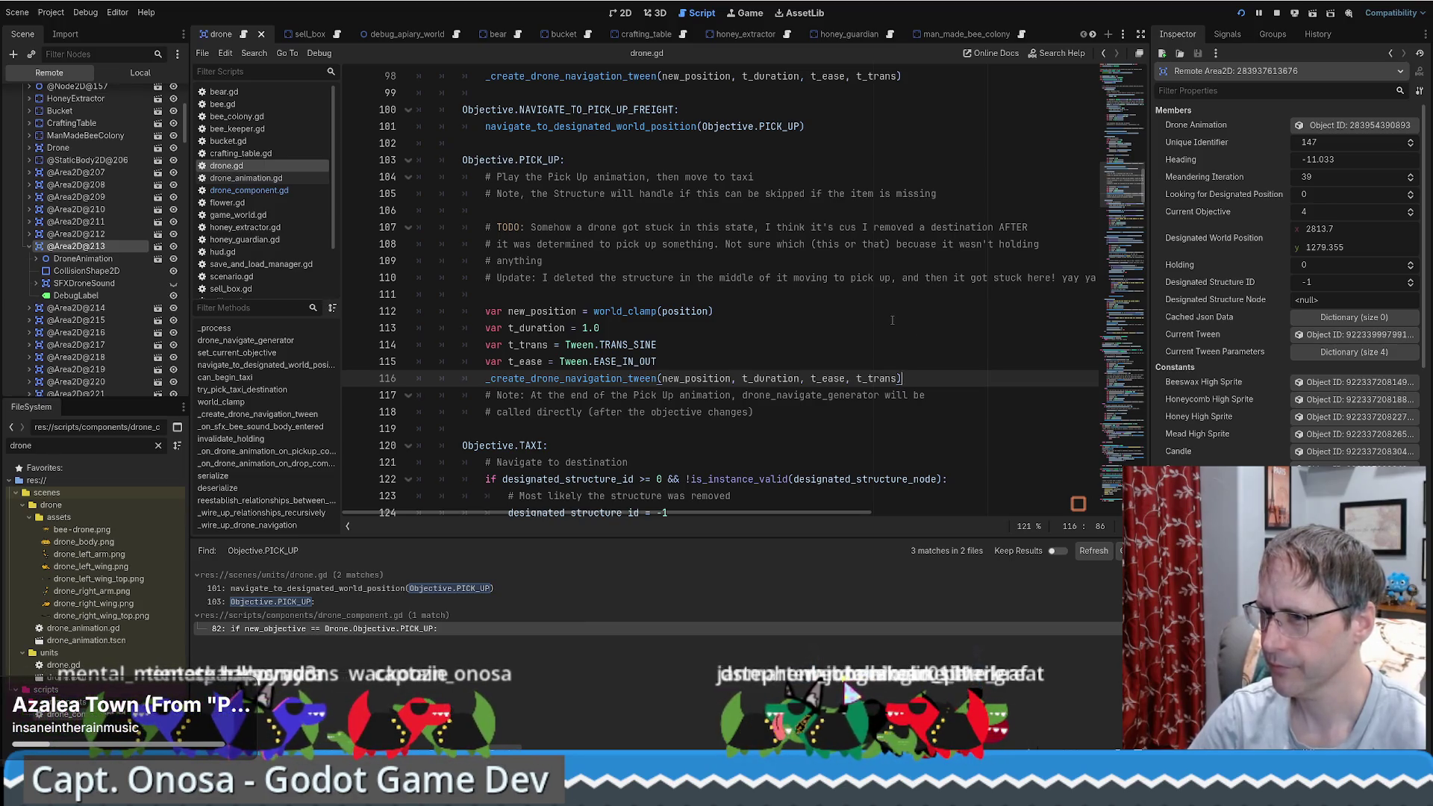
scroll(892, 319, "down", 1)
left_click(842, 365)
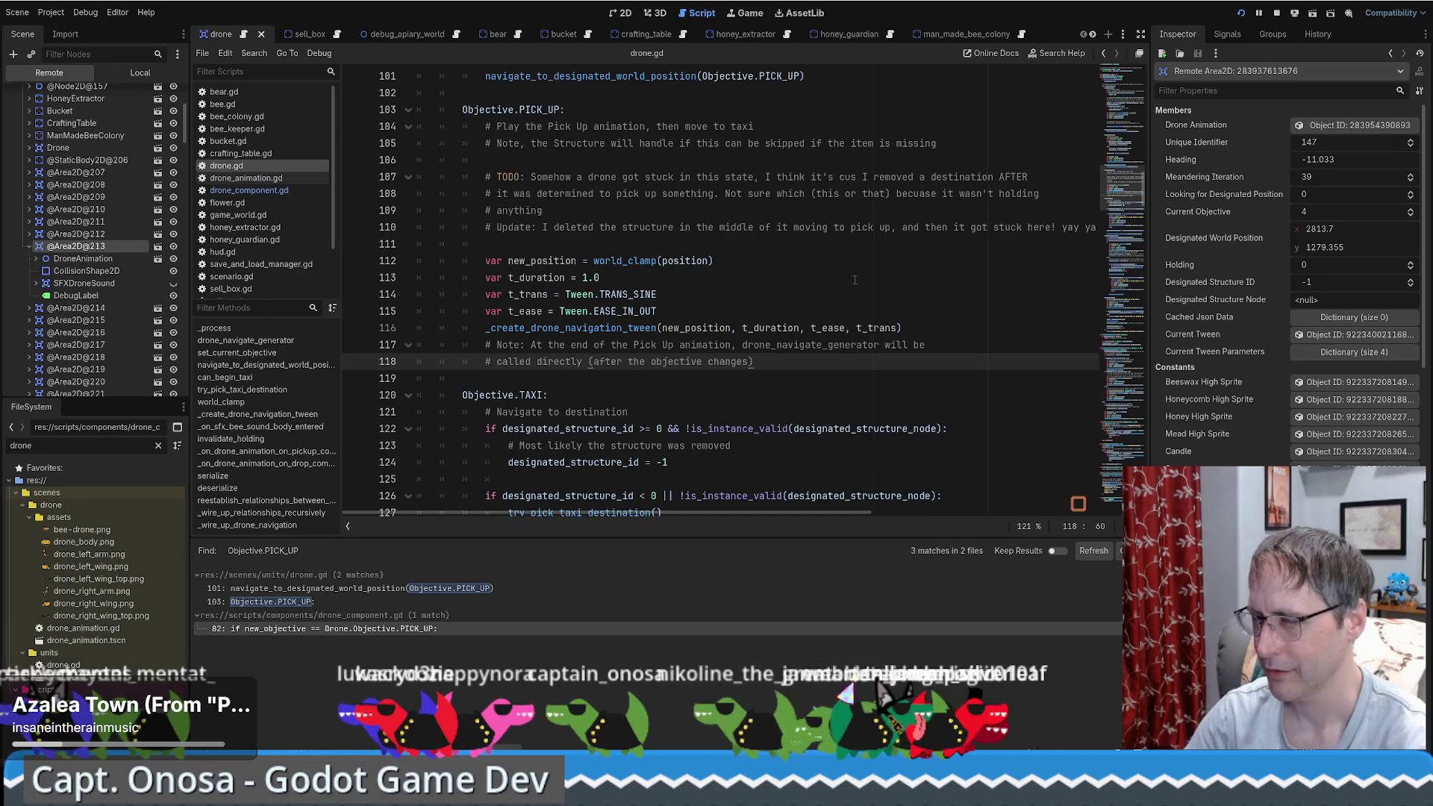
scroll(595, 286, "up", 6)
double_click(565, 361)
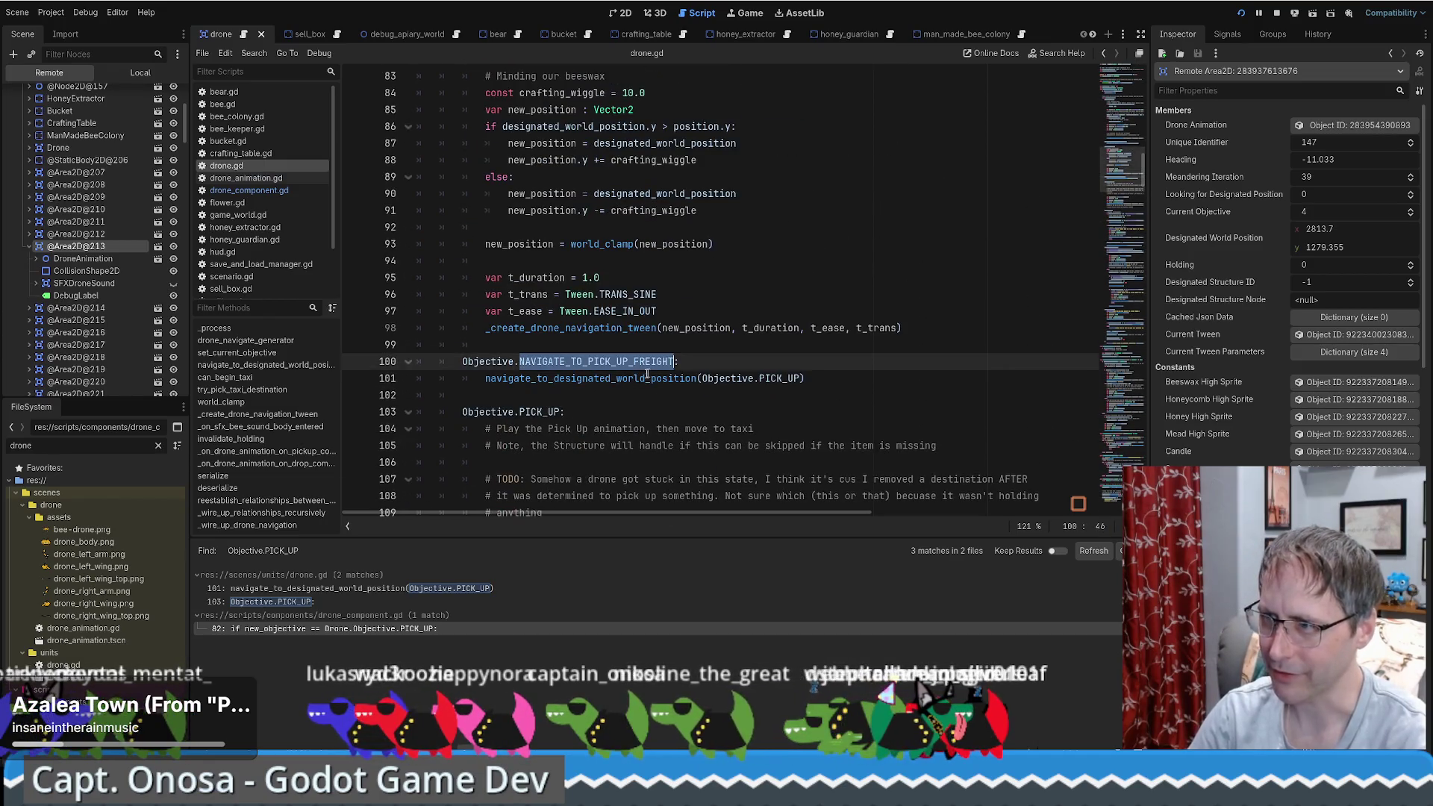
Step: Fold the Objective.CRAFTING block at line 82 and scroll through the match block to MEANDER
scroll(643, 377, "up", 2)
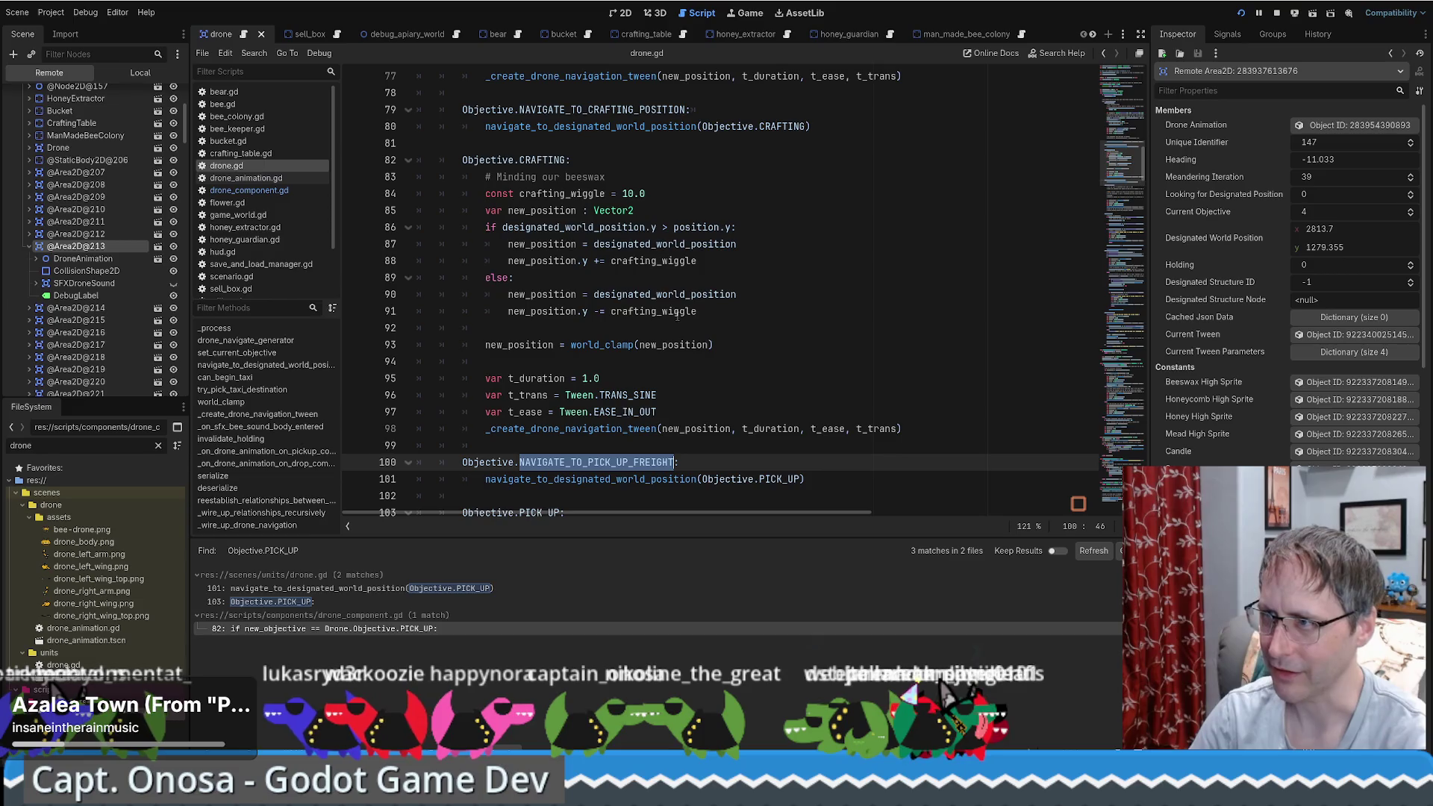
left_click(408, 161)
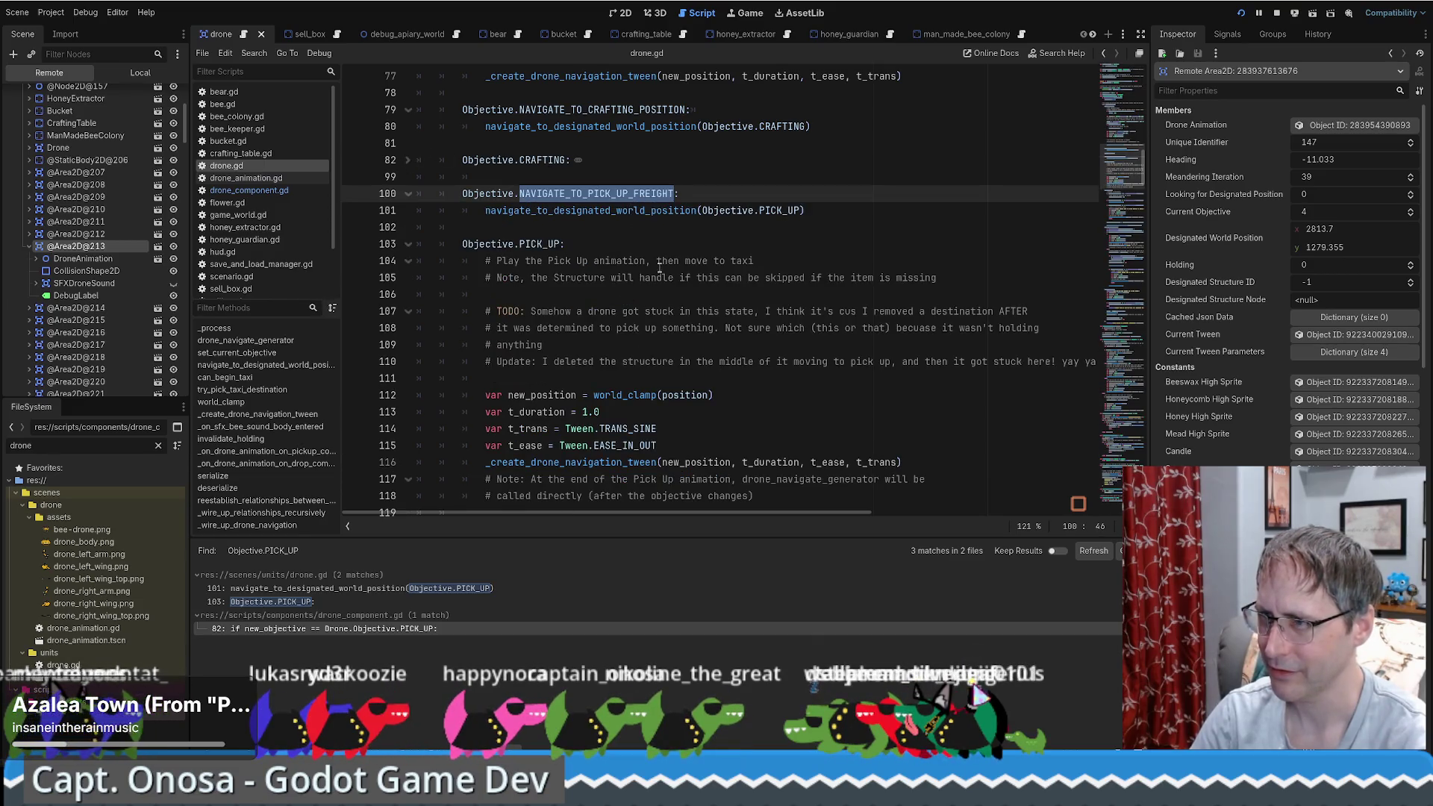
scroll(641, 265, "up", 1)
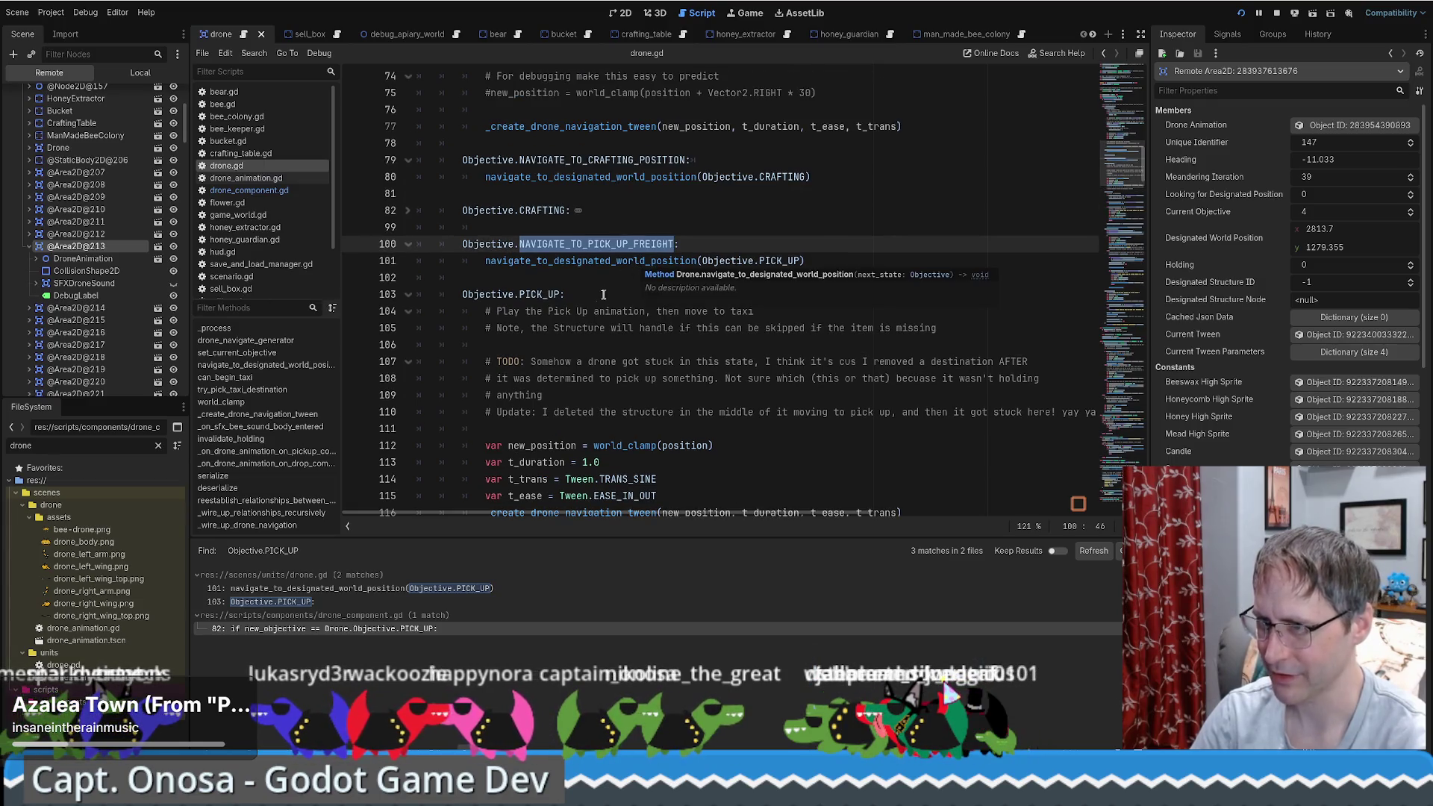
scroll(598, 296, "up", 3)
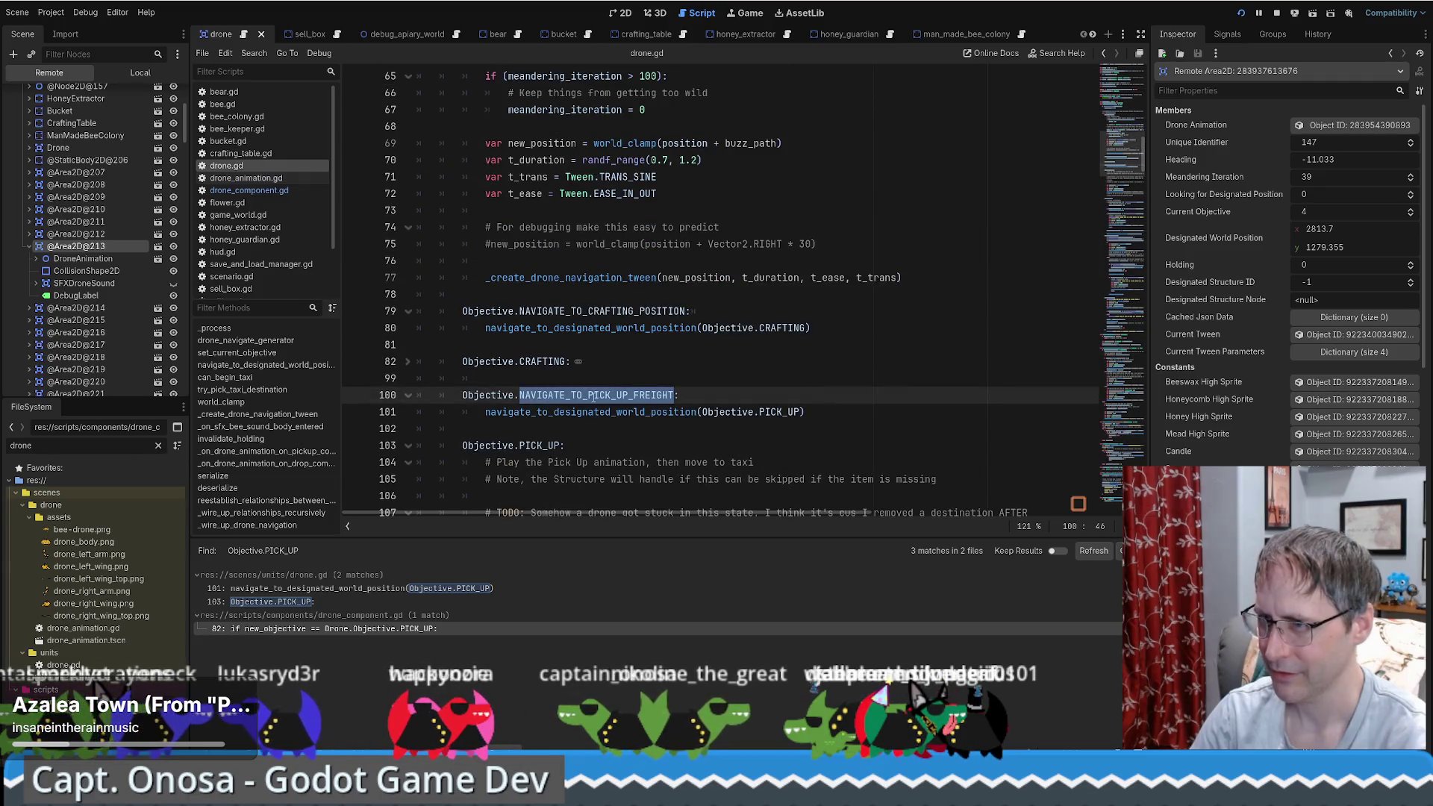
scroll(593, 397, "up", 1)
scroll(587, 424, "up", 6)
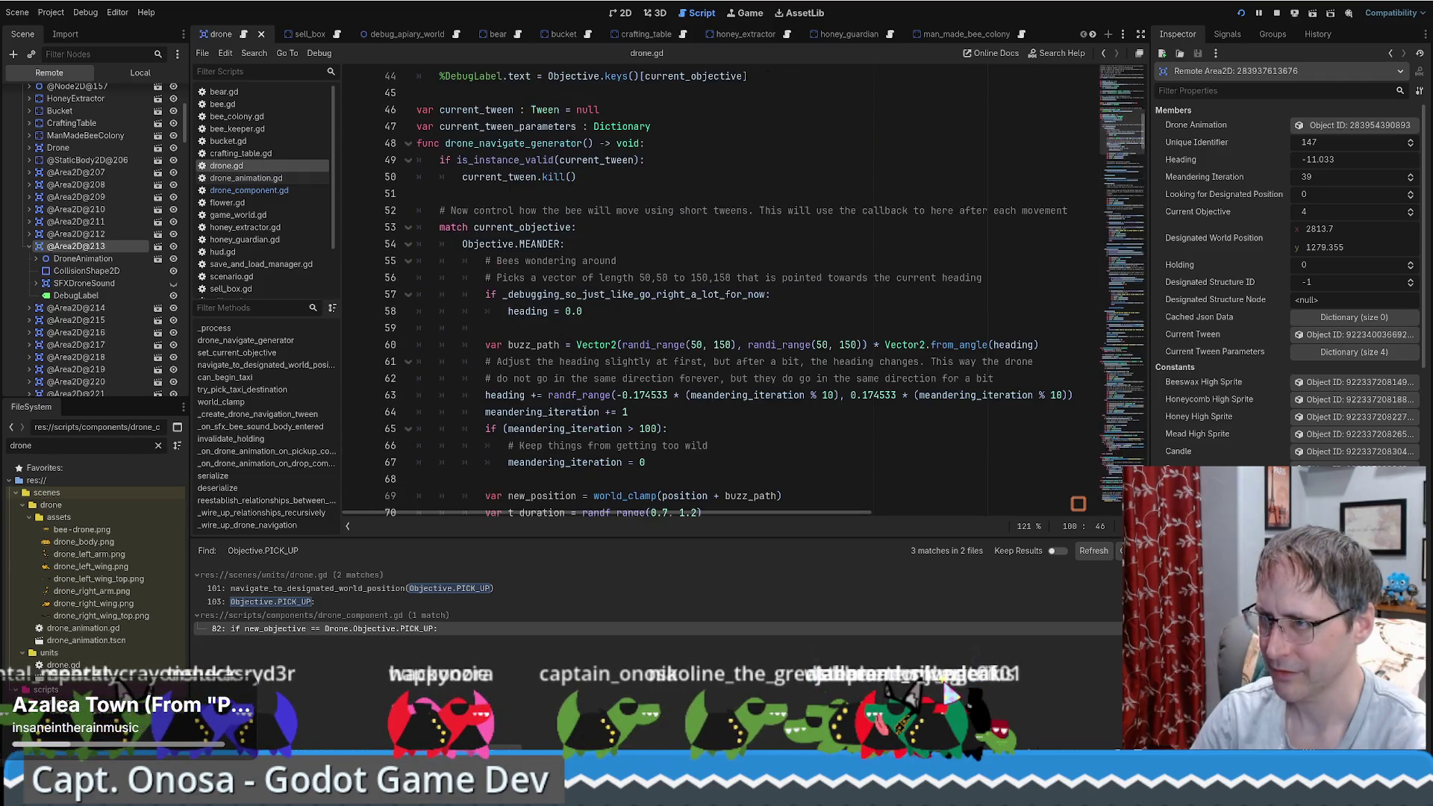
scroll(582, 403, "down", 10)
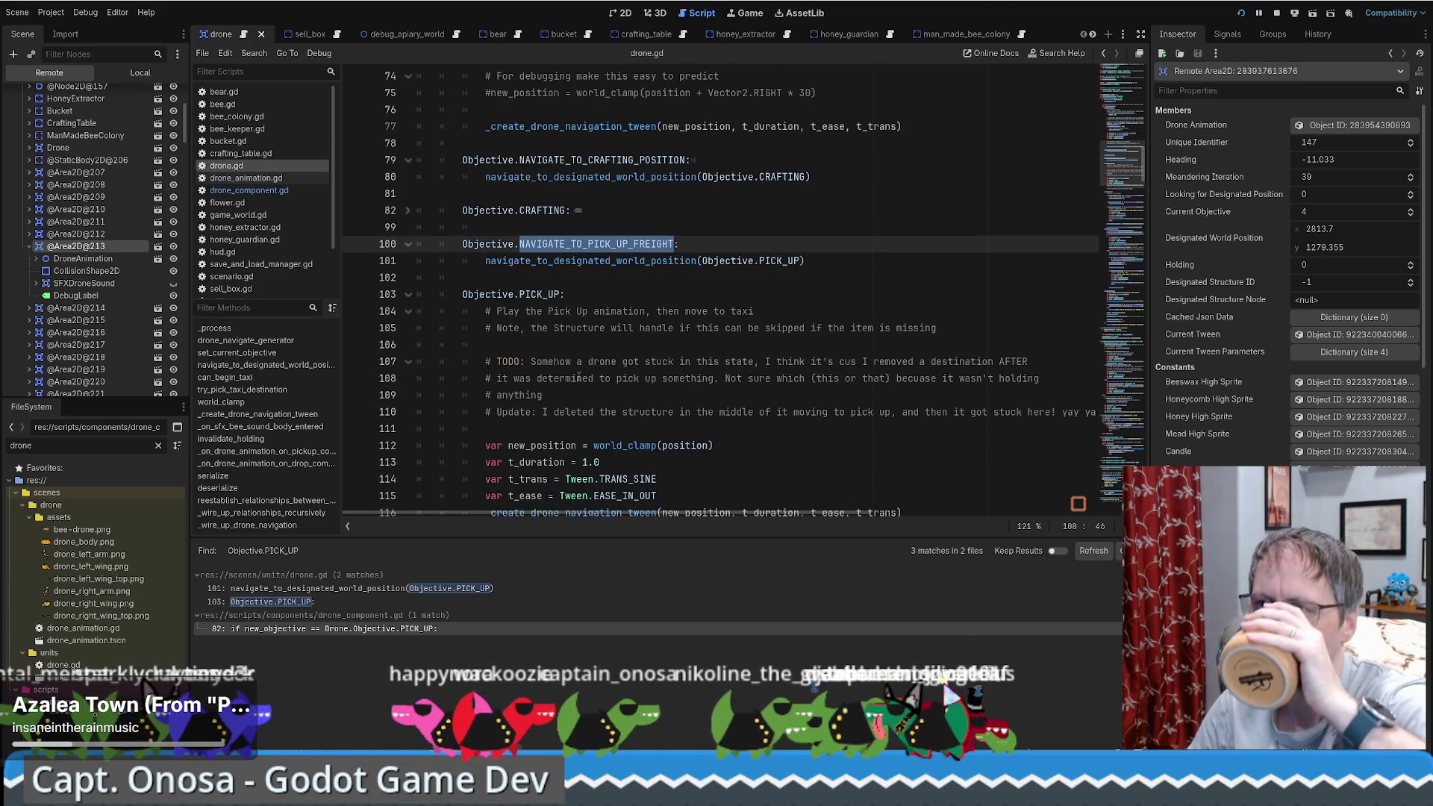
scroll(608, 359, "up", 2)
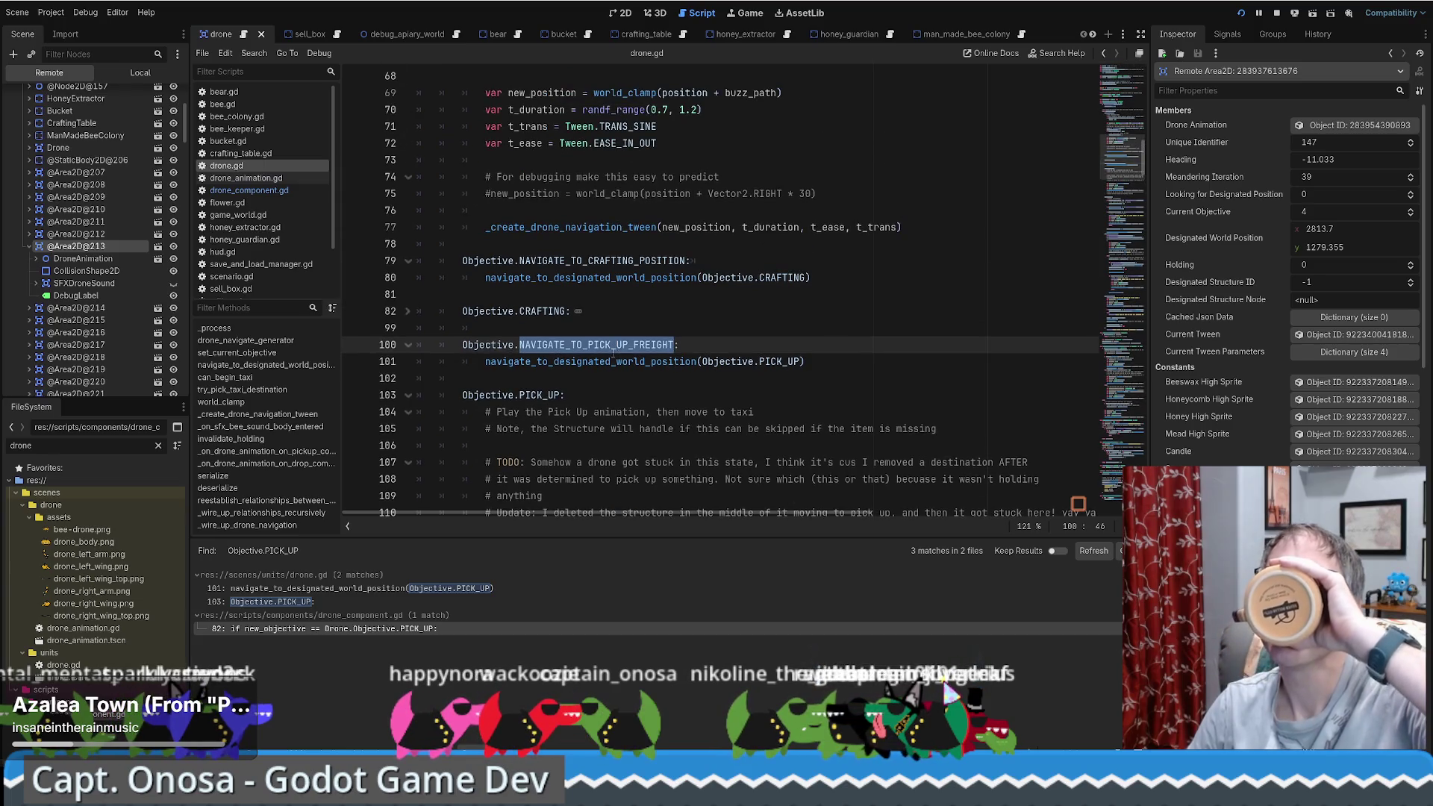
scroll(614, 352, "up", 5)
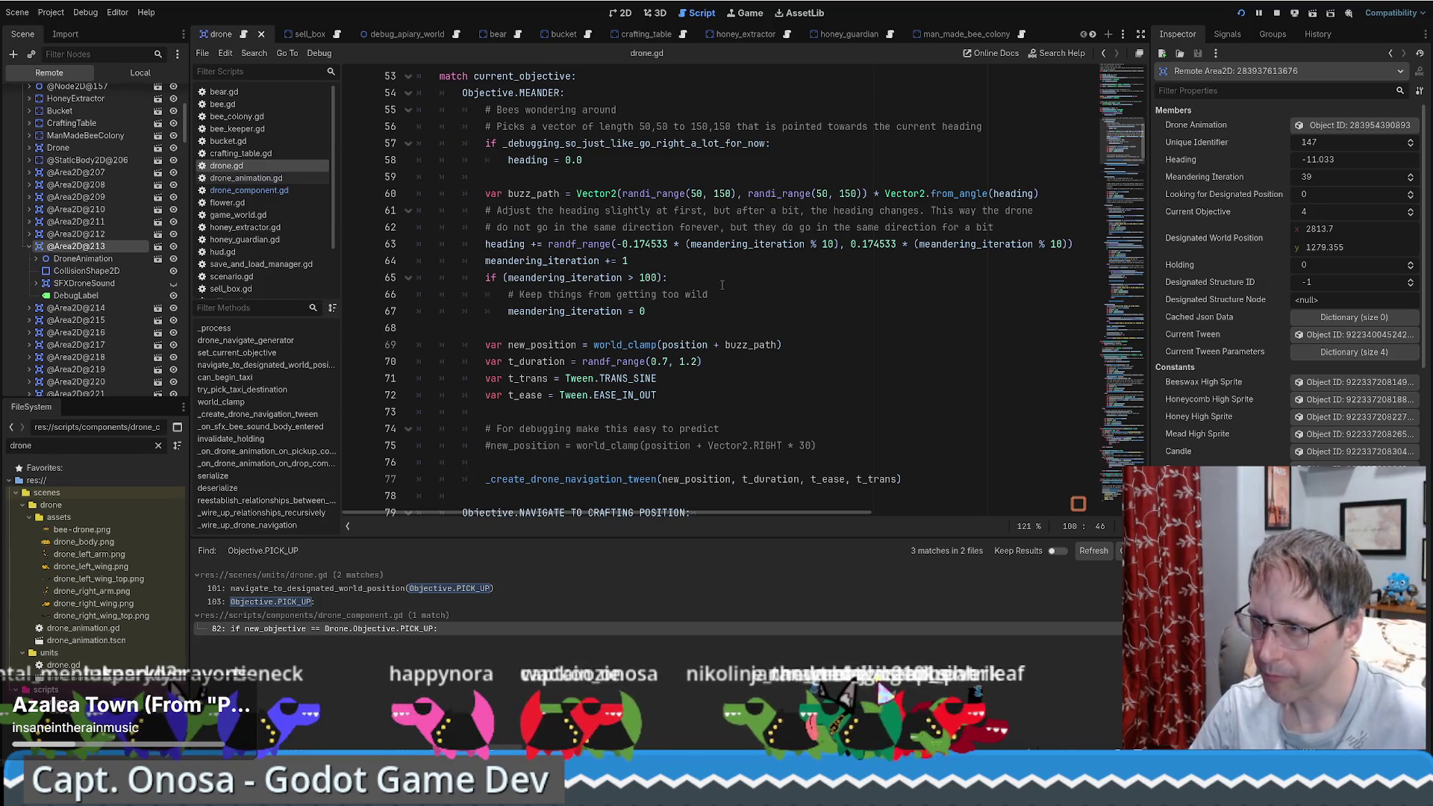
scroll(722, 285, "down", 9)
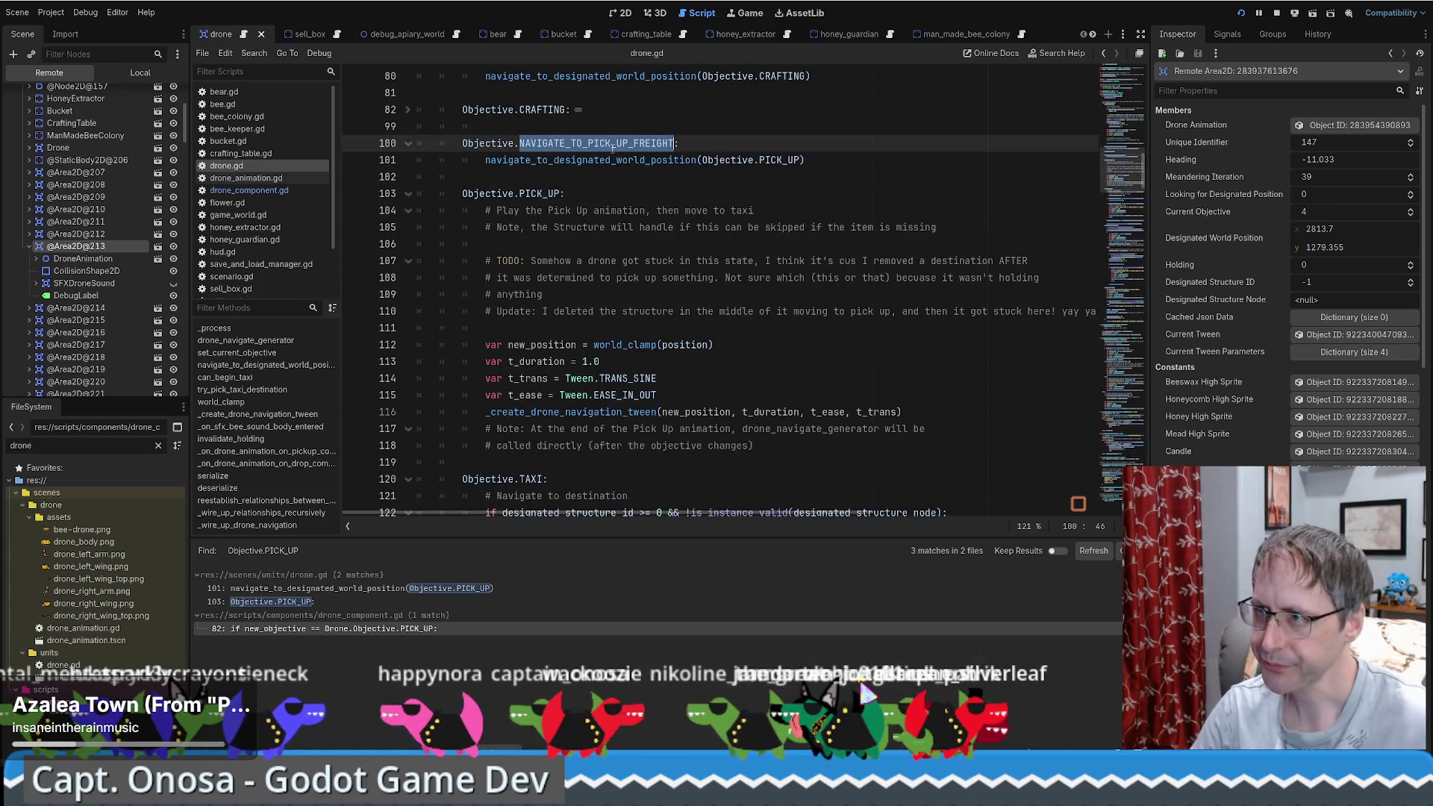
Step: Search the project for NAVIGATE_TO_PICK_UP_FREIGHT and open the honey_extractor.gd match at line 247
key("ctrl+shift+f")
key("Return")
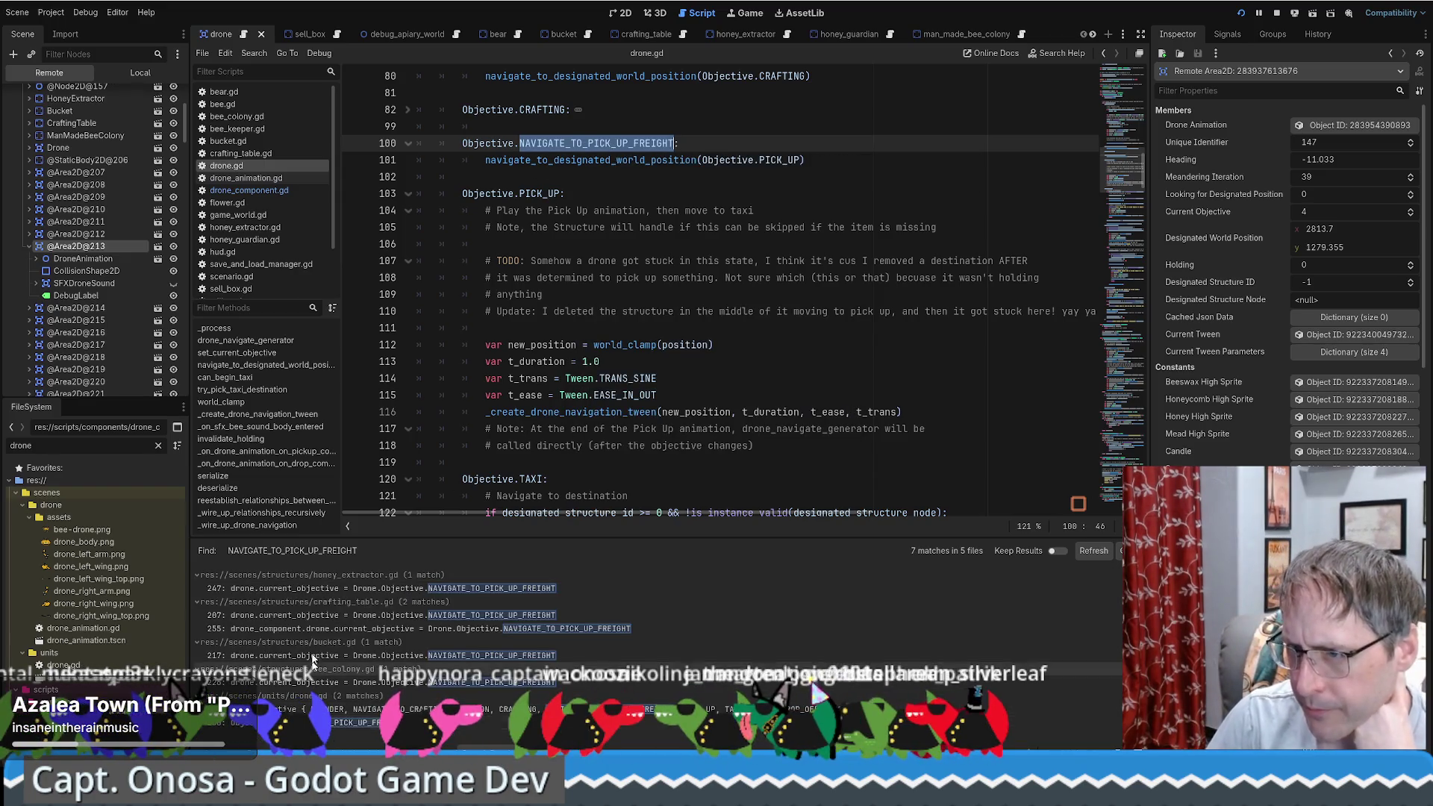
left_click(393, 589)
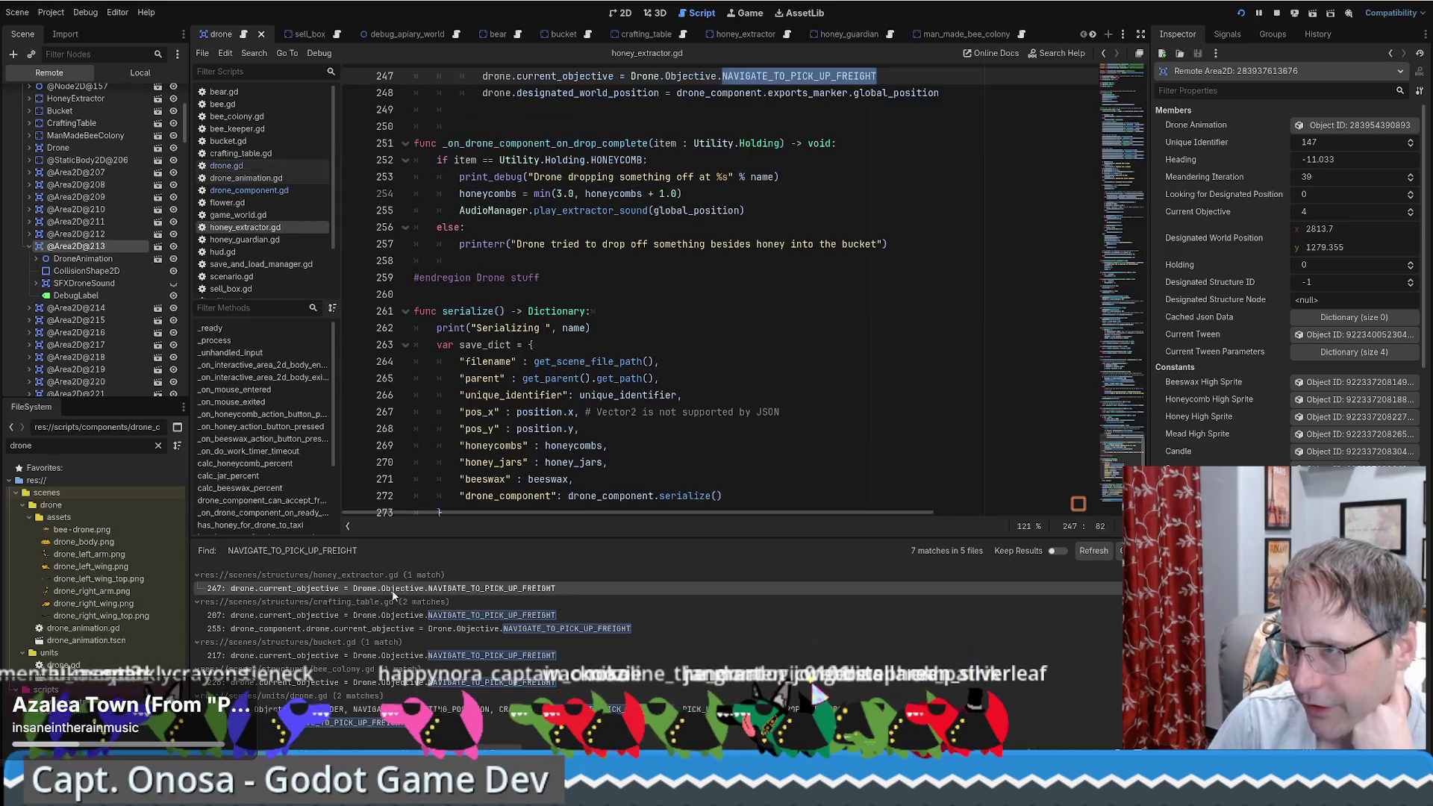
Step: Select the accept_drone call on line 244, then switch to drone_component.gd
scroll(782, 387, "up", 5)
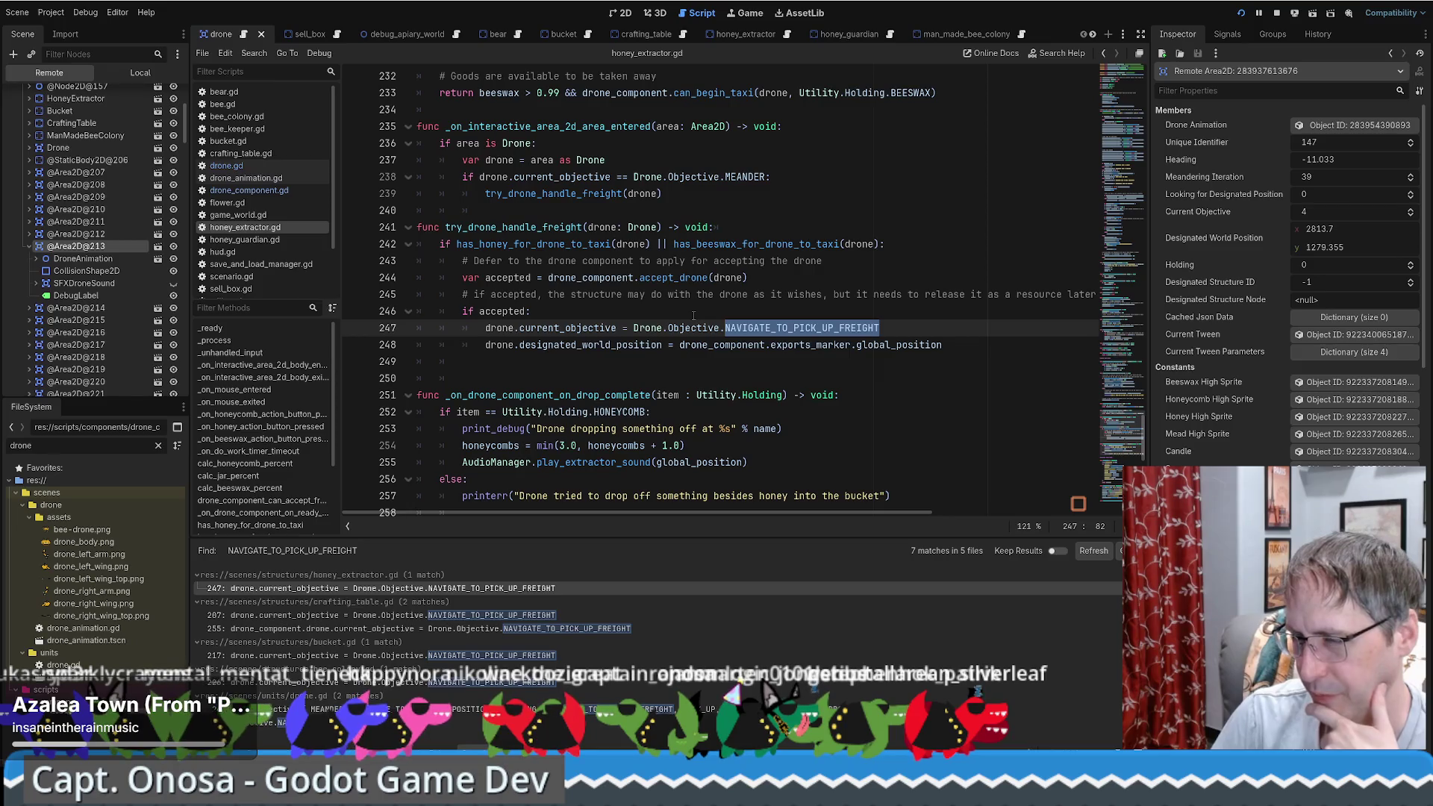
mouse_move(539, 328)
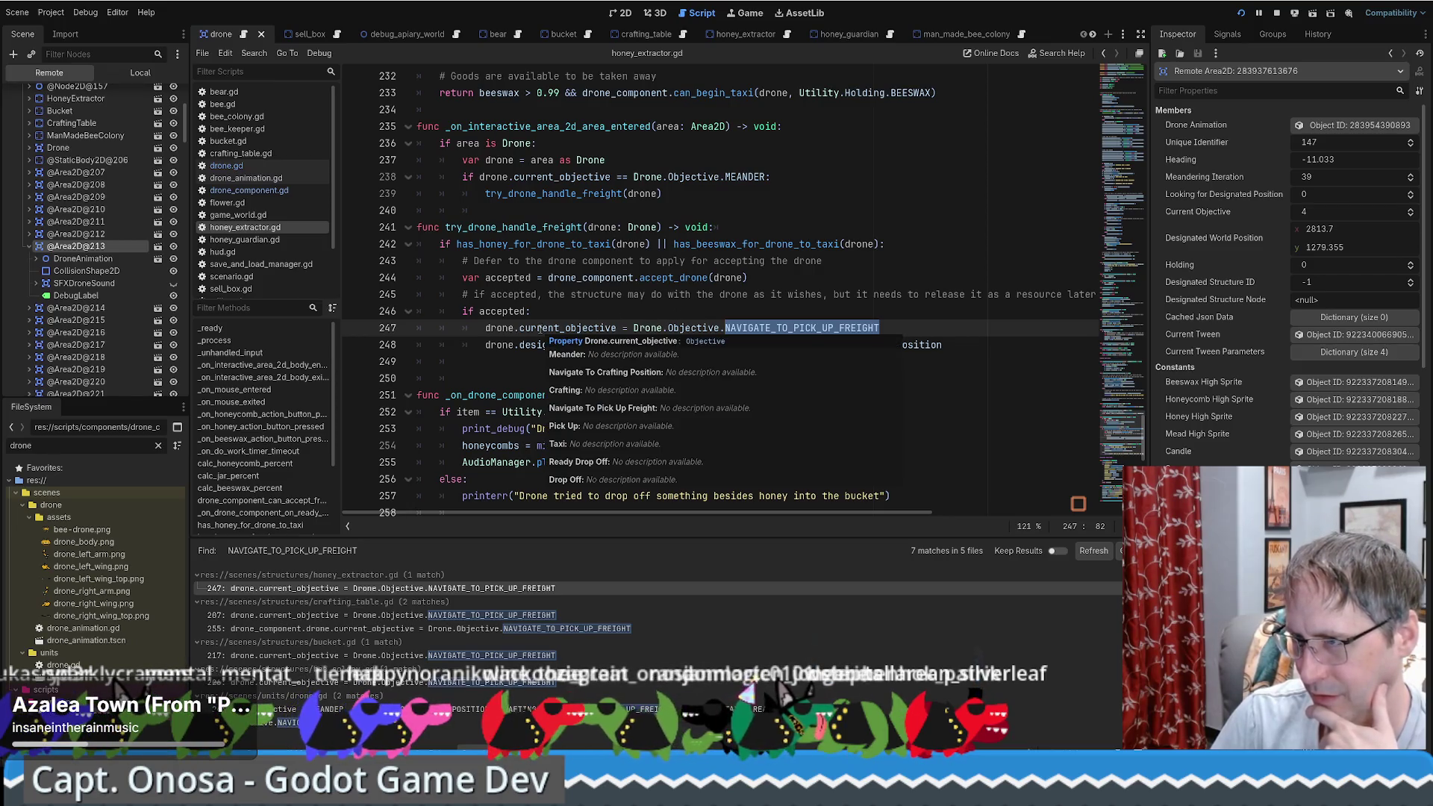
left_click(670, 277)
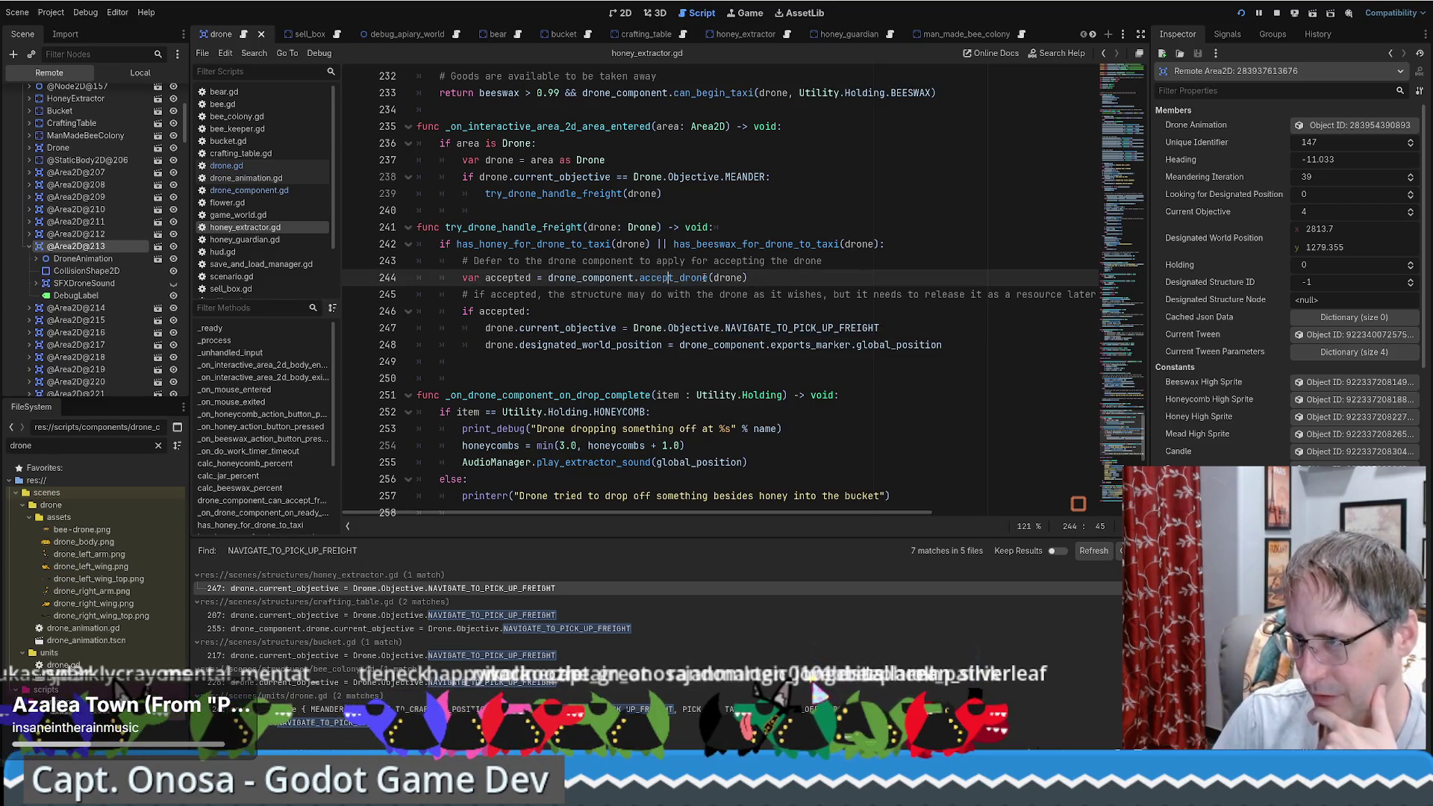
double_click(704, 278)
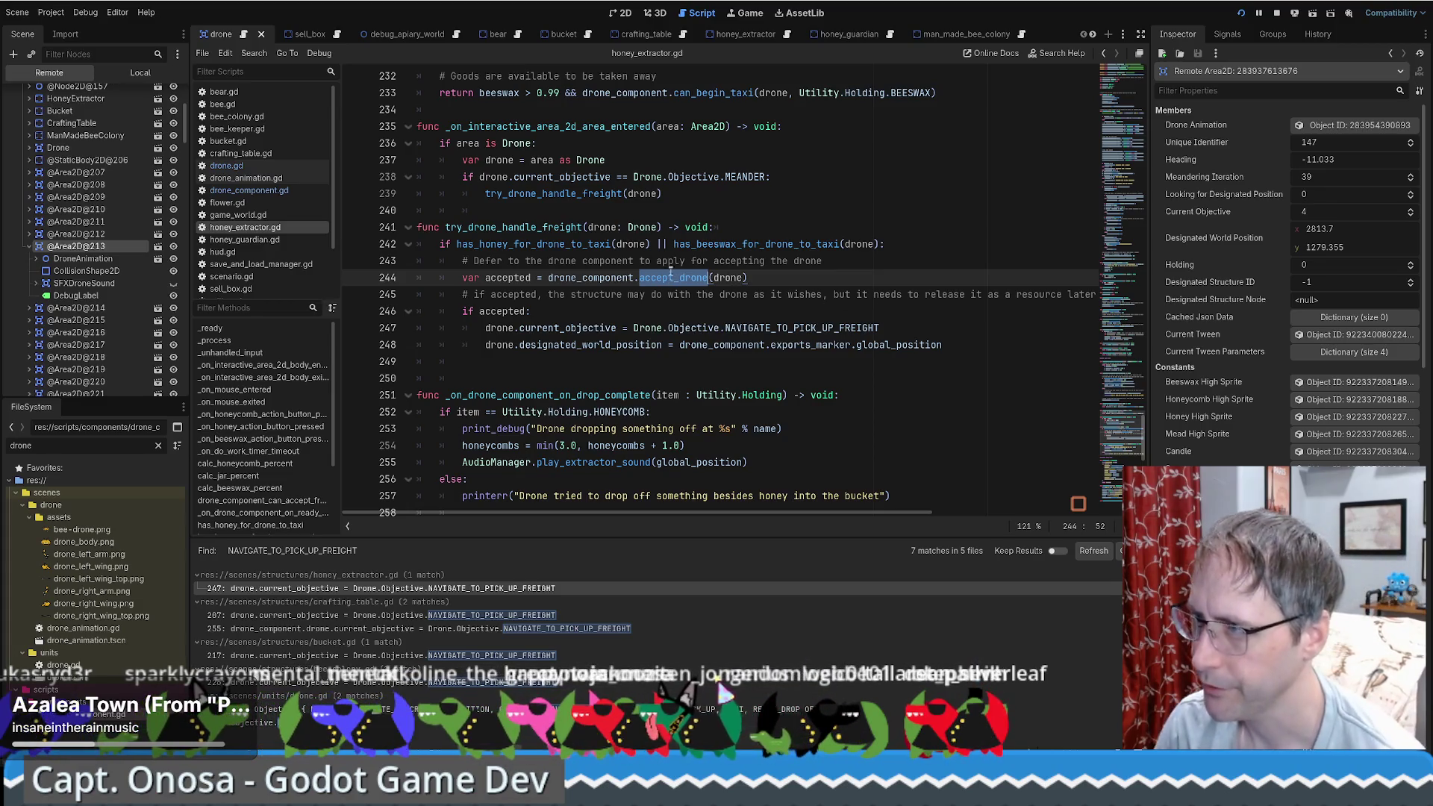
left_click(263, 193)
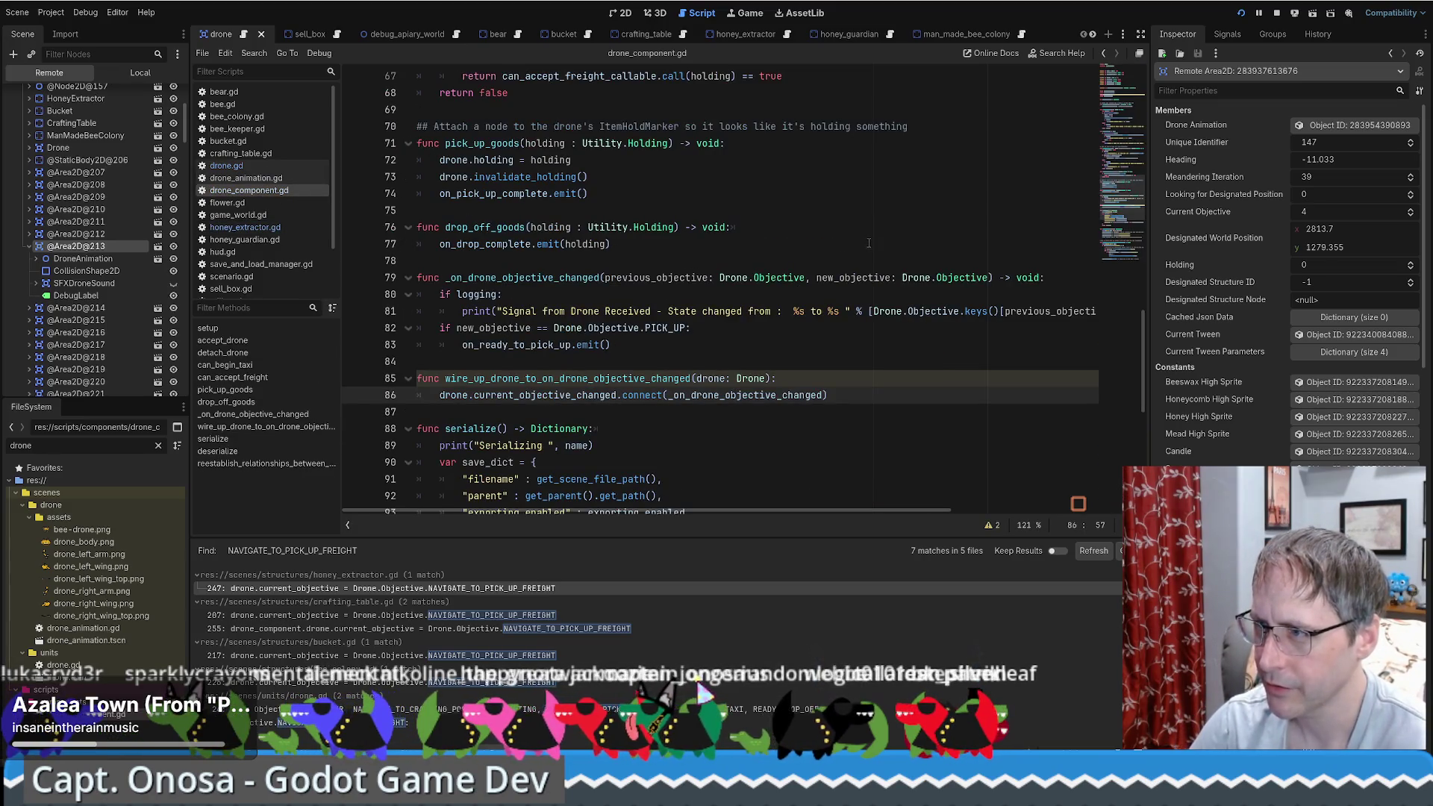
Step: Go to accept_drone and inspect its drone validity check and the visitor assignment on line 31
left_click(1117, 107)
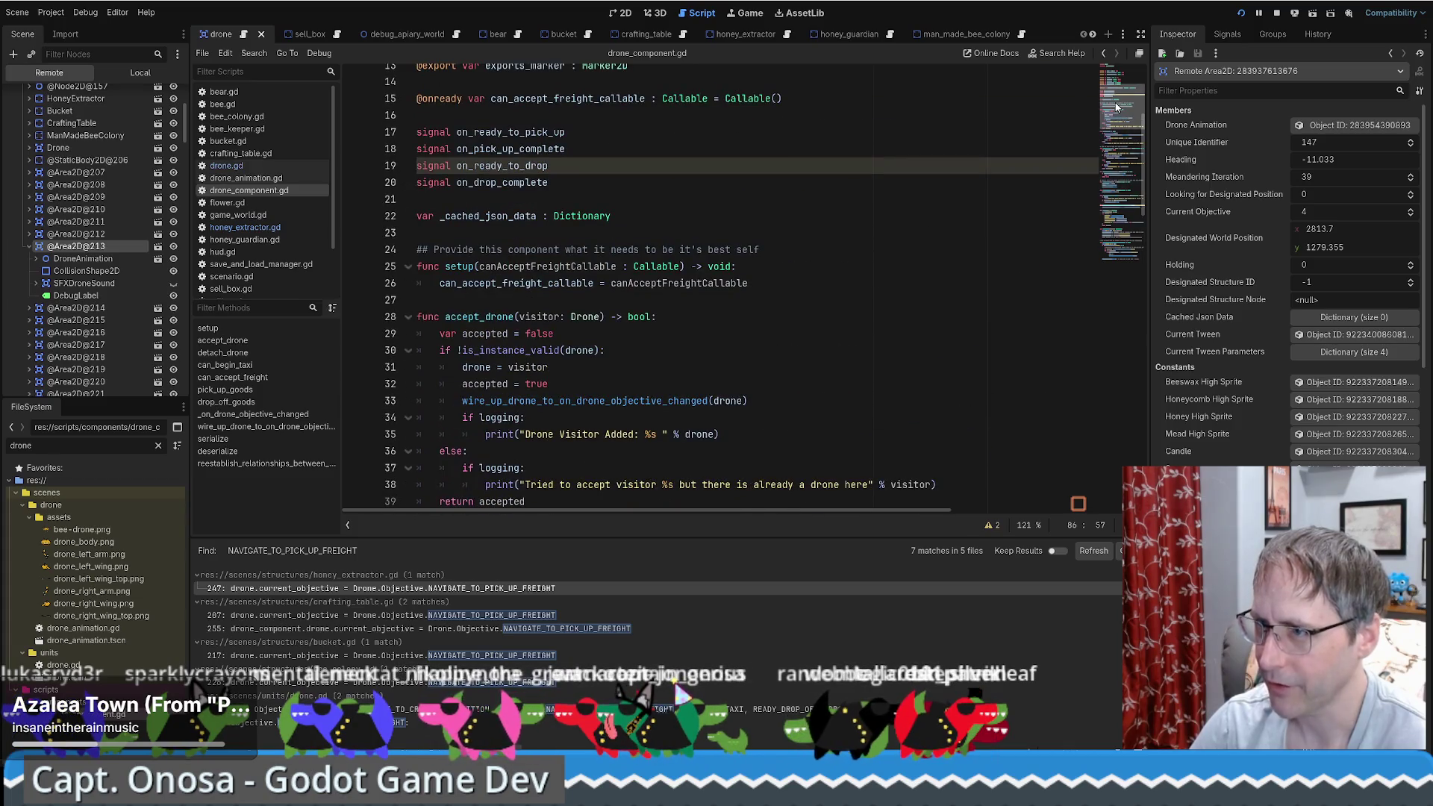
scroll(575, 148, "down", 4)
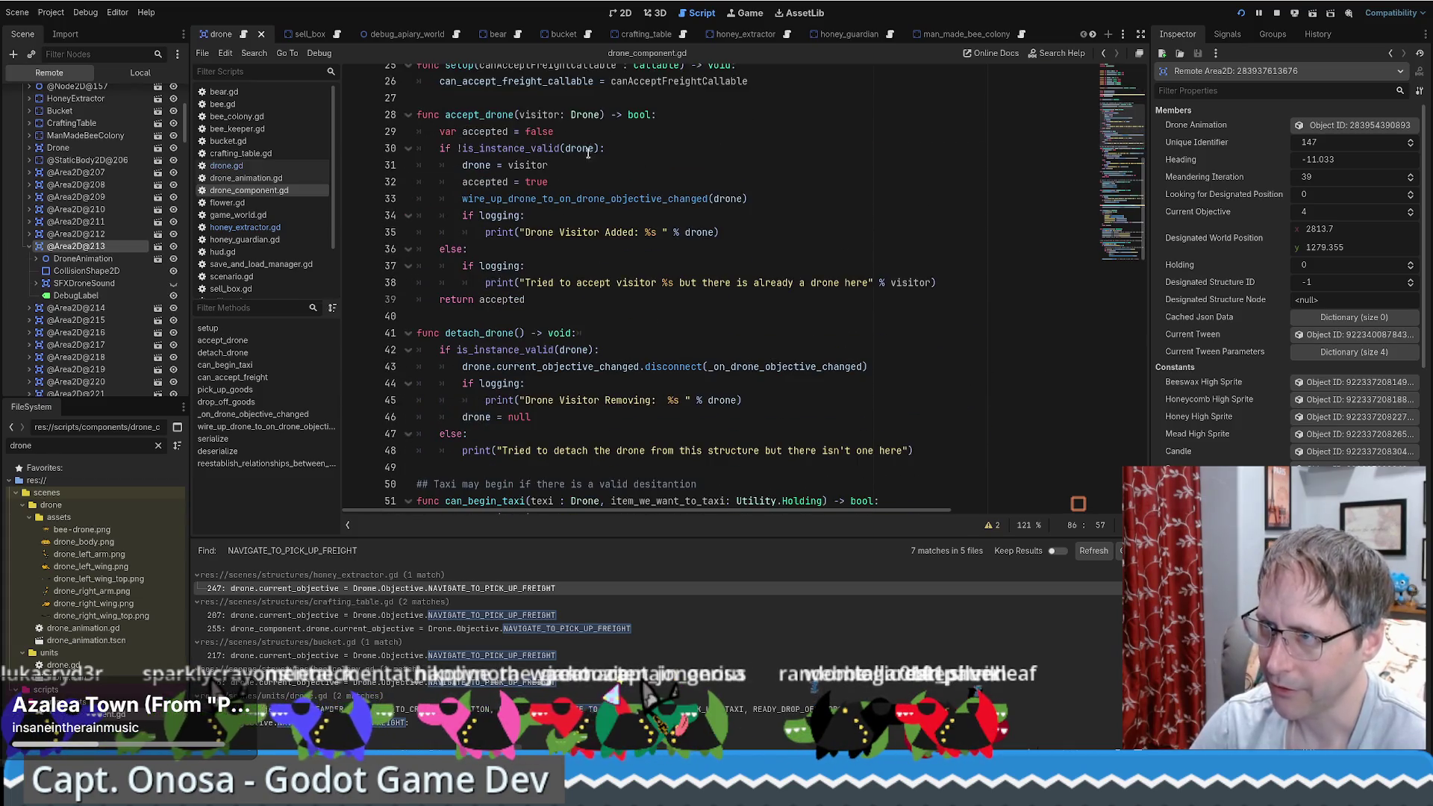
double_click(580, 147)
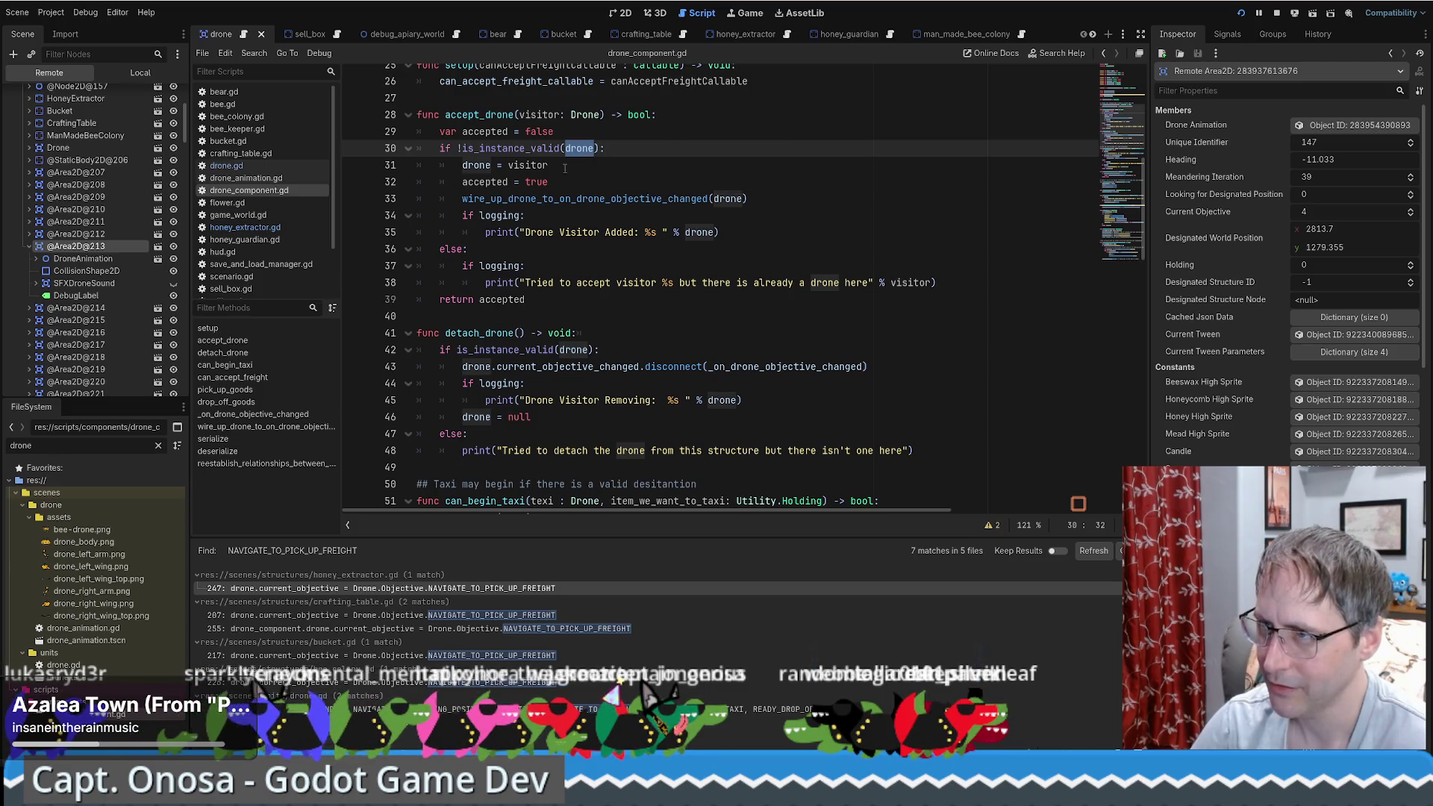
double_click(528, 165)
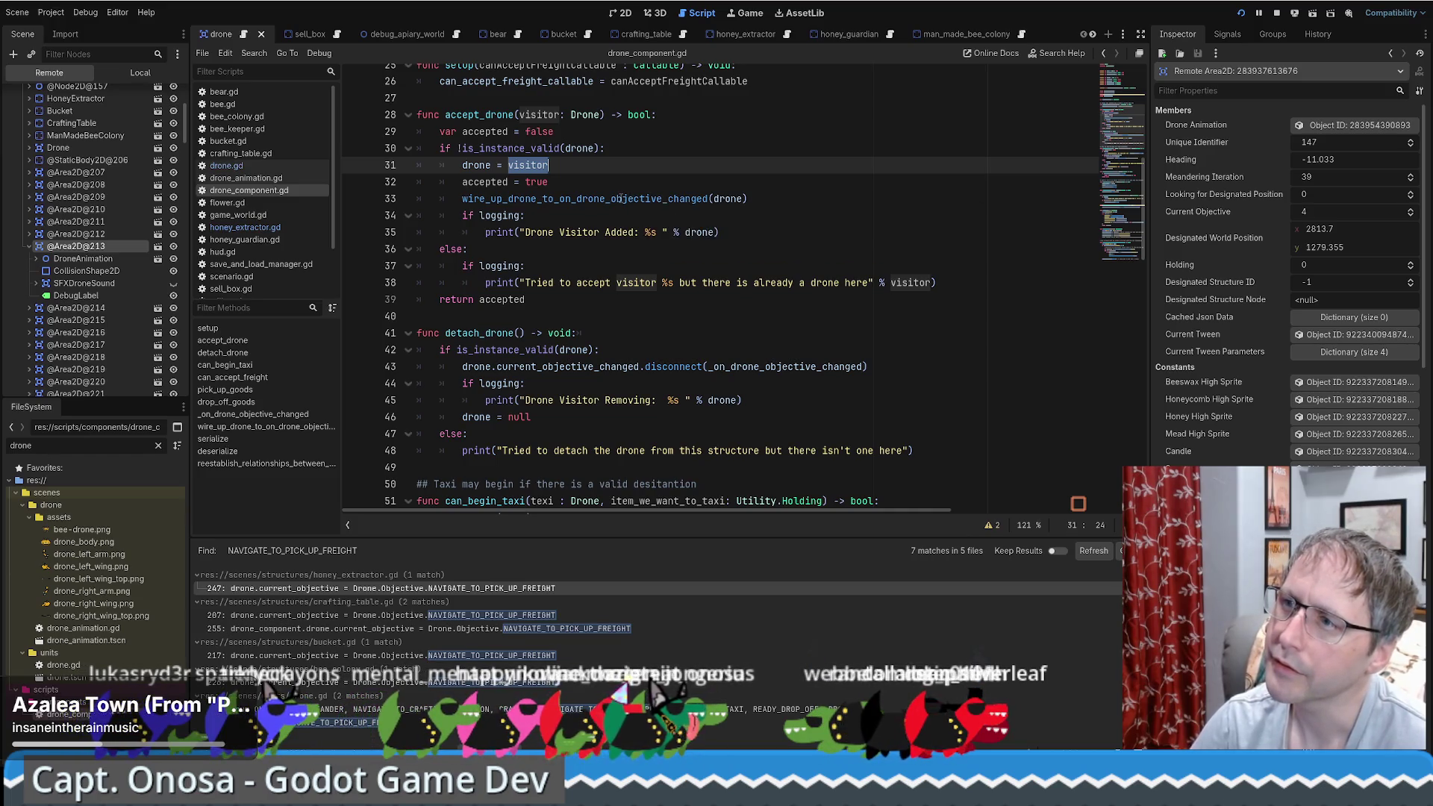
left_click(471, 165)
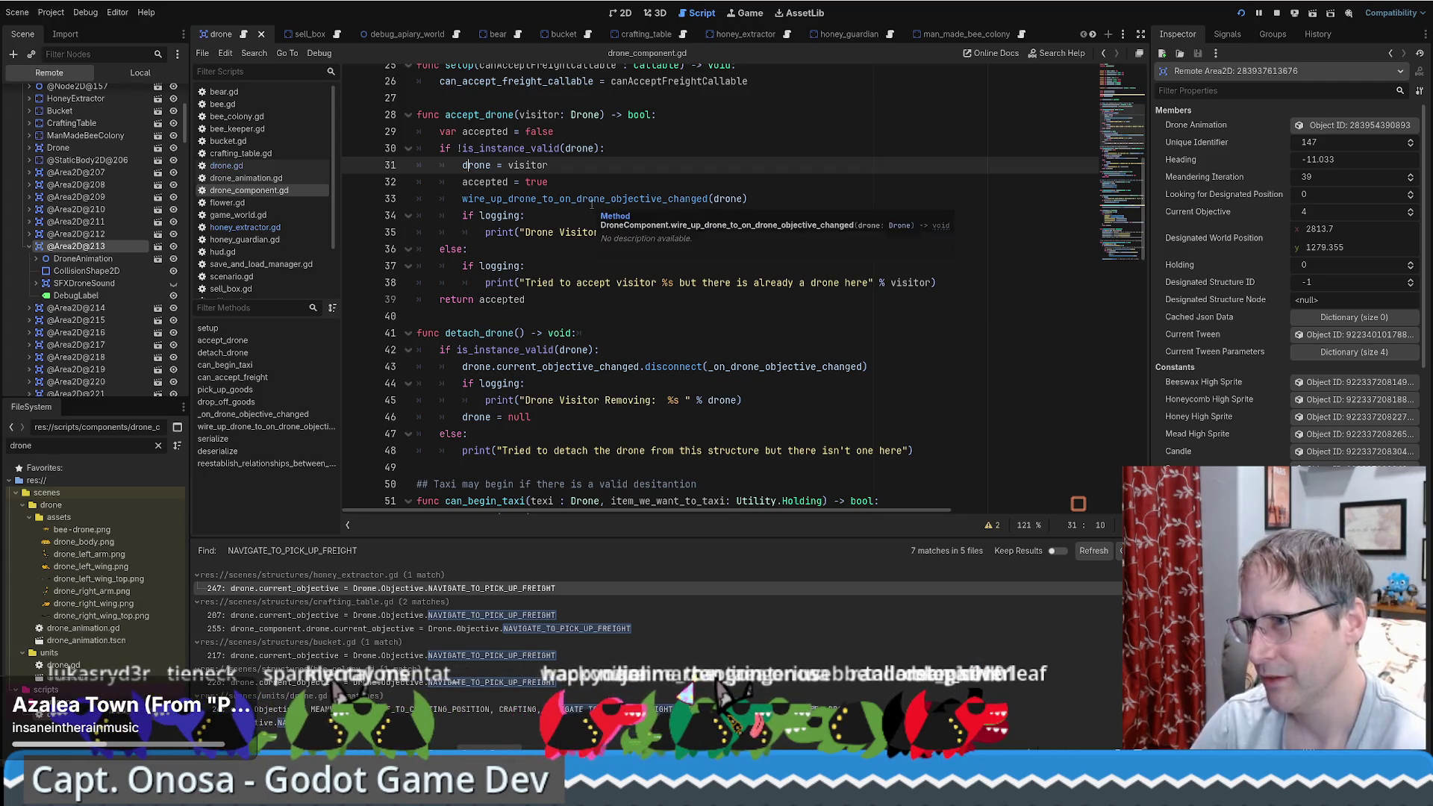
scroll(508, 256, "up", 2)
left_click(249, 190)
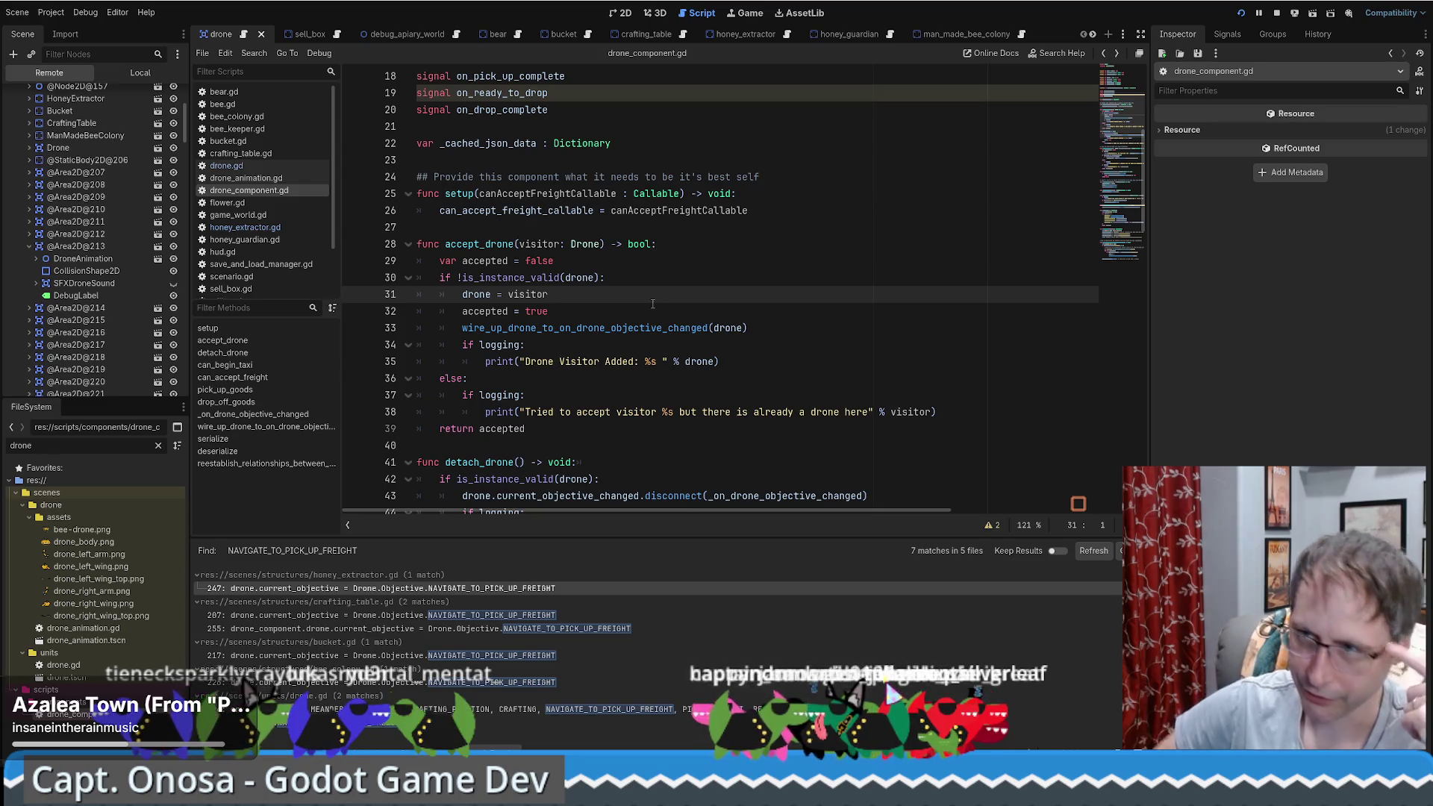
Step: Highlight parts of accept_drone: the visitor parameter, the line 30 drone check, and the line 38 message
left_click_drag(420, 227, 519, 244)
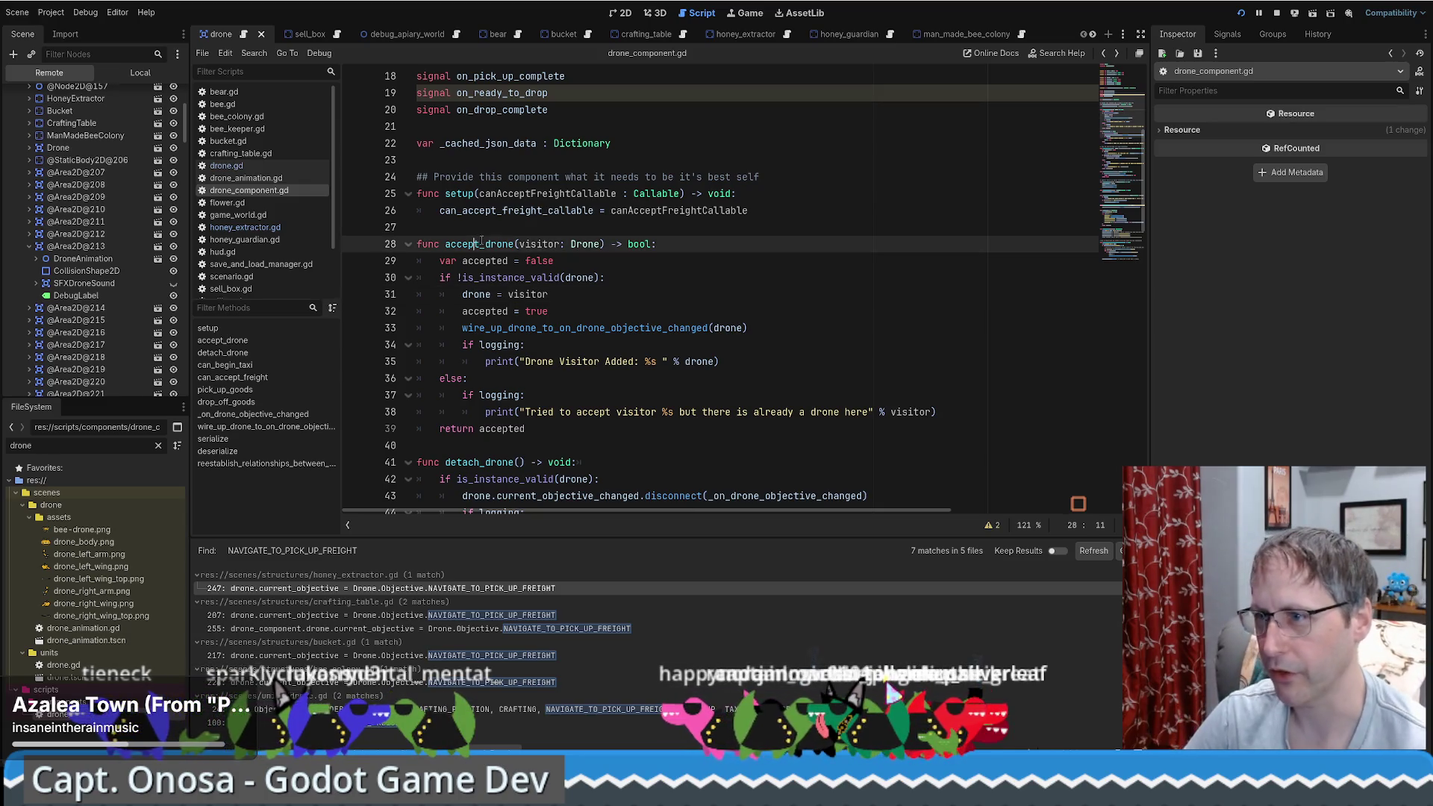
left_click(564, 263)
left_click(583, 277)
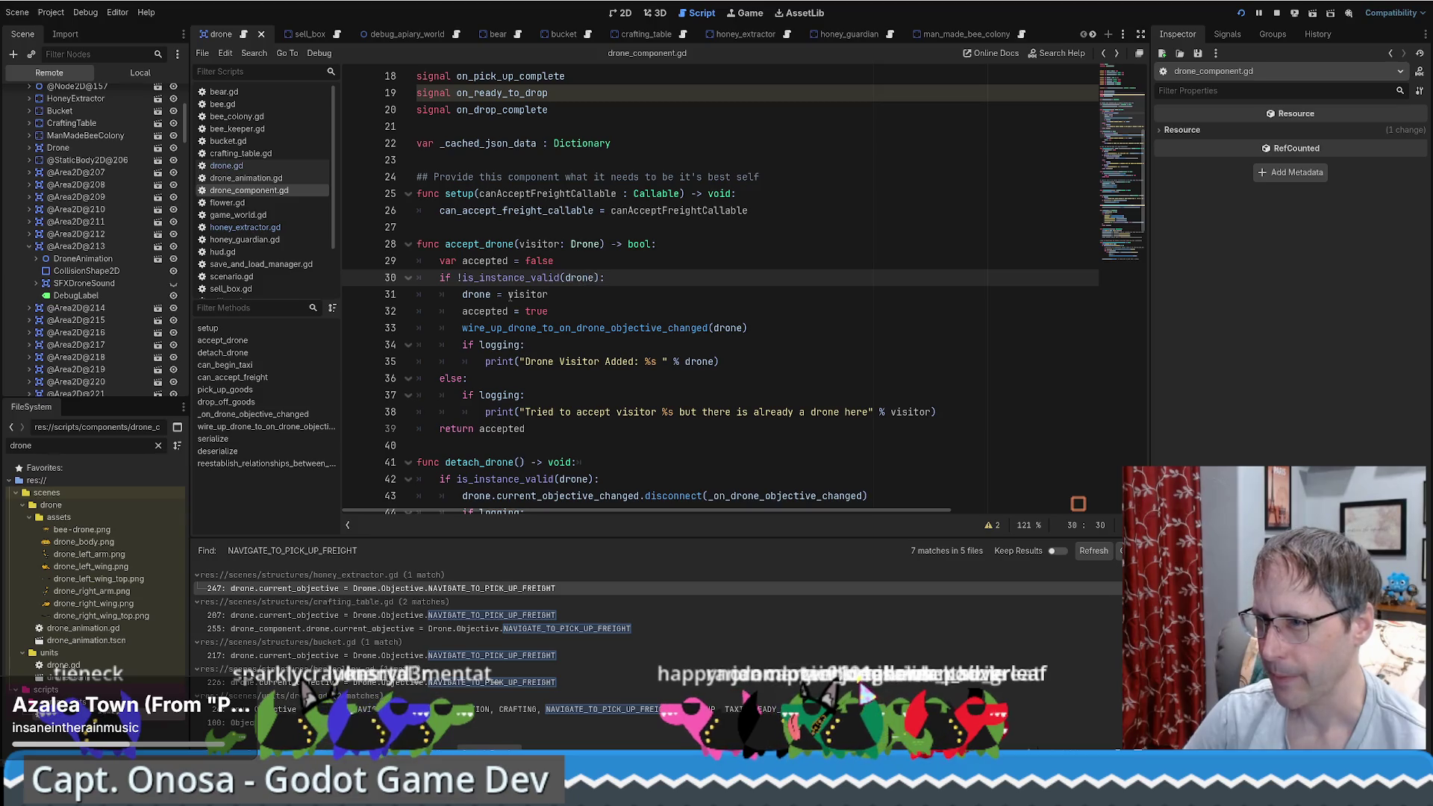
double_click(476, 295)
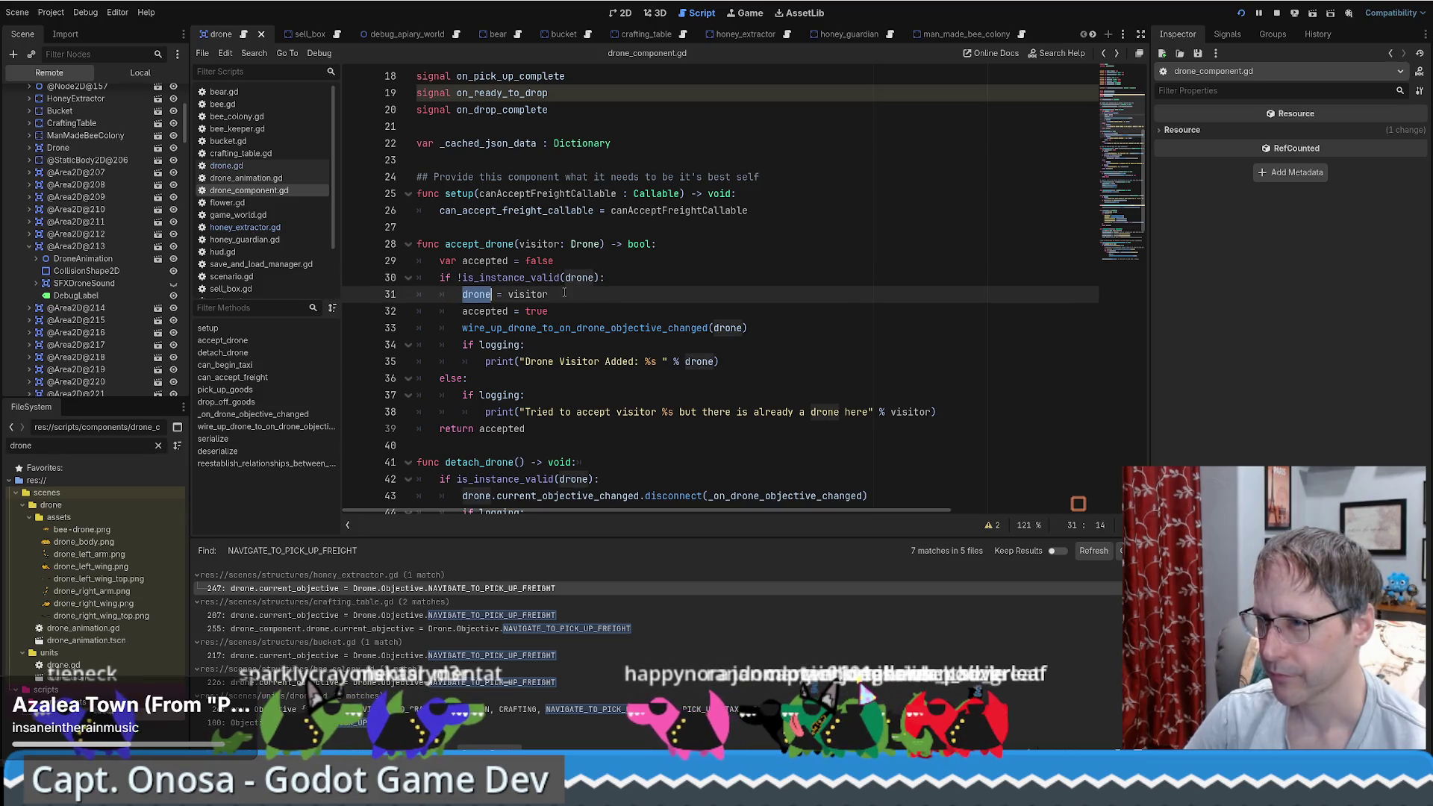
double_click(538, 244)
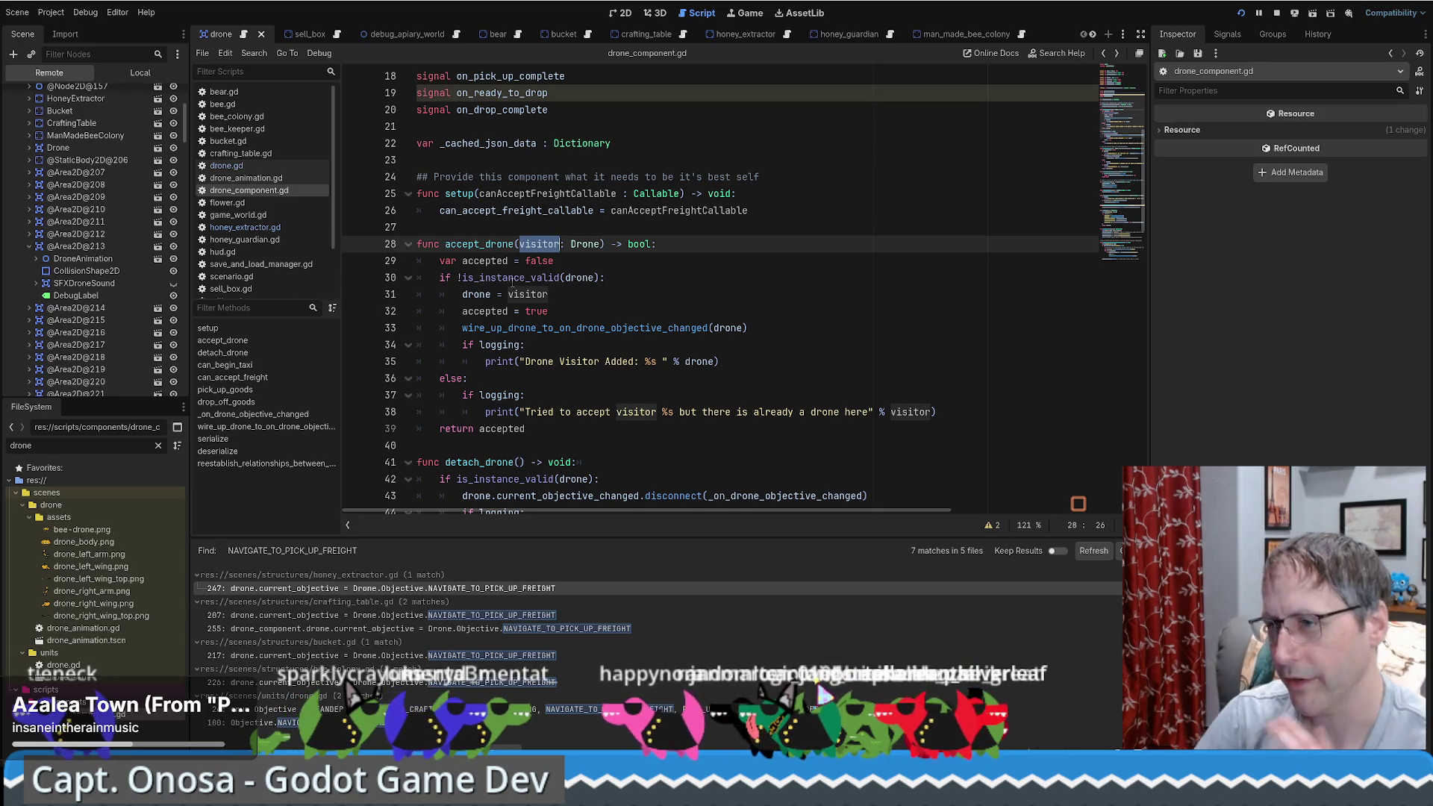
left_click_drag(458, 278, 602, 278)
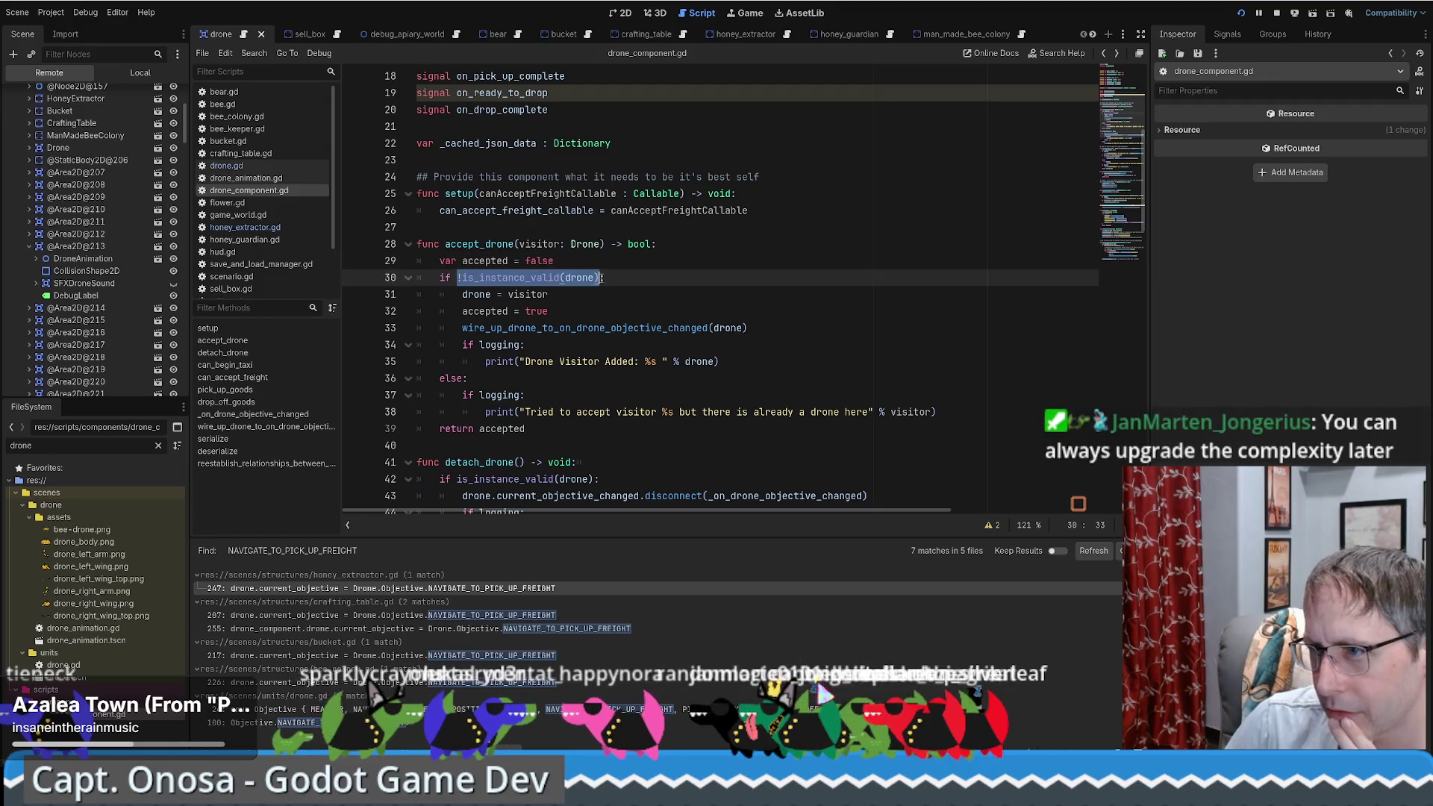
double_click(580, 277)
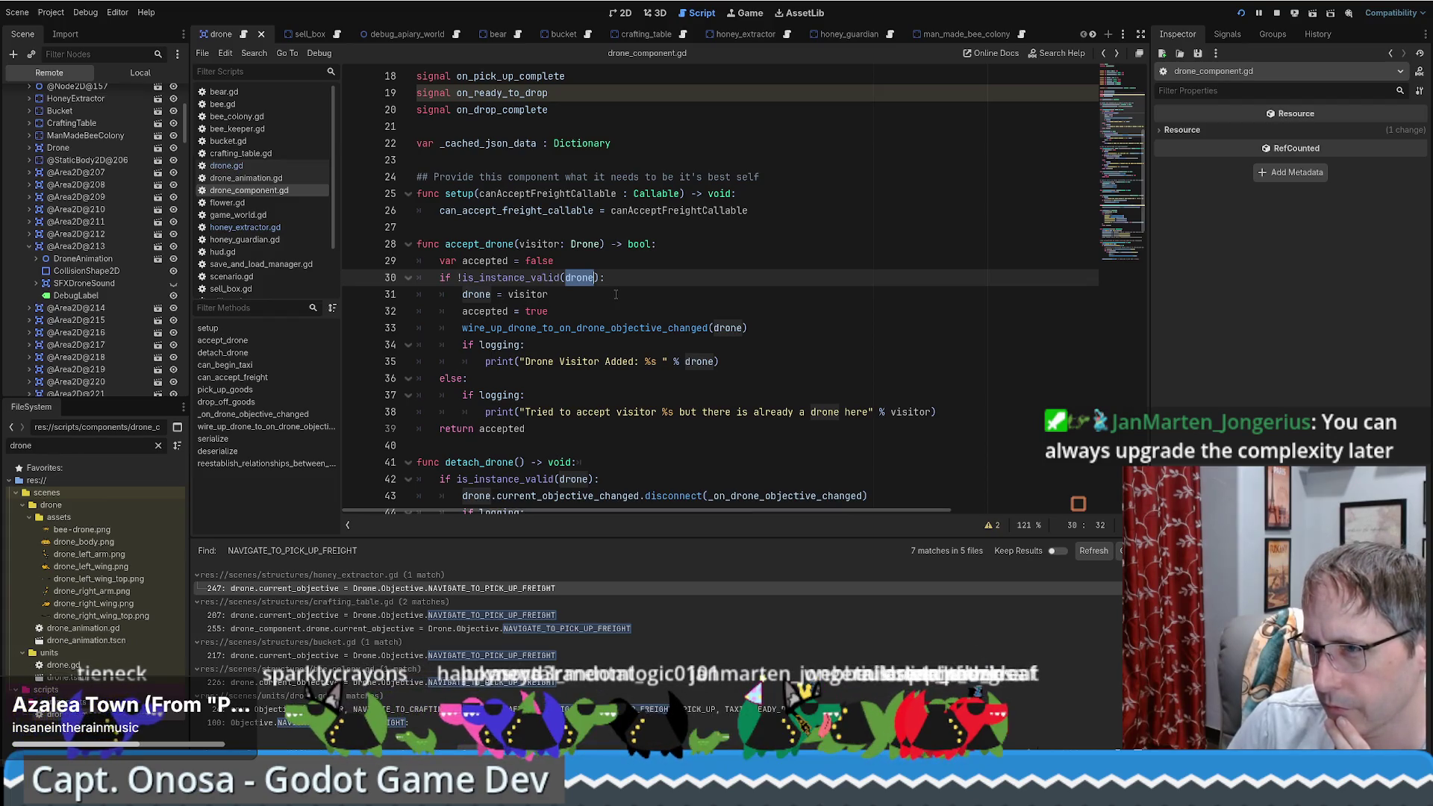
left_click_drag(589, 412, 858, 411)
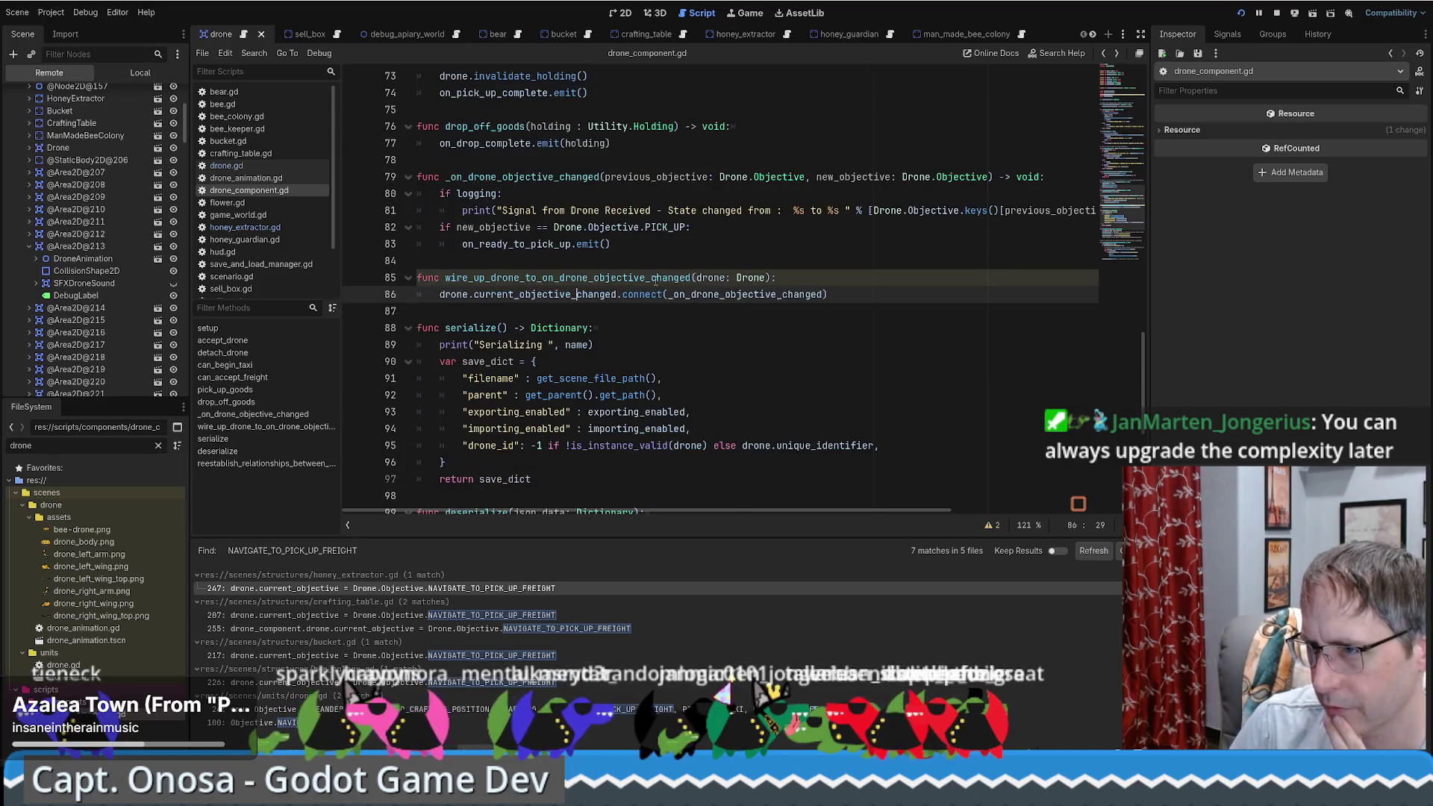
Step: Use Alt+Left/Alt+Right history to get back to the accept_drone call in honey_extractor.gd
key("alt+Left")
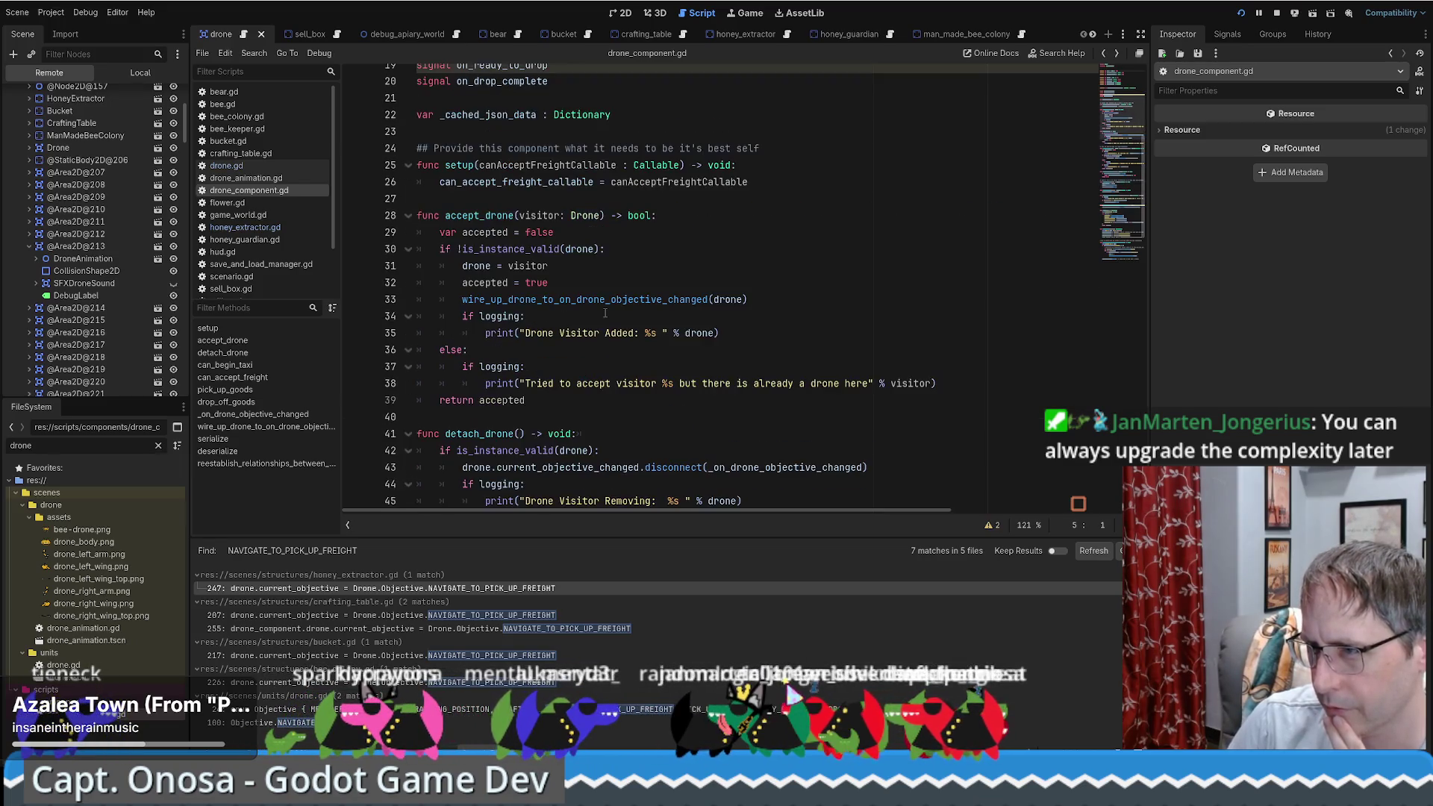
key("alt+Right")
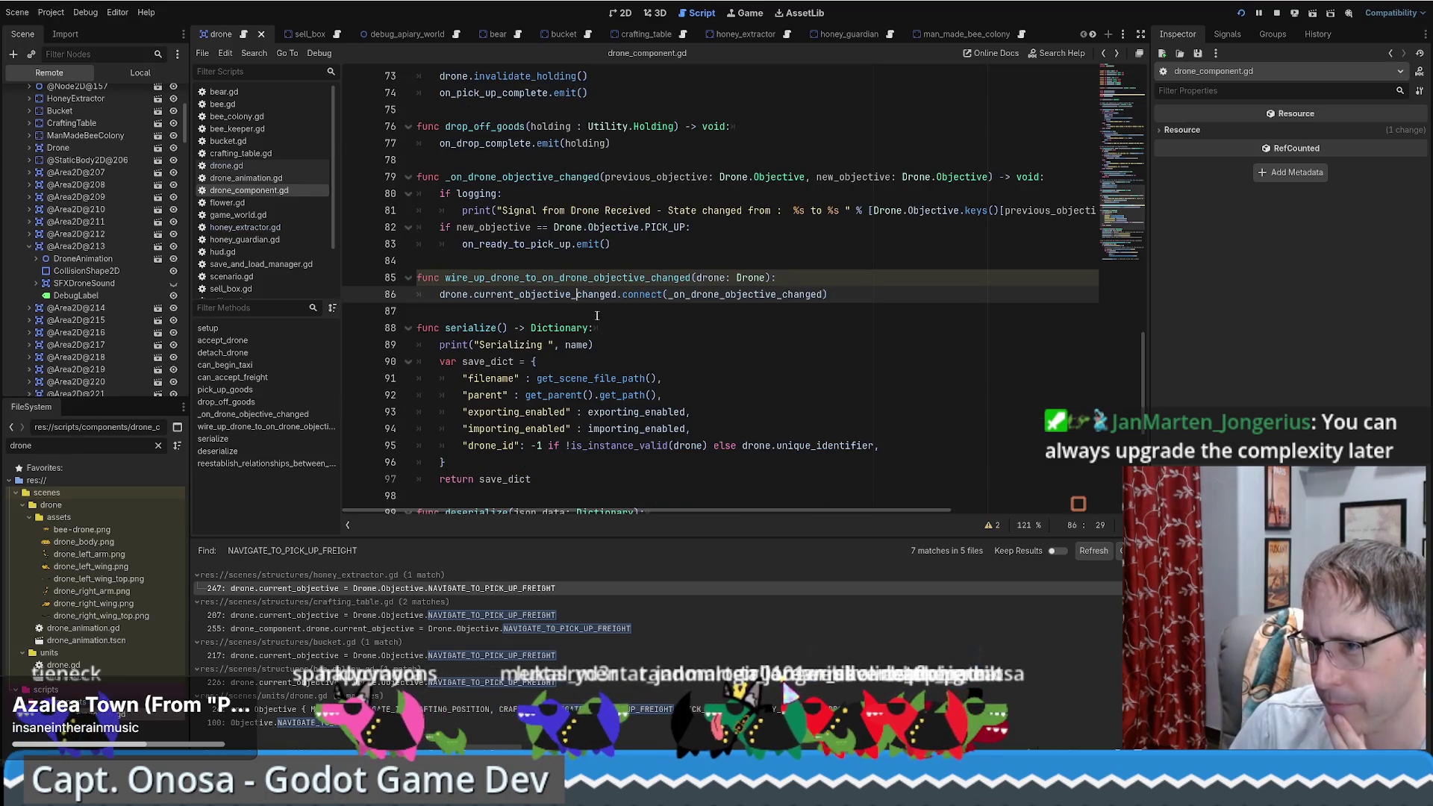
key("alt+Left")
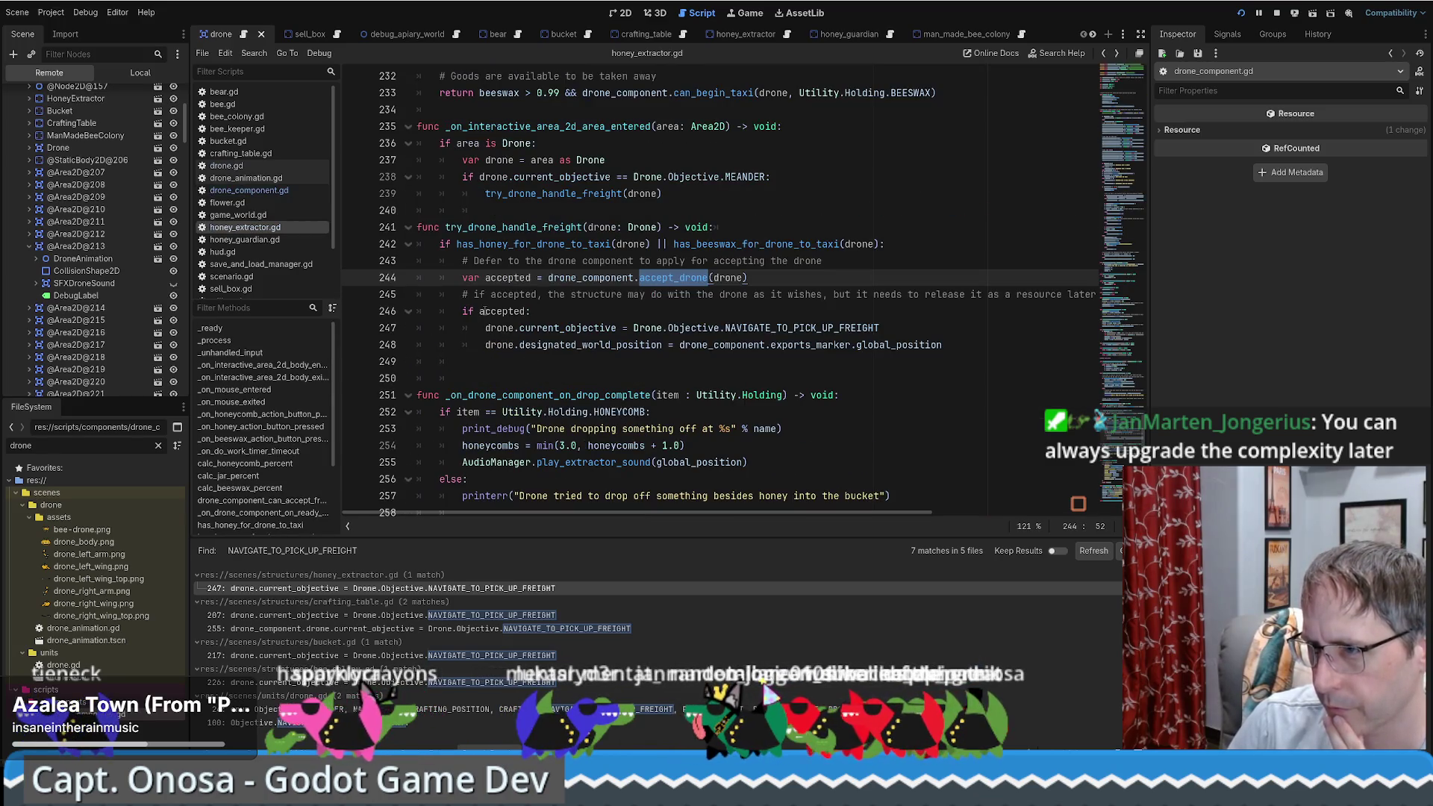
mouse_move(482, 312)
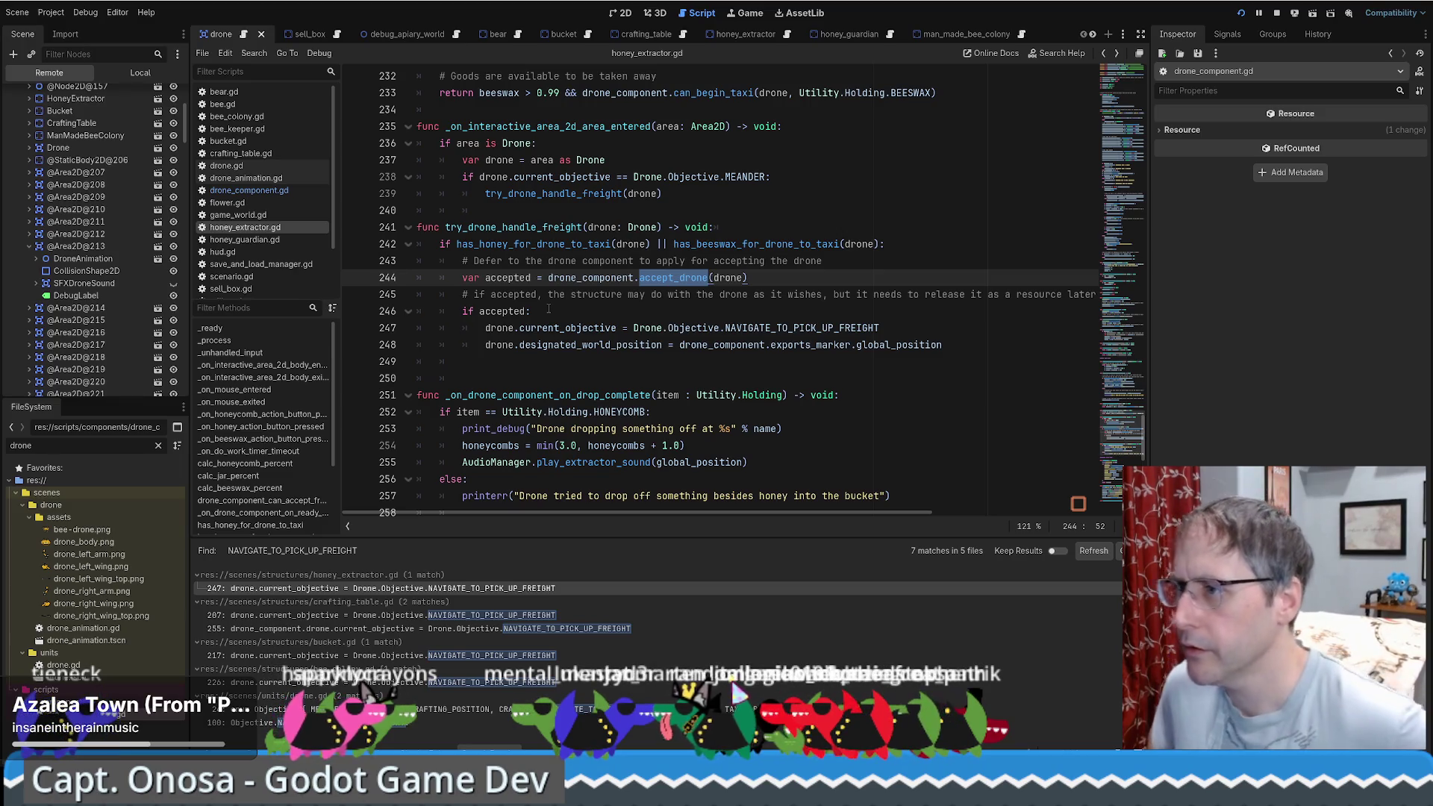
left_click_drag(880, 328, 531, 328)
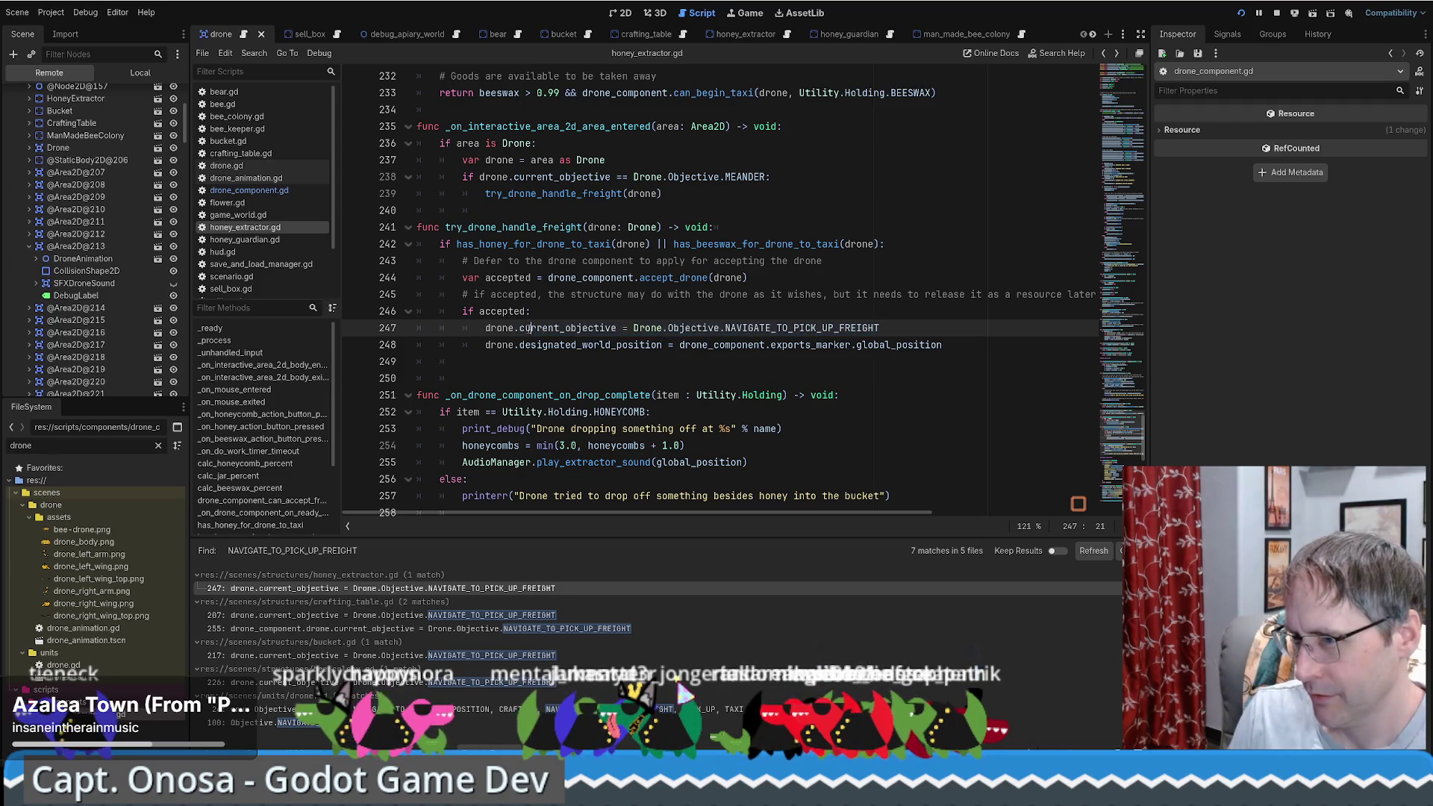
double_click(780, 328)
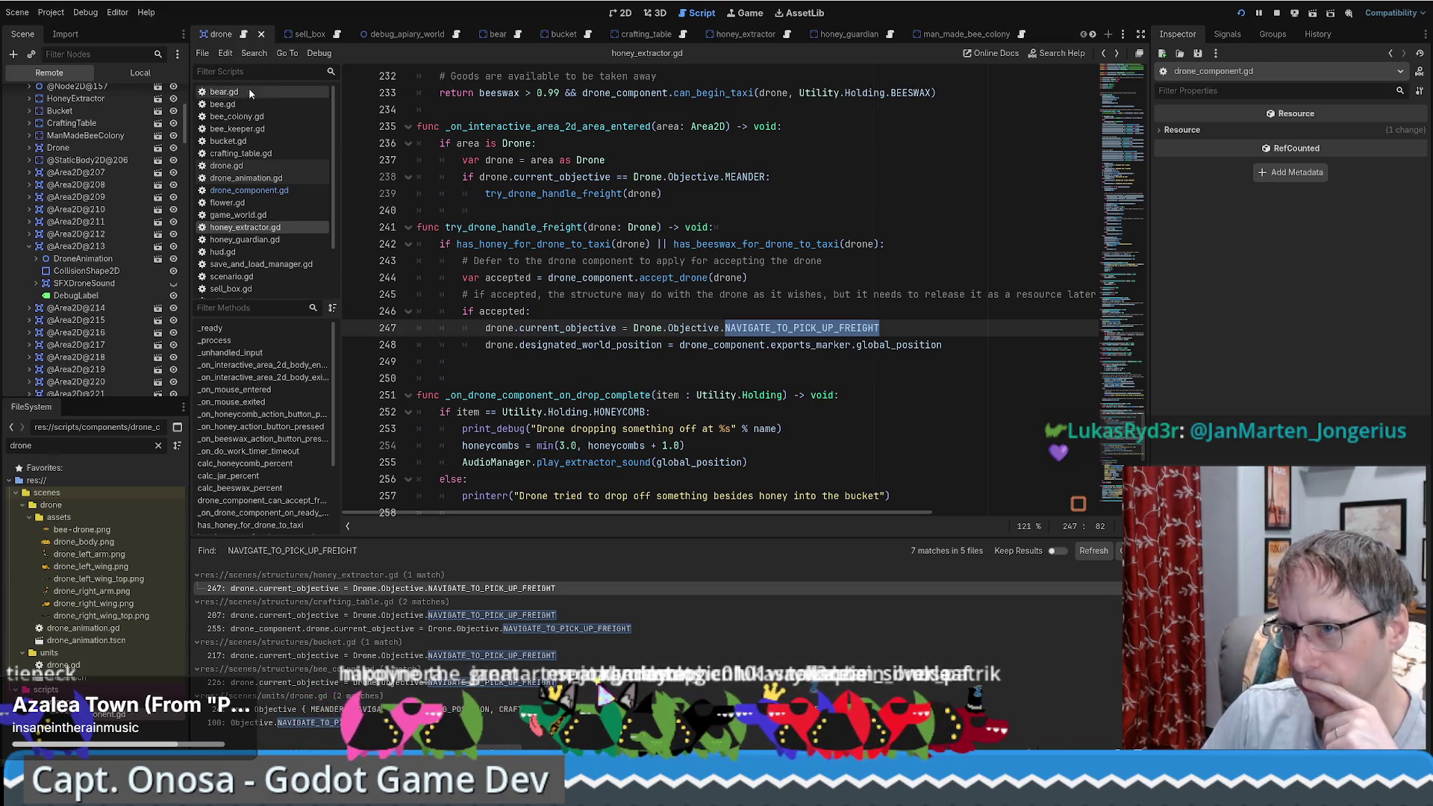
left_click(244, 36)
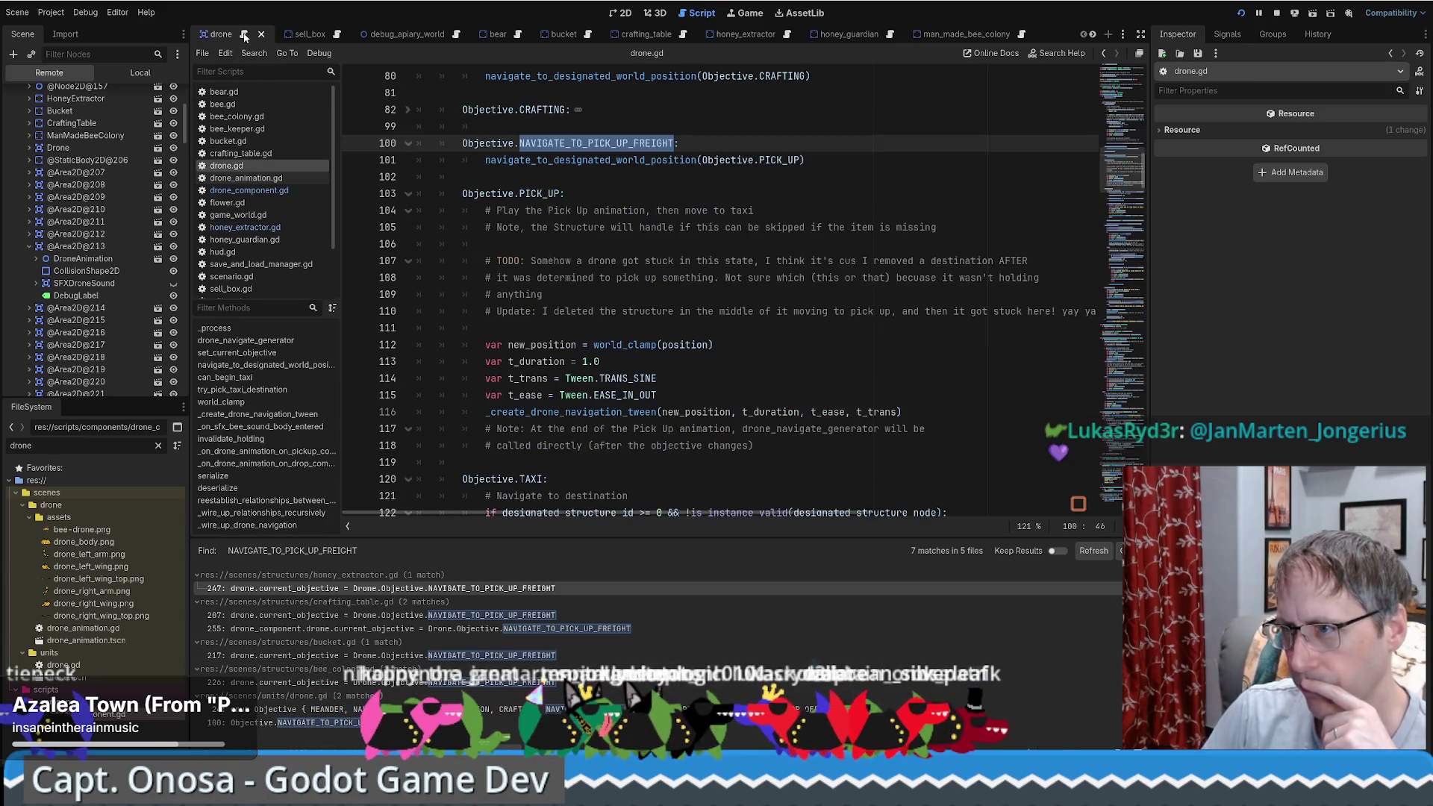
Step: Select PICK_UP on drone.gd line 103 and search every project file for it
double_click(642, 194)
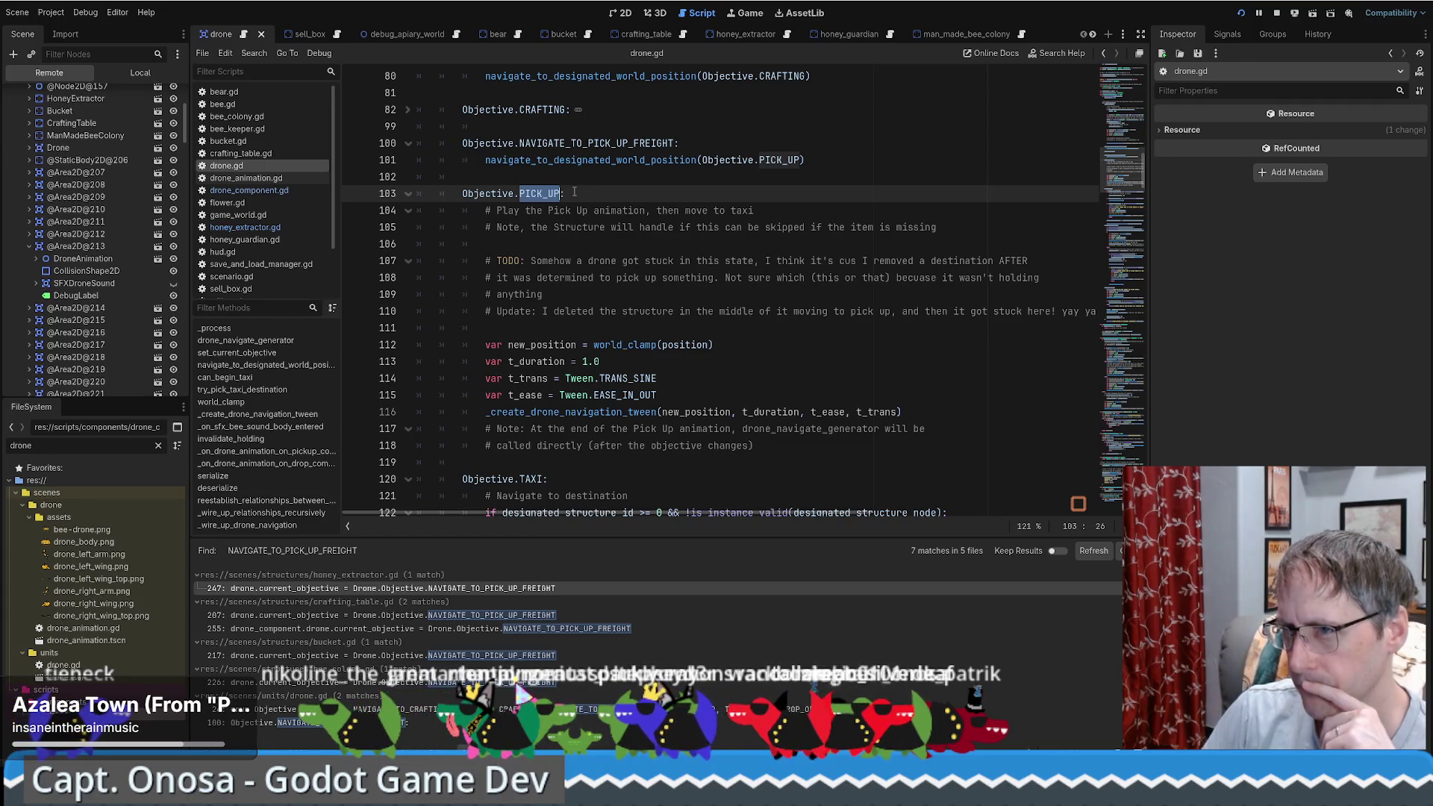
double_click(524, 193)
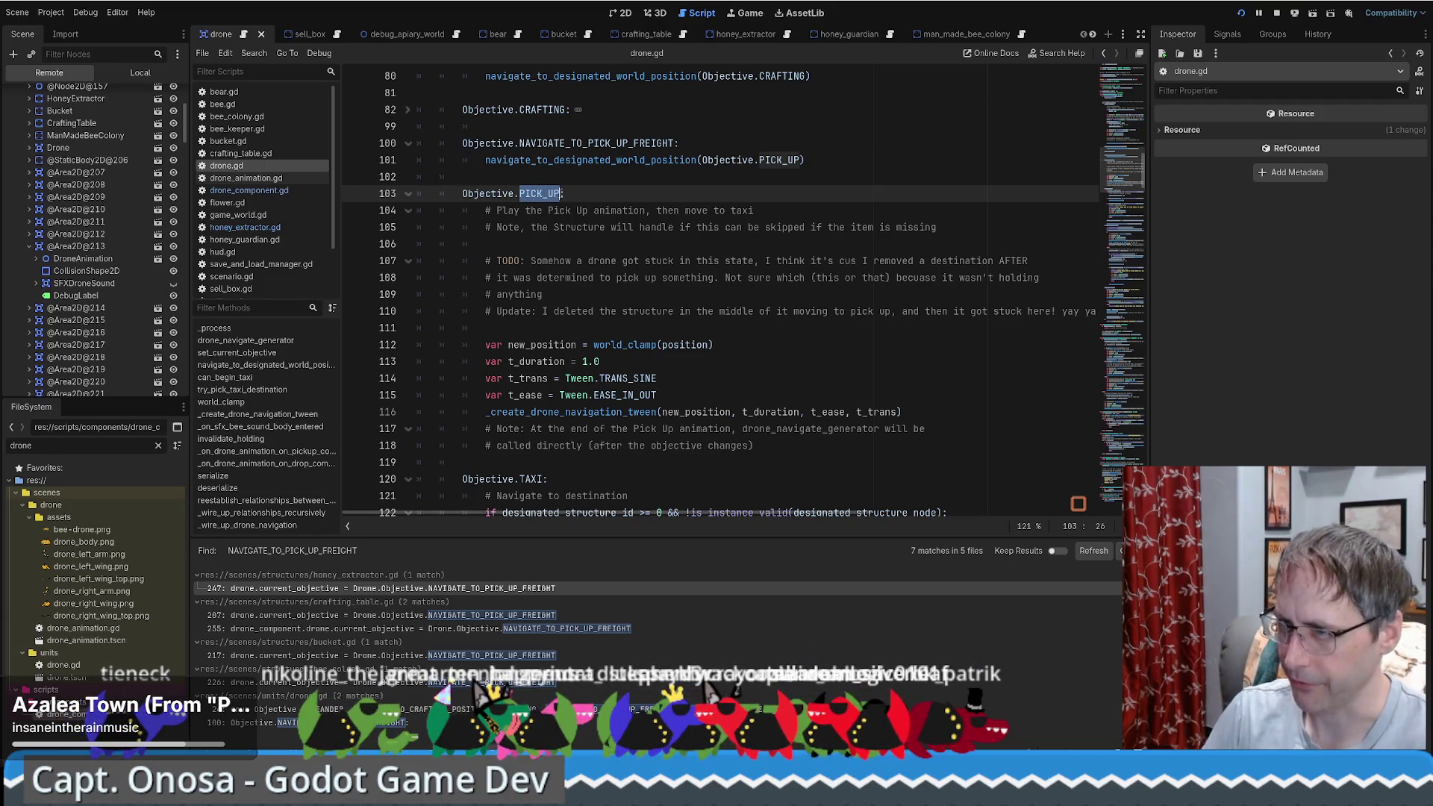
key("ctrl+shift+f")
key("Return")
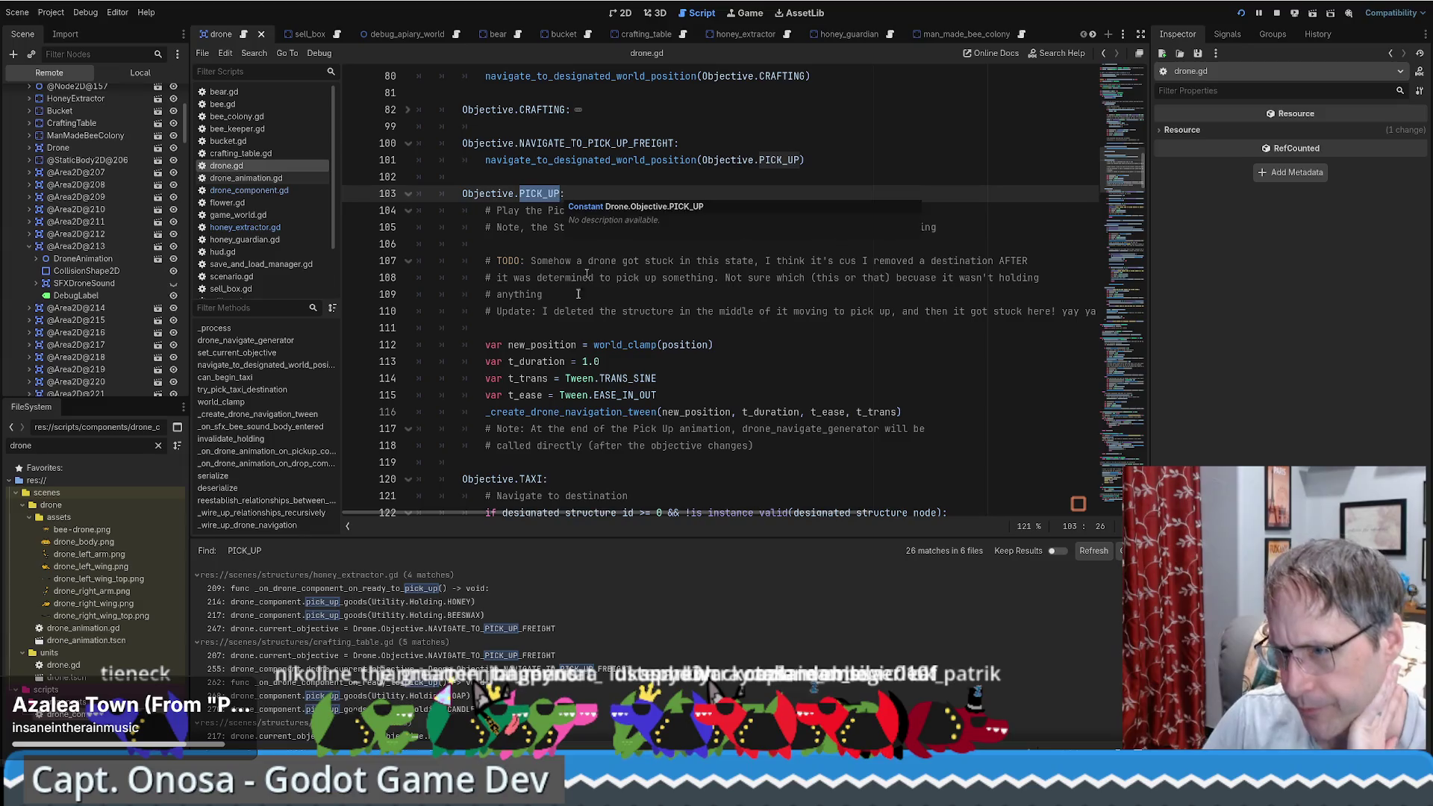
left_click(382, 603)
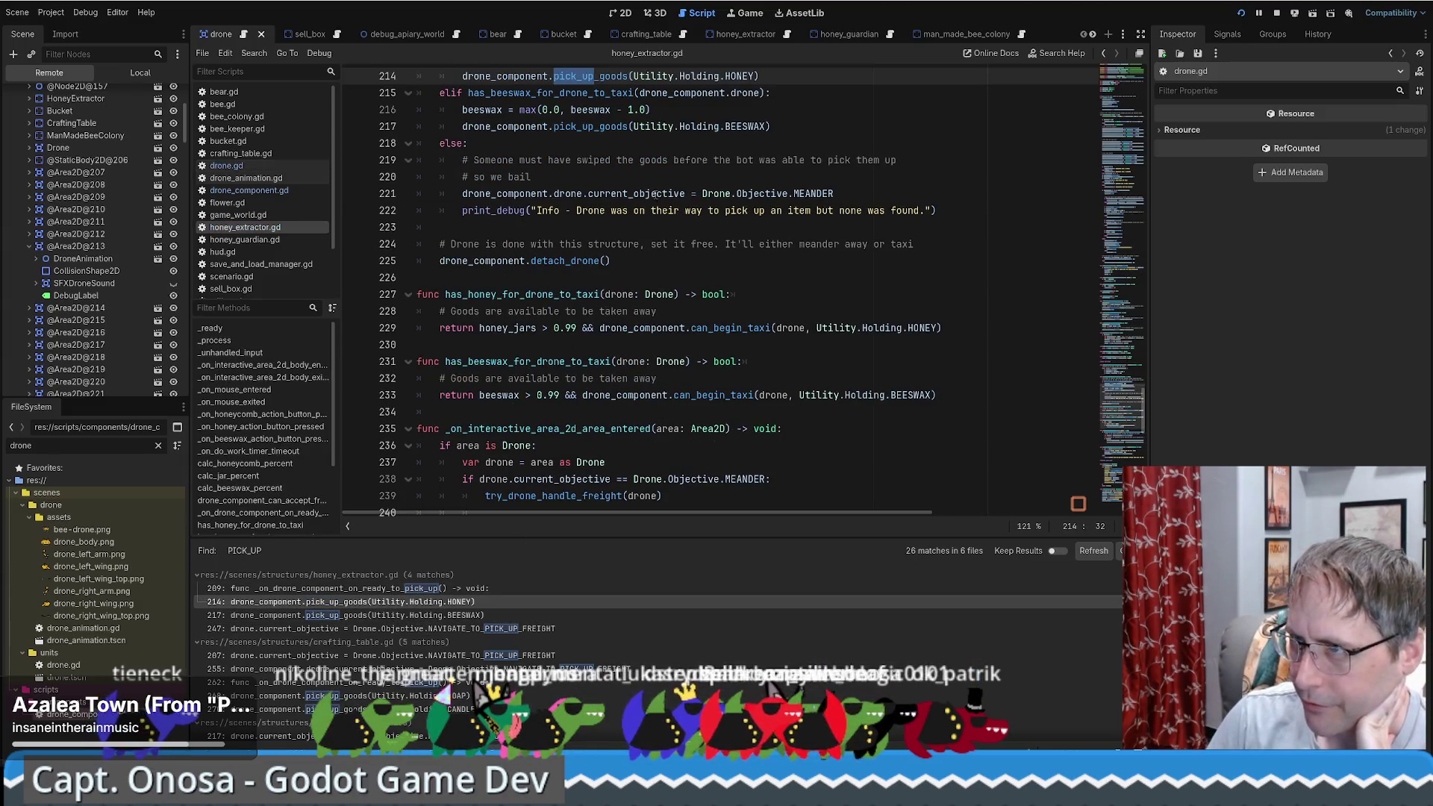
scroll(652, 196, "up", 3)
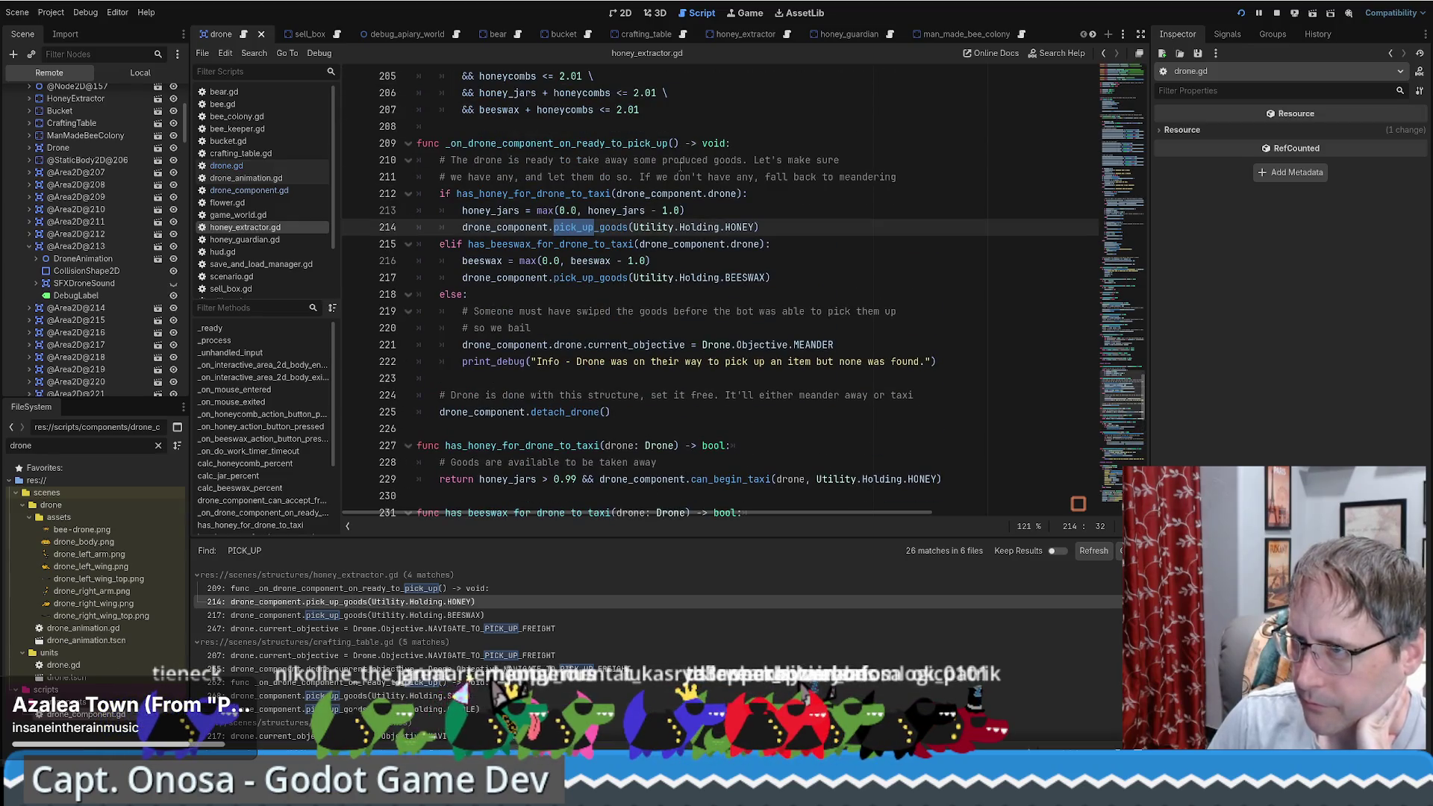
mouse_move(480, 210)
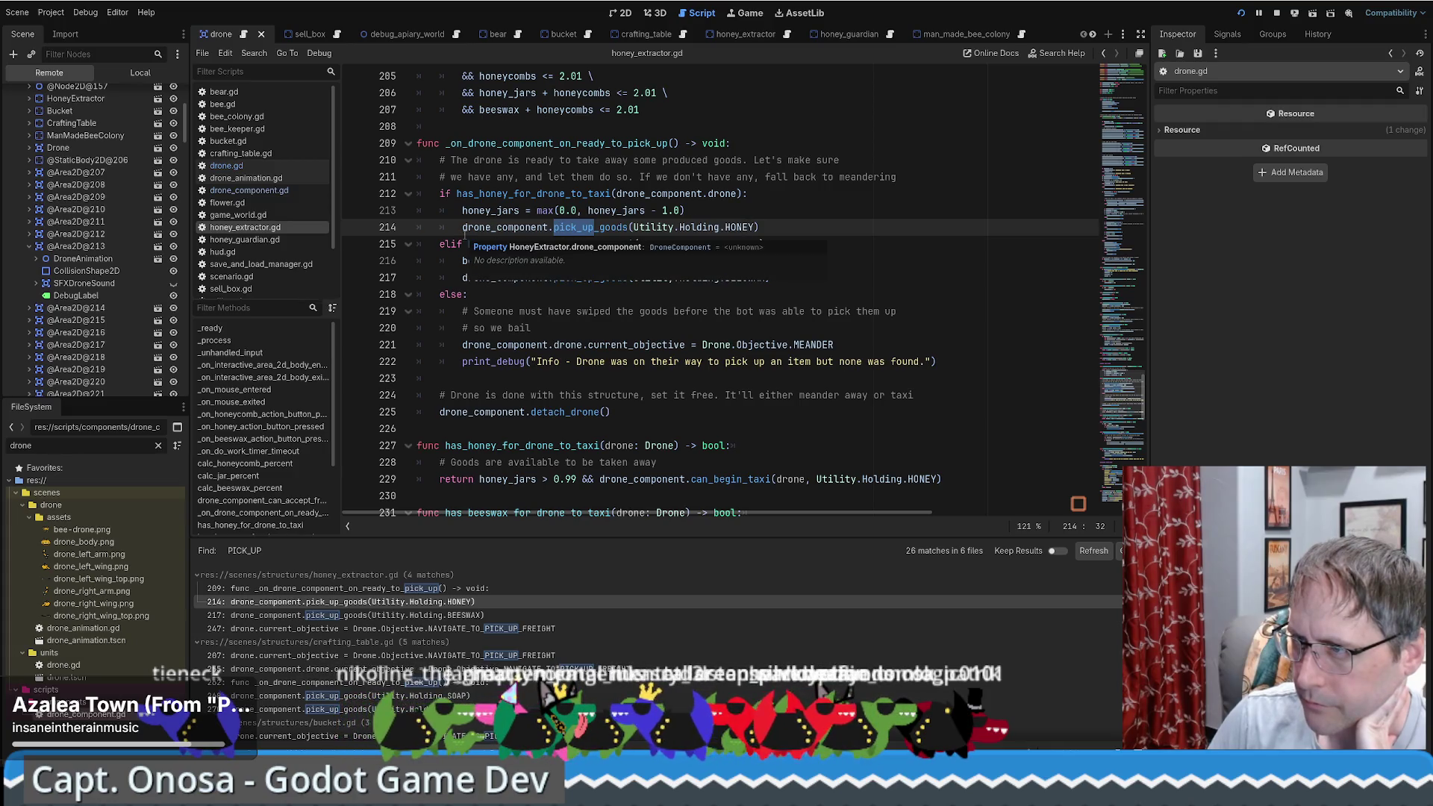
left_click(593, 226, "ctrl")
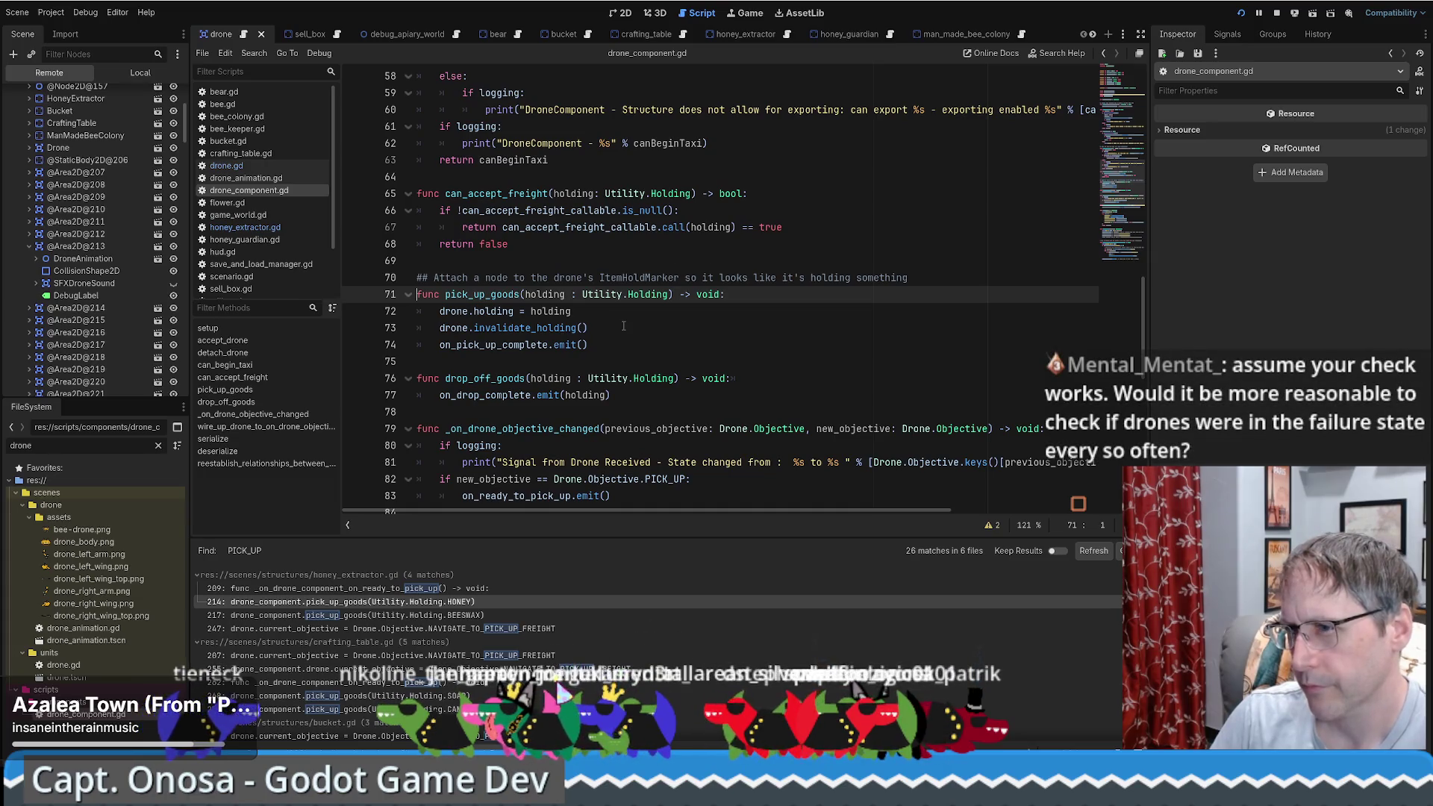
Step: Select the on_pick_up_complete signal and step through lines 72–74 of pick_up_goods in drone_component.gd
double_click(492, 344)
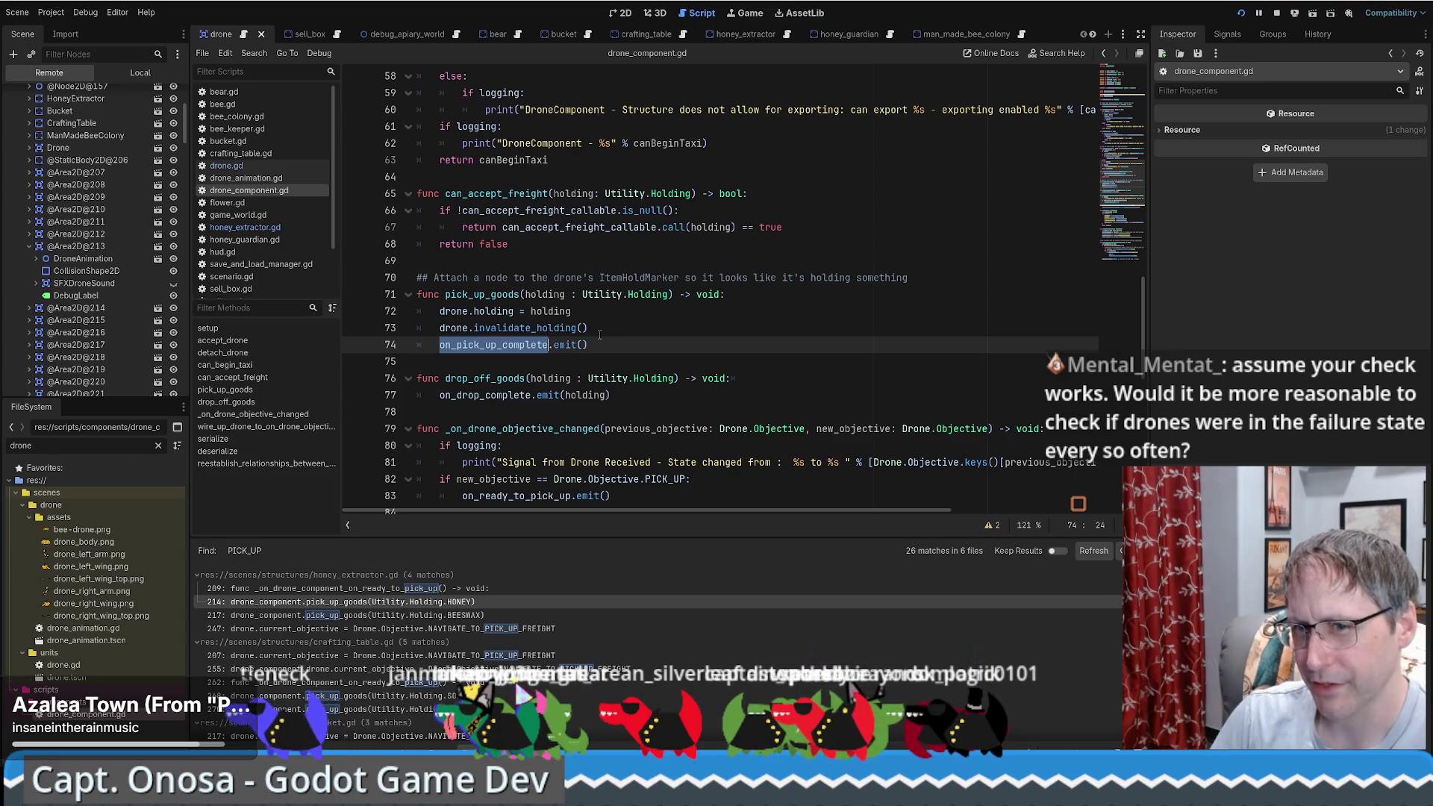
left_click(600, 334)
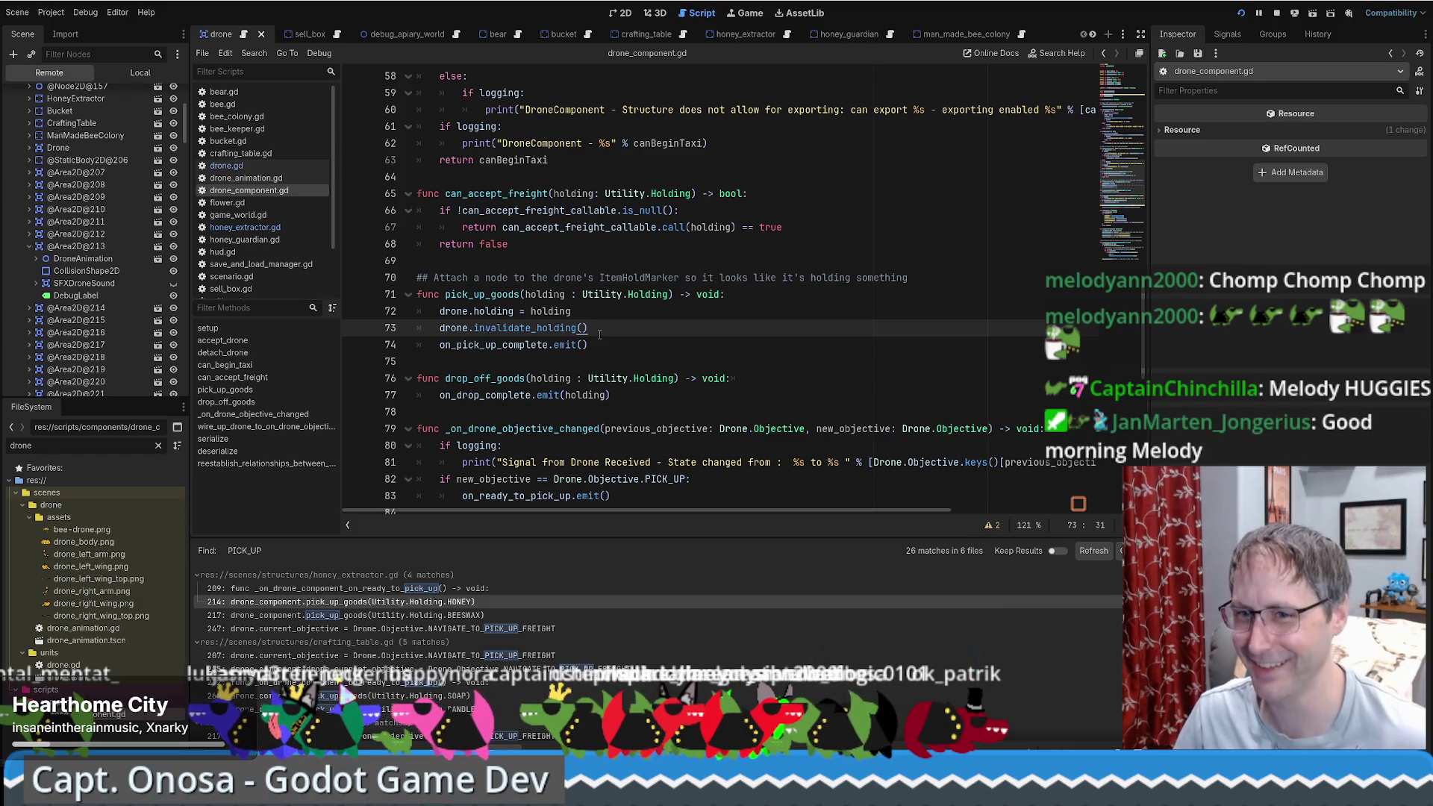
left_click(685, 306)
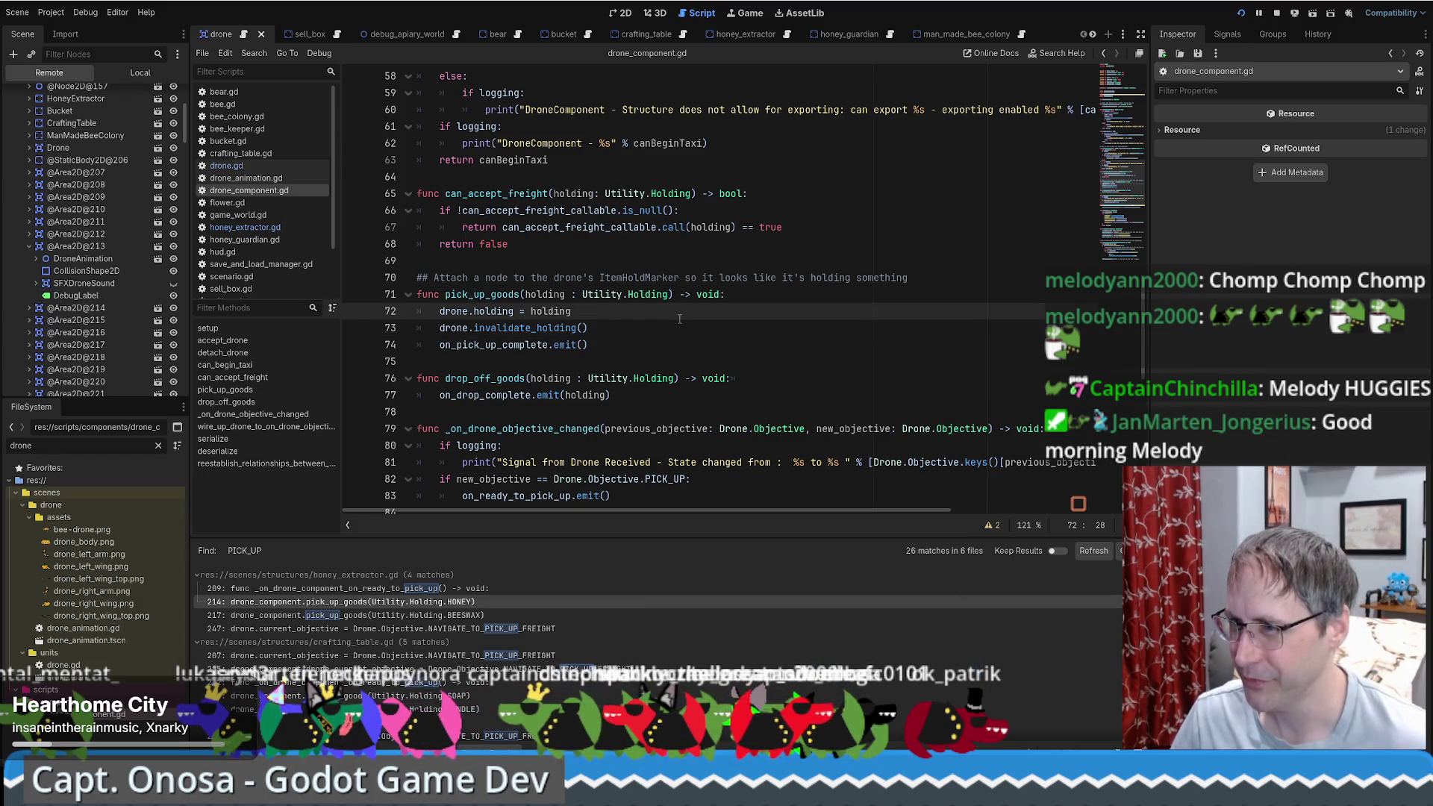
left_click(674, 329)
left_click(669, 347)
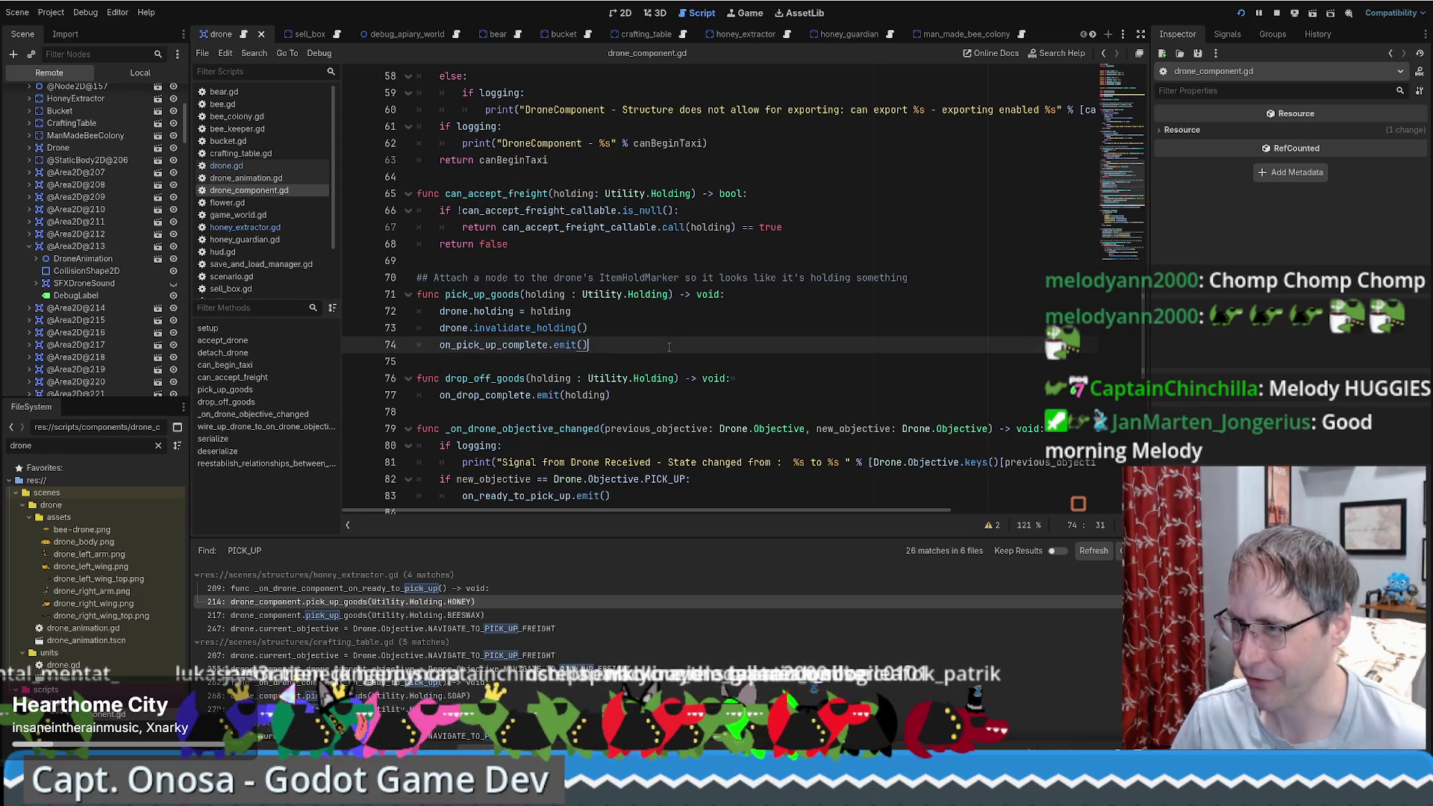
left_click(679, 324)
left_click(680, 309)
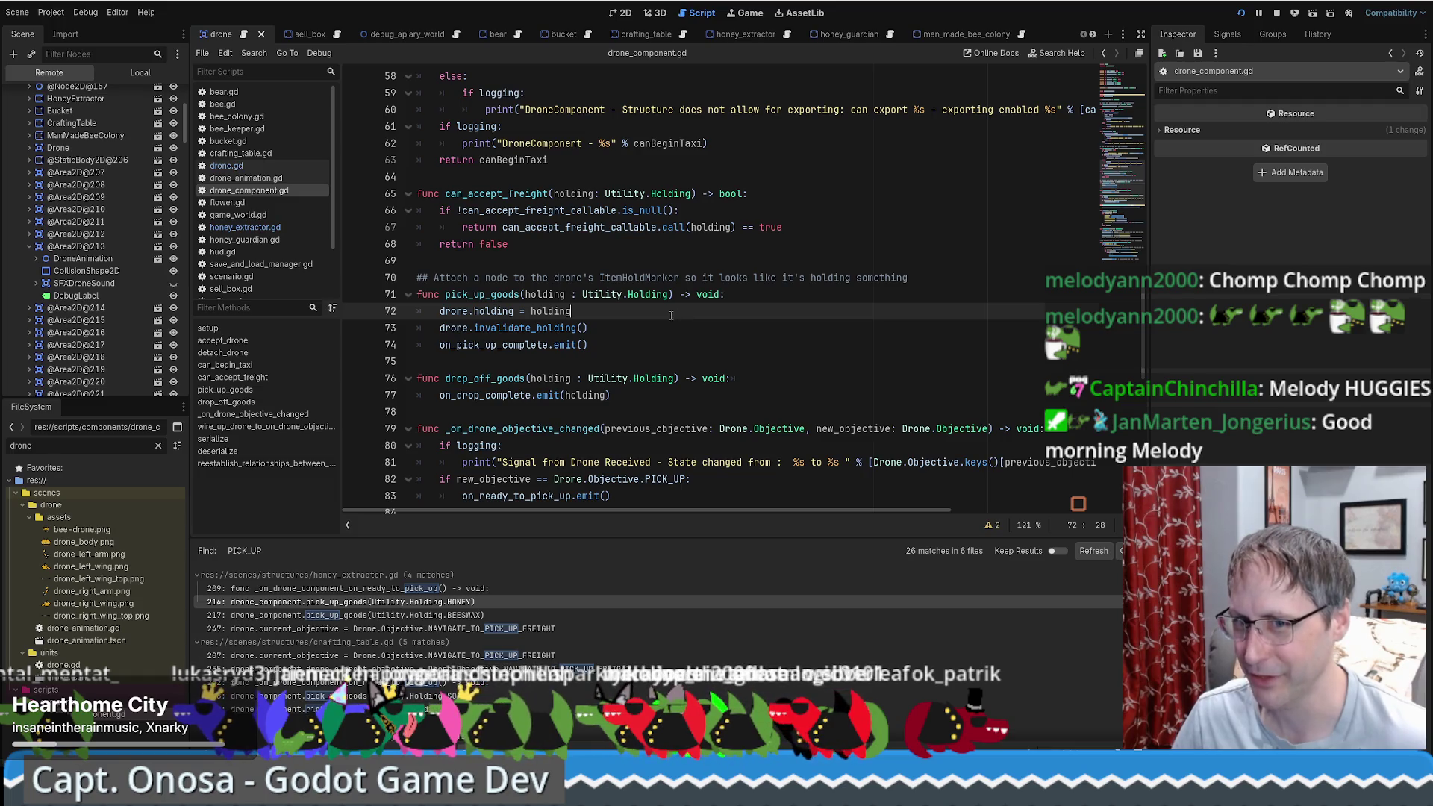
Step: Scroll through drone_component.gd, then run the project with F5
scroll(673, 323, "down", 1)
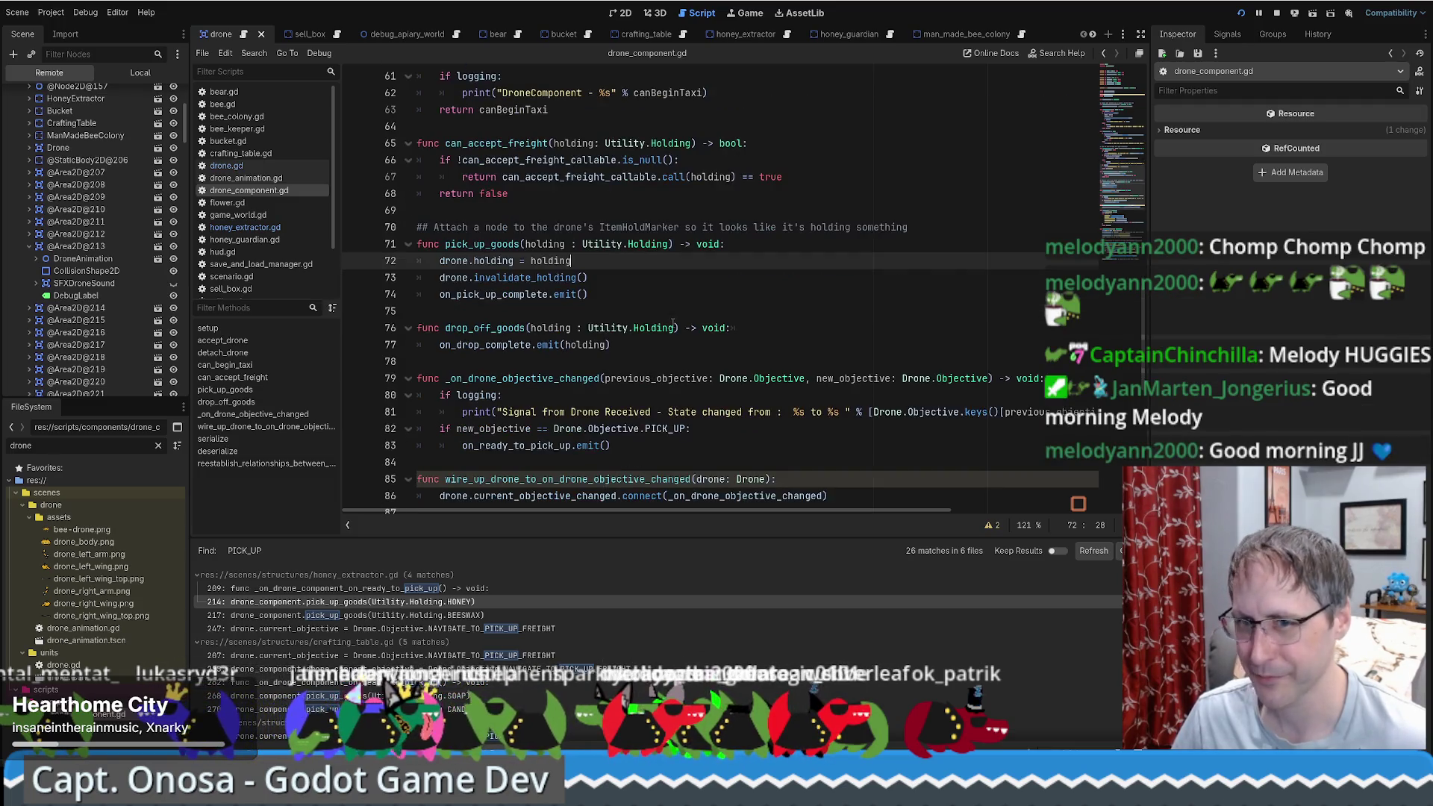
scroll(665, 318, "down", 1)
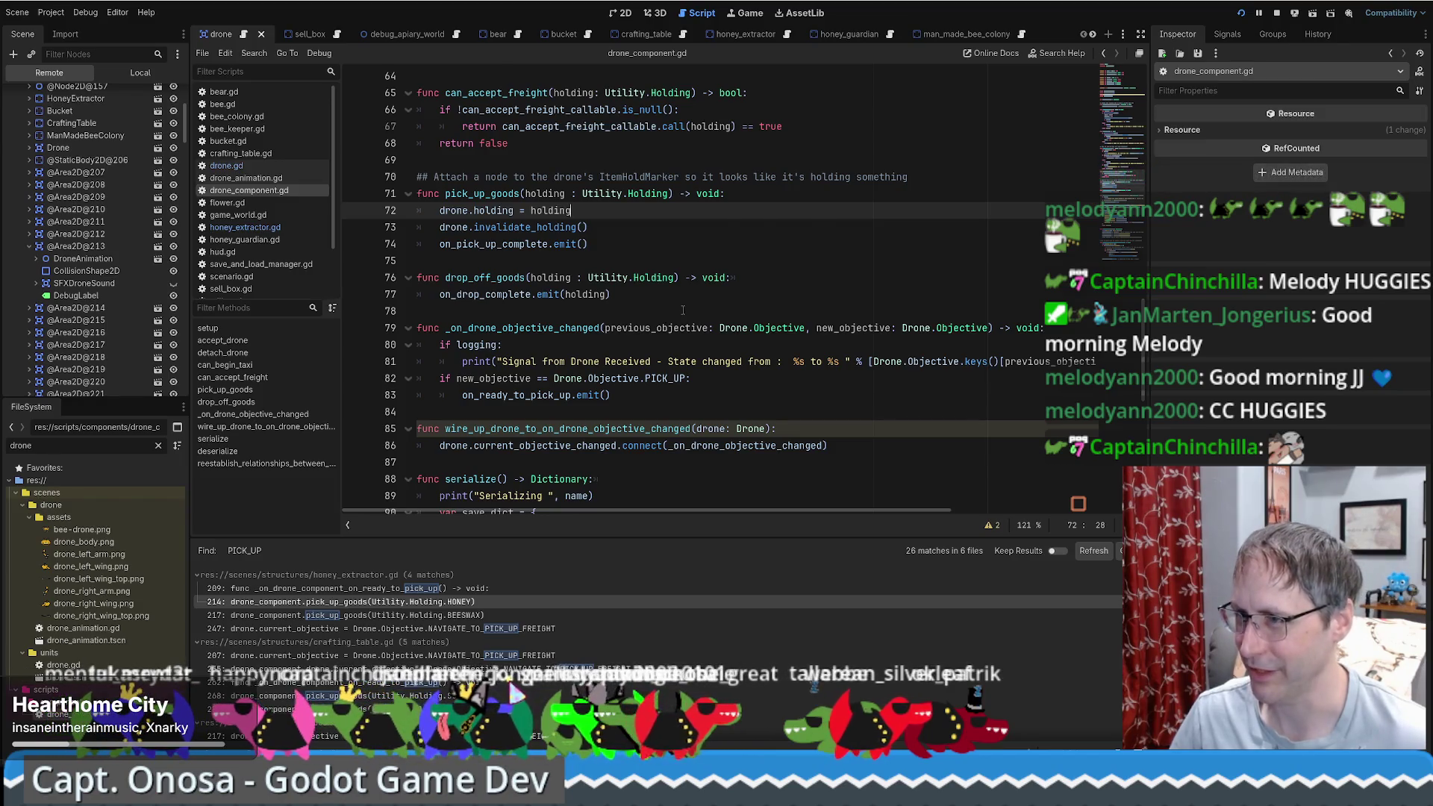
scroll(682, 310, "up", 1)
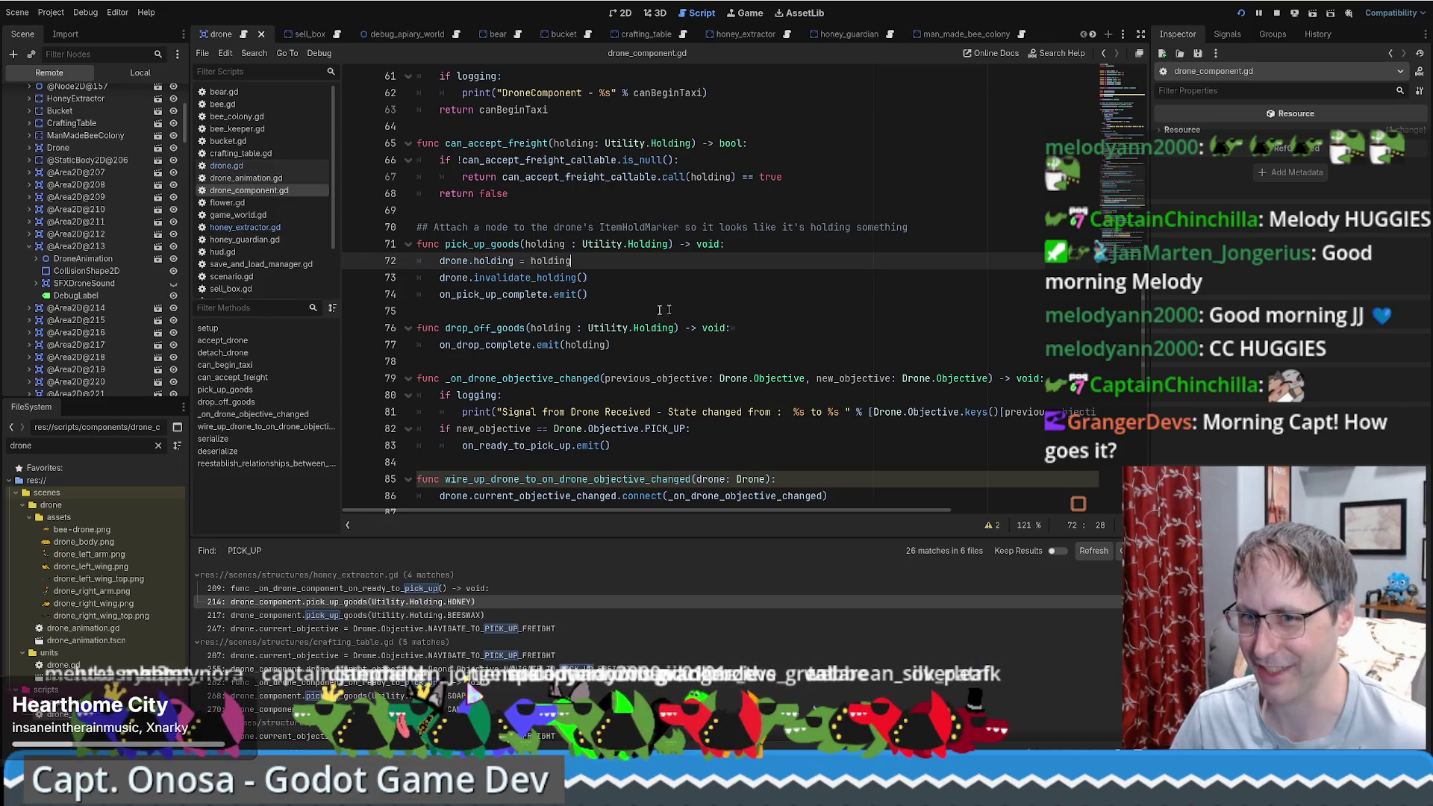
key("F5")
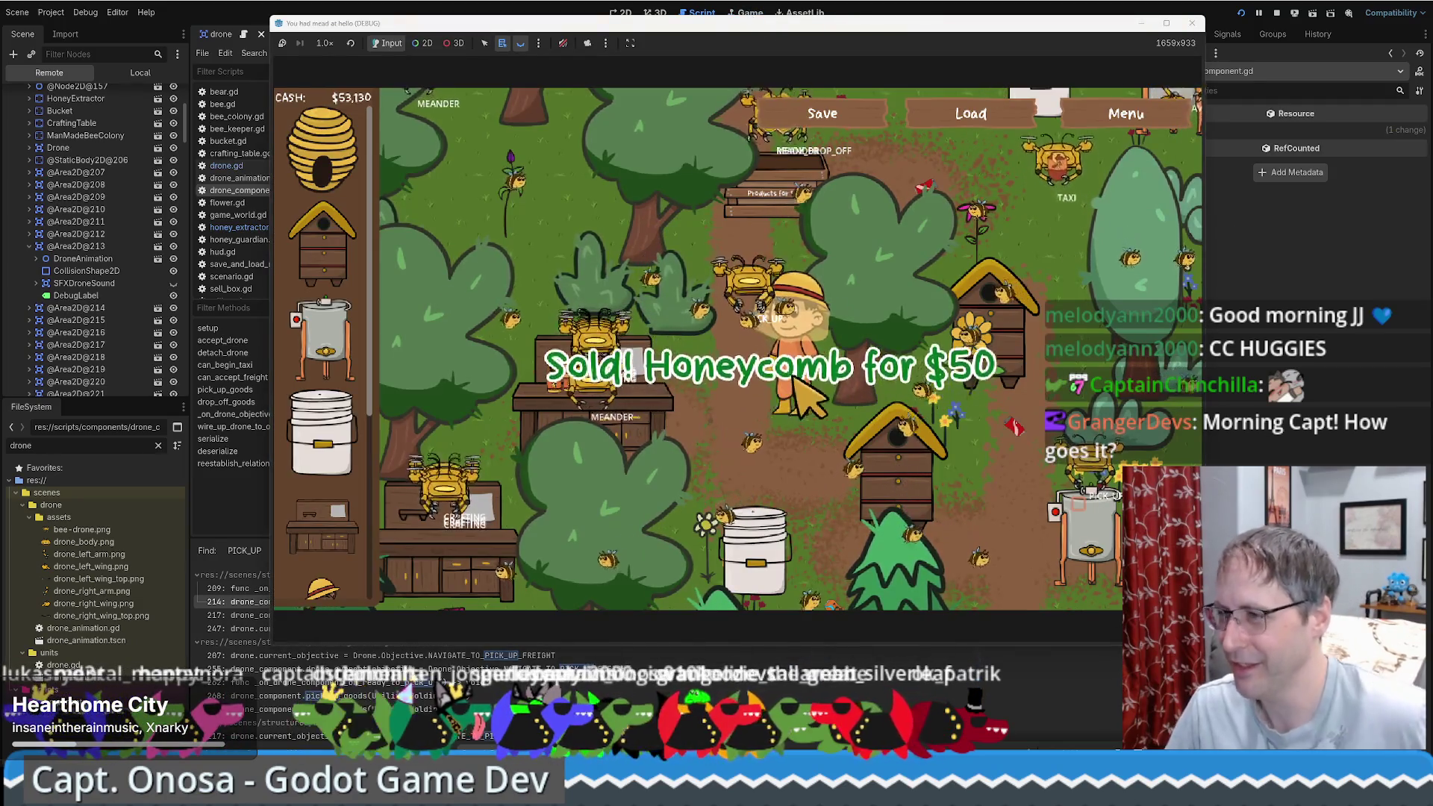
Step: Maximize the running bee game window to watch the drones sell goods
left_click(1167, 23)
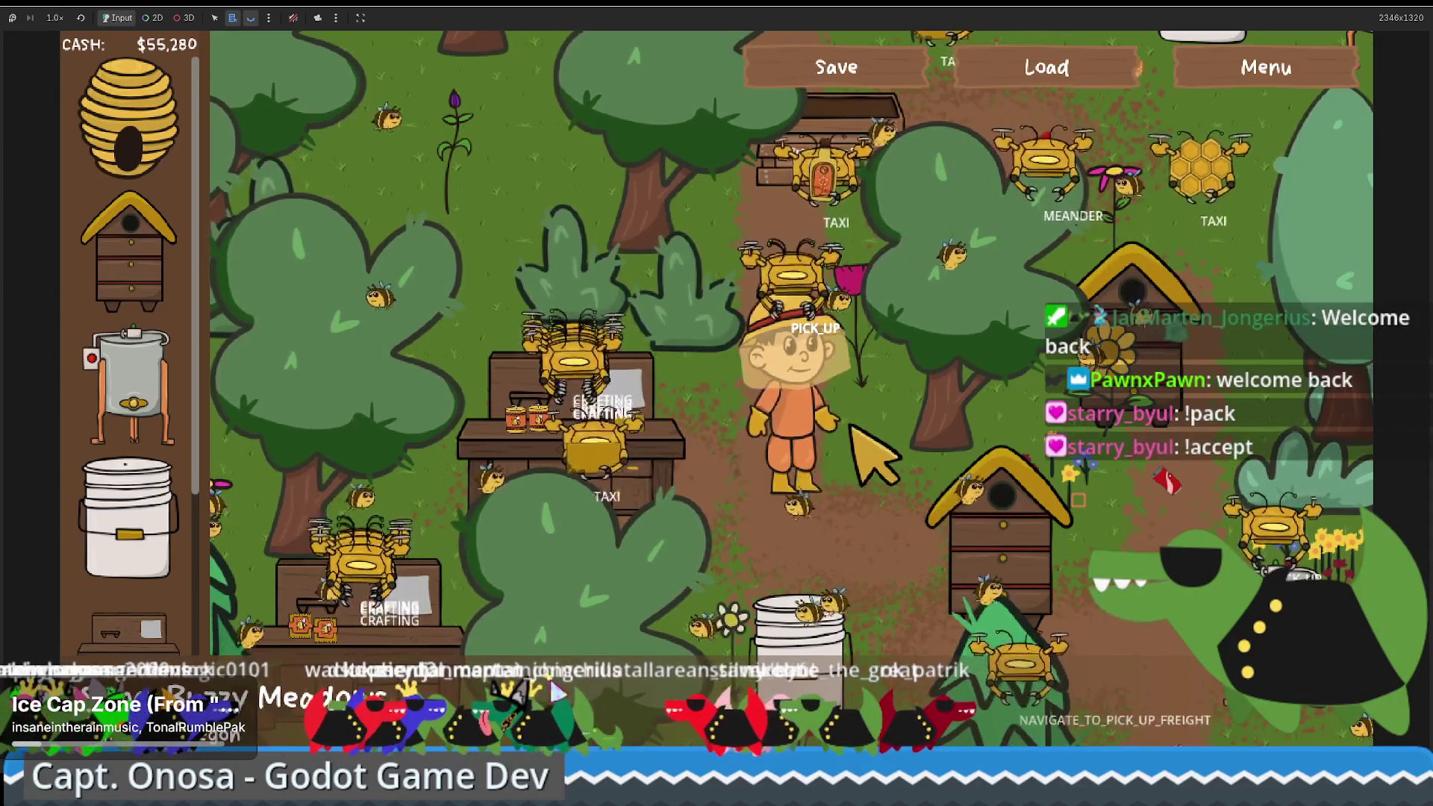
Step: Walk the farmer down to the bucket and back around the meadow, then switch back to drone_component.gd
key("s")
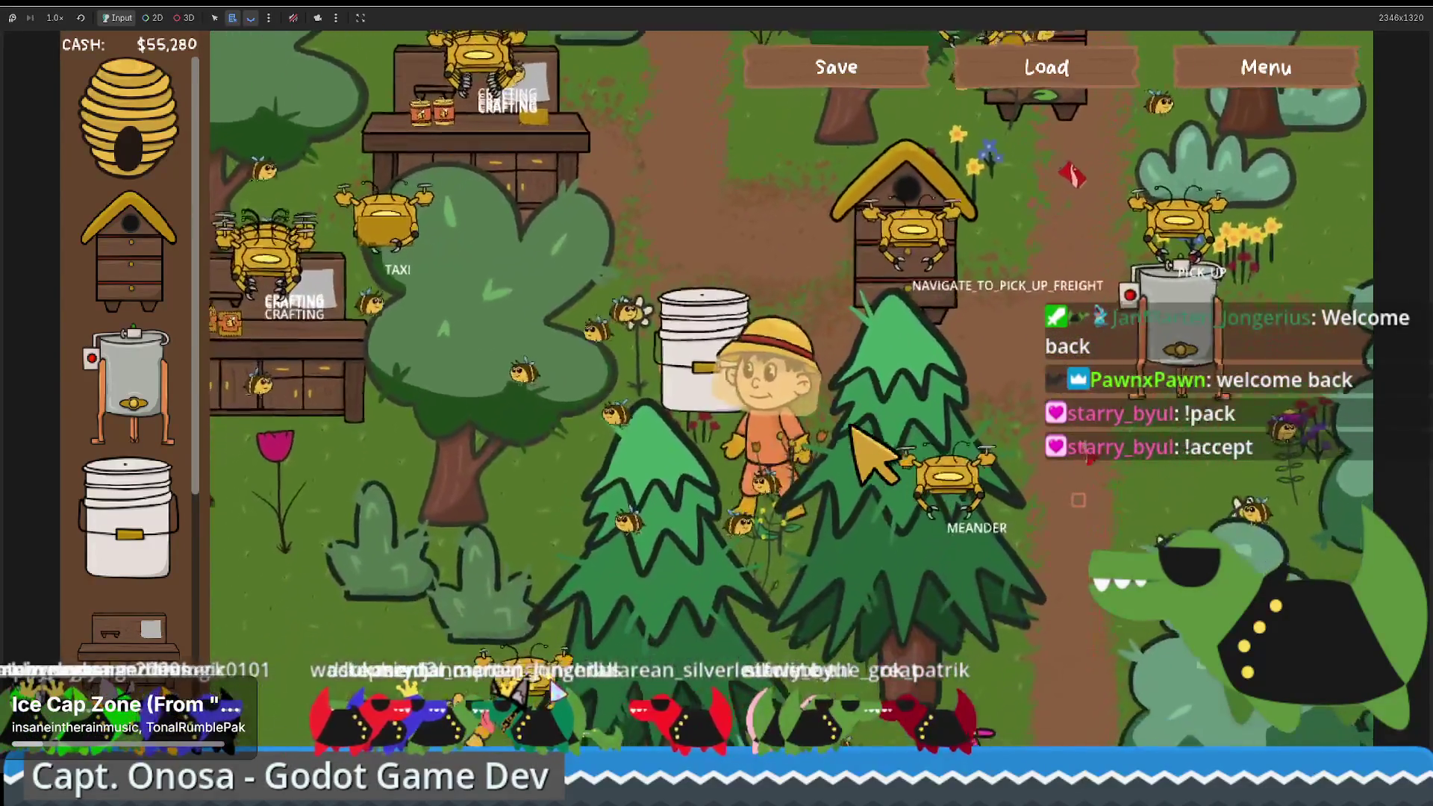
key("w")
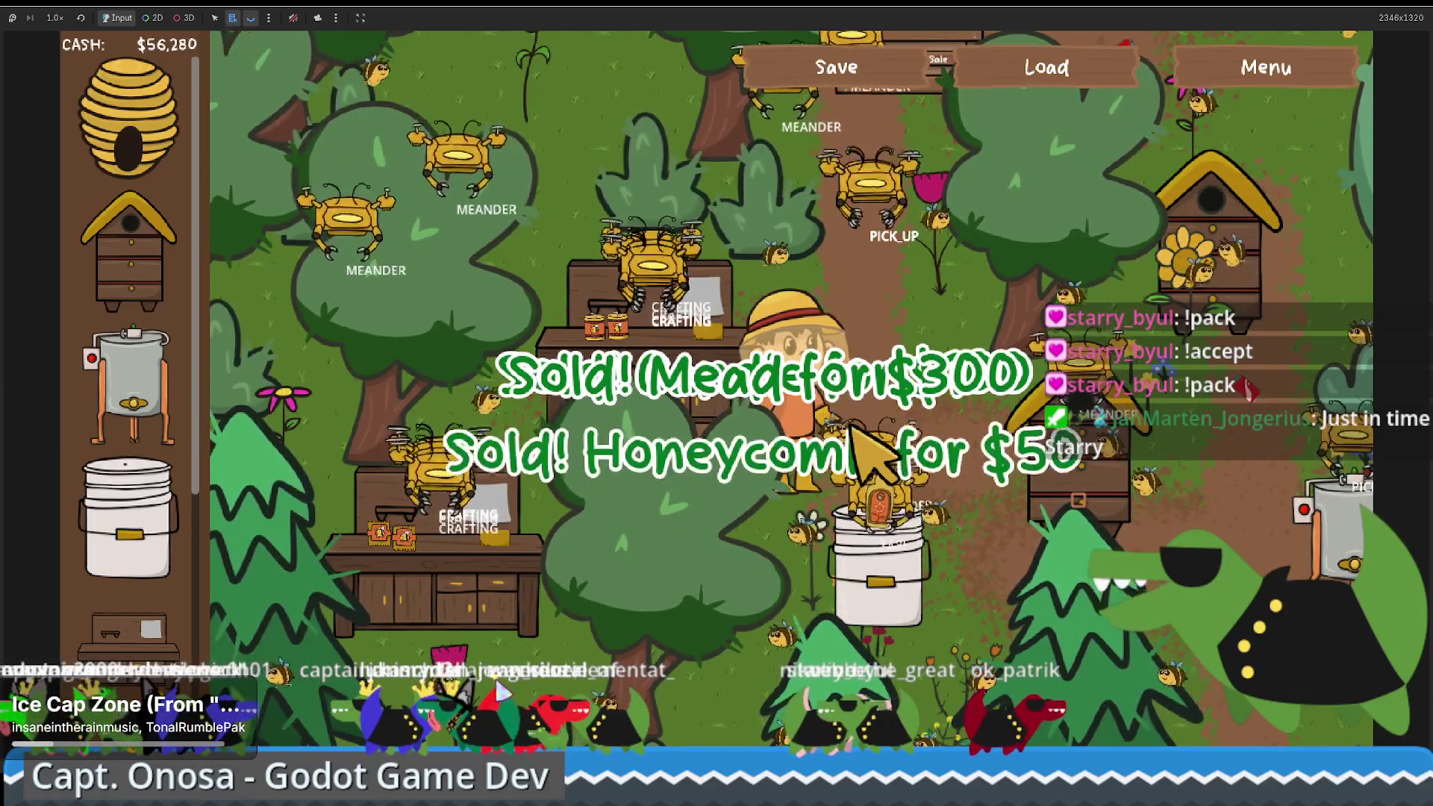
key("w")
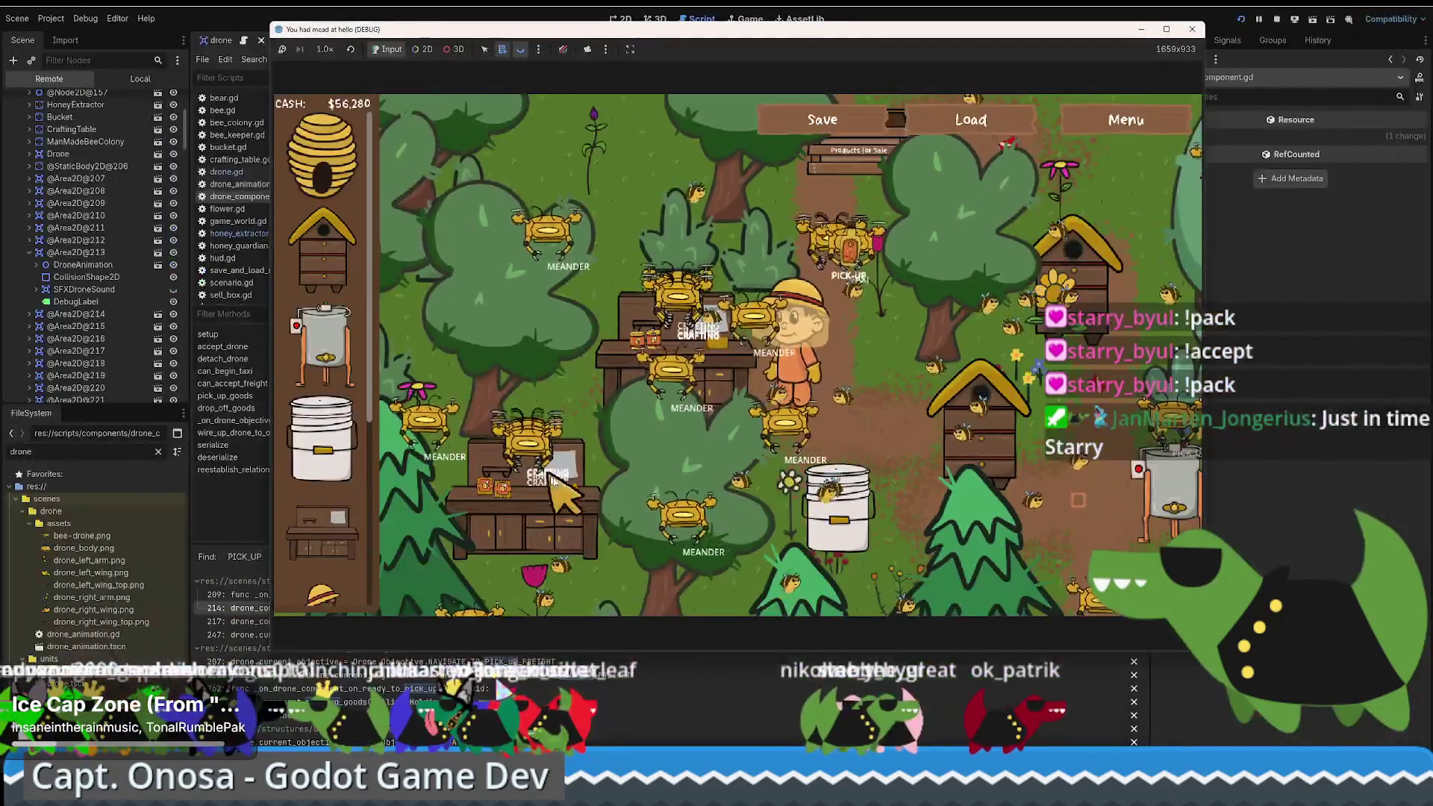
left_click(700, 19)
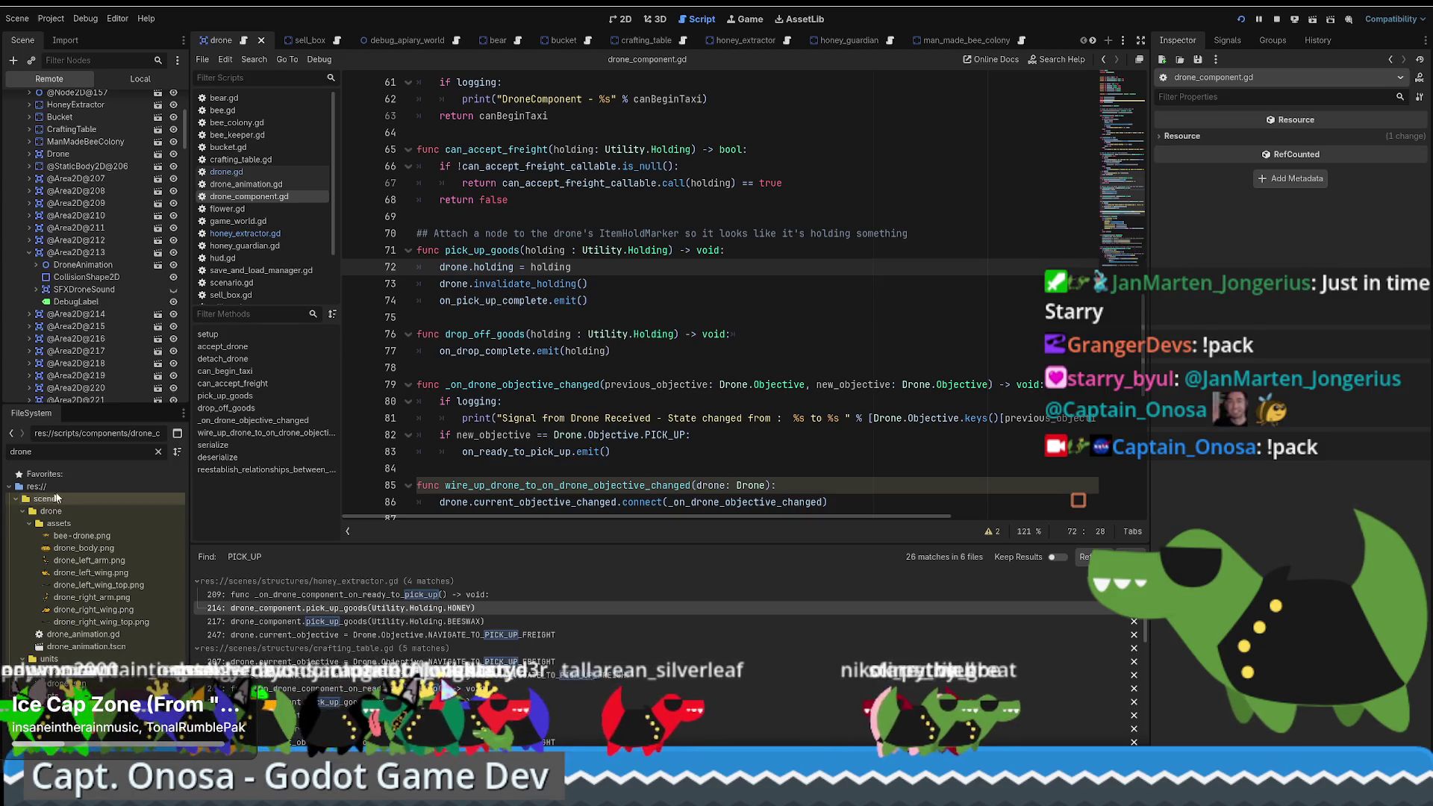
Step: Select on_pick_up_complete on line 74 below pick_up_goods, then bring the running game back to the front
left_click(785, 316)
scroll(786, 336, "up", 2)
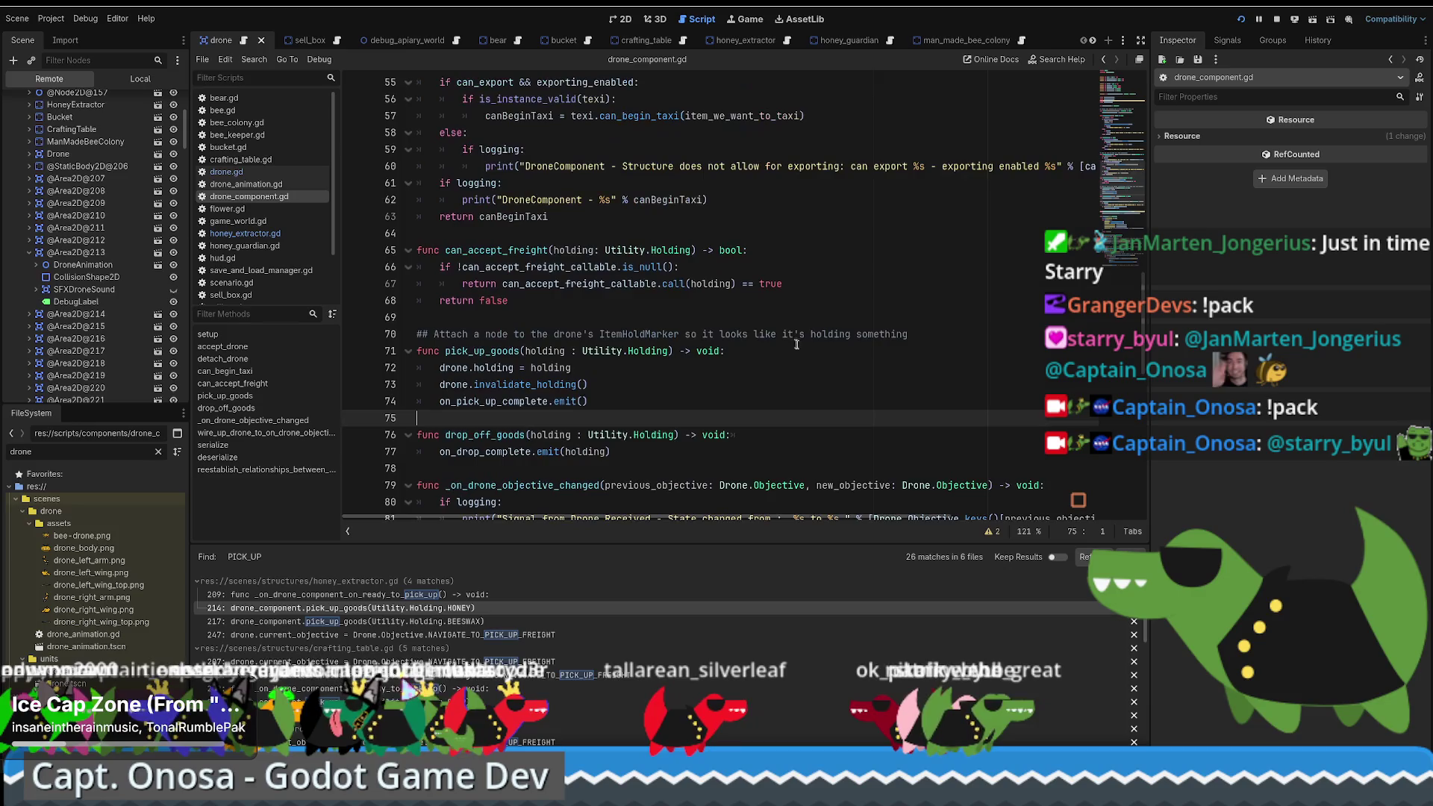
scroll(728, 355, "down", 2)
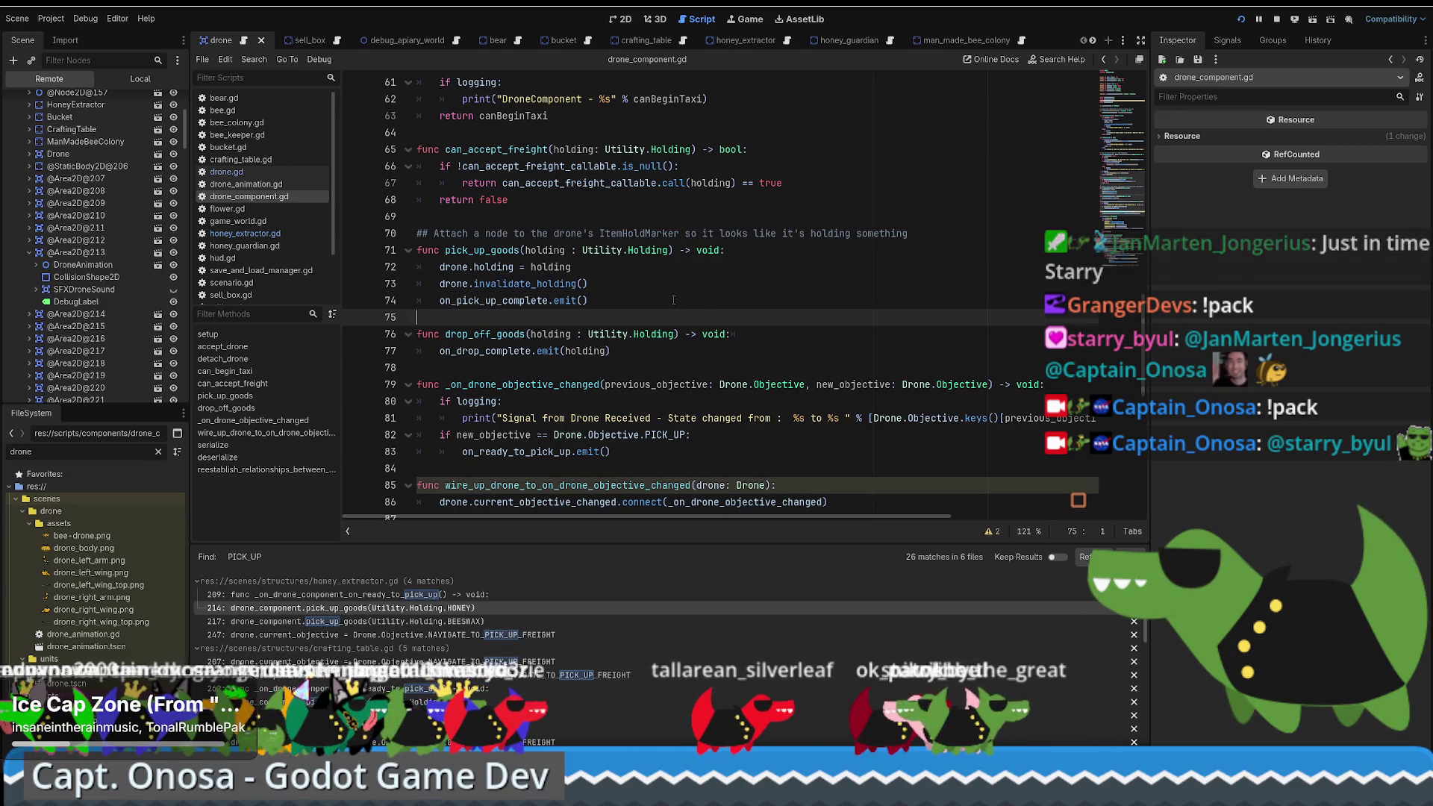
double_click(518, 298)
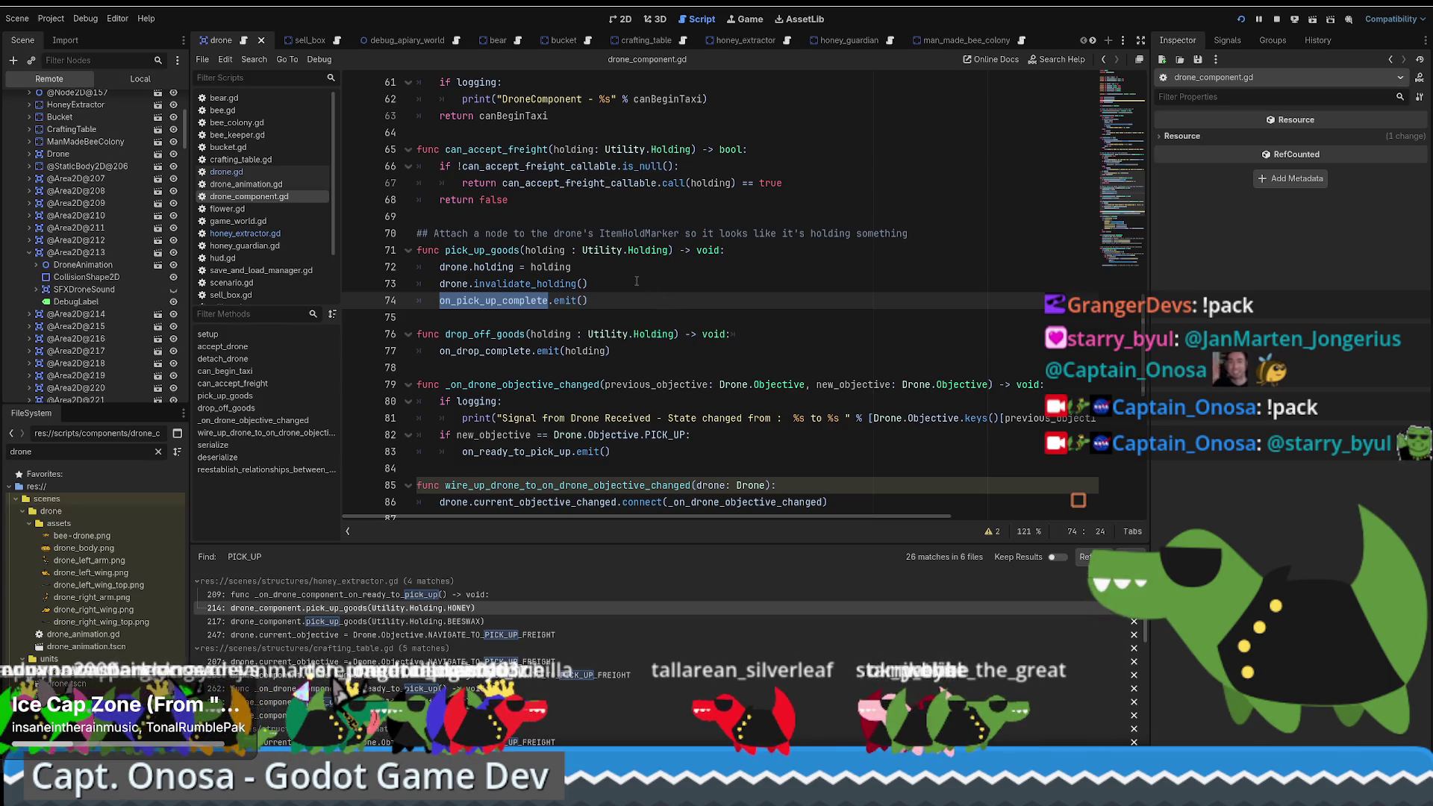
left_click(746, 22)
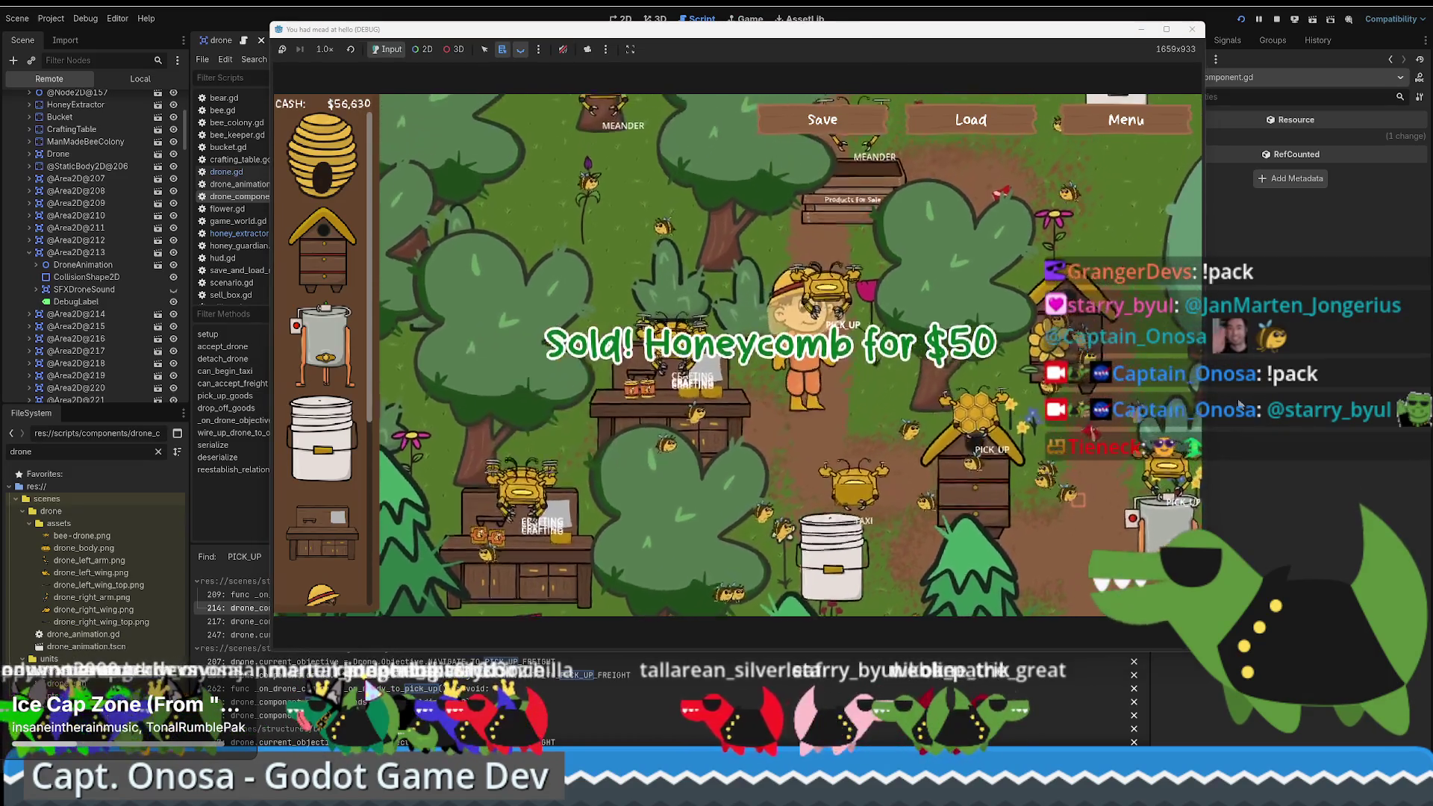
key("a")
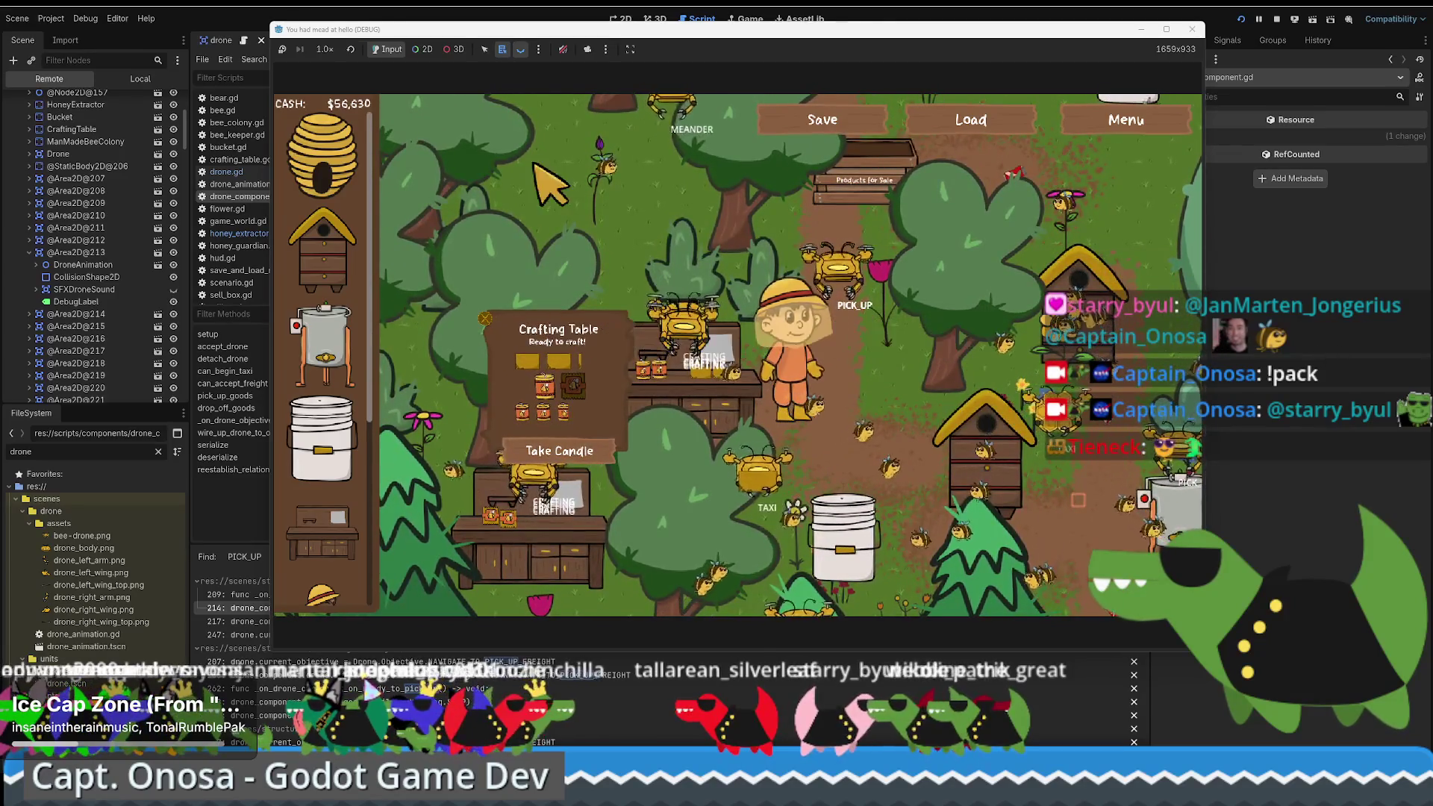
left_click(423, 49)
right_click(839, 263)
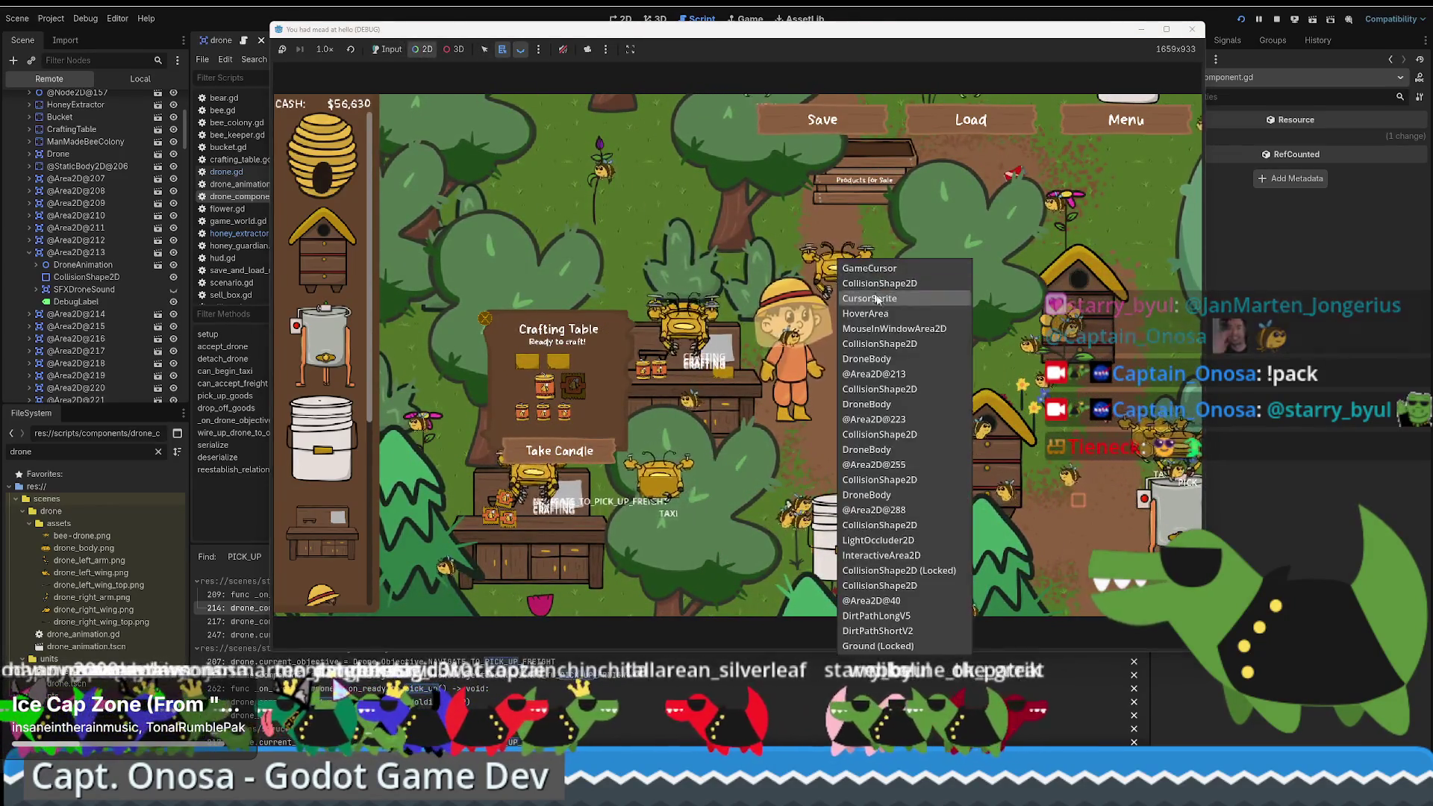
left_click(873, 374)
left_click(217, 65)
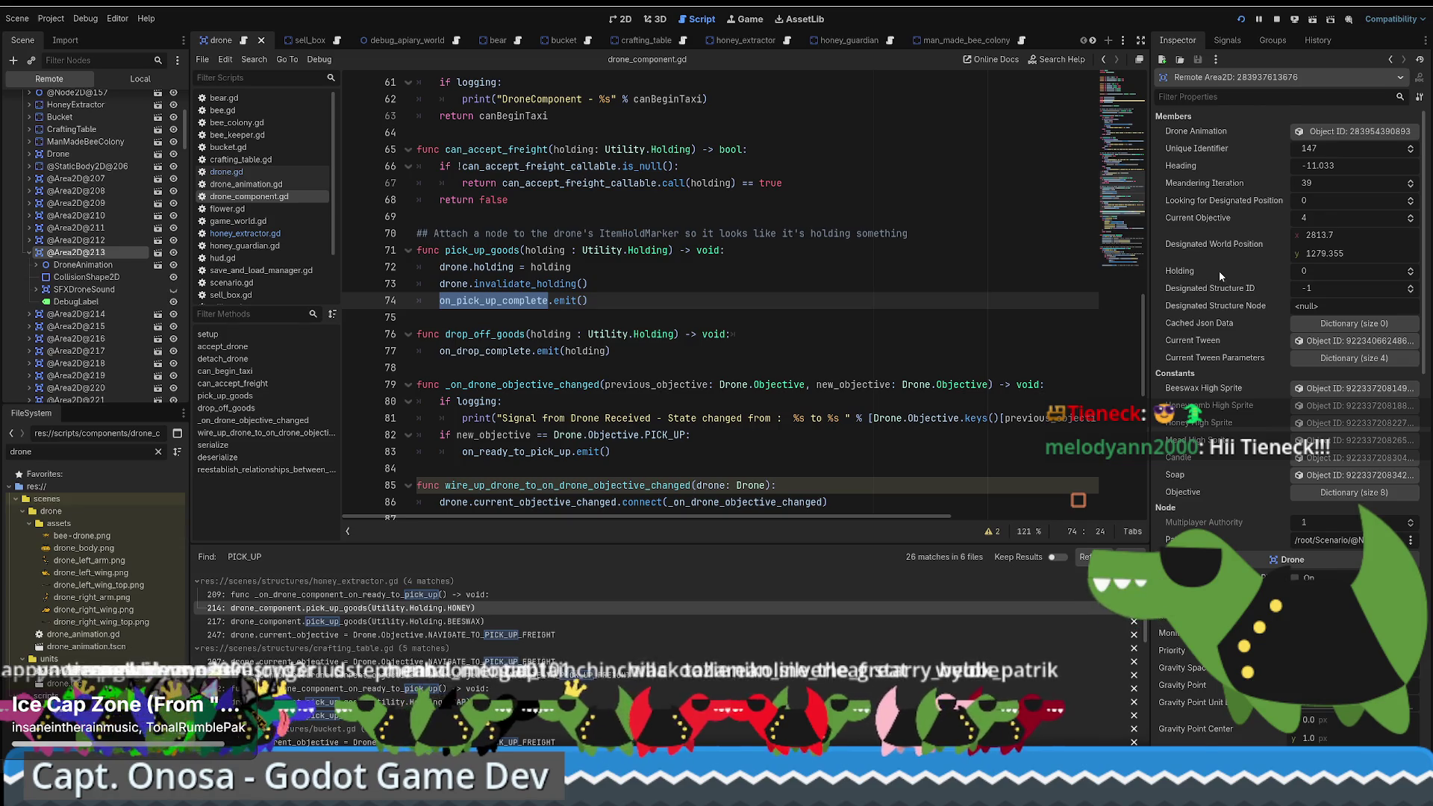
scroll(1220, 270, "down", 2)
scroll(1212, 283, "down", 2)
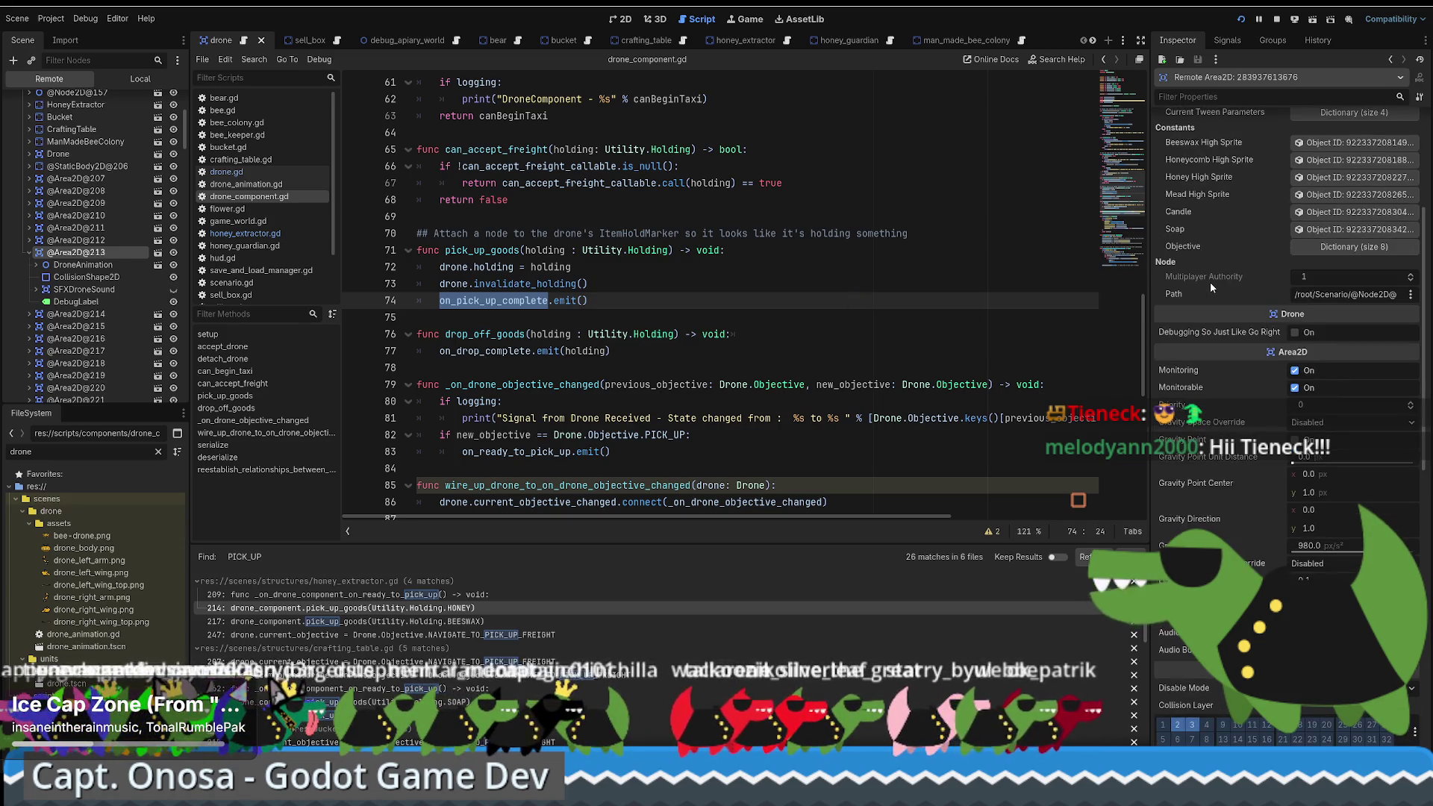
scroll(1210, 284, "down", 2)
scroll(1228, 382, "down", 10)
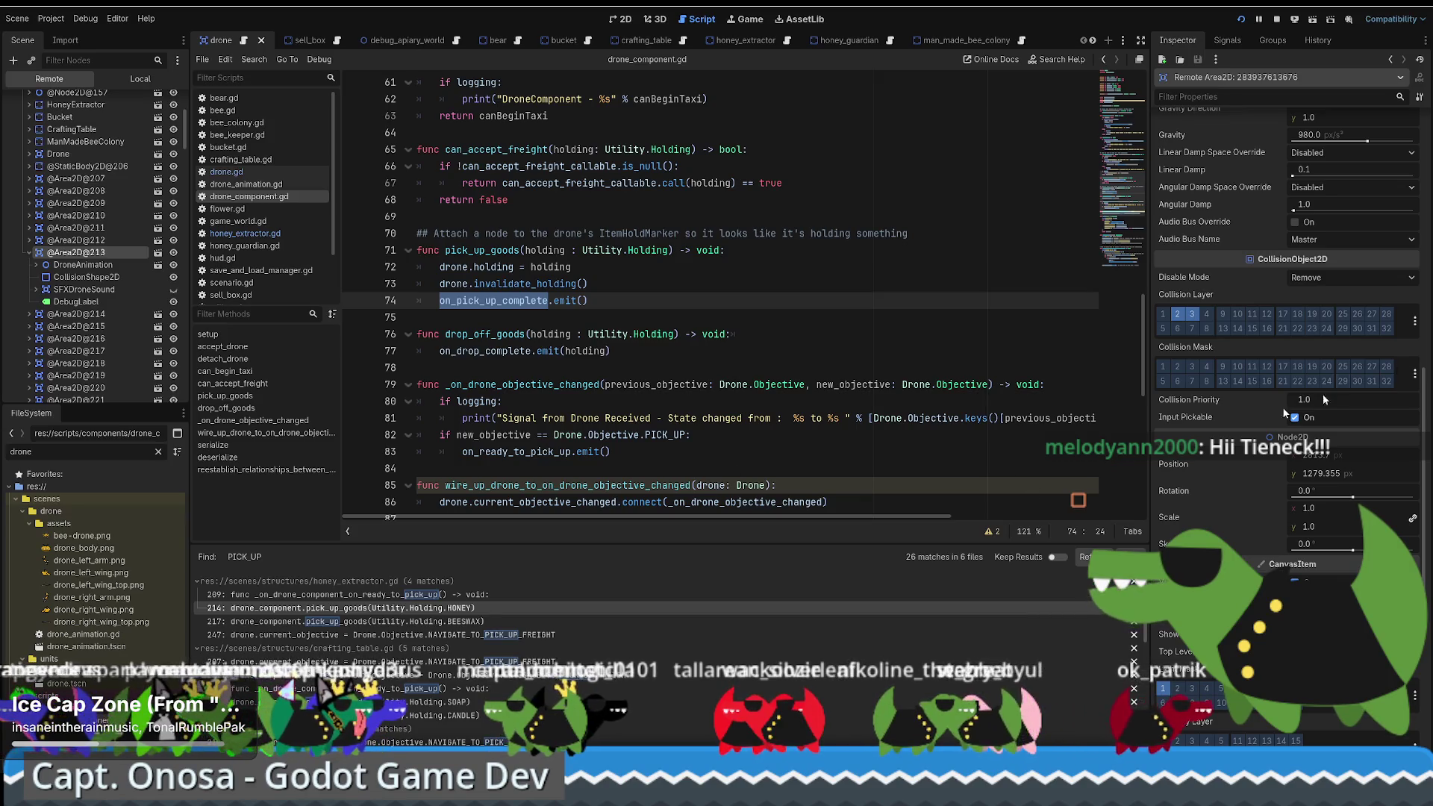
key("alt+Tab")
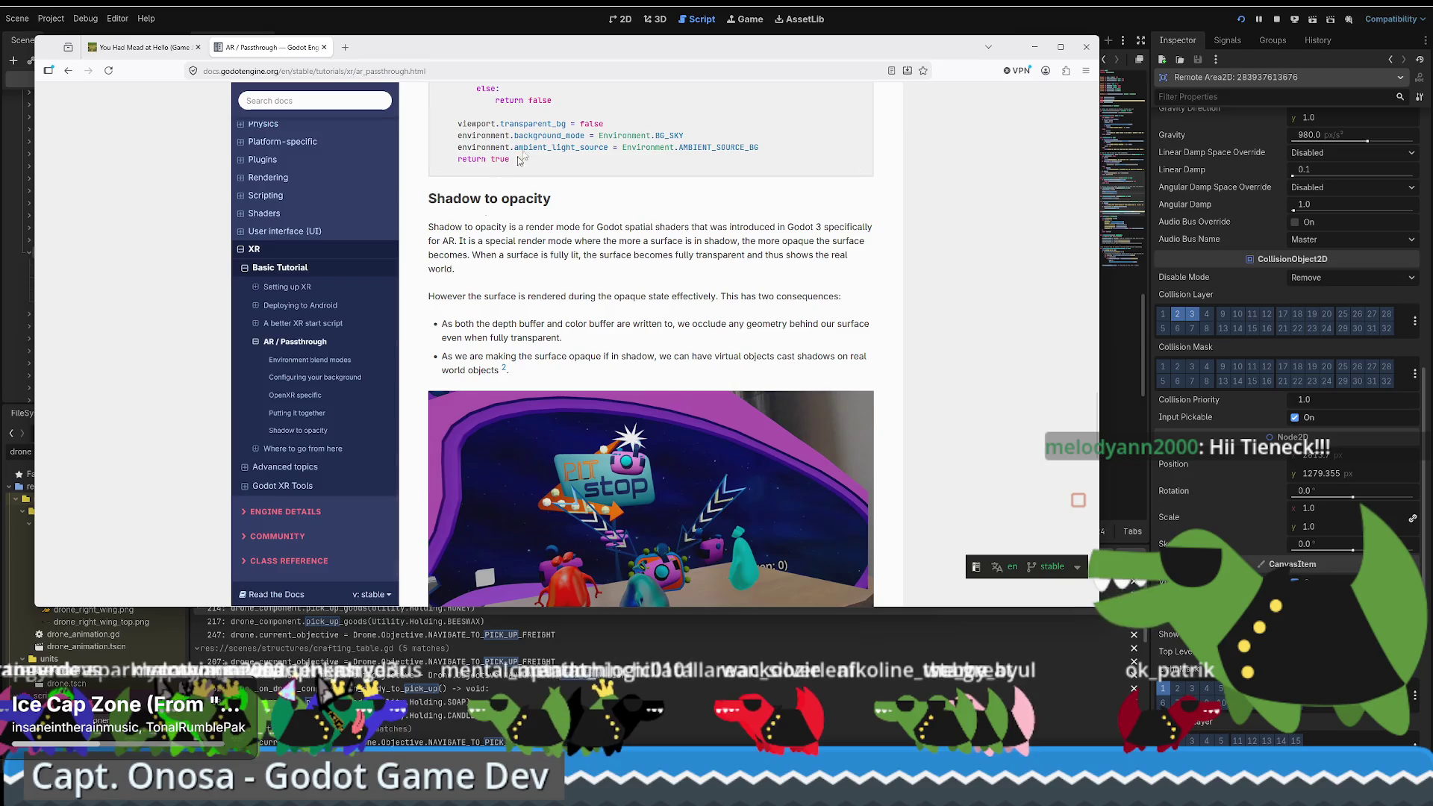
Step: Load aelios.rocks/p/4659 slime pack results in a new browser tab, then return to the Godot script
left_click(348, 48)
type("aelios.rocks/p/4659")
key("Return")
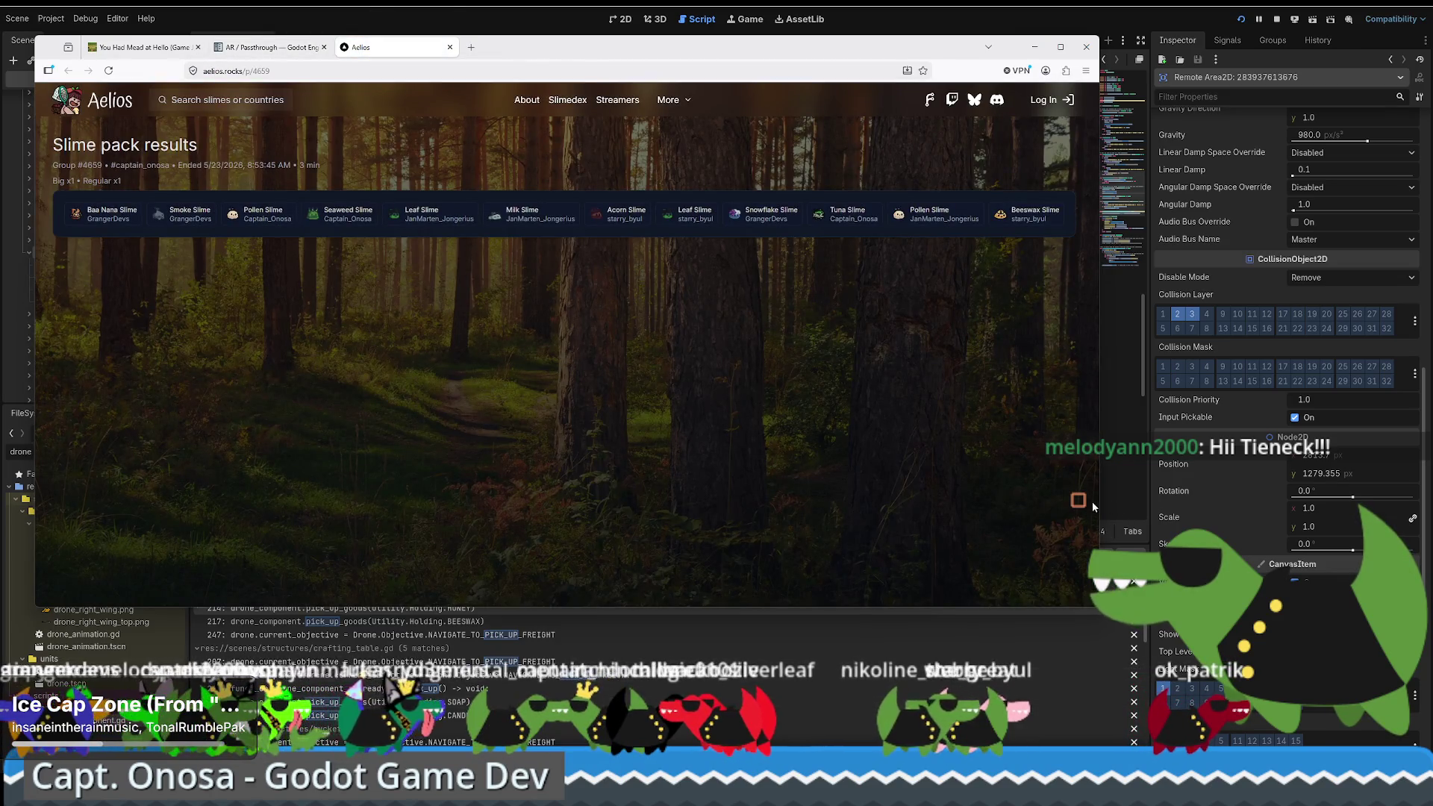
scroll(952, 482, "up", 6, "ctrl")
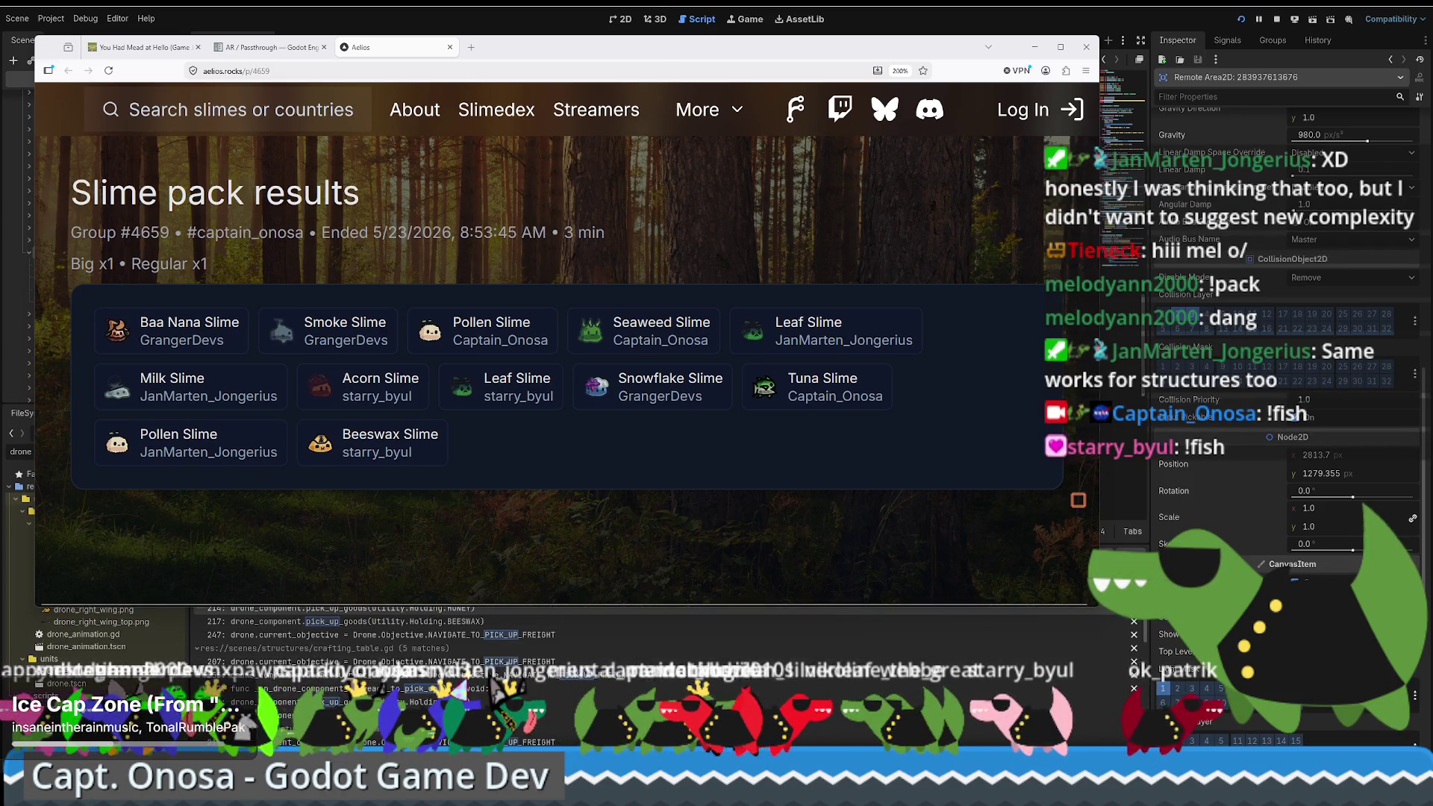
key("alt+Tab")
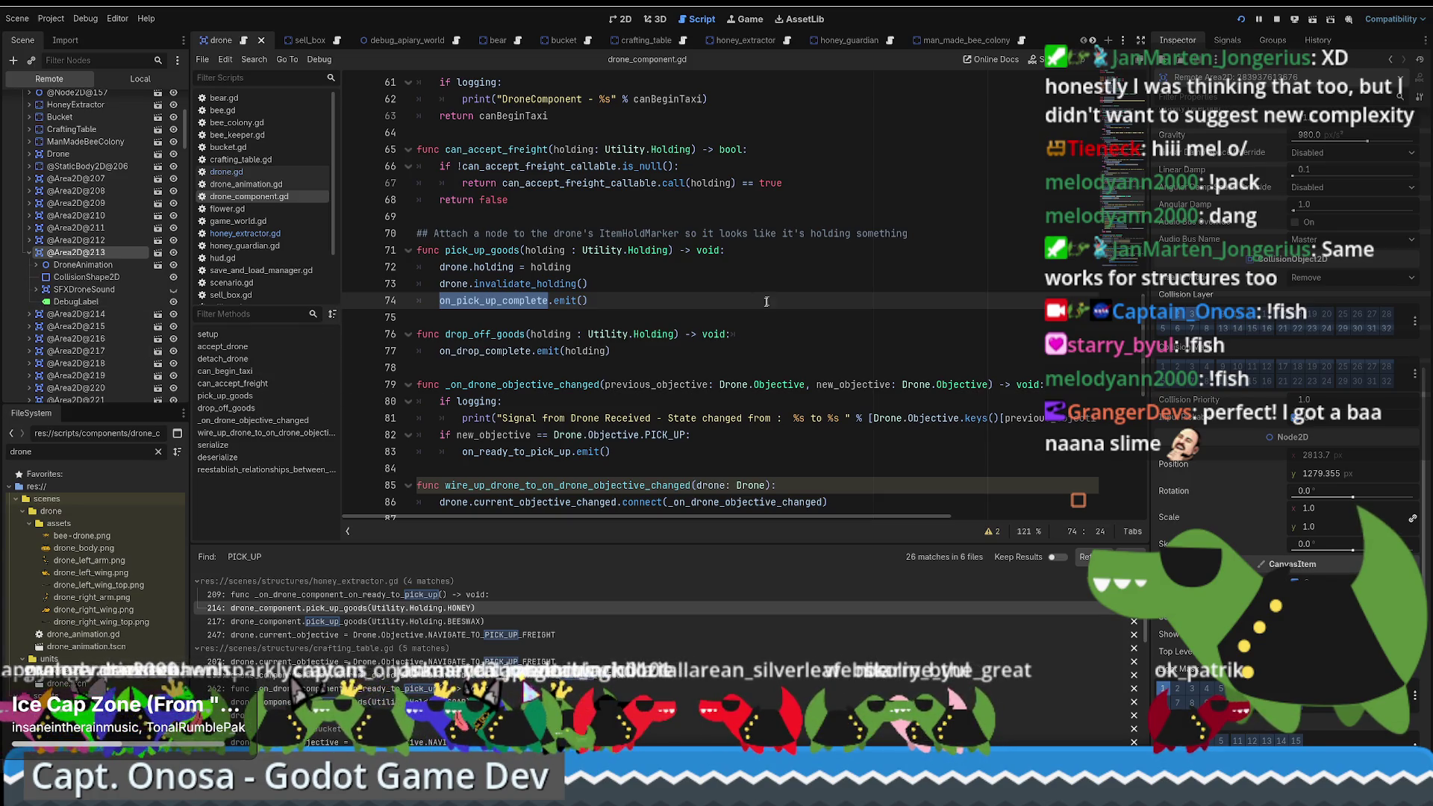
left_click(755, 334)
scroll(713, 289, "down", 1)
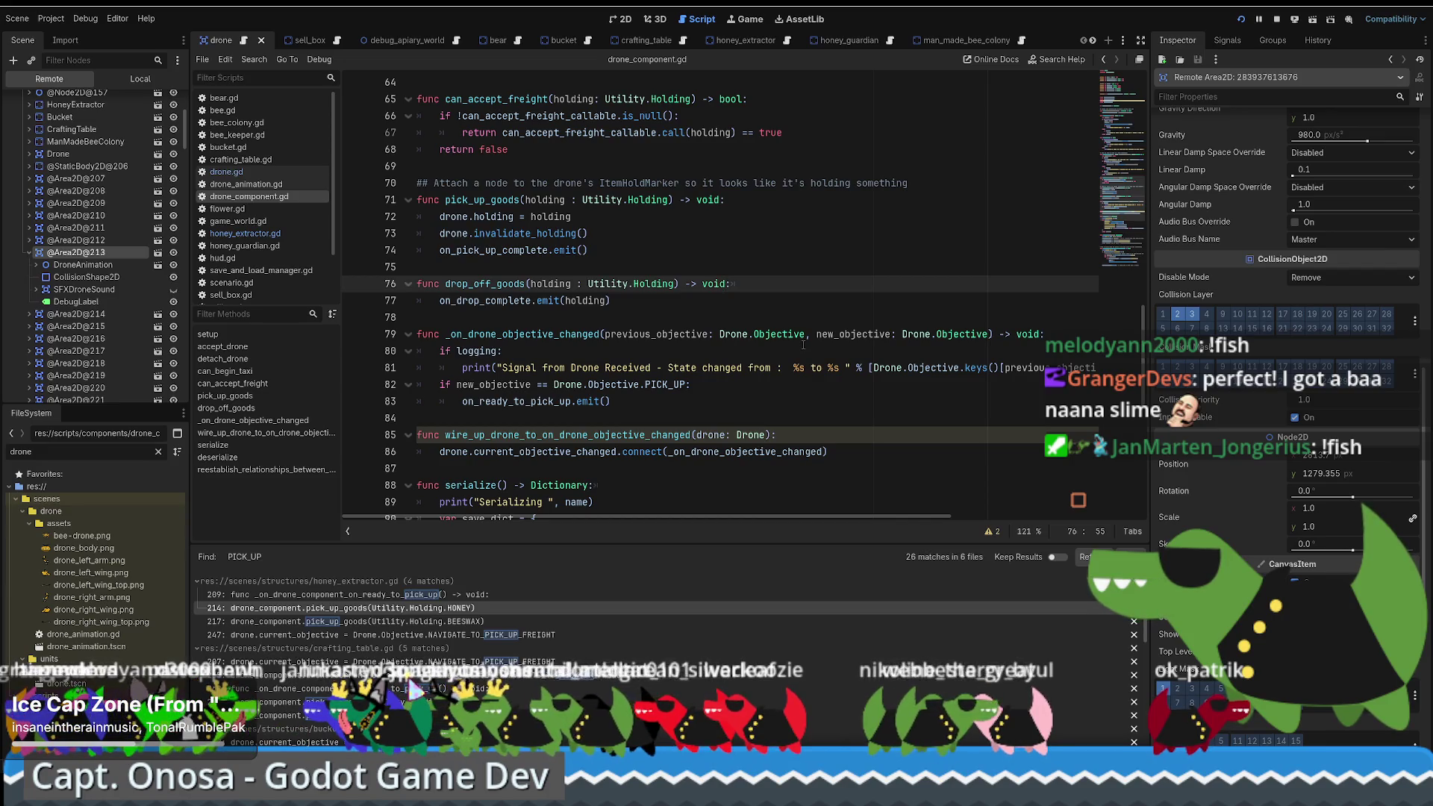
scroll(813, 362, "down", 1)
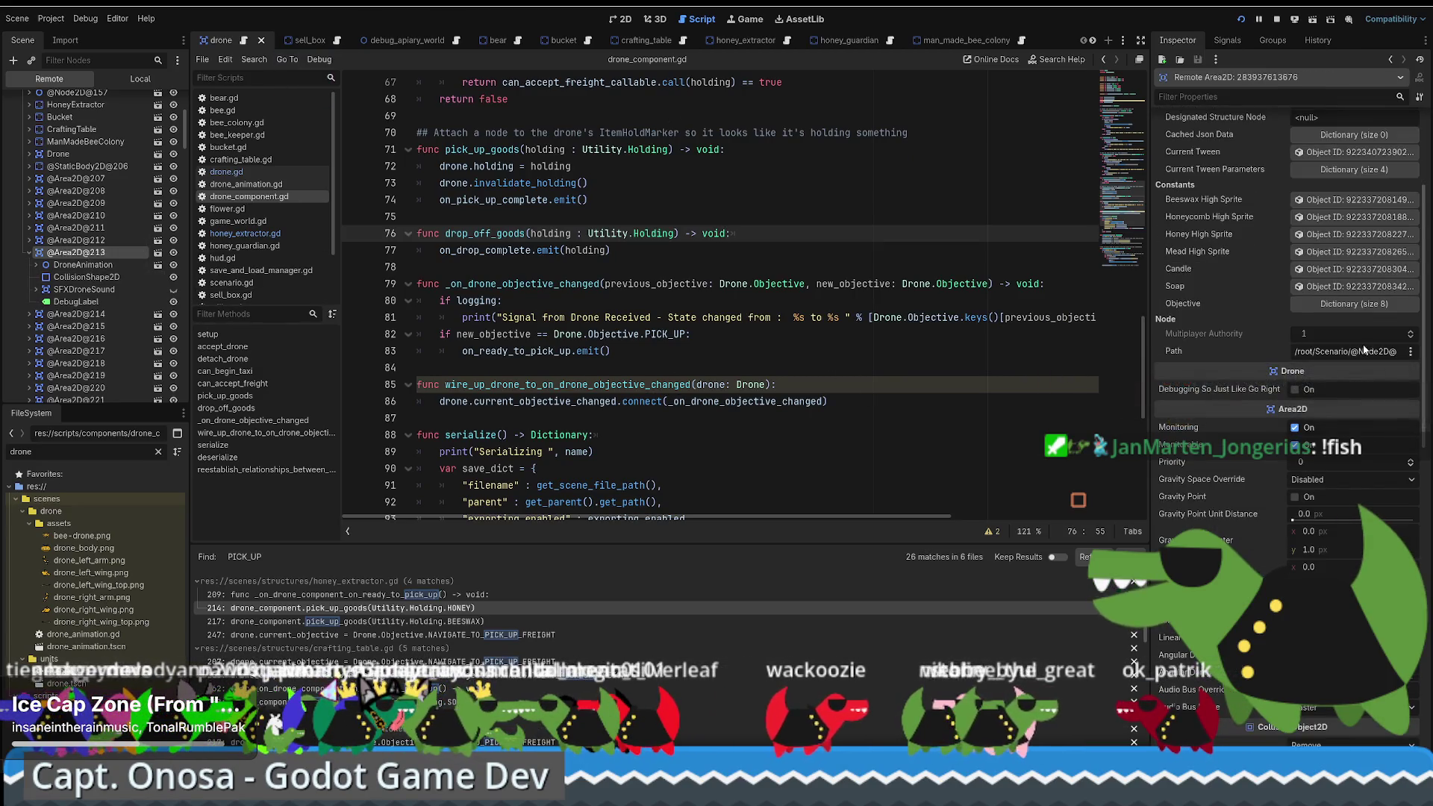
scroll(1262, 324, "up", 3)
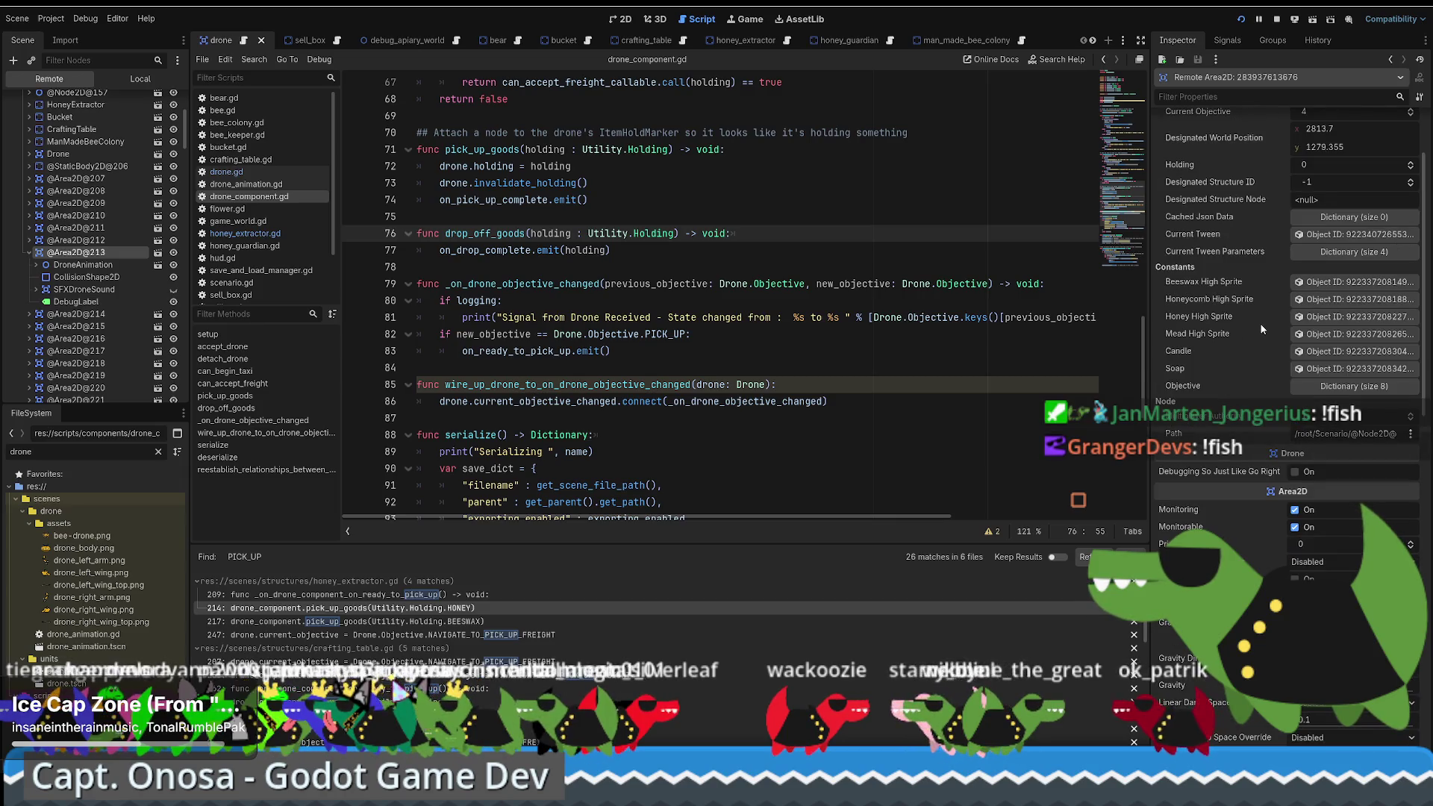
scroll(1259, 324, "up", 1)
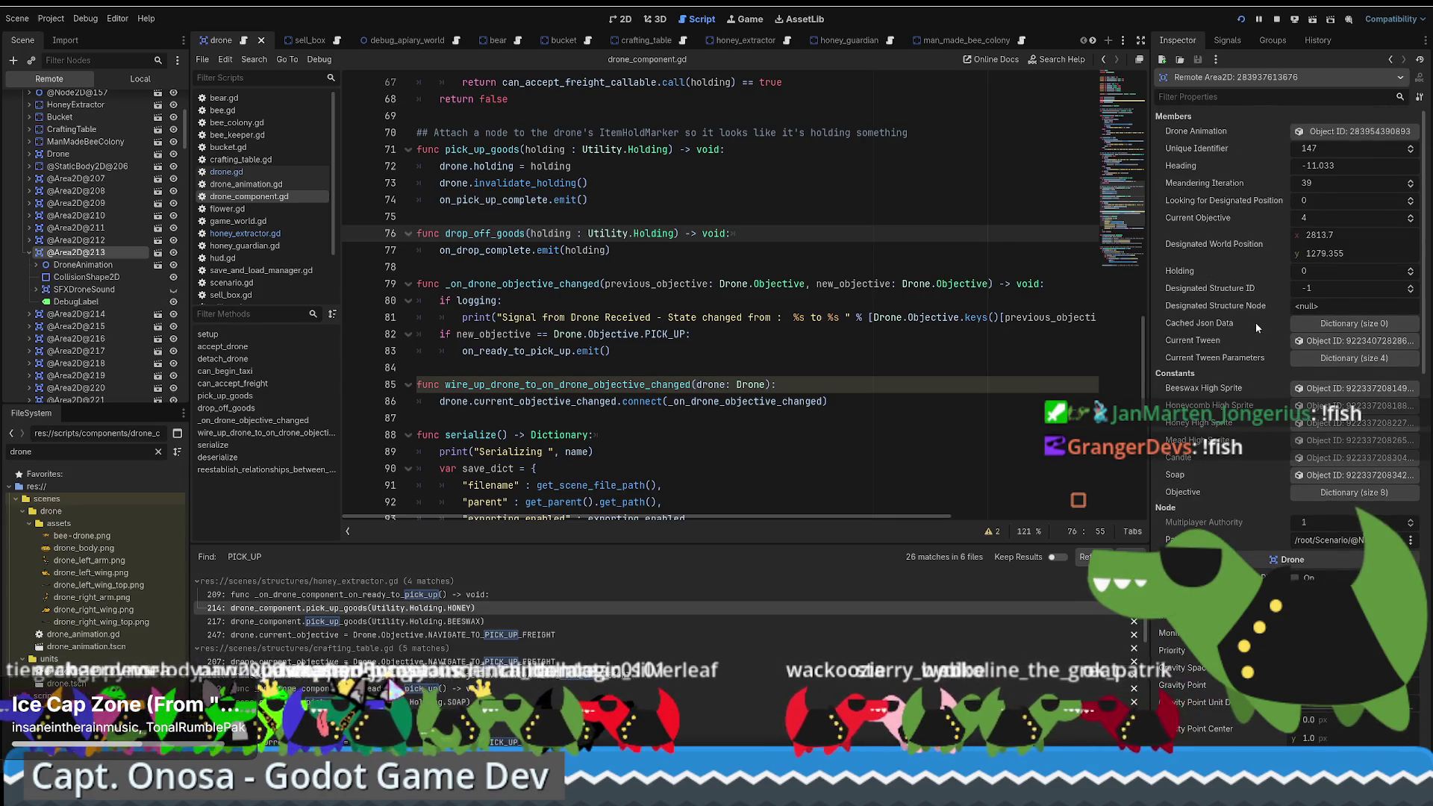
scroll(1239, 306, "down", 6)
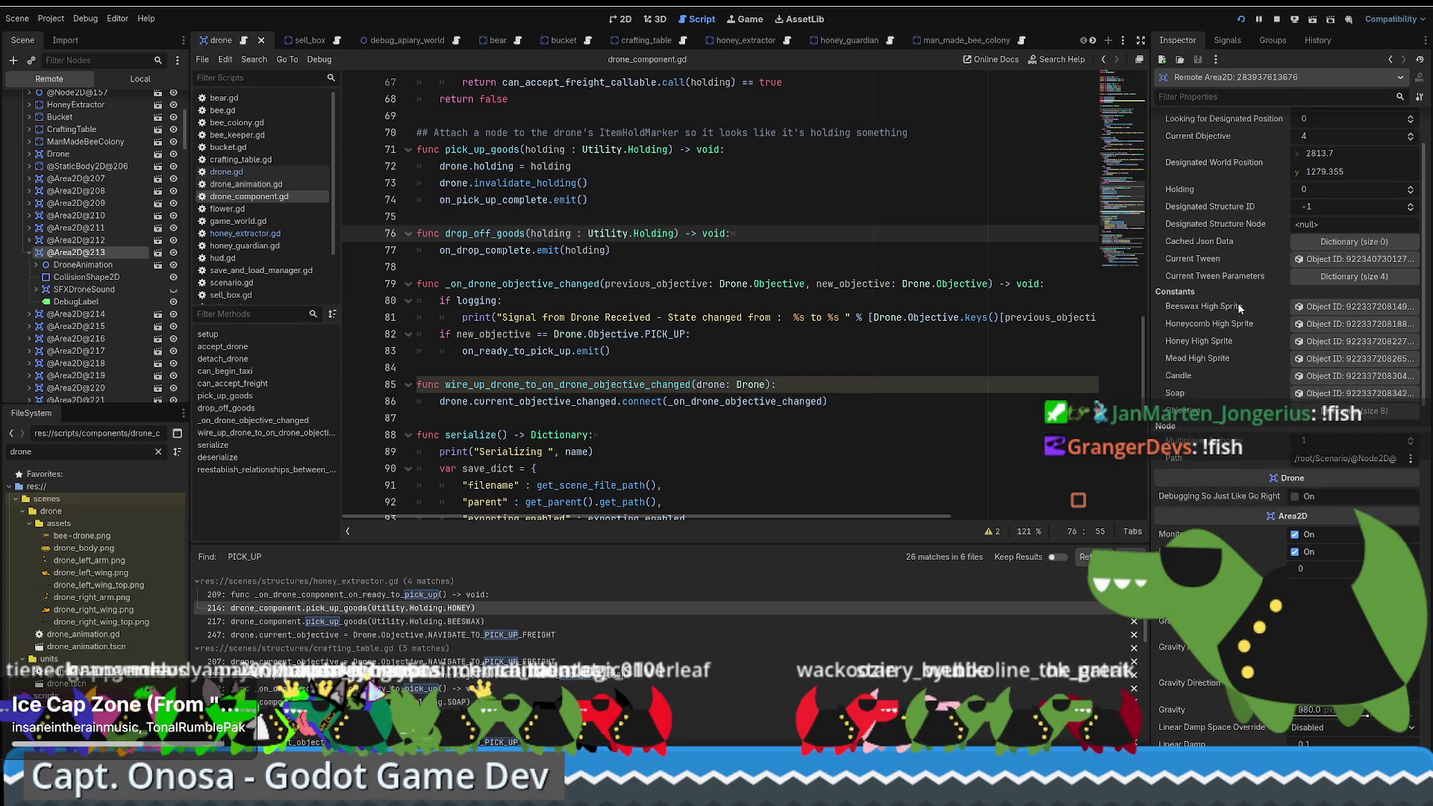
scroll(1239, 304, "down", 3)
scroll(1232, 312, "down", 4)
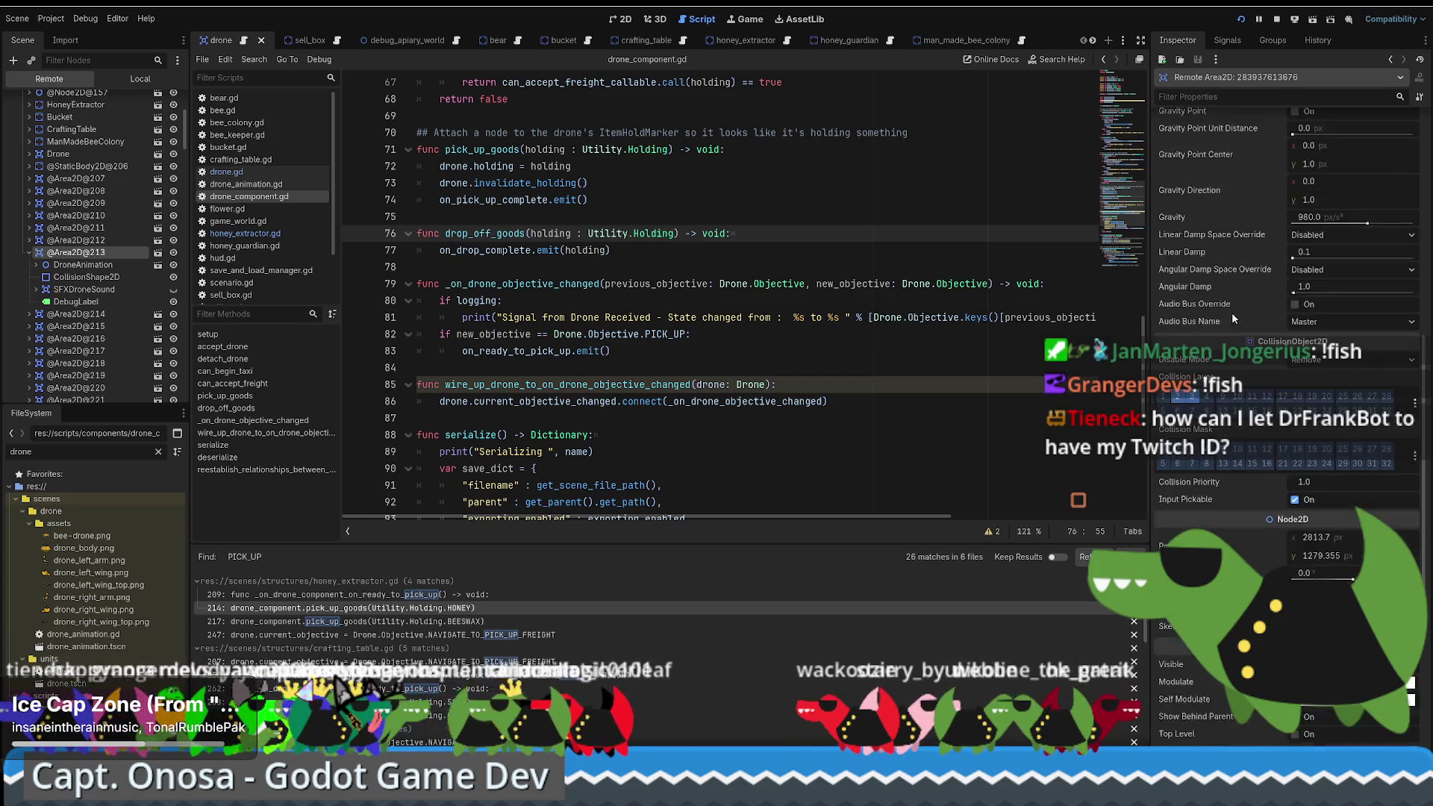
scroll(1232, 319, "down", 5)
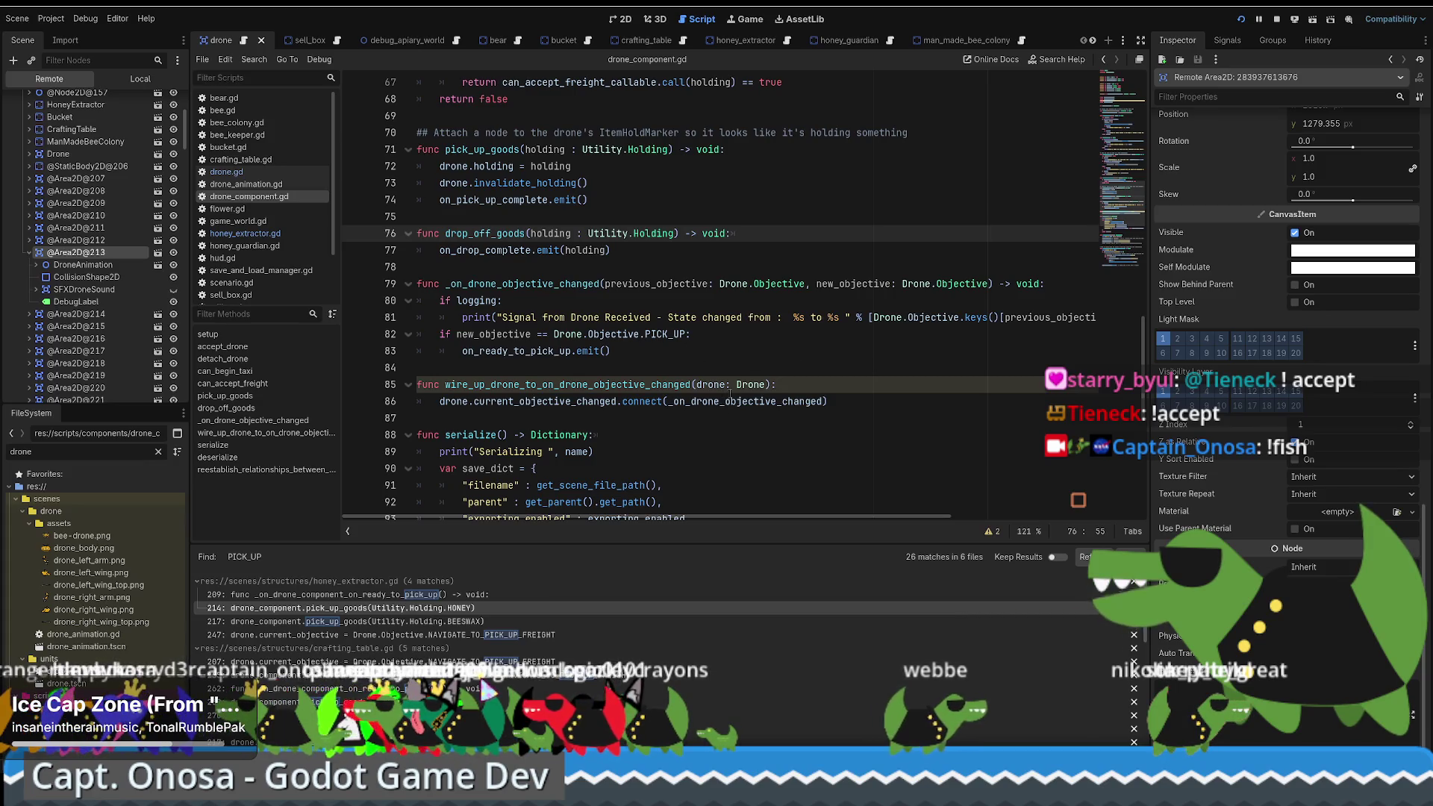
scroll(774, 372, "down", 3)
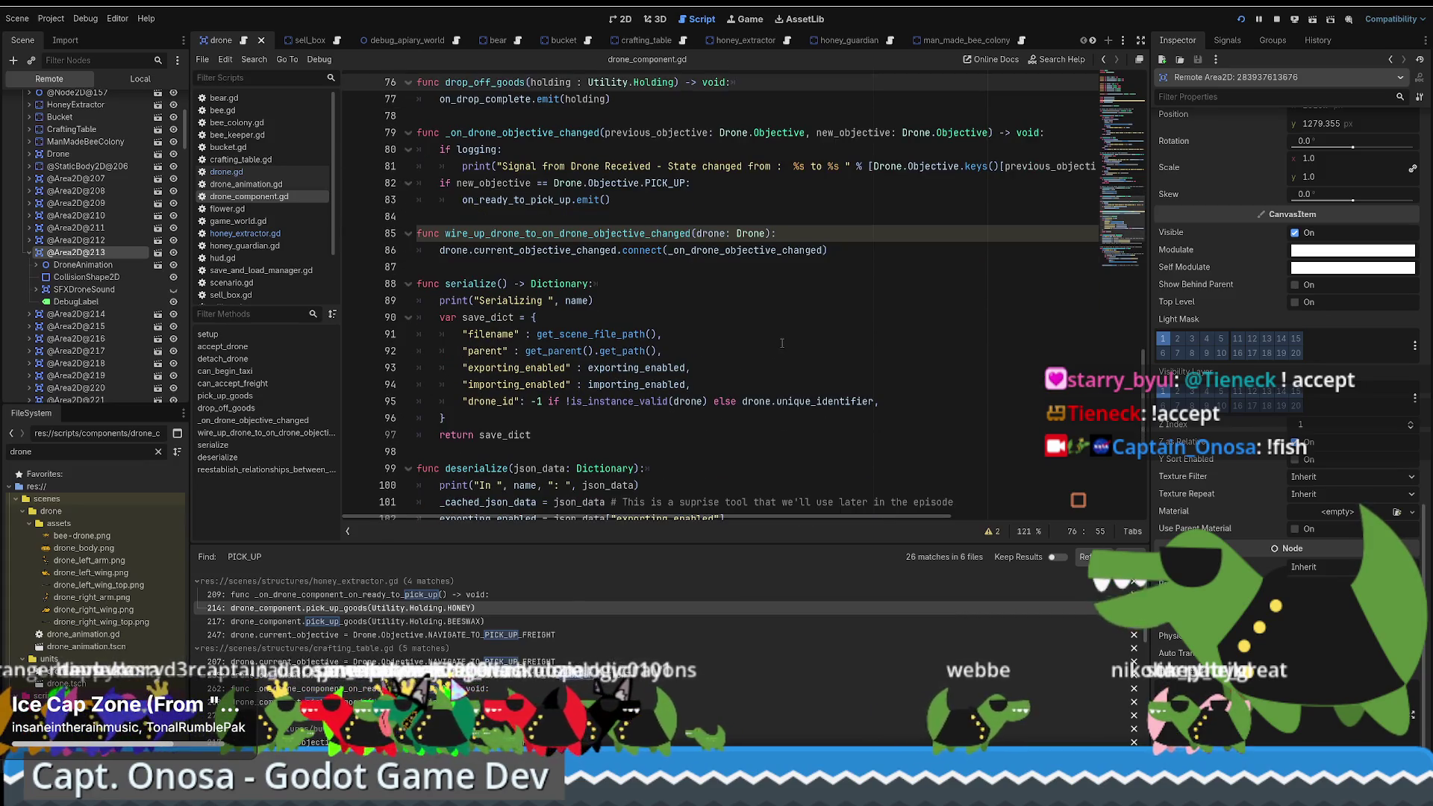
scroll(783, 343, "down", 1)
scroll(783, 344, "up", 4)
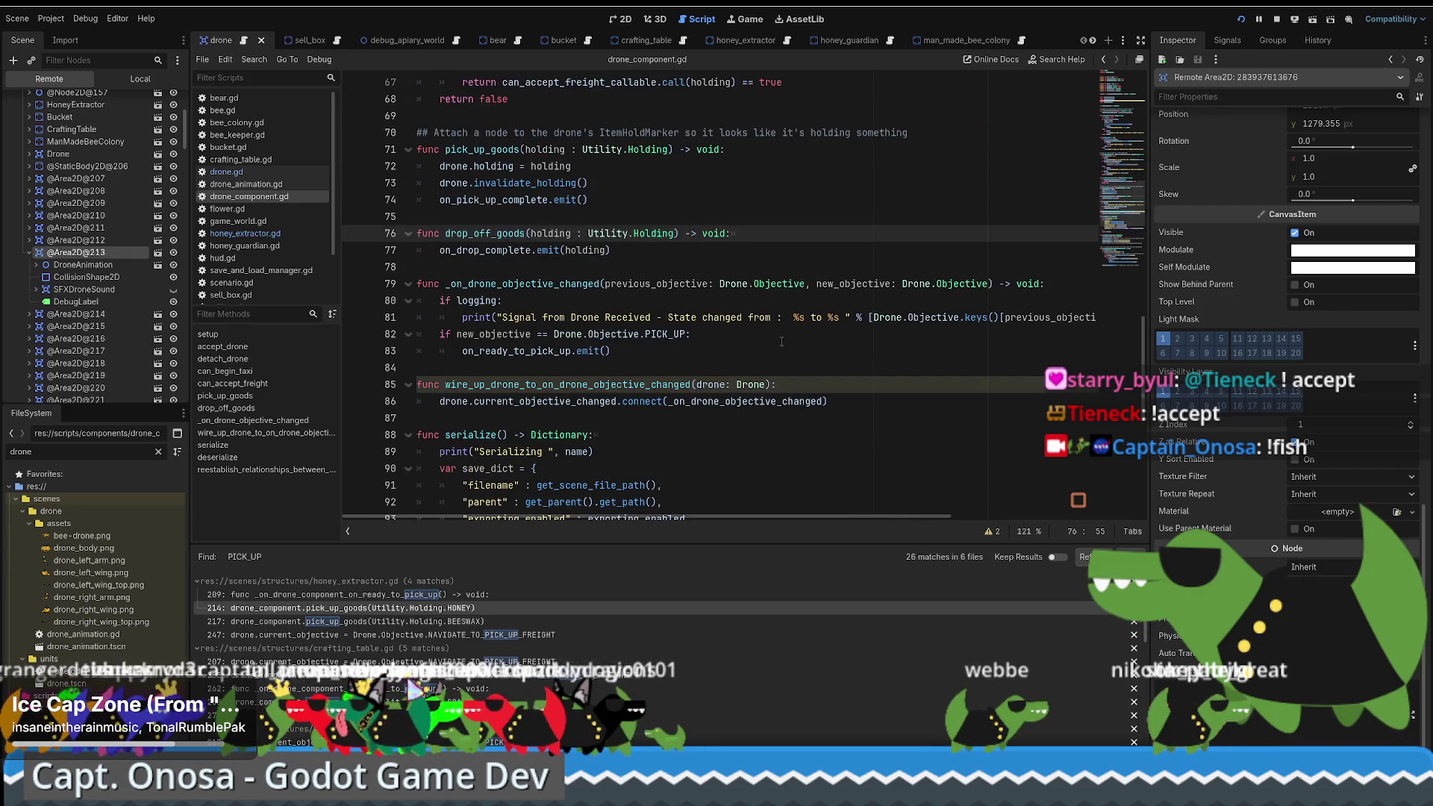
scroll(810, 341, "down", 2)
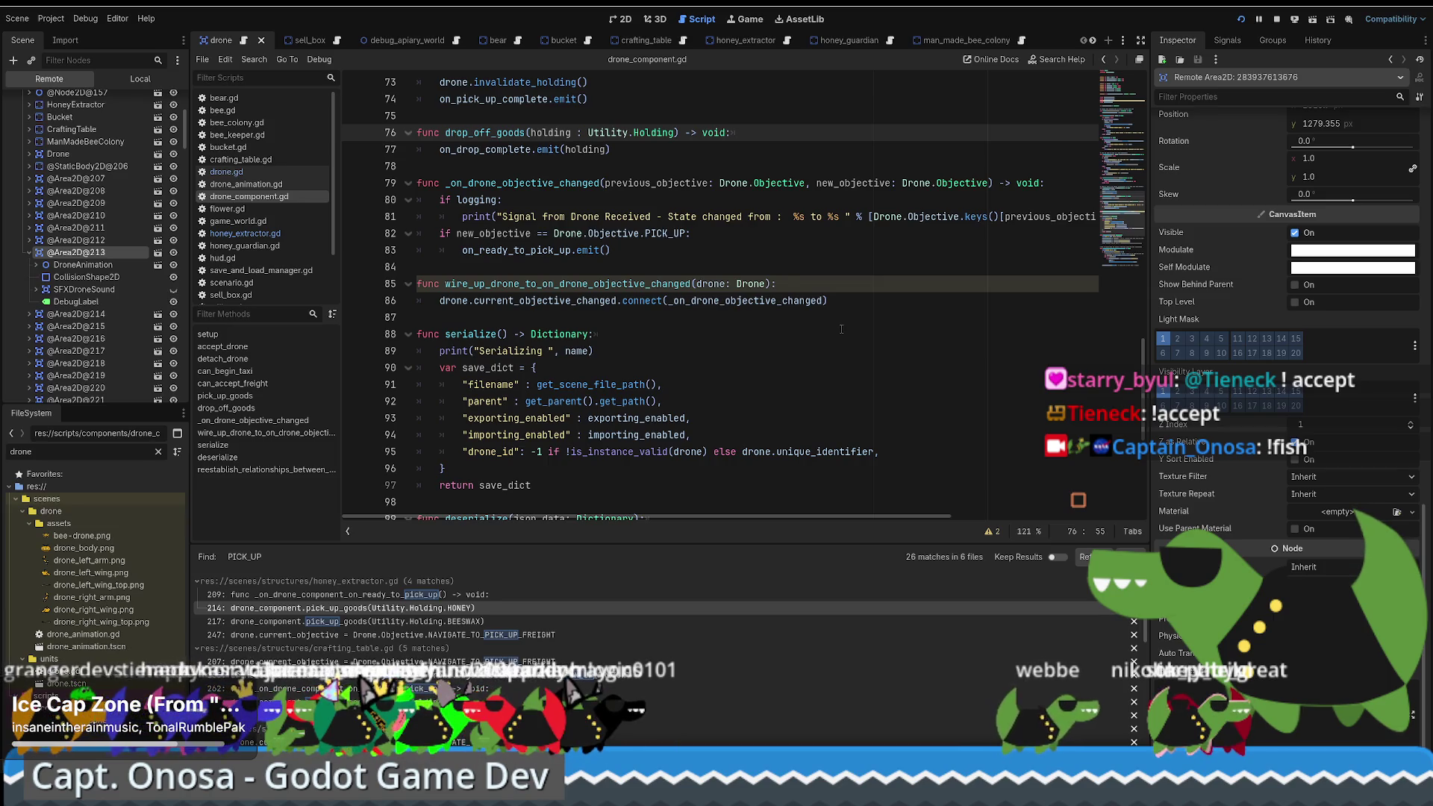
scroll(829, 338, "up", 2)
scroll(851, 337, "down", 6)
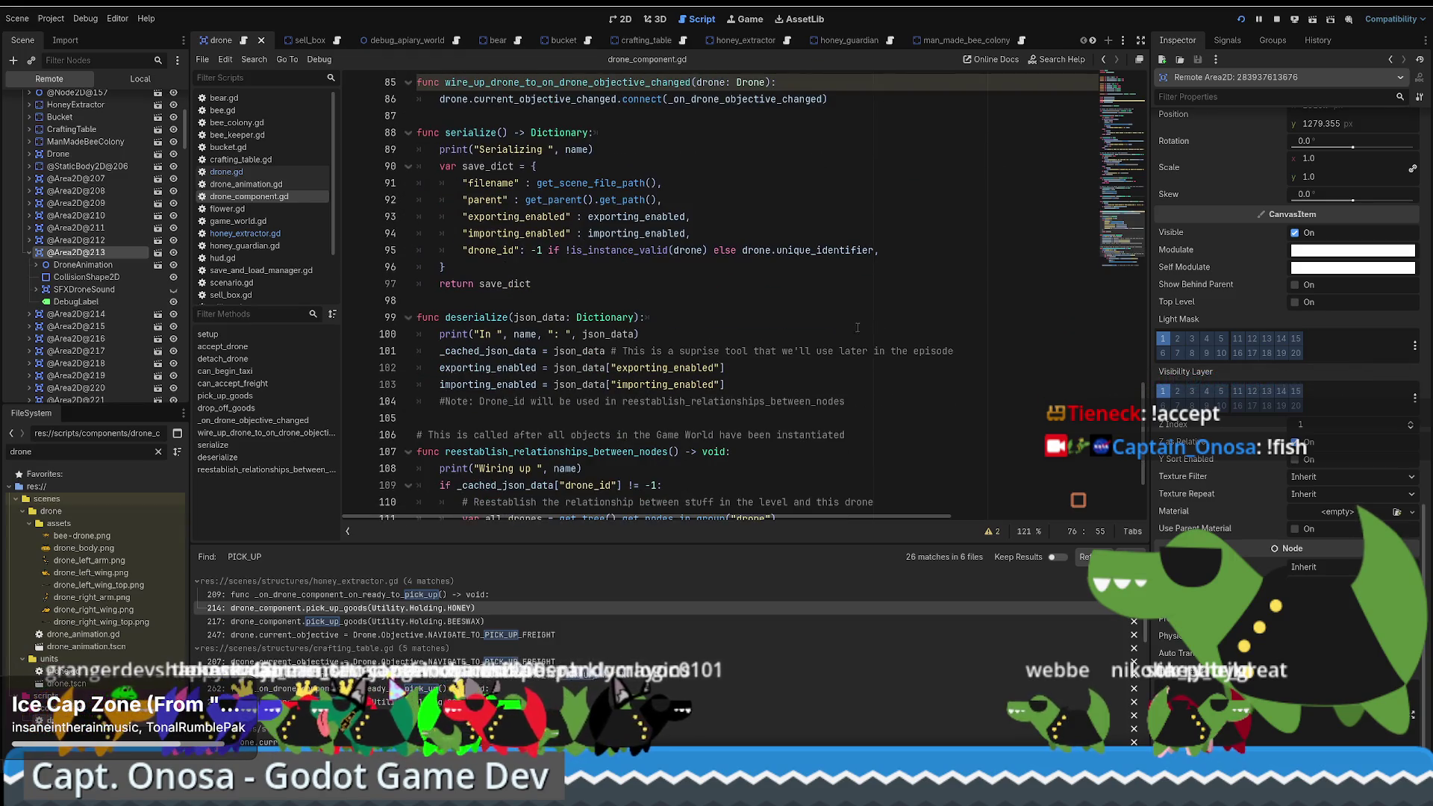
scroll(858, 336, "up", 5)
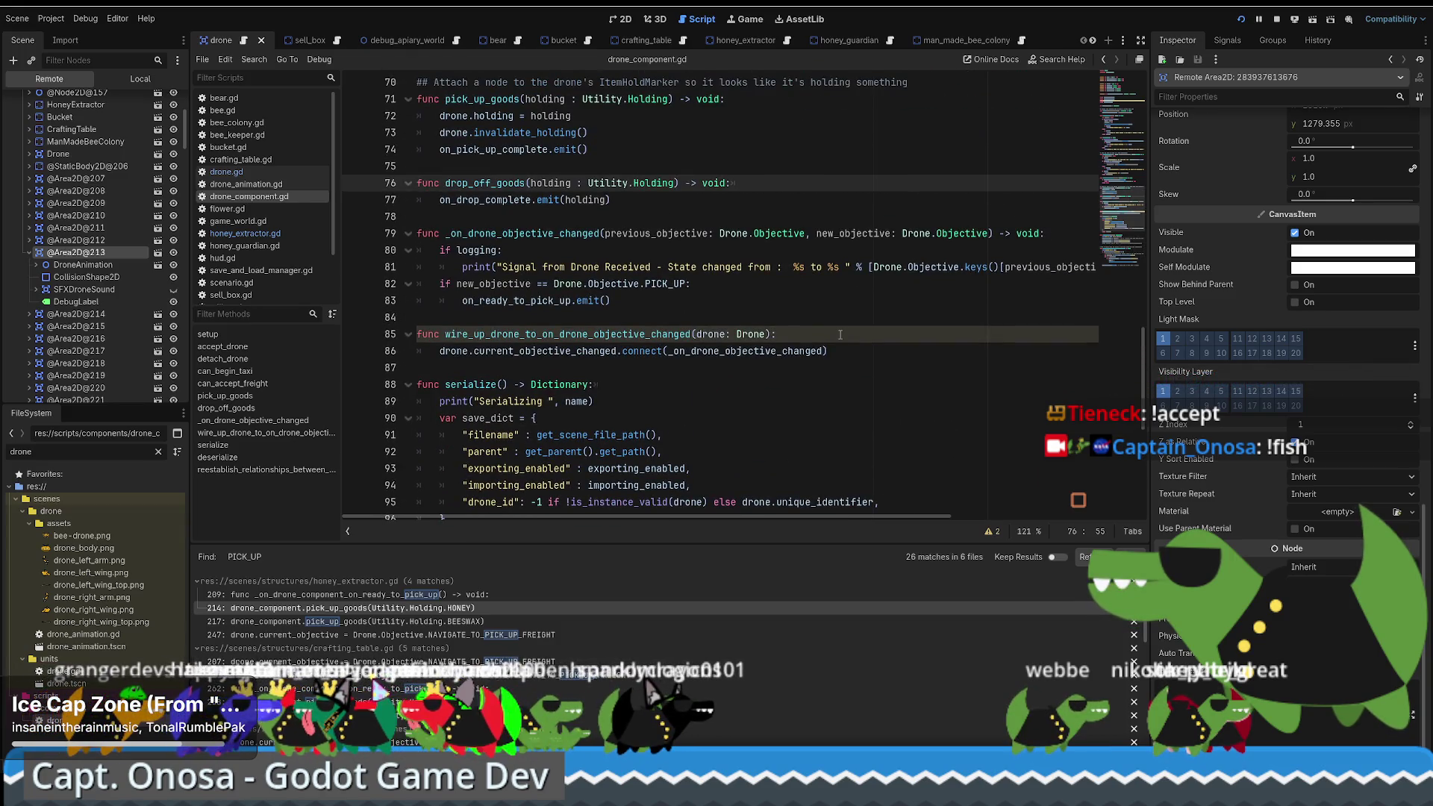
scroll(840, 336, "up", 1)
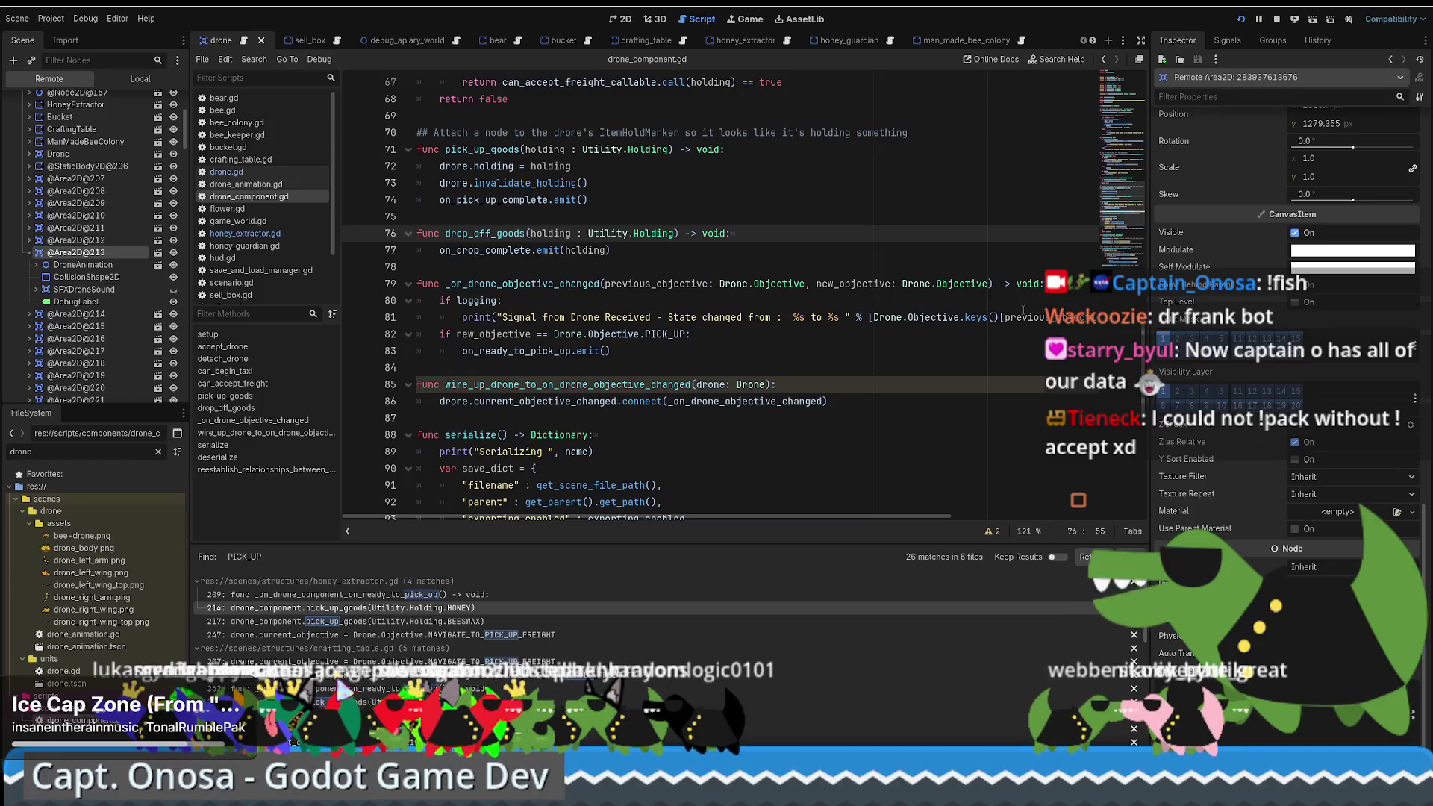
scroll(1132, 223, "down", 1)
scroll(1132, 223, "up", 3)
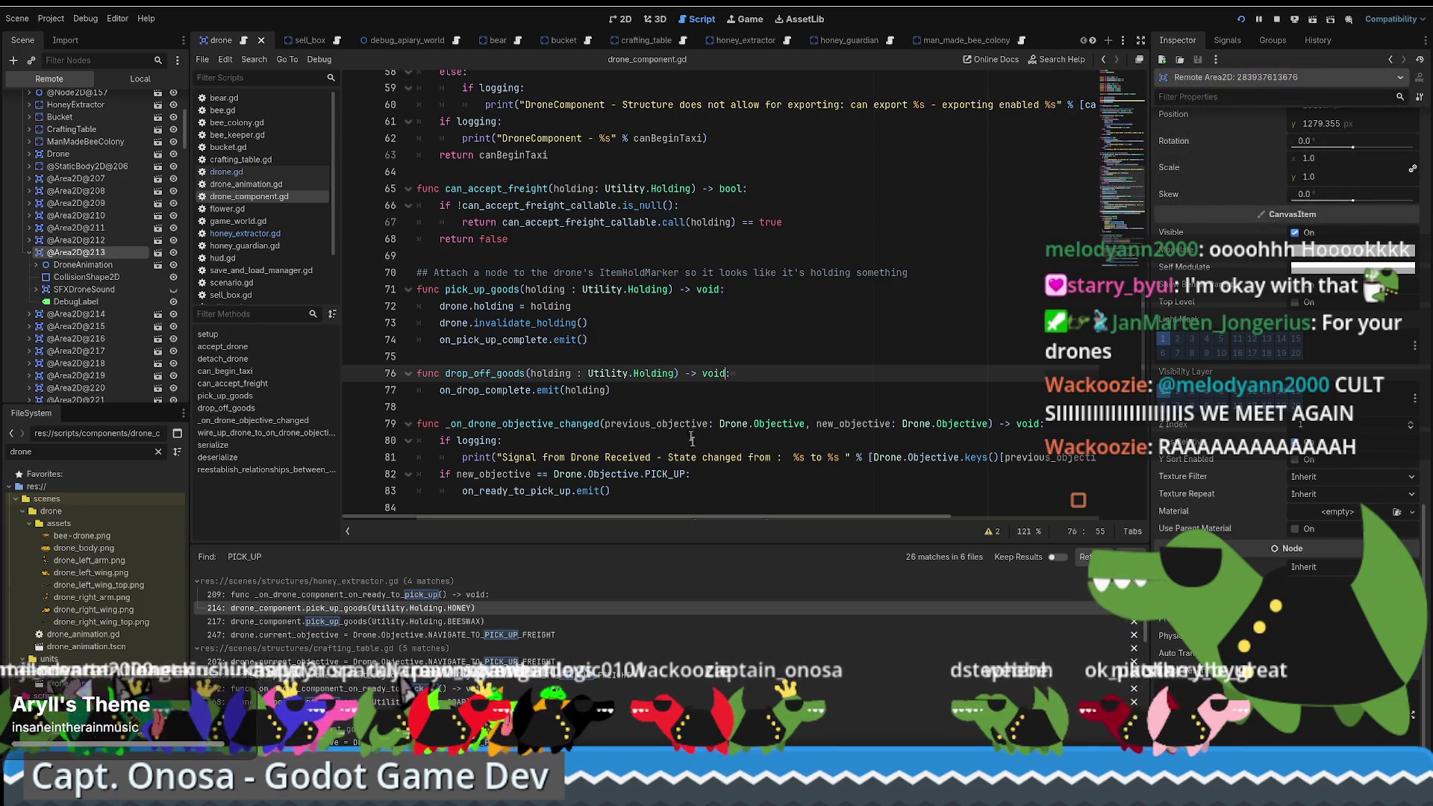
scroll(719, 417, "up", 5)
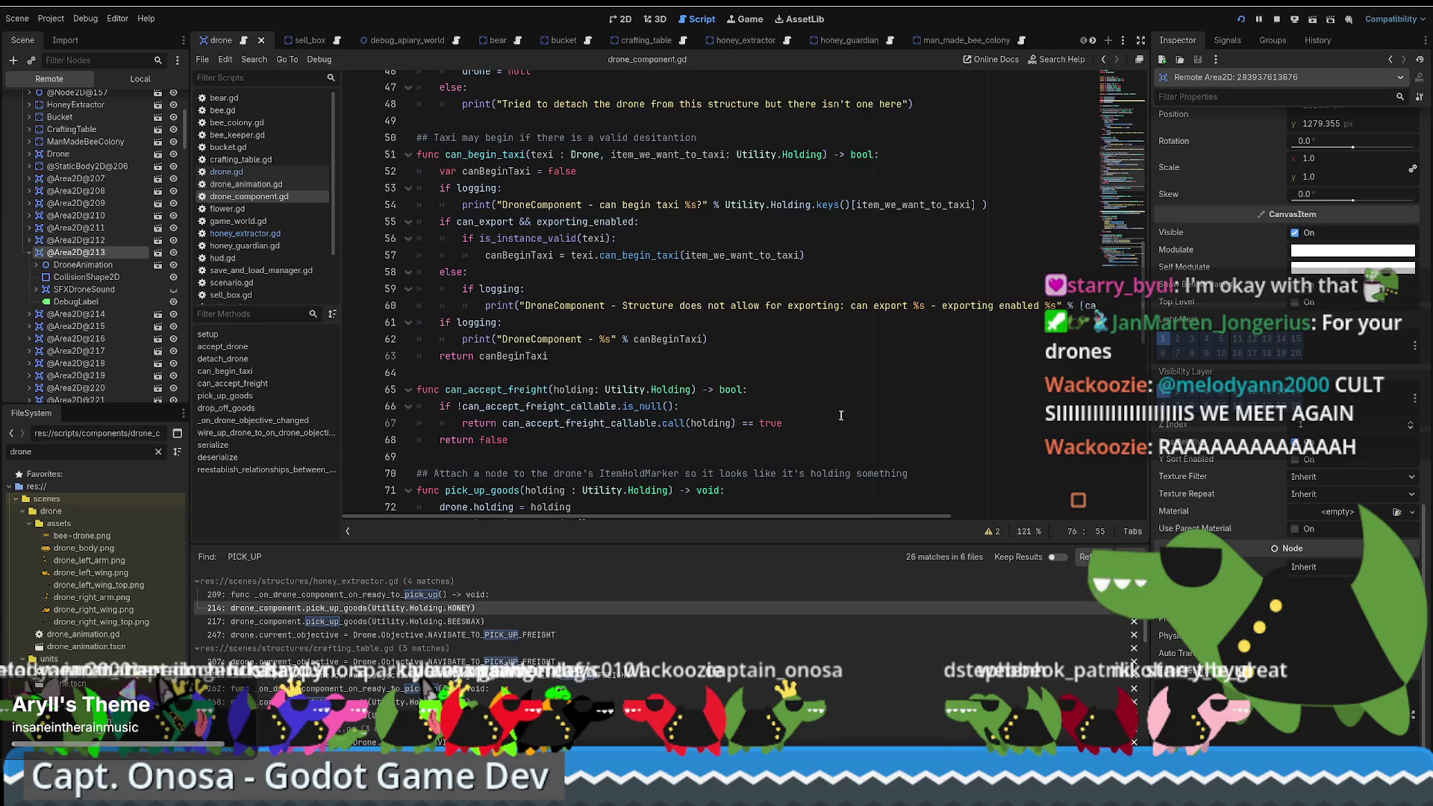
scroll(841, 415, "up", 4)
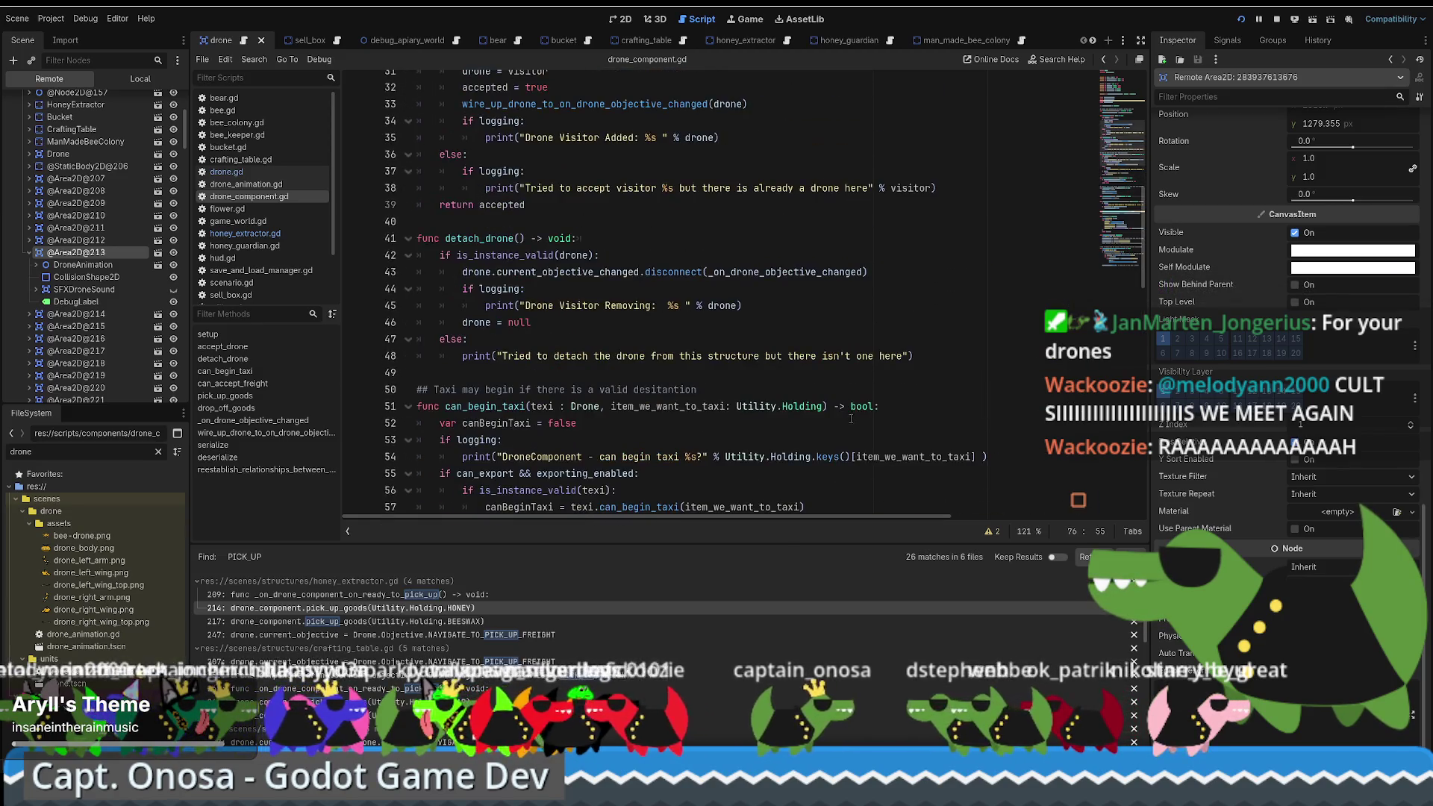
scroll(866, 404, "down", 14)
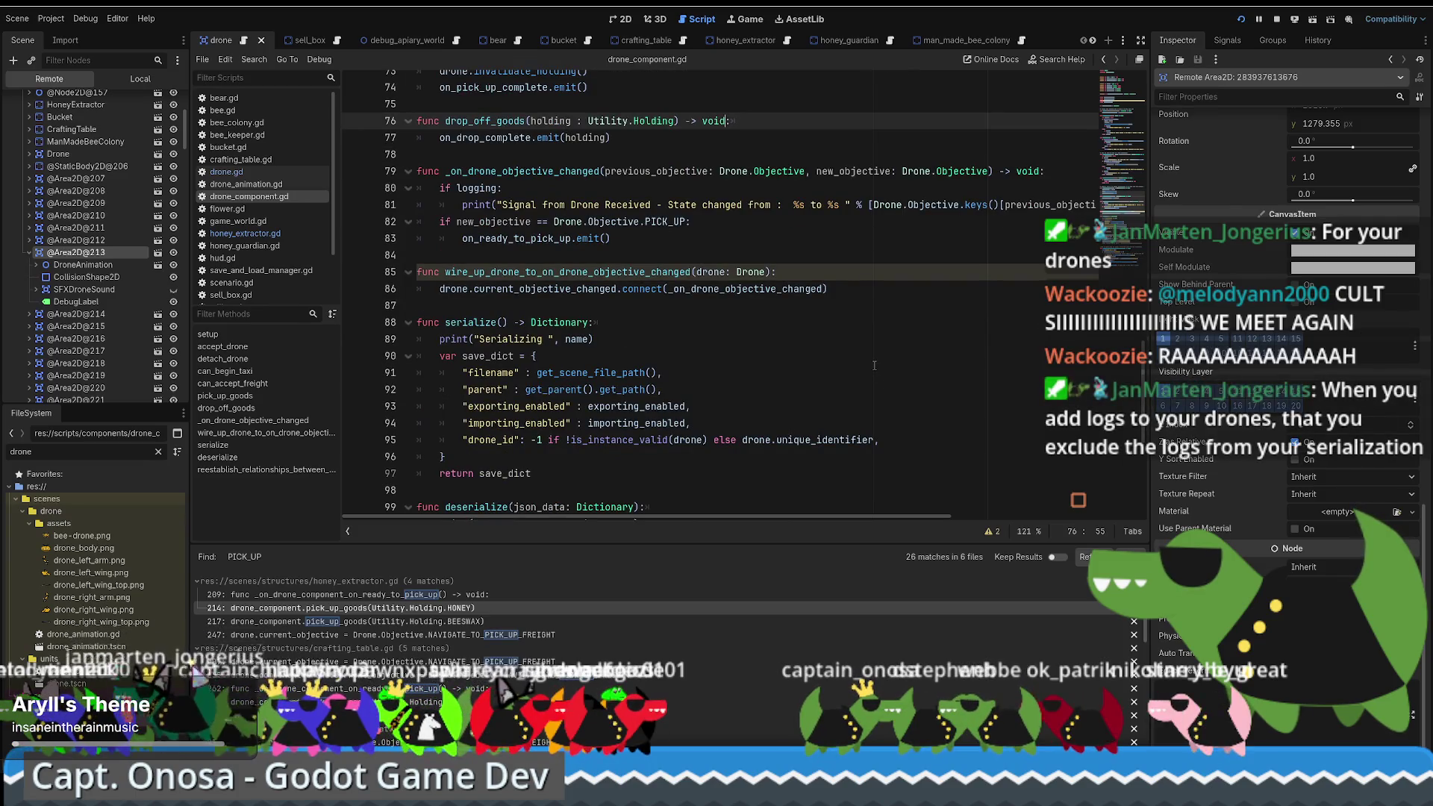
scroll(874, 365, "up", 1)
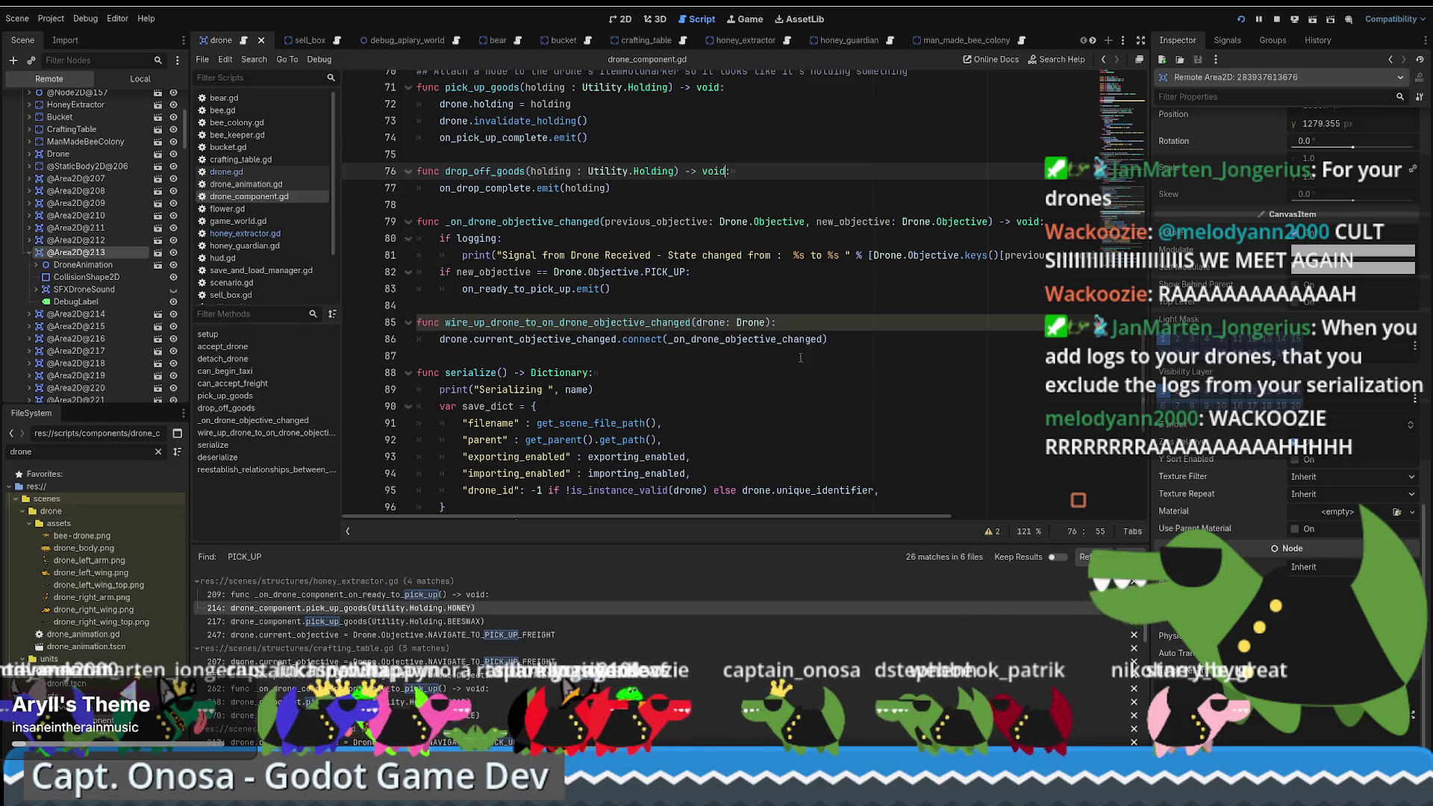
scroll(804, 358, "up", 4)
scroll(802, 355, "up", 9)
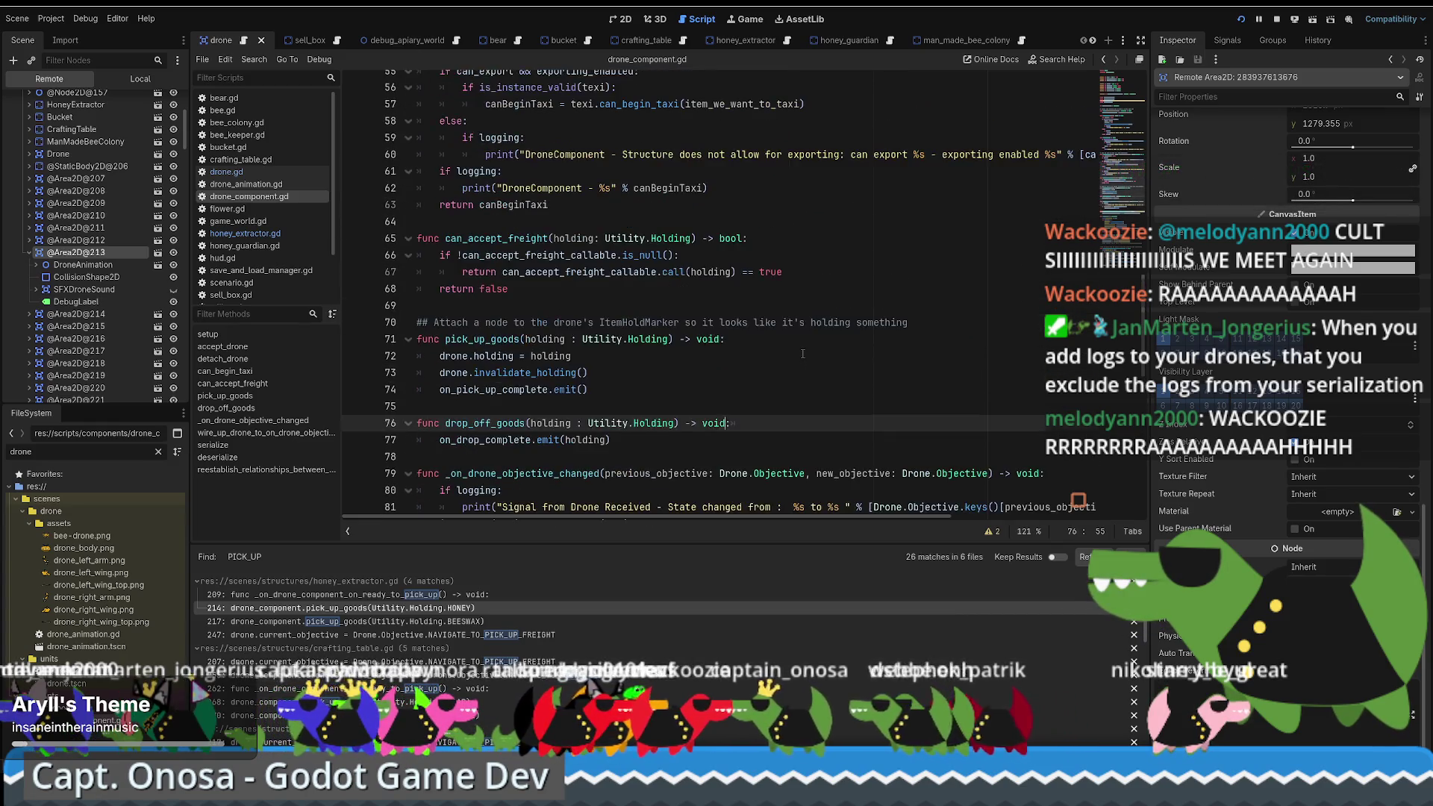
scroll(799, 352, "down", 3)
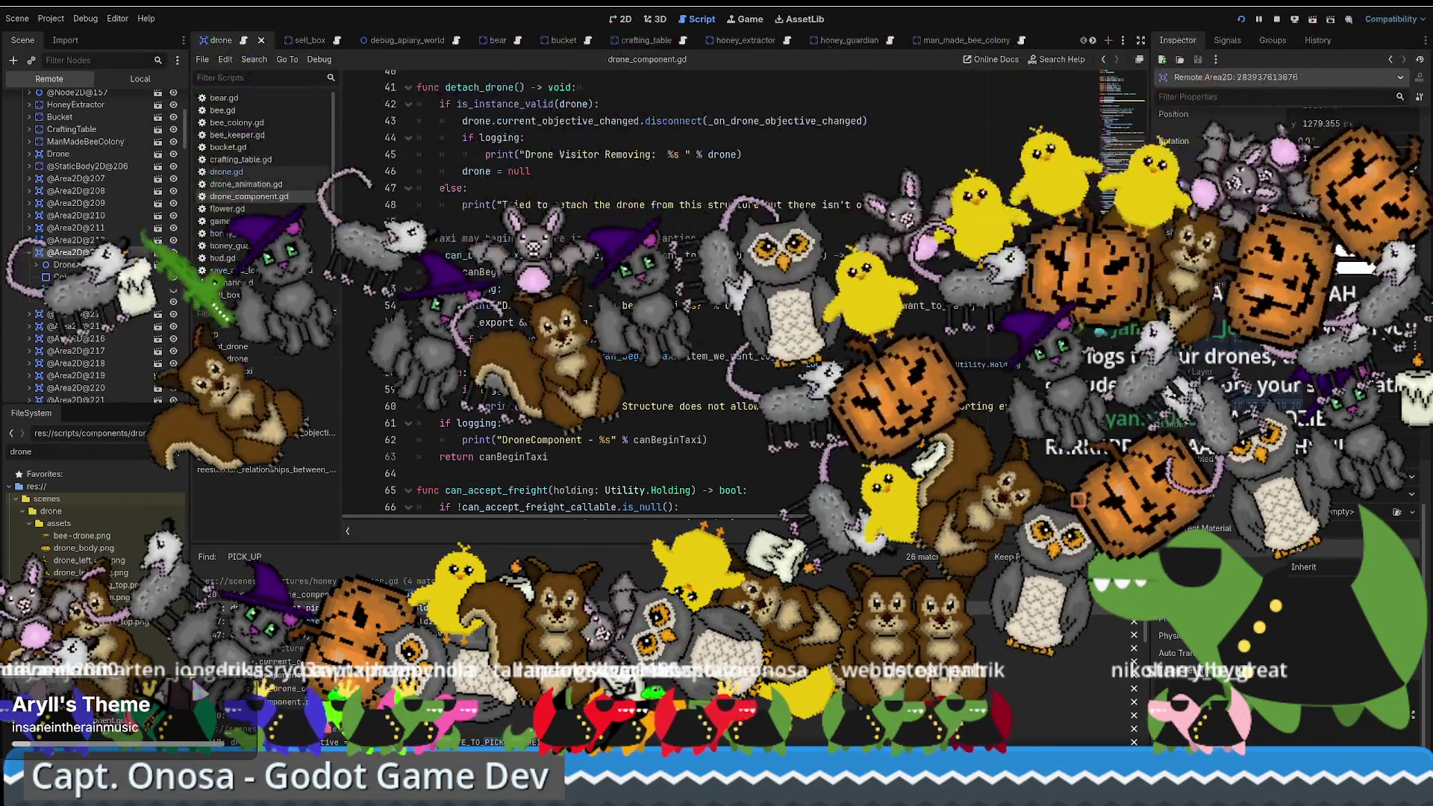
scroll(797, 354, "down", 3)
scroll(797, 354, "up", 3)
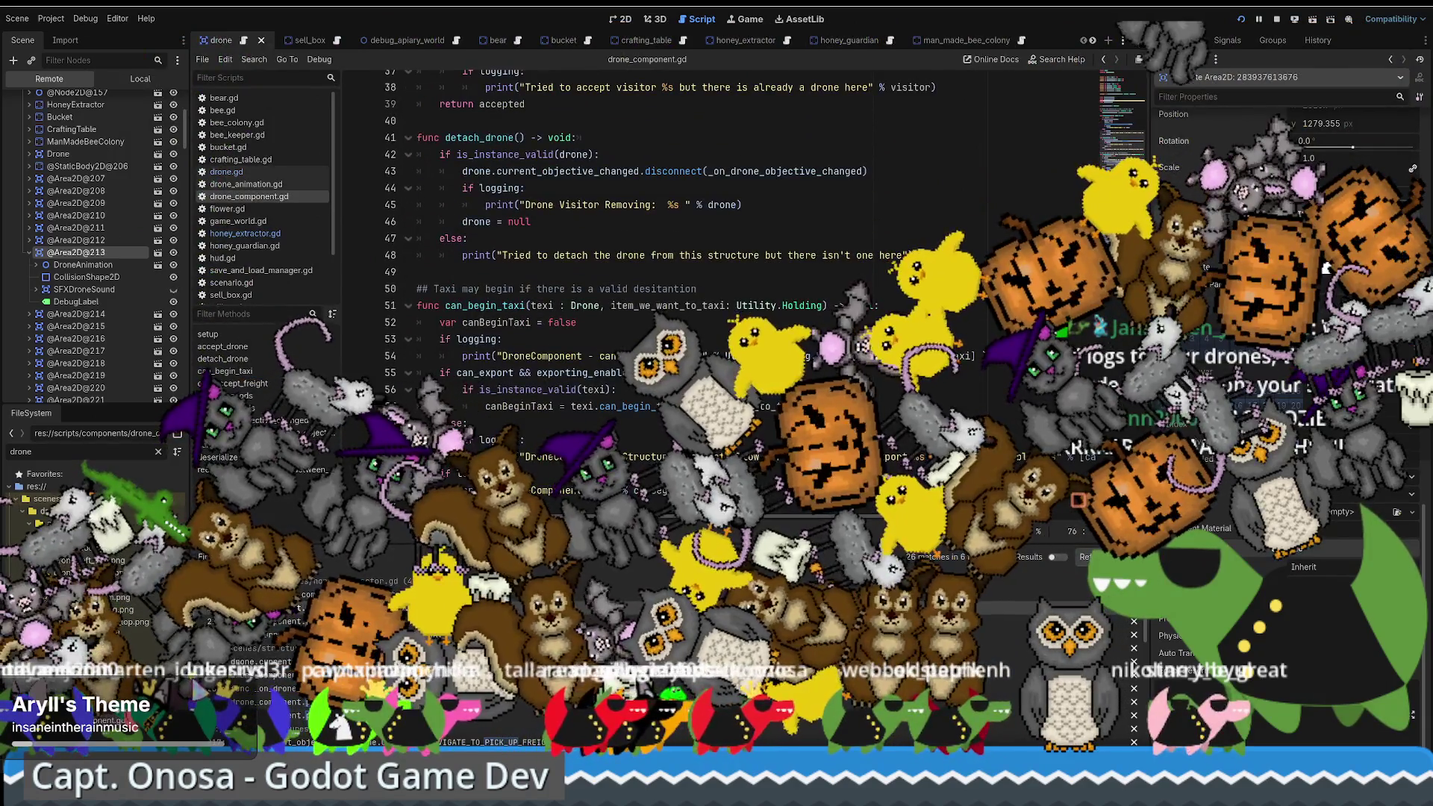
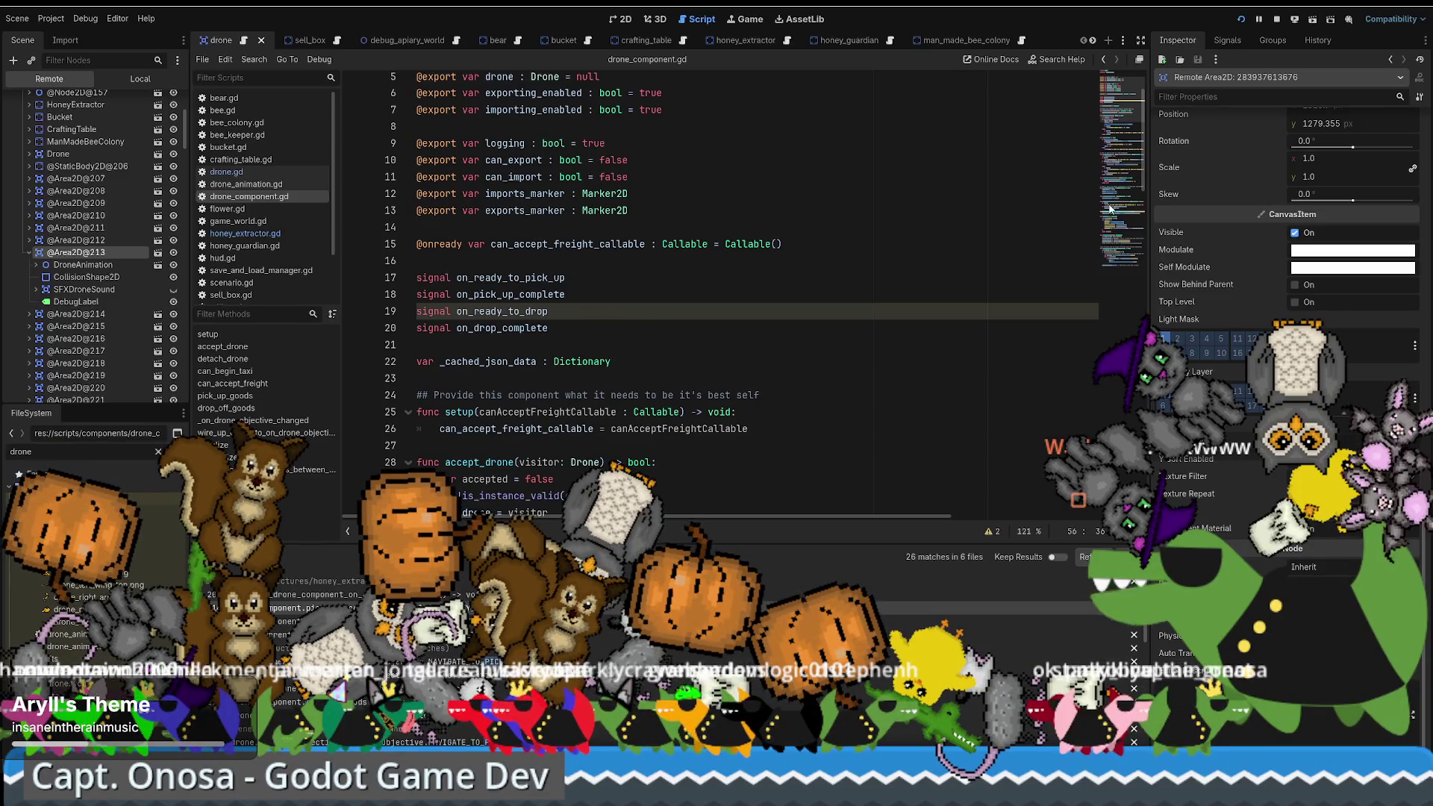
Step: Browse drone.gd's signal declarations and put the caret on blank line 16
left_click(1120, 131)
mouse_move(1120, 131)
left_mouse_down()
mouse_move(1127, 98)
mouse_move(1139, 127)
left_mouse_up()
scroll(963, 232, "up", 4)
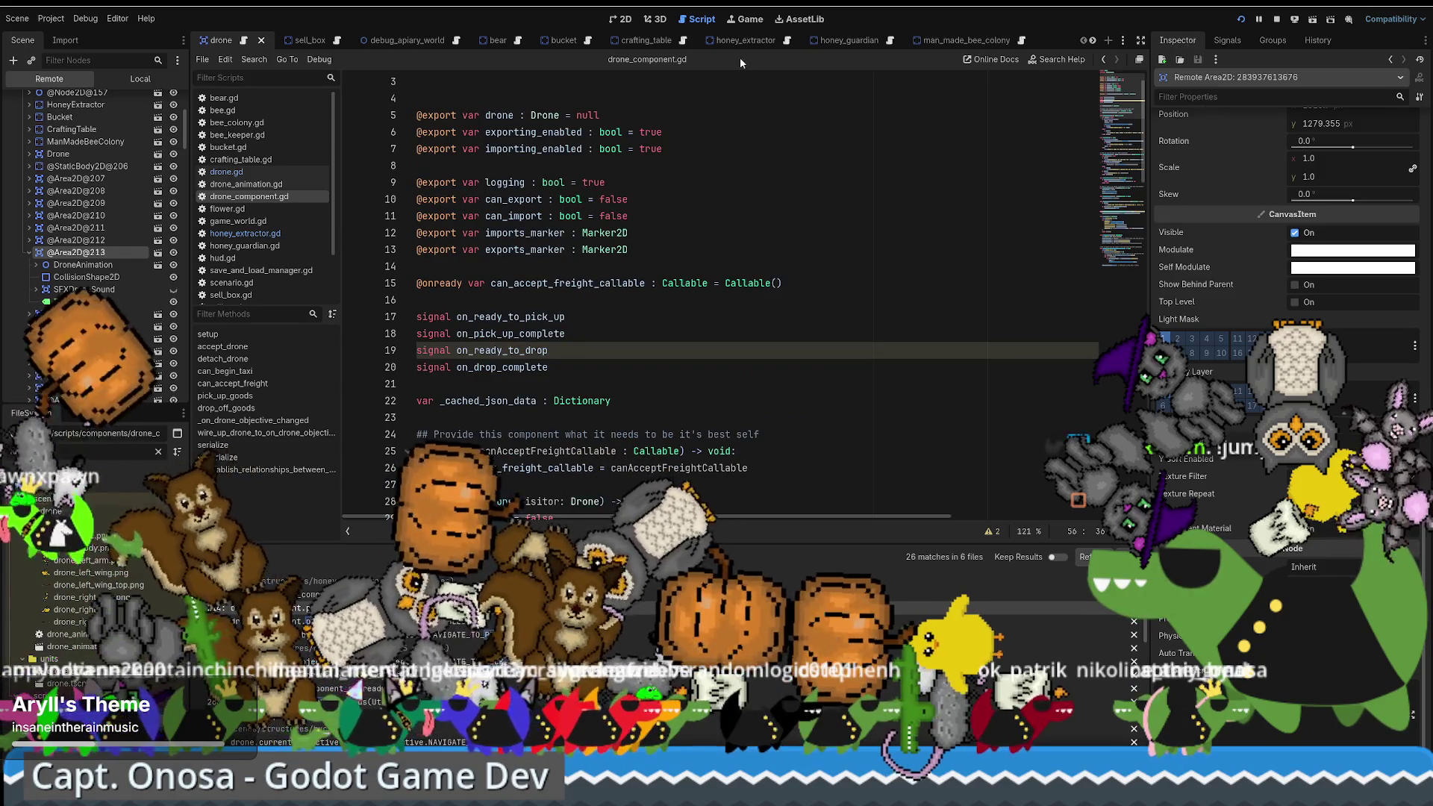
scroll(789, 209, "up", 1)
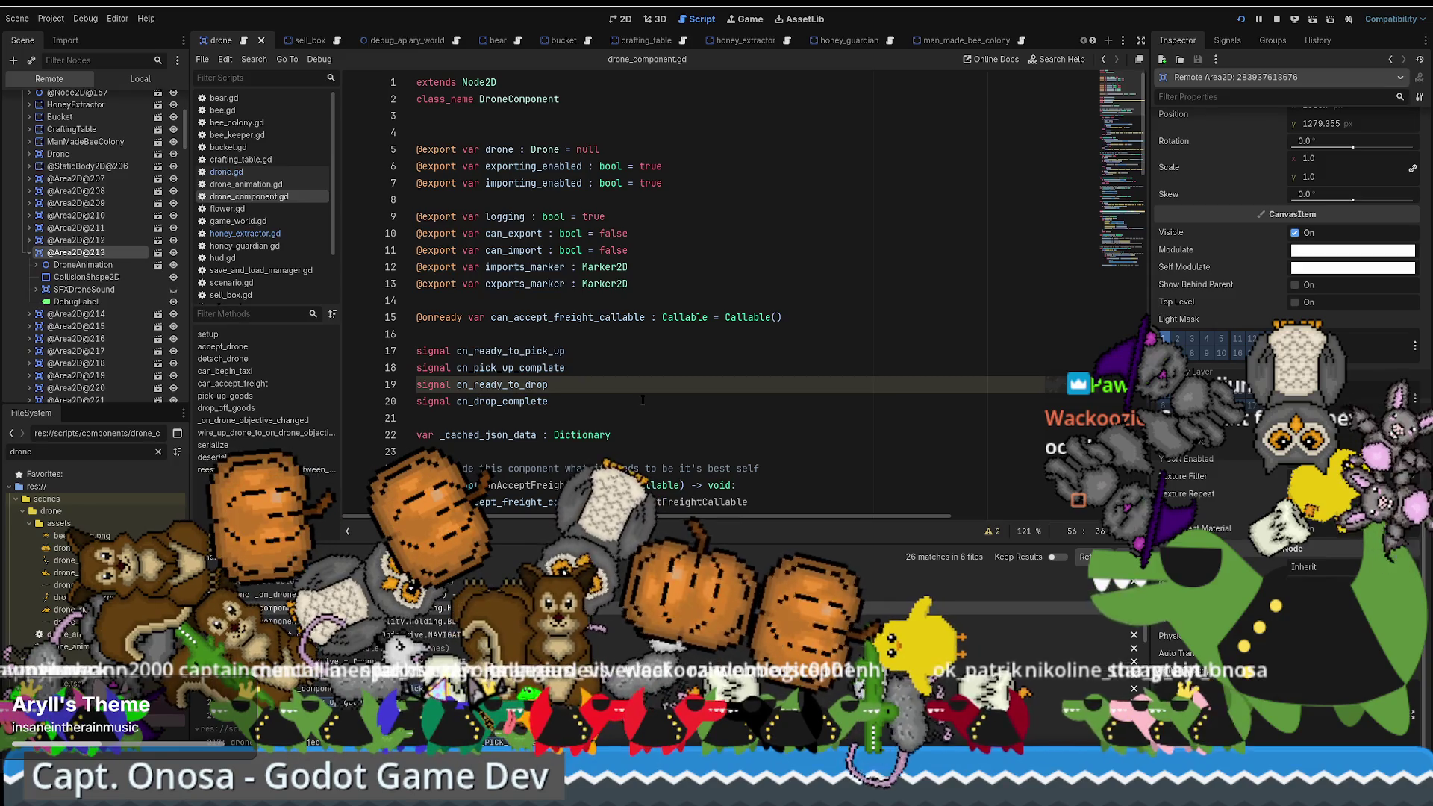
scroll(730, 344, "down", 1)
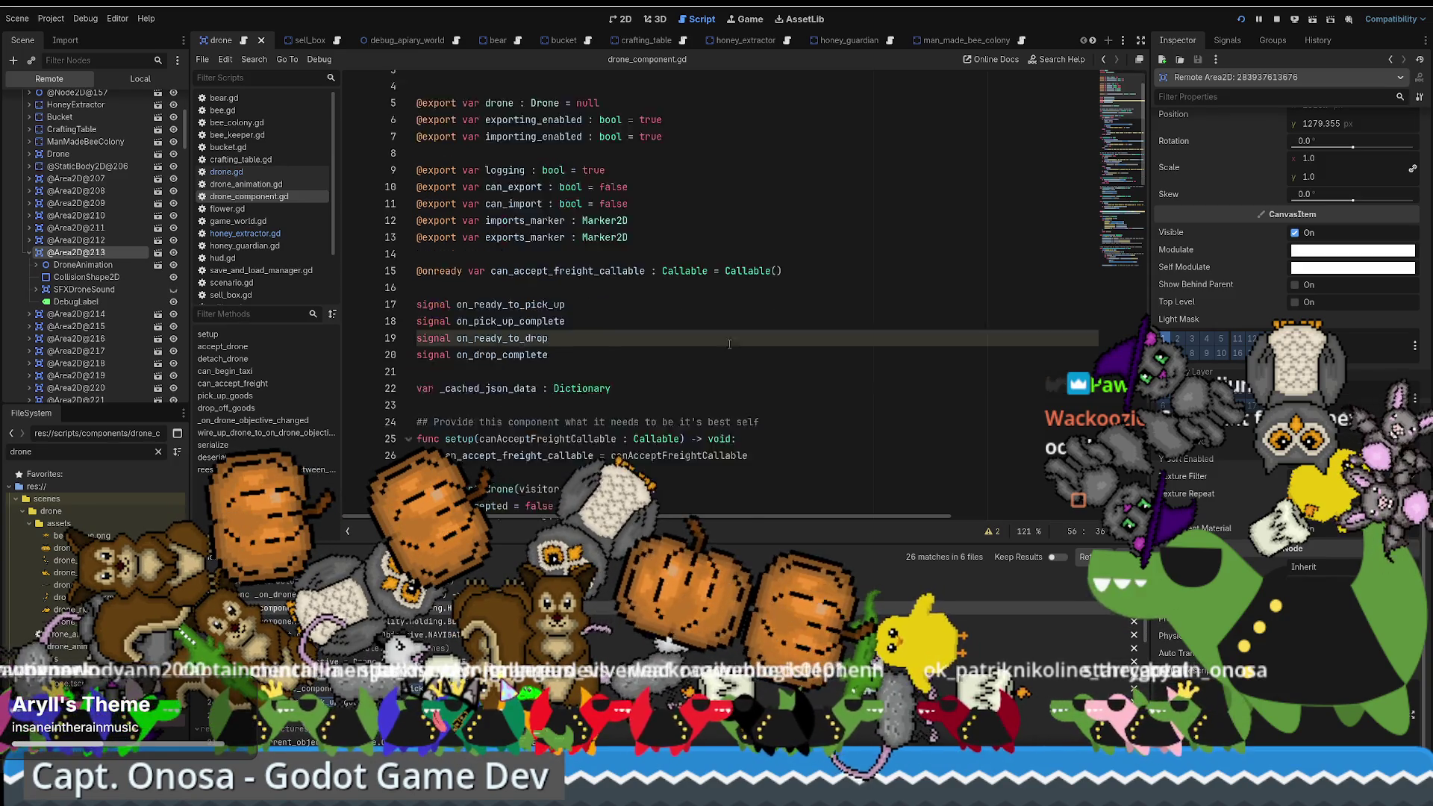
scroll(730, 344, "up", 1)
left_click(739, 334)
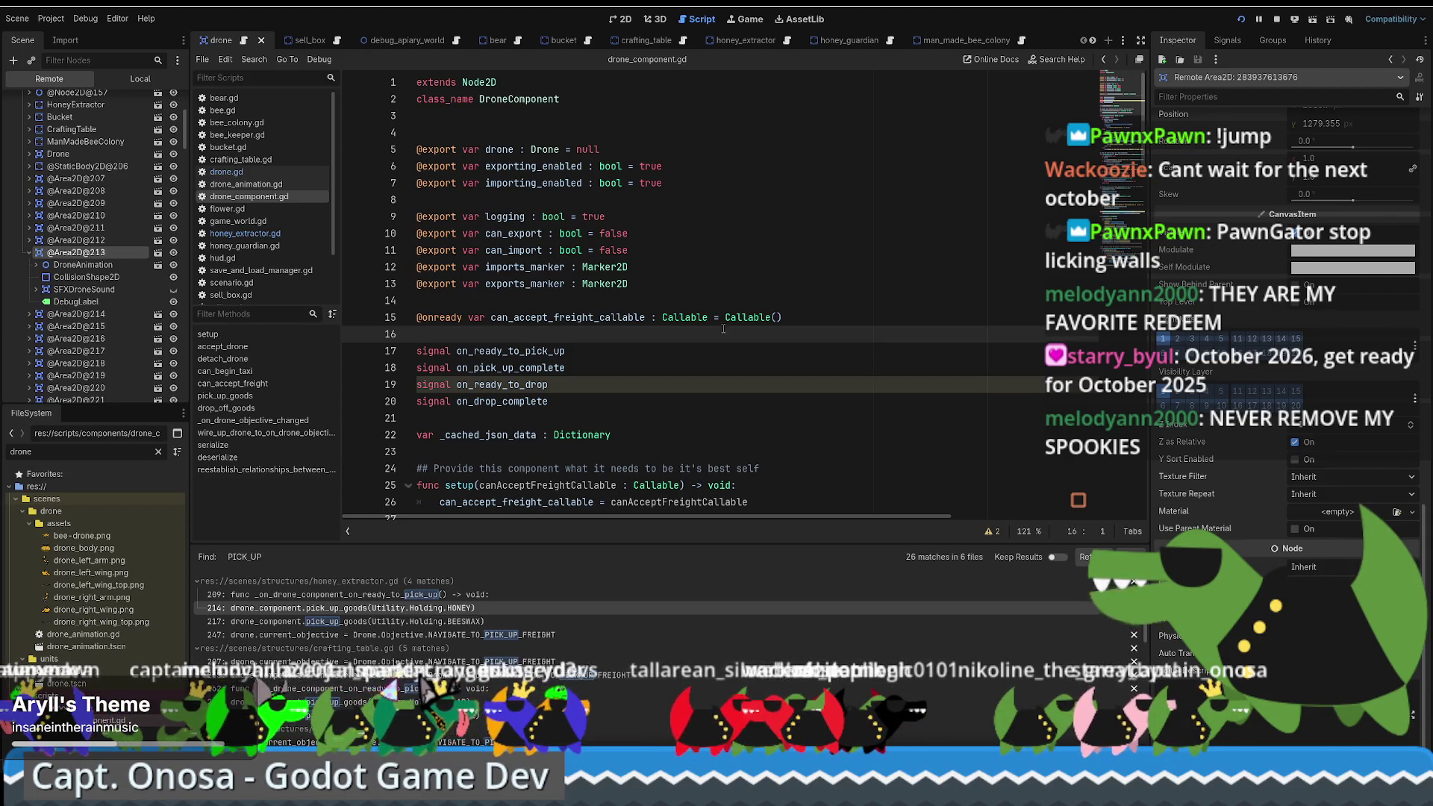
scroll(723, 328, "down", 9)
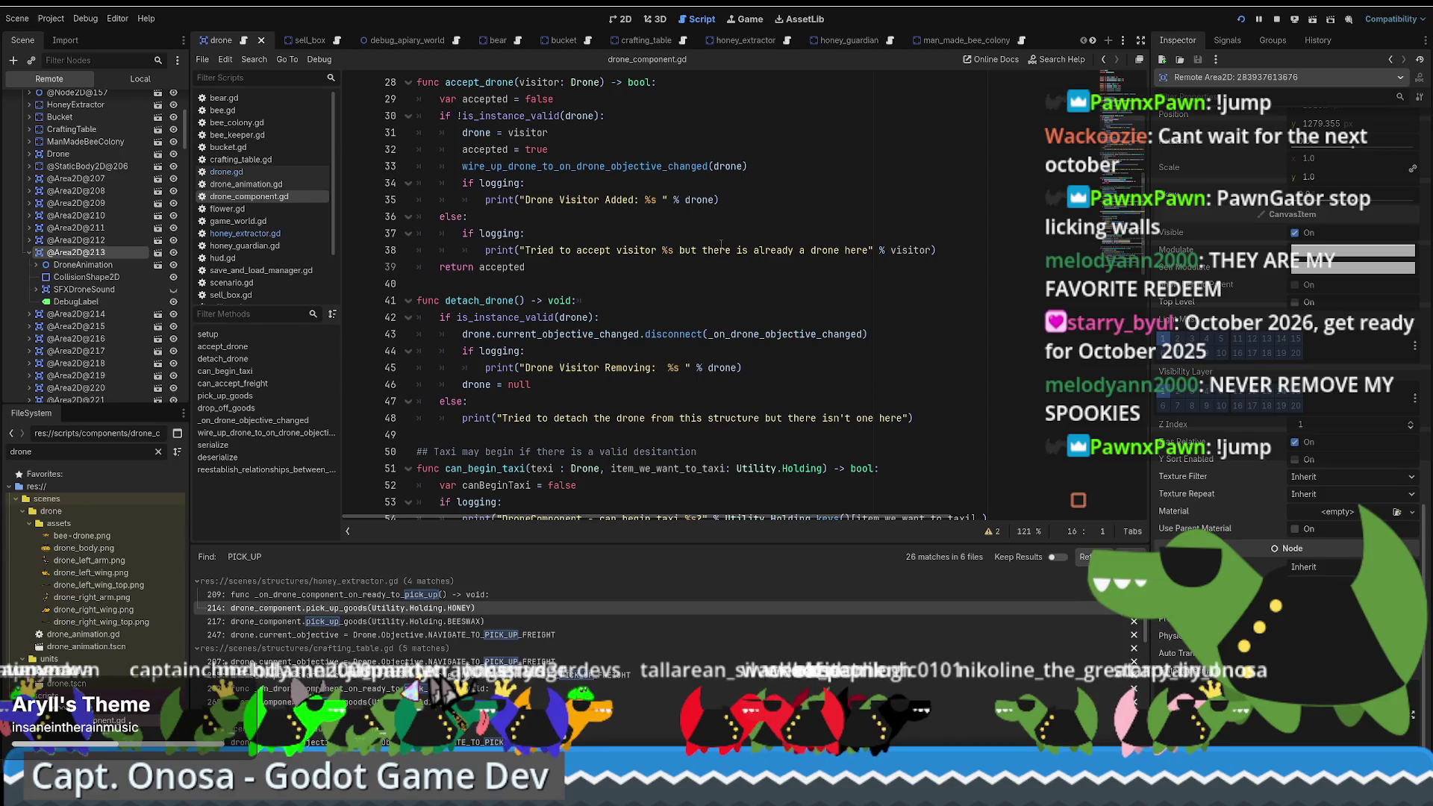
scroll(721, 245, "down", 3)
scroll(605, 283, "up", 10)
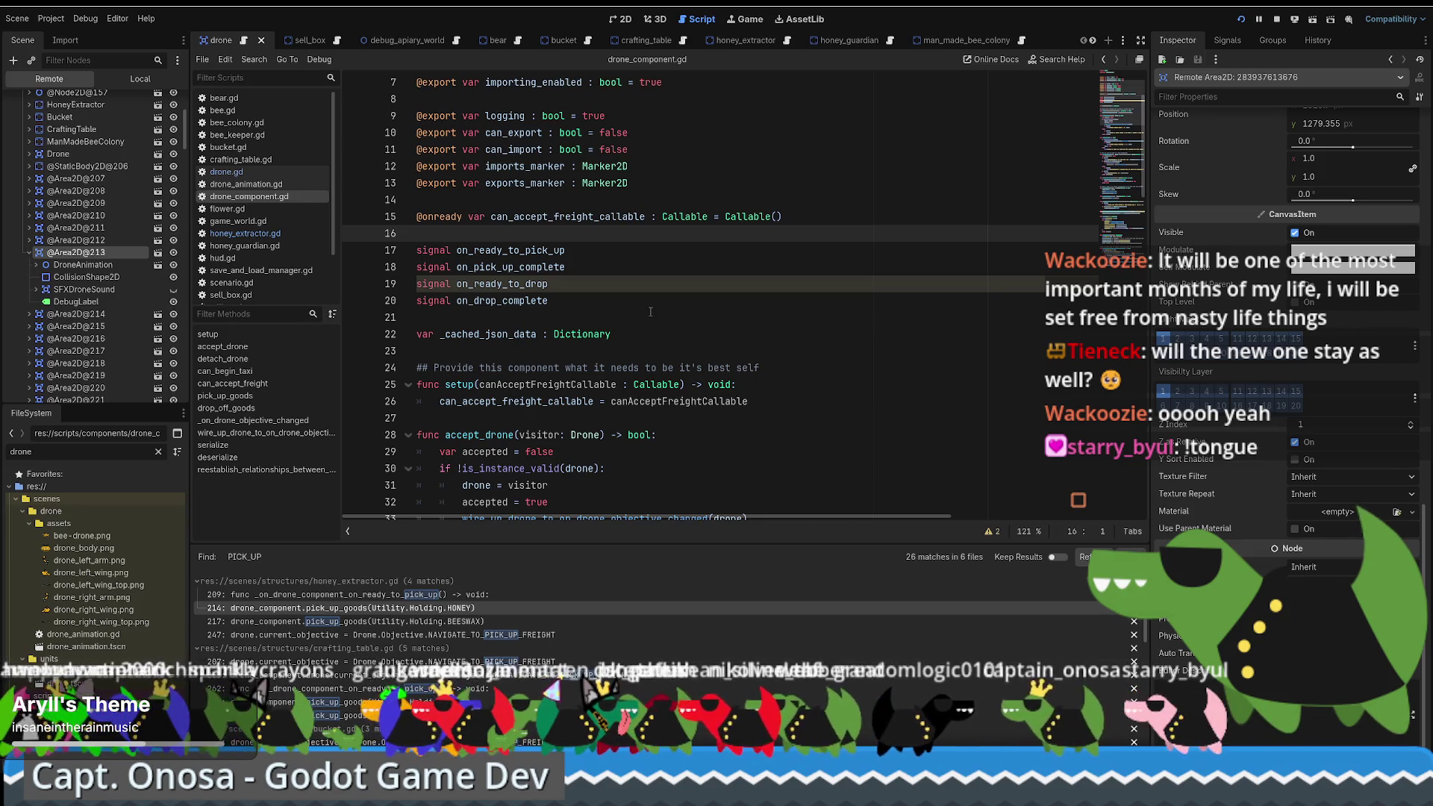
scroll(674, 310, "down", 1)
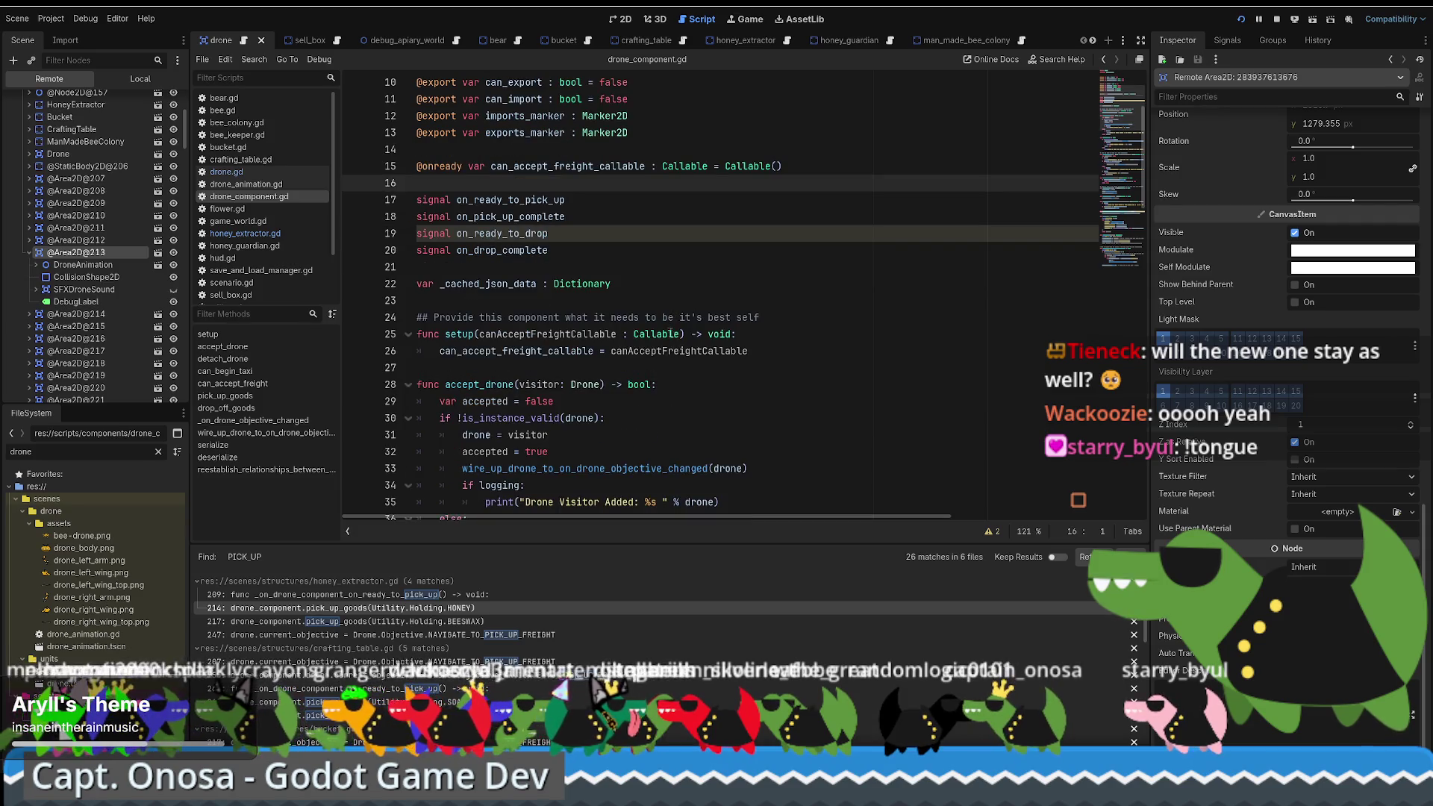
scroll(671, 332, "down", 5)
scroll(660, 326, "up", 5)
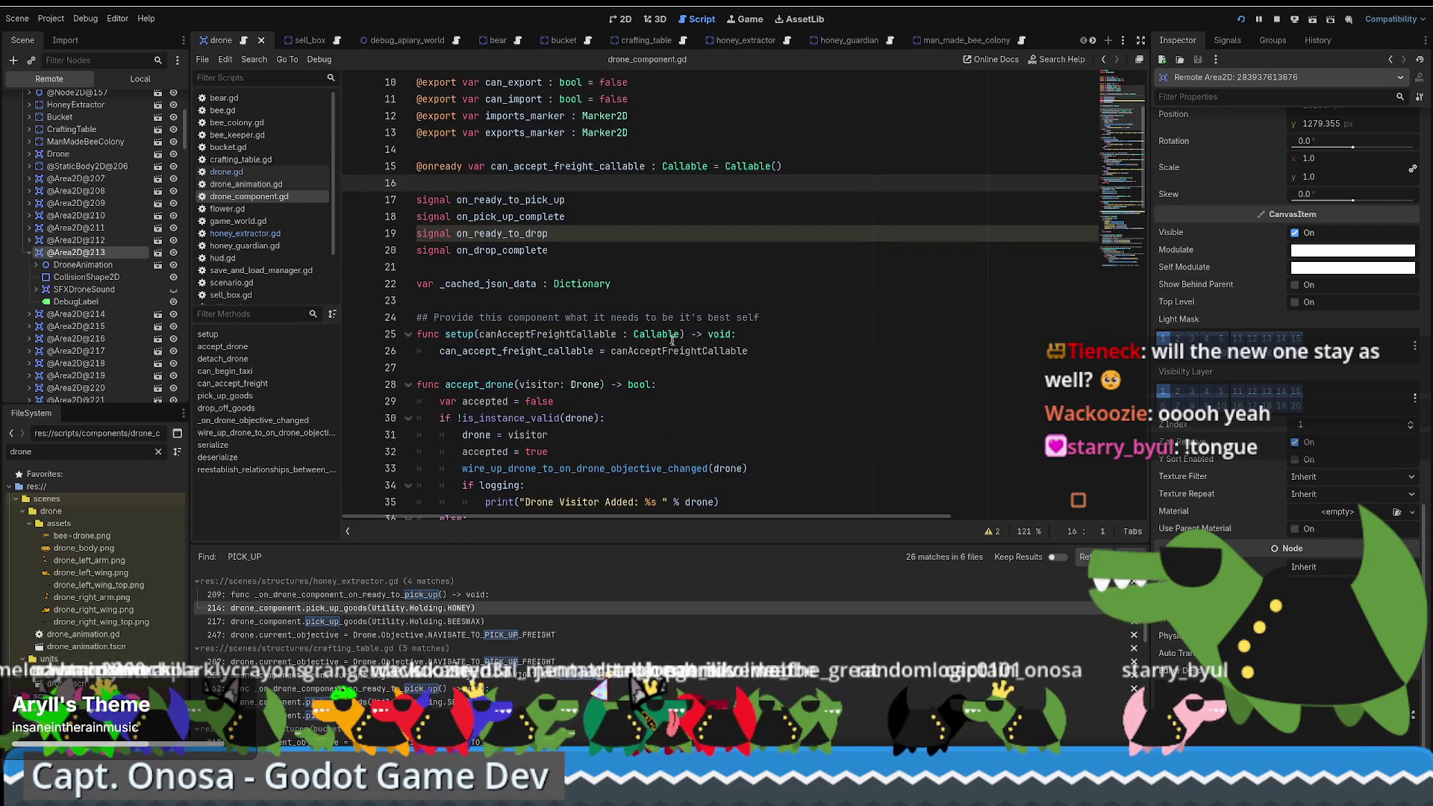
scroll(666, 336, "up", 3)
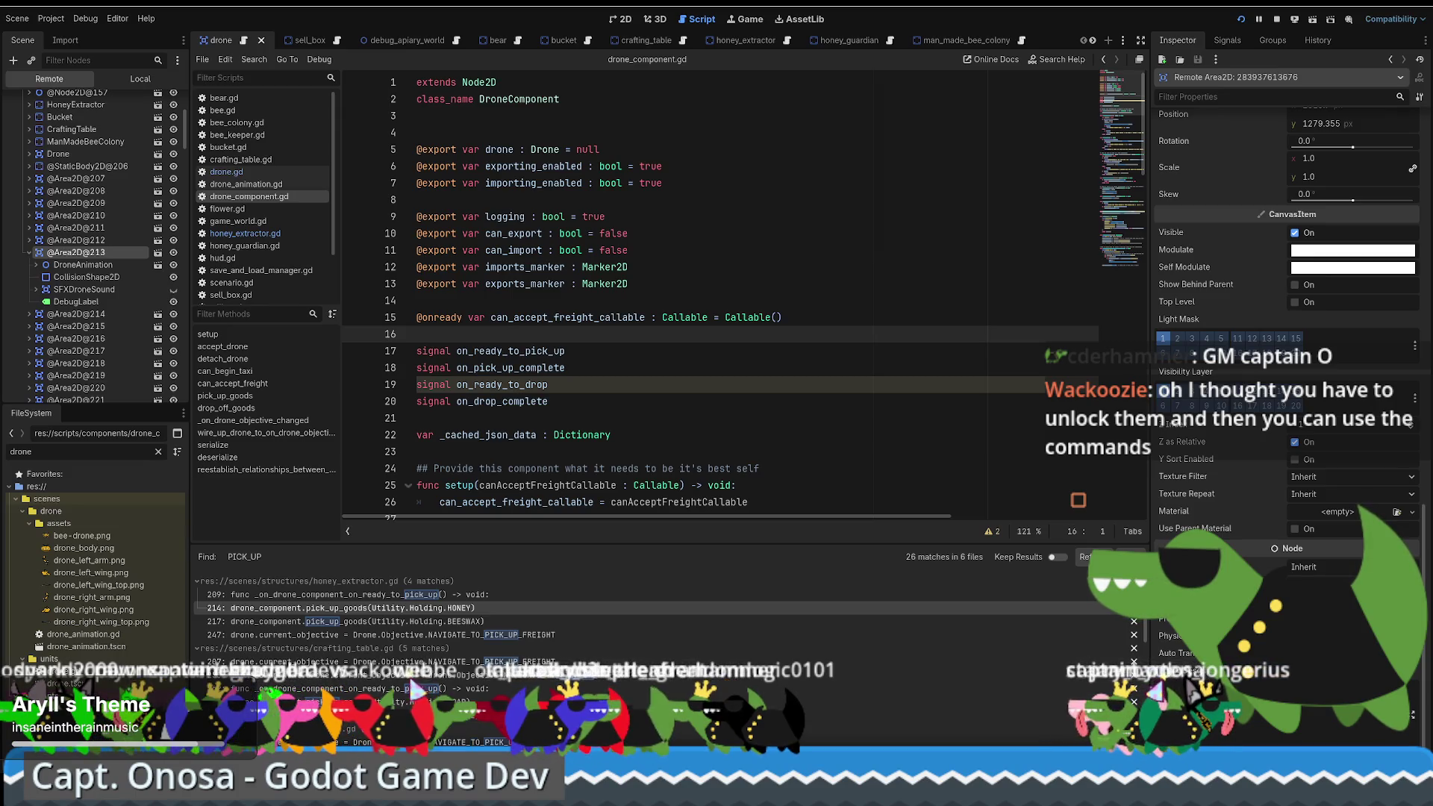
Step: Review the on_pick_up_complete and on_ready_to_drop lines, ending on blank line 21
left_click(693, 373)
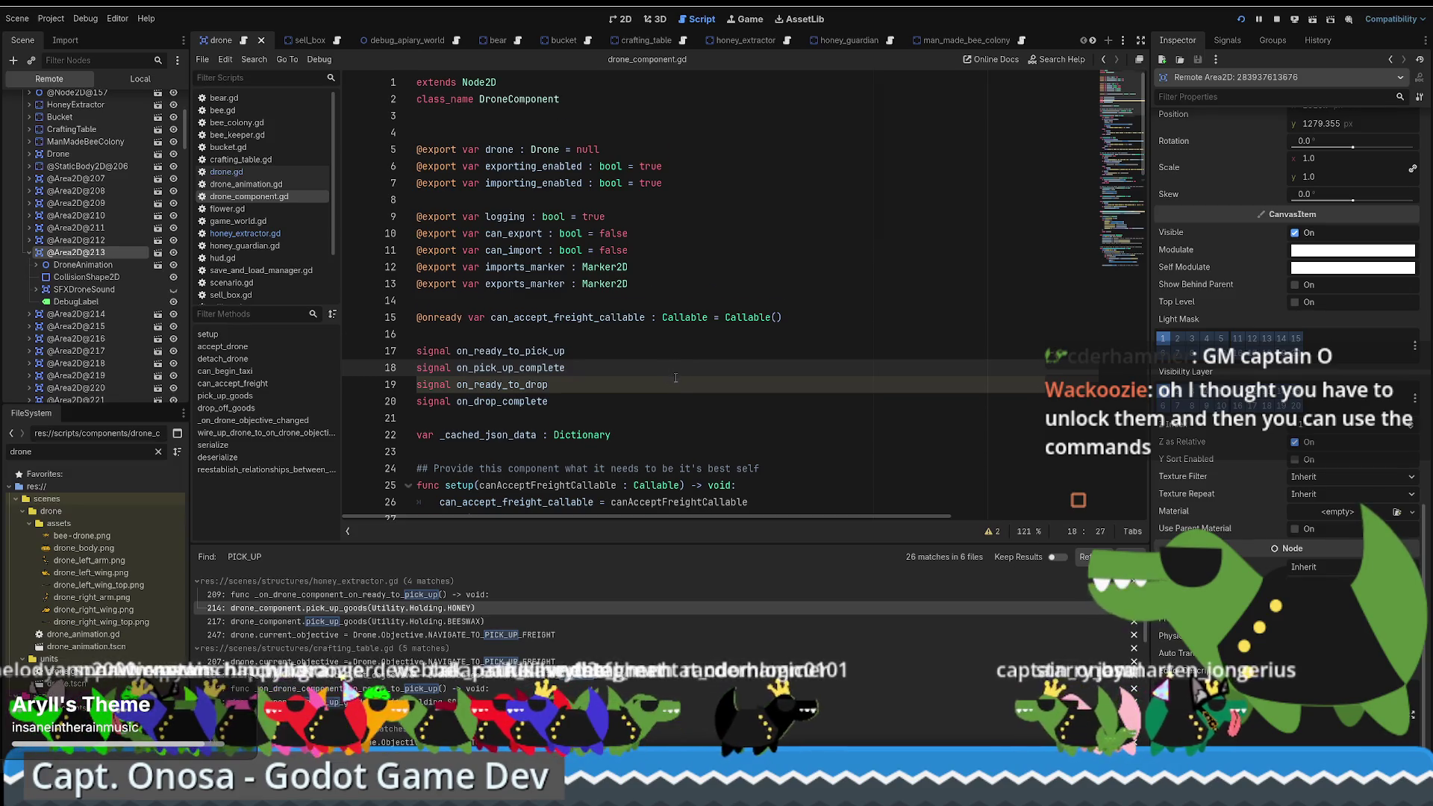
scroll(680, 383, "down", 15)
scroll(683, 383, "up", 14)
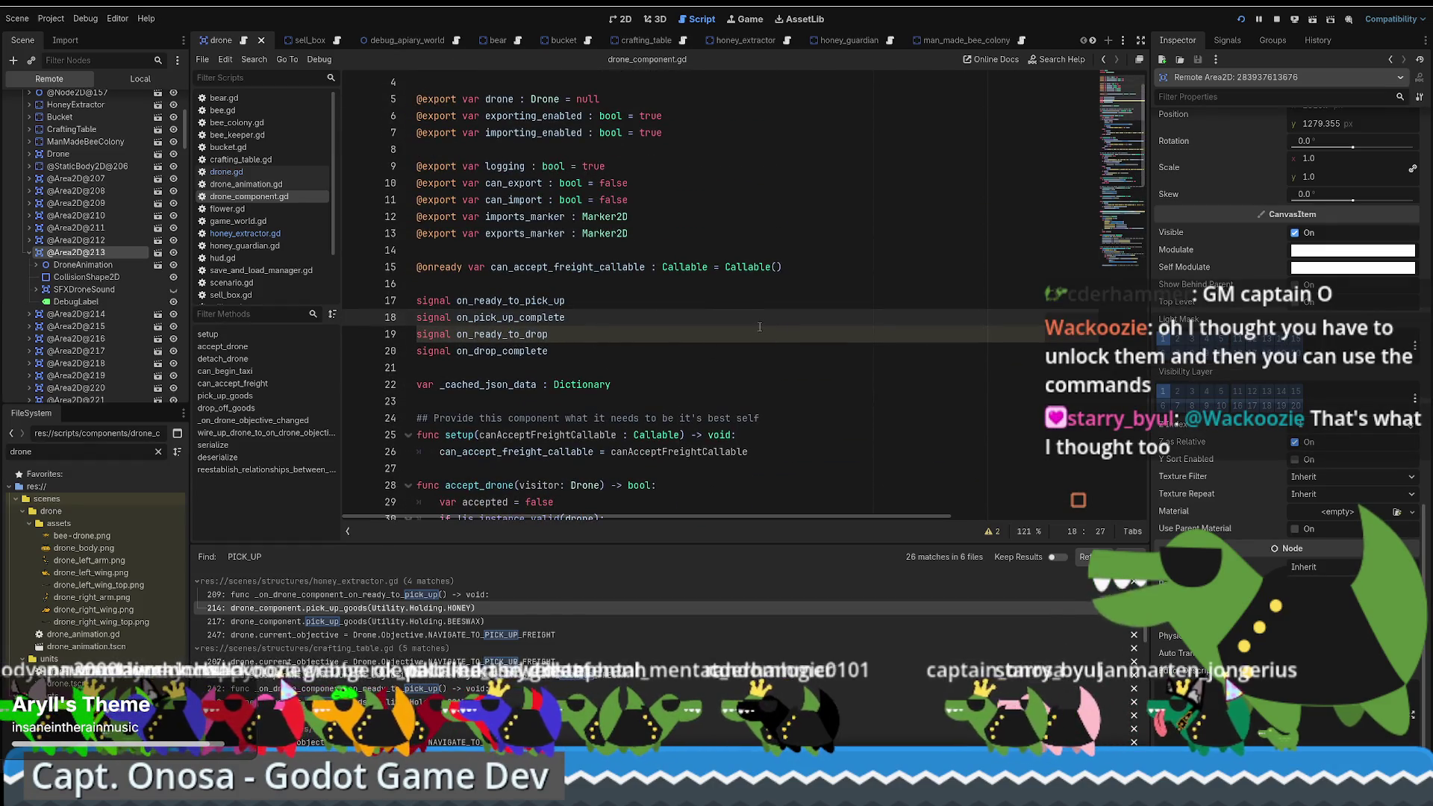
key("Down")
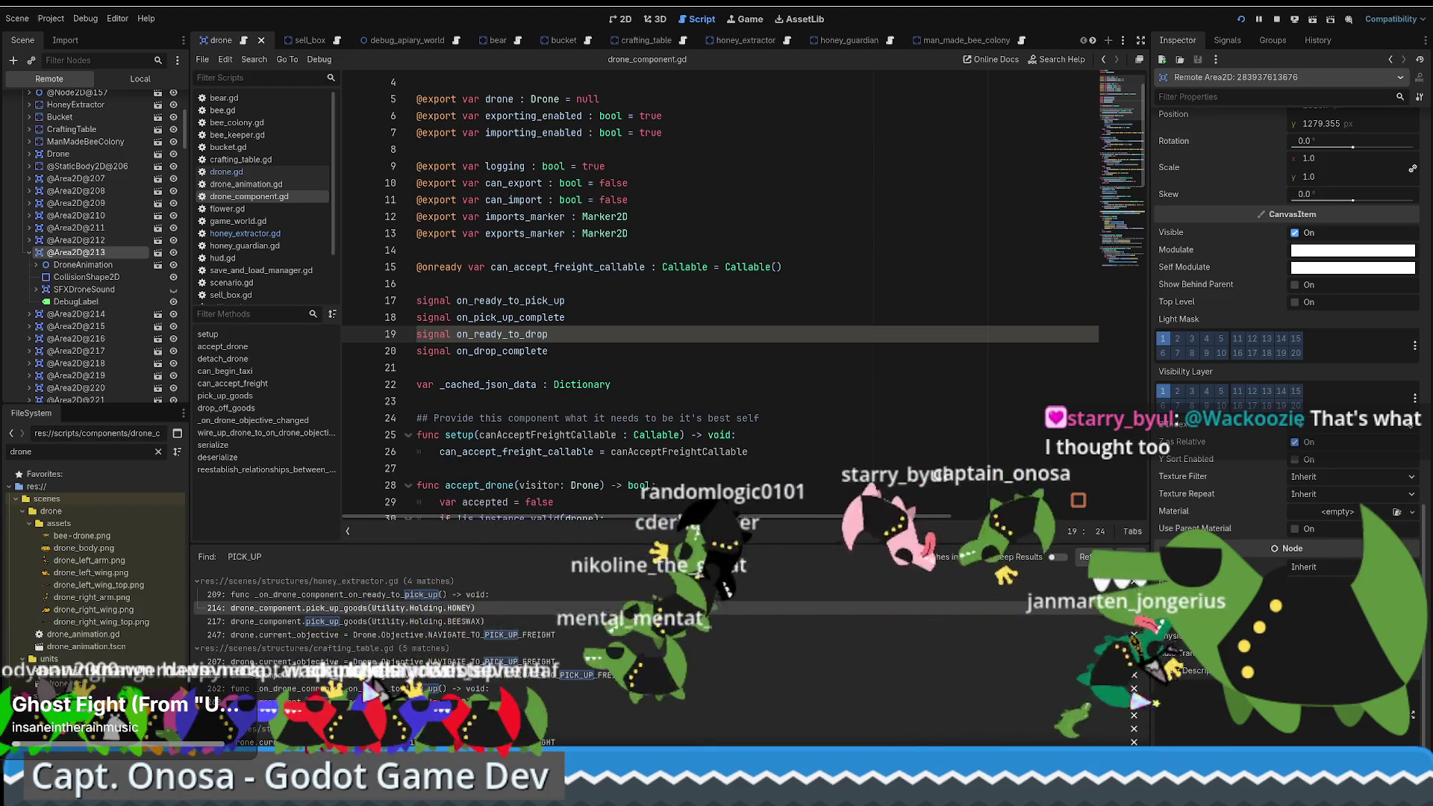
left_click(857, 369)
scroll(857, 386, "down", 2)
scroll(857, 386, "up", 2)
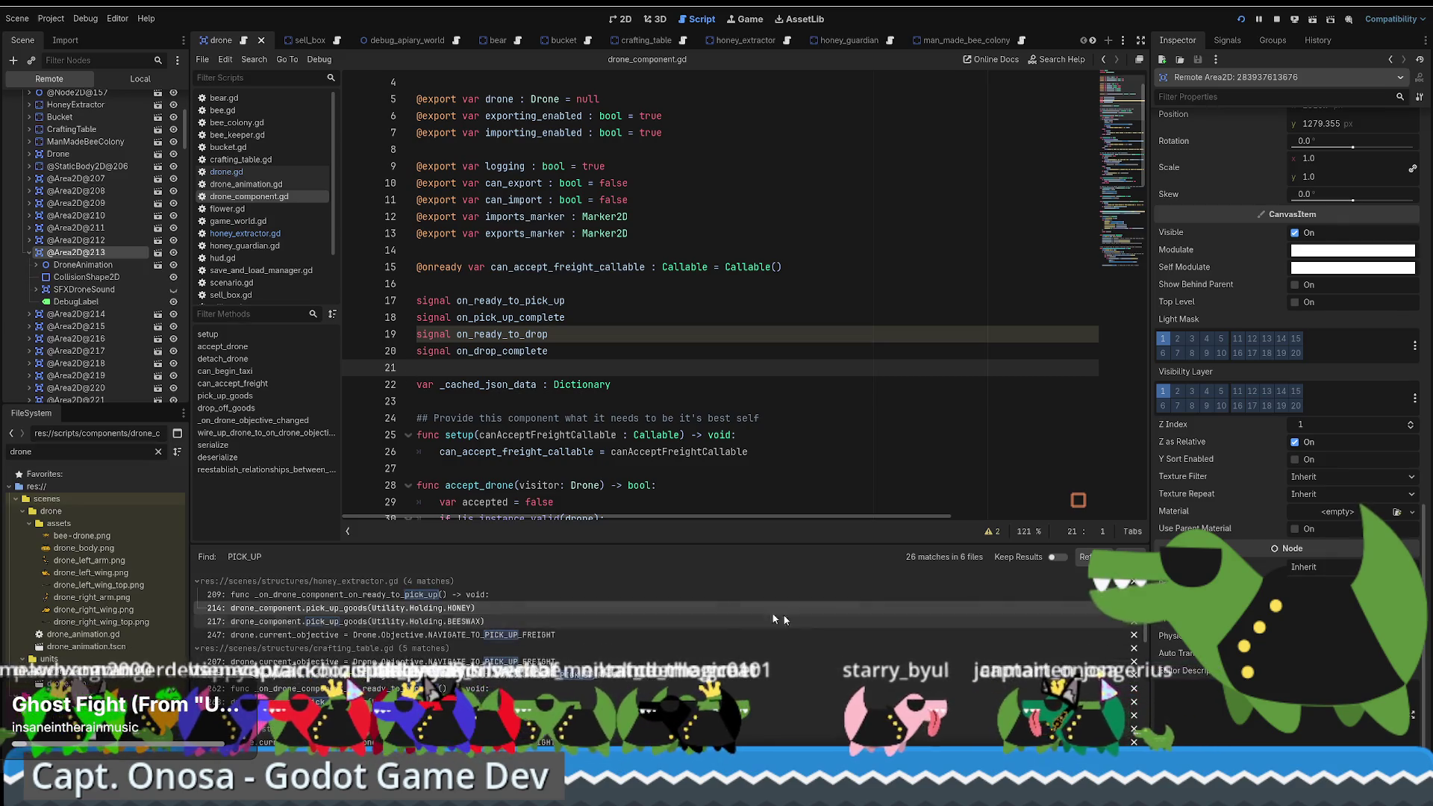
scroll(776, 425, "down", 3)
scroll(741, 371, "up", 4)
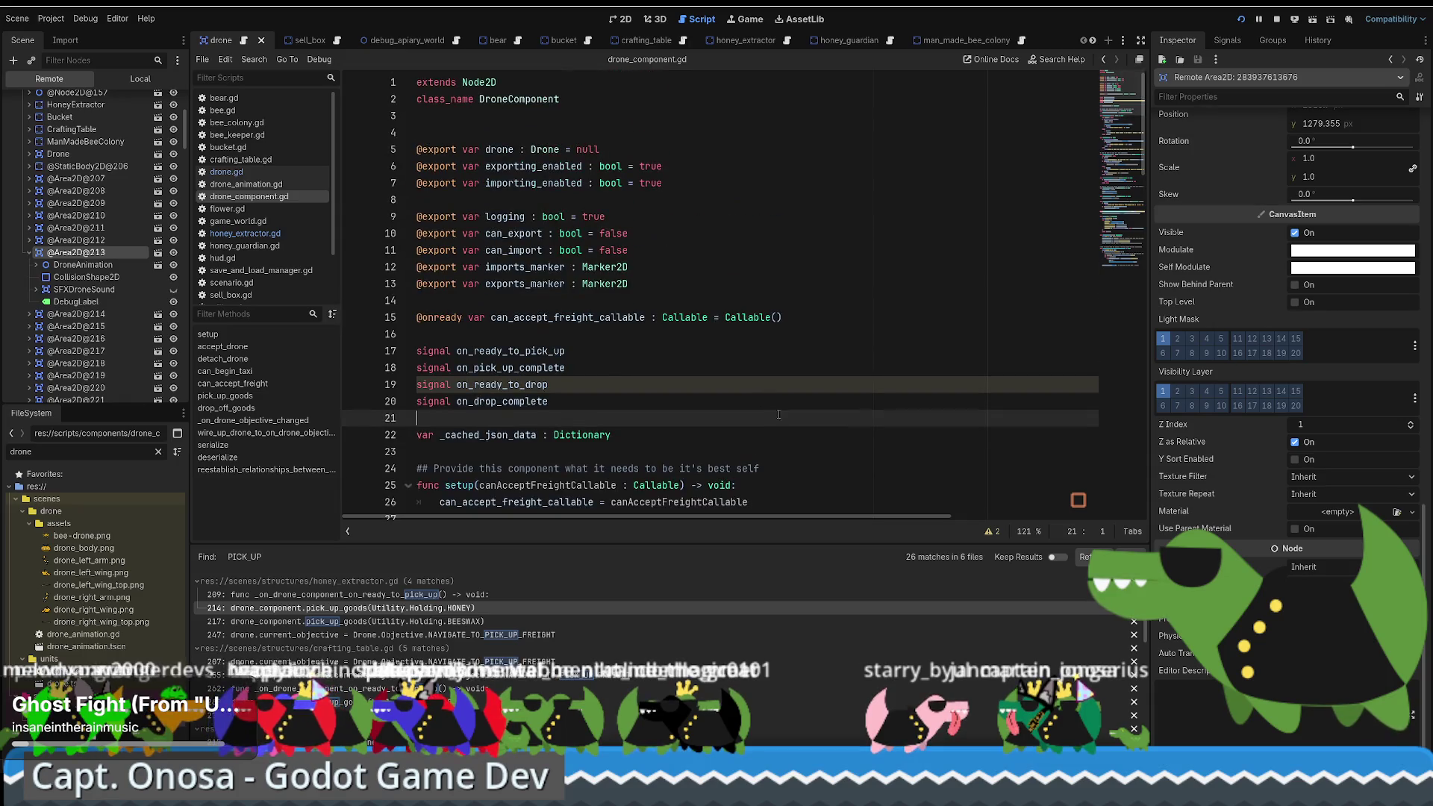
Step: Revisit the can_accept_freight_callable line and blank line 16 of the script
left_click(582, 320)
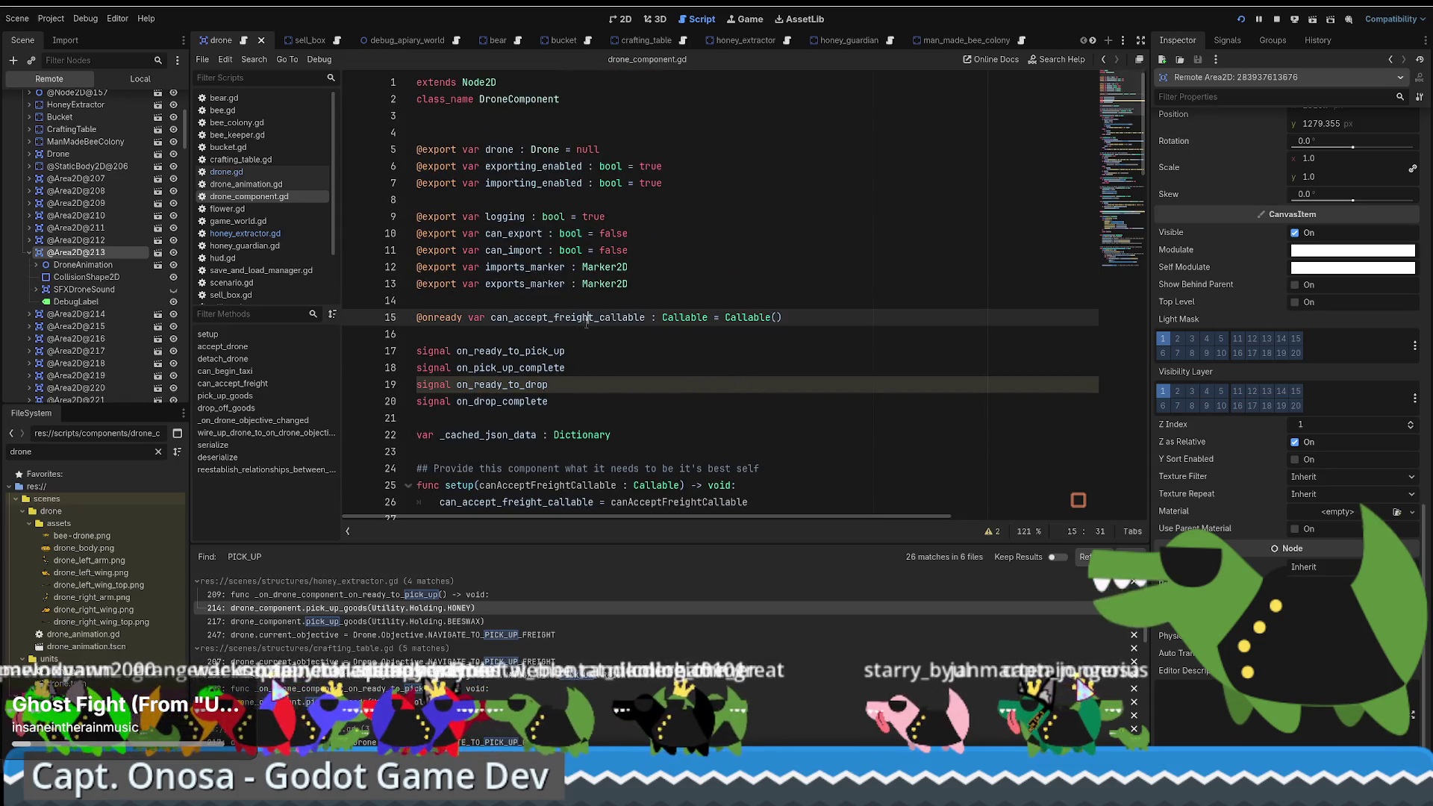
left_click(572, 332)
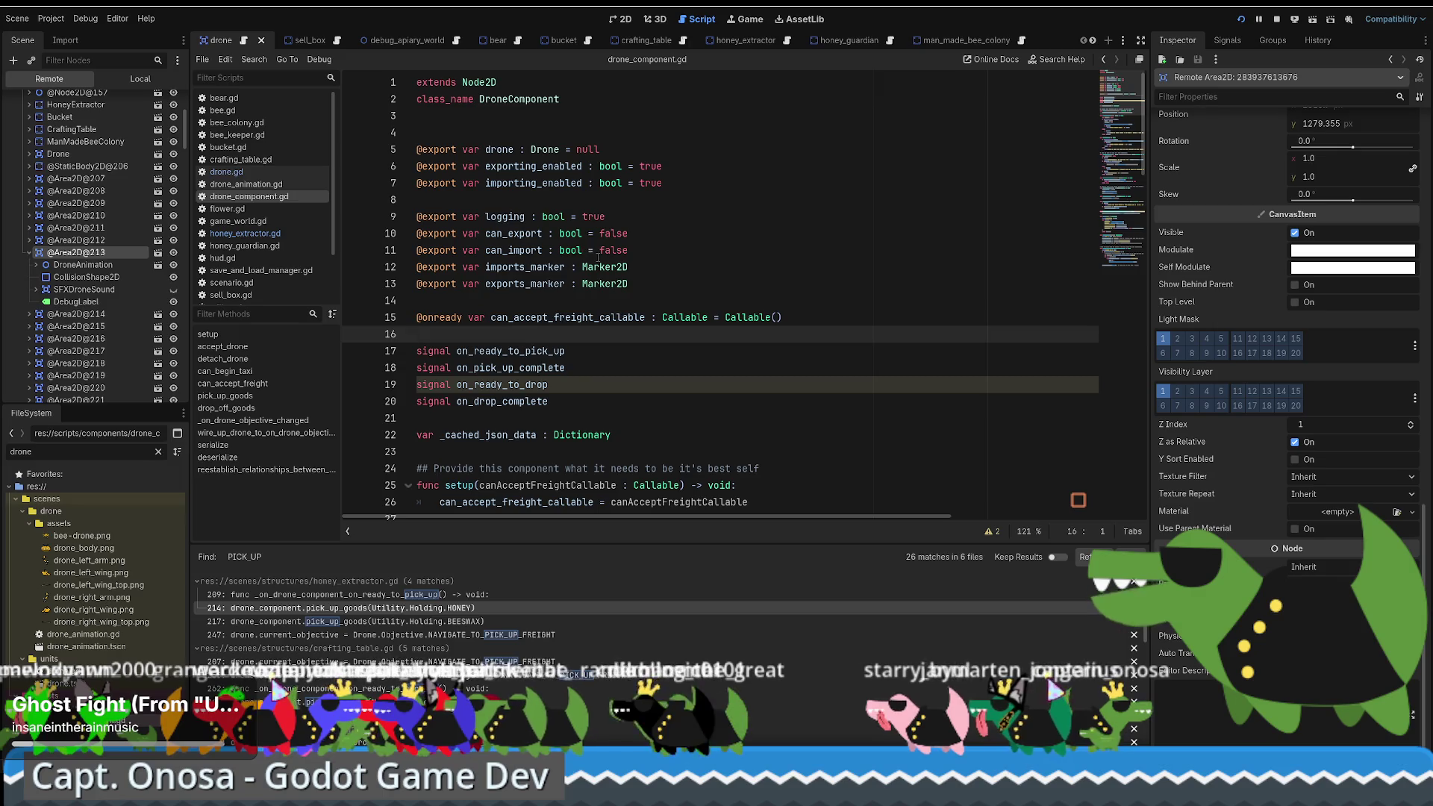
scroll(778, 291, "down", 1)
scroll(778, 290, "down", 5)
scroll(762, 302, "up", 3)
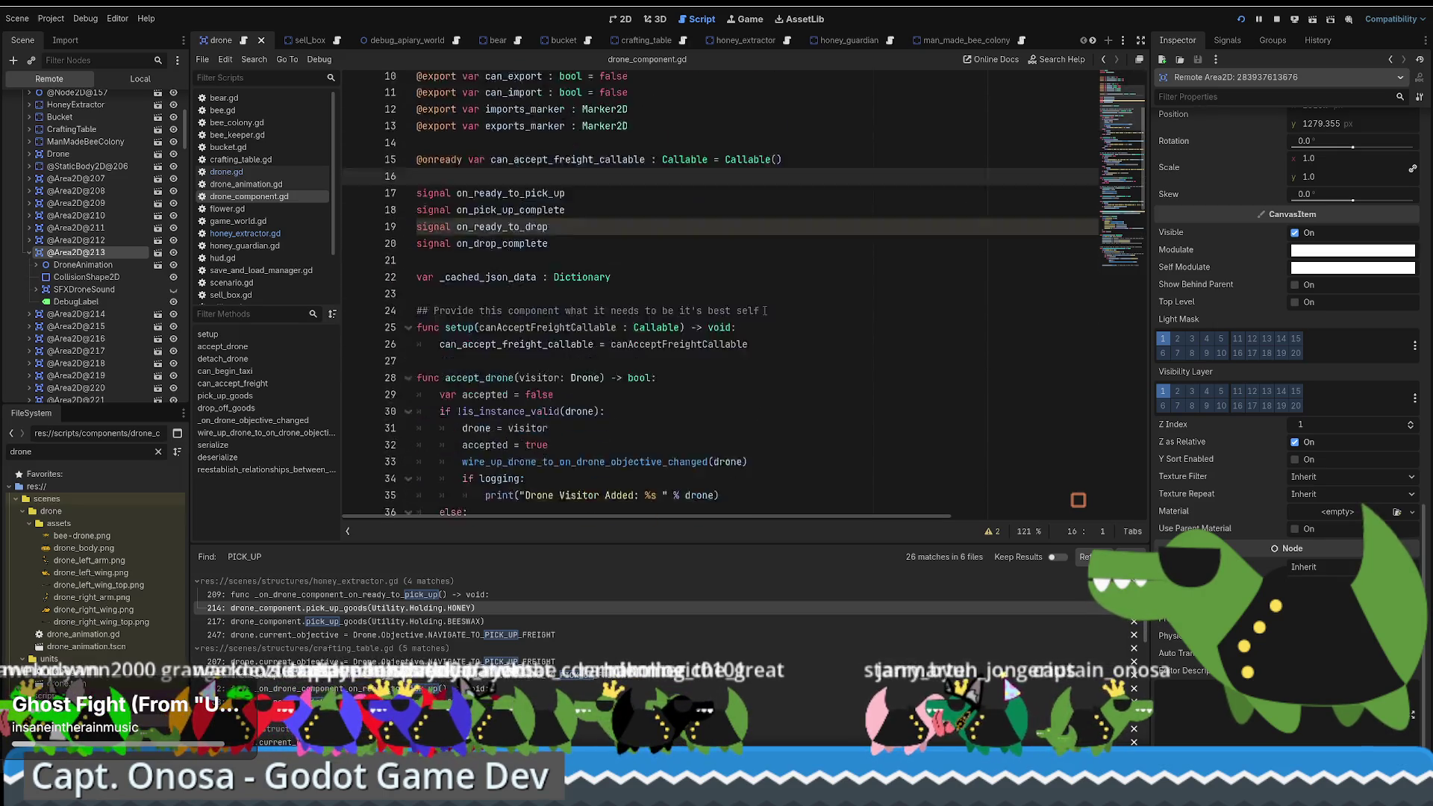
scroll(742, 317, "down", 4)
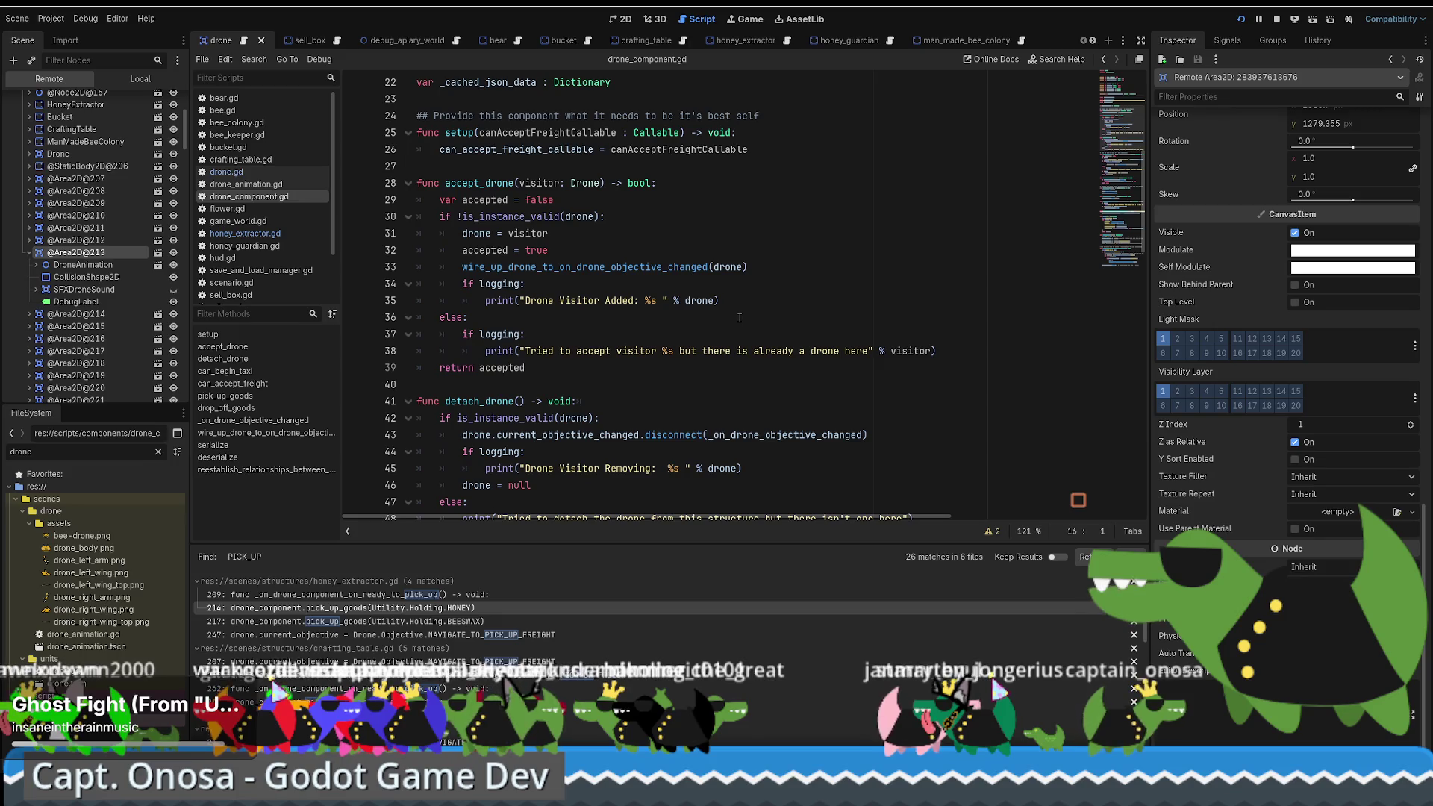
scroll(737, 321, "down", 4)
scroll(728, 327, "up", 3)
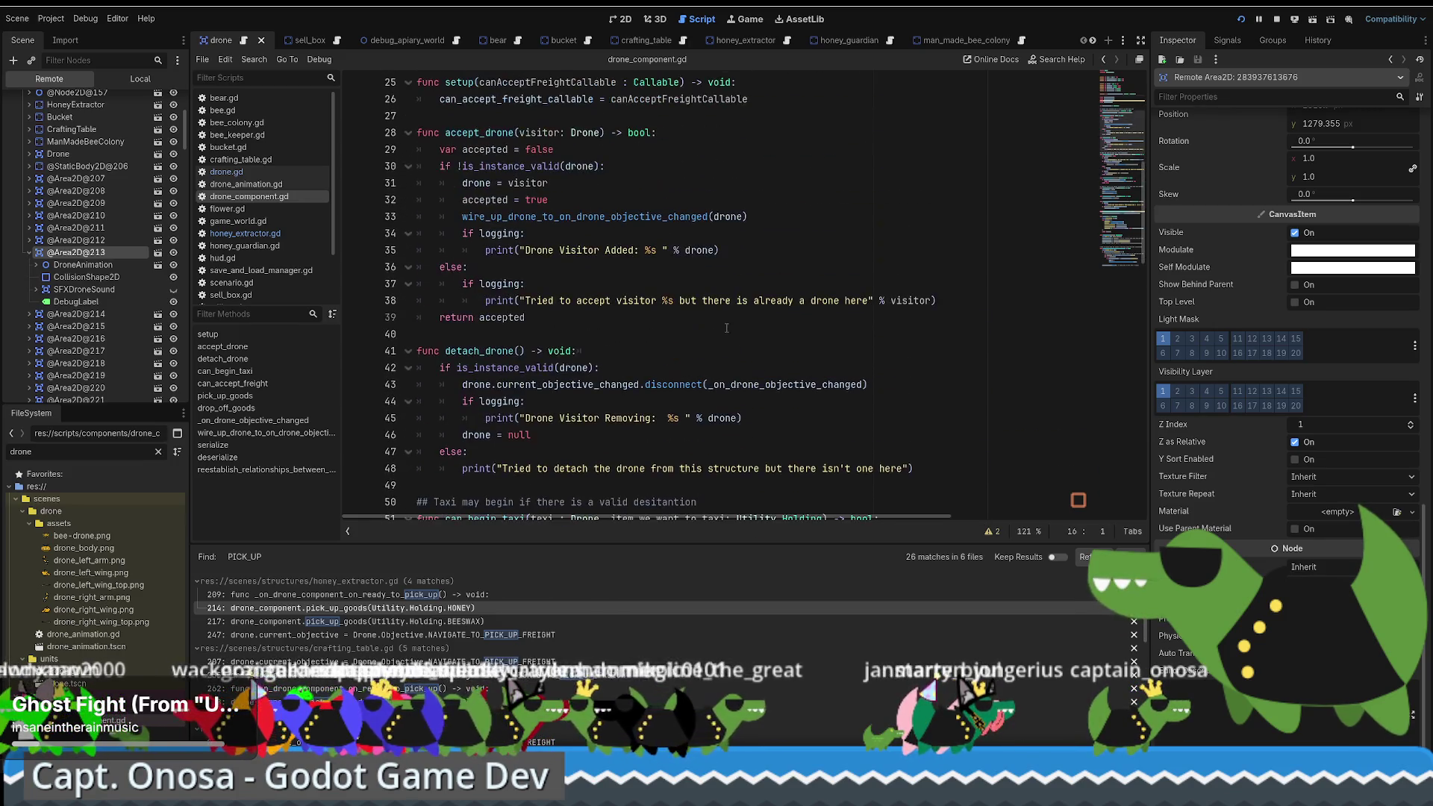
scroll(726, 328, "up", 7)
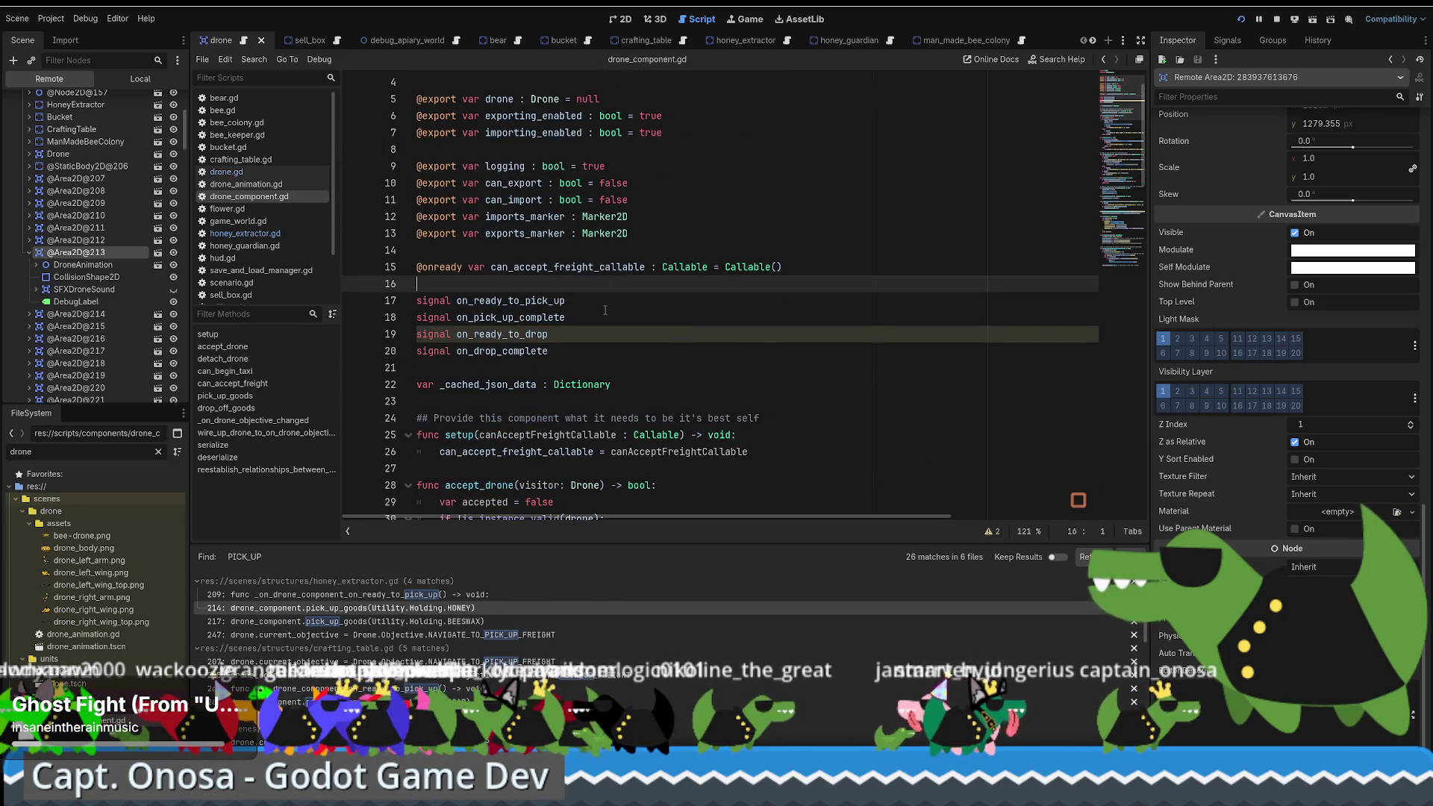
Step: Check the on_ready_to_drop line and blank line 40 in the script
left_click(602, 329)
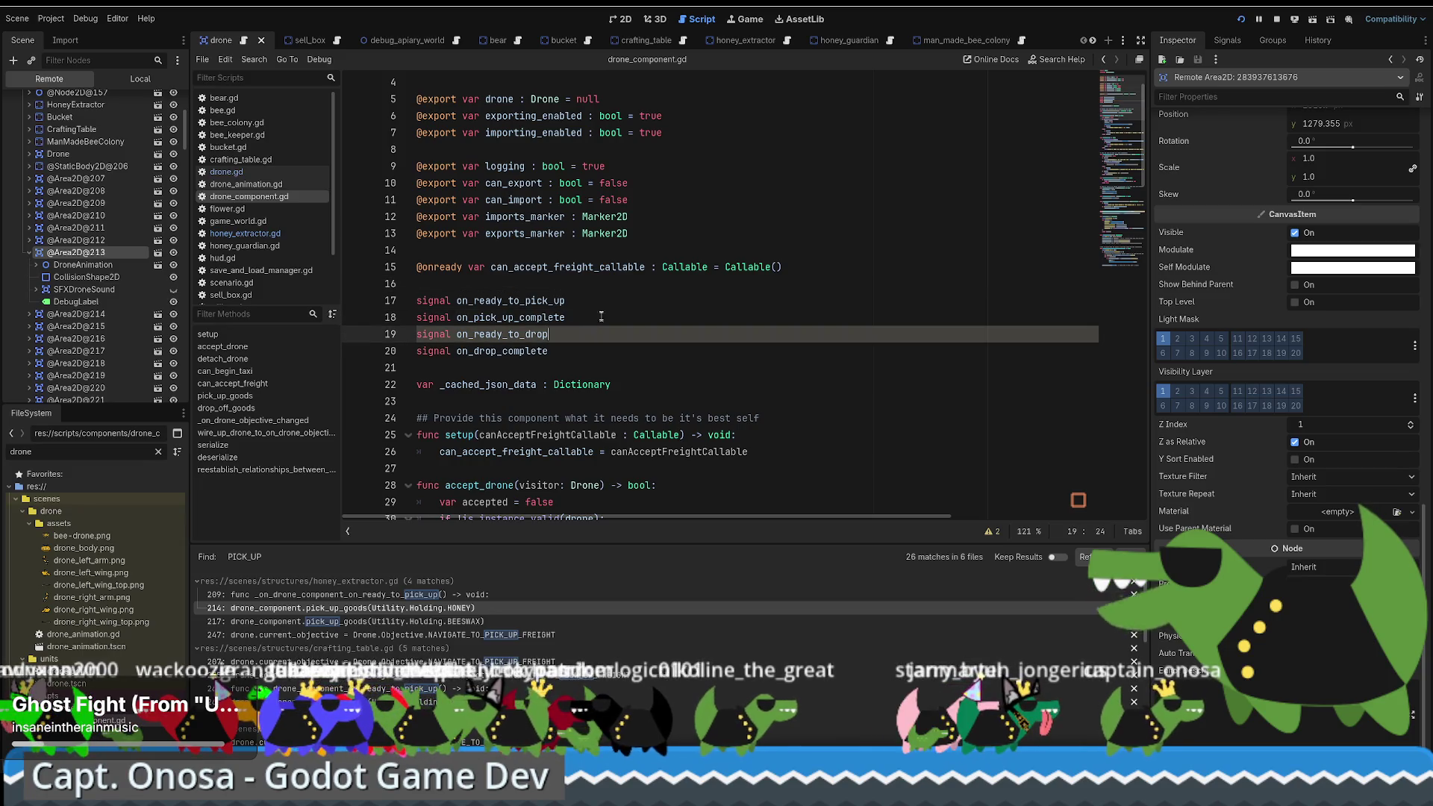
scroll(649, 328, "down", 6)
left_click(698, 334)
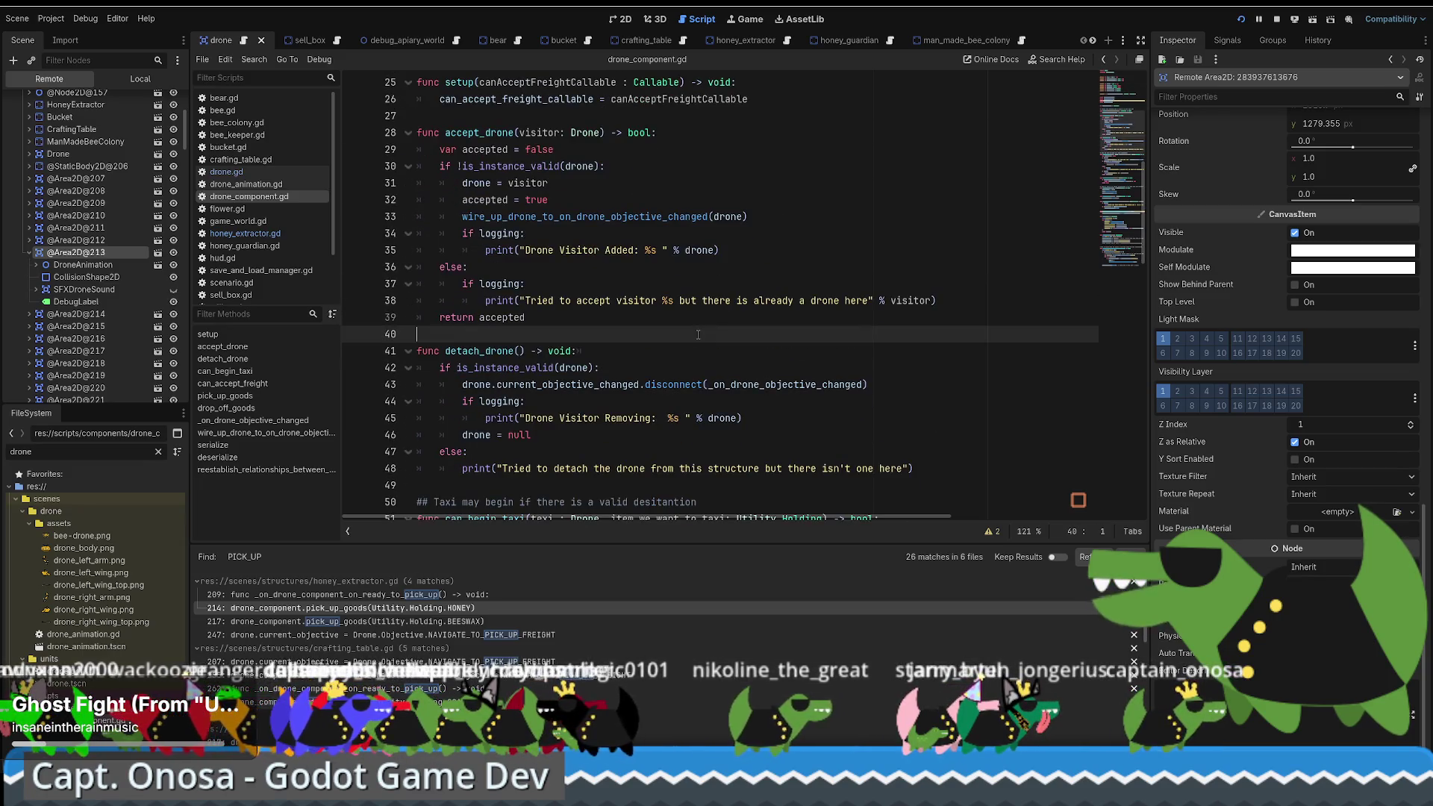
scroll(610, 334, "down", 7)
scroll(627, 350, "down", 13)
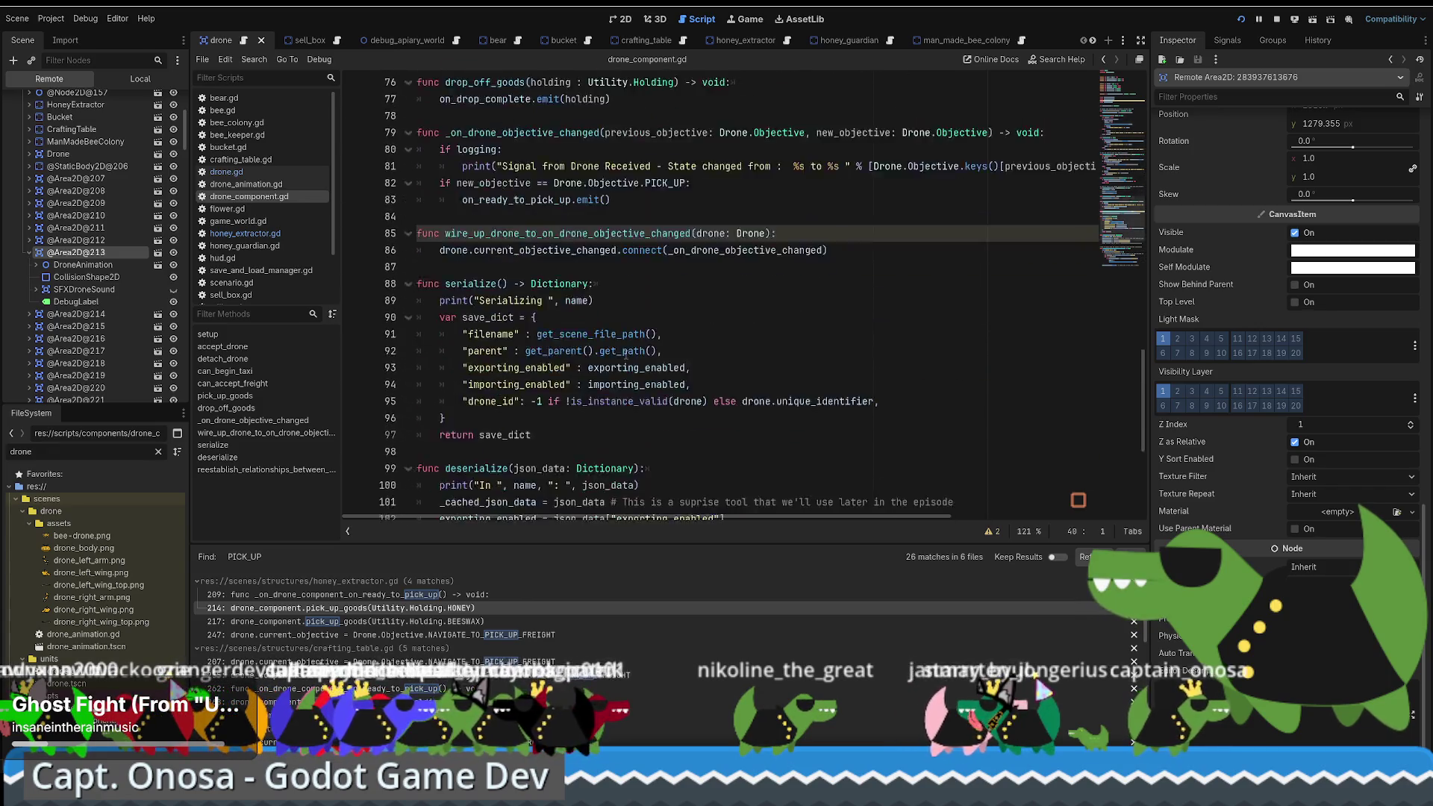
scroll(632, 350, "up", 9)
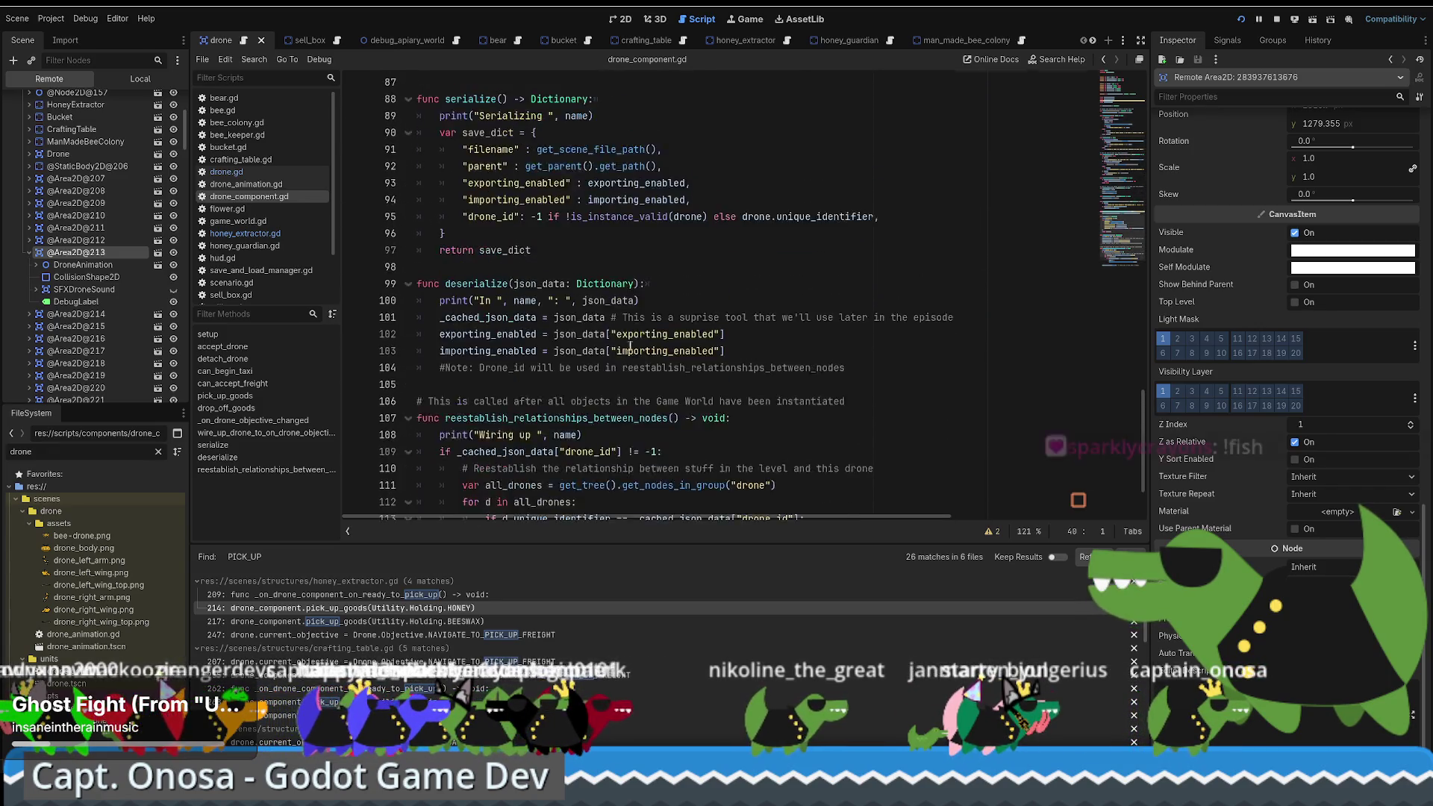
scroll(581, 314, "down", 8)
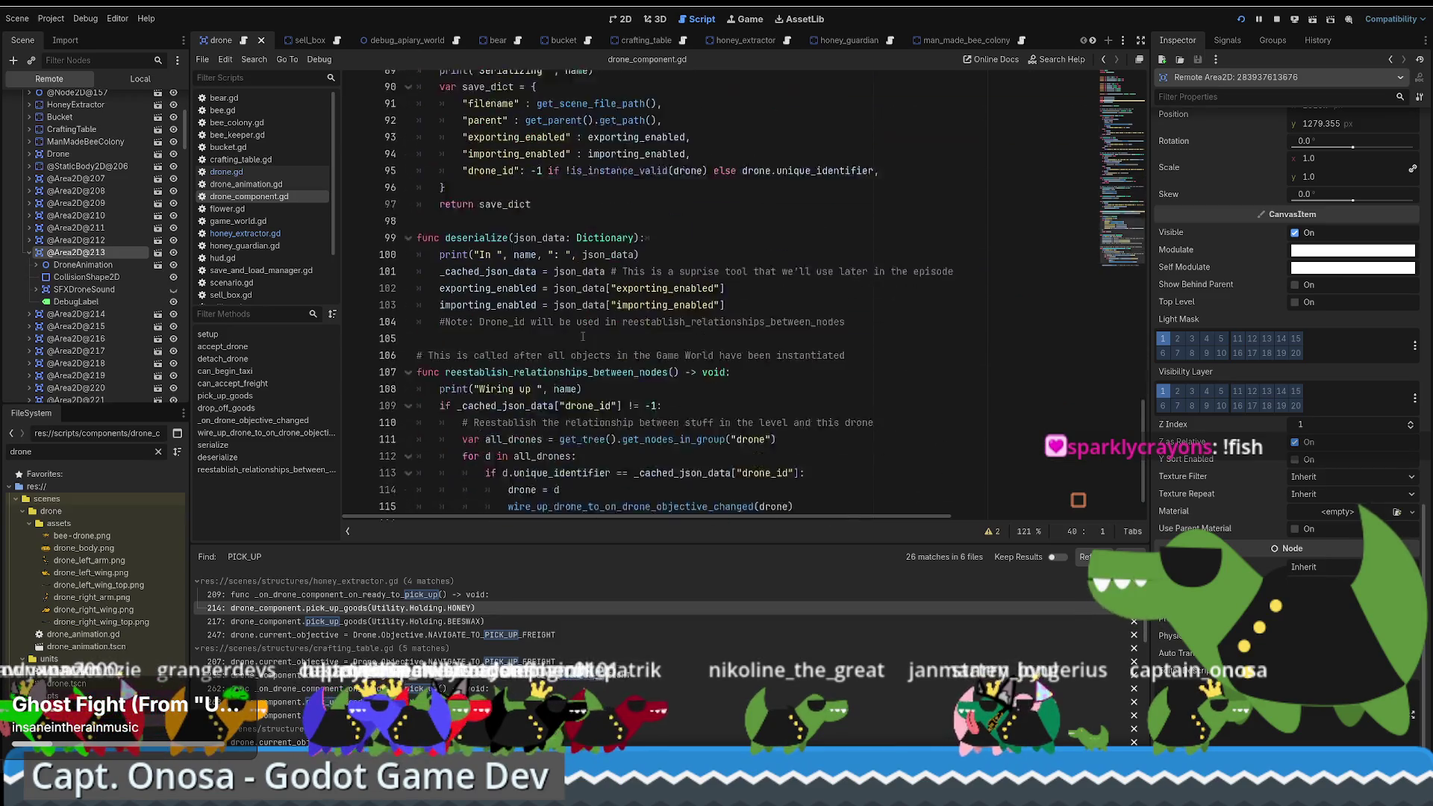
scroll(580, 336, "up", 9)
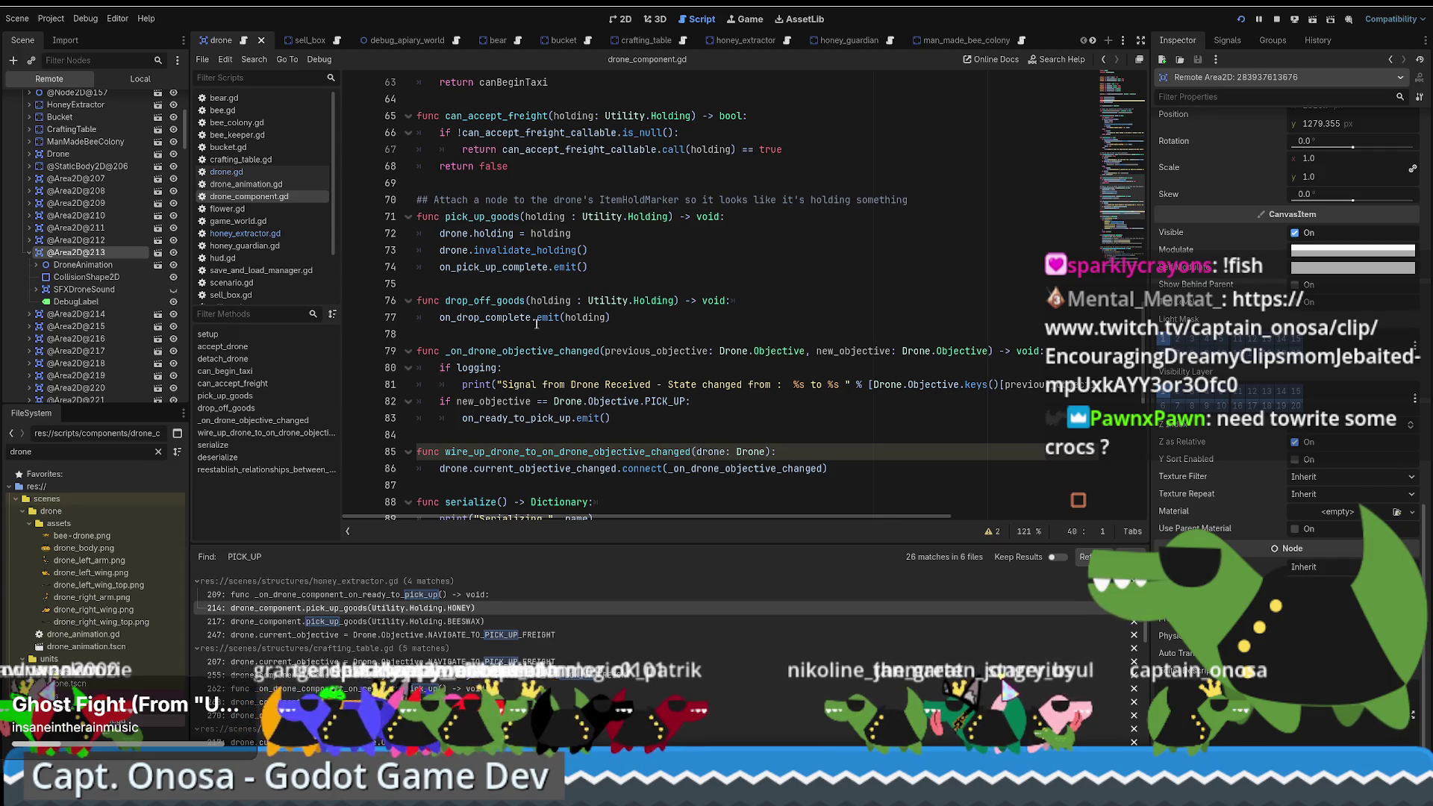
mouse_move(531, 318)
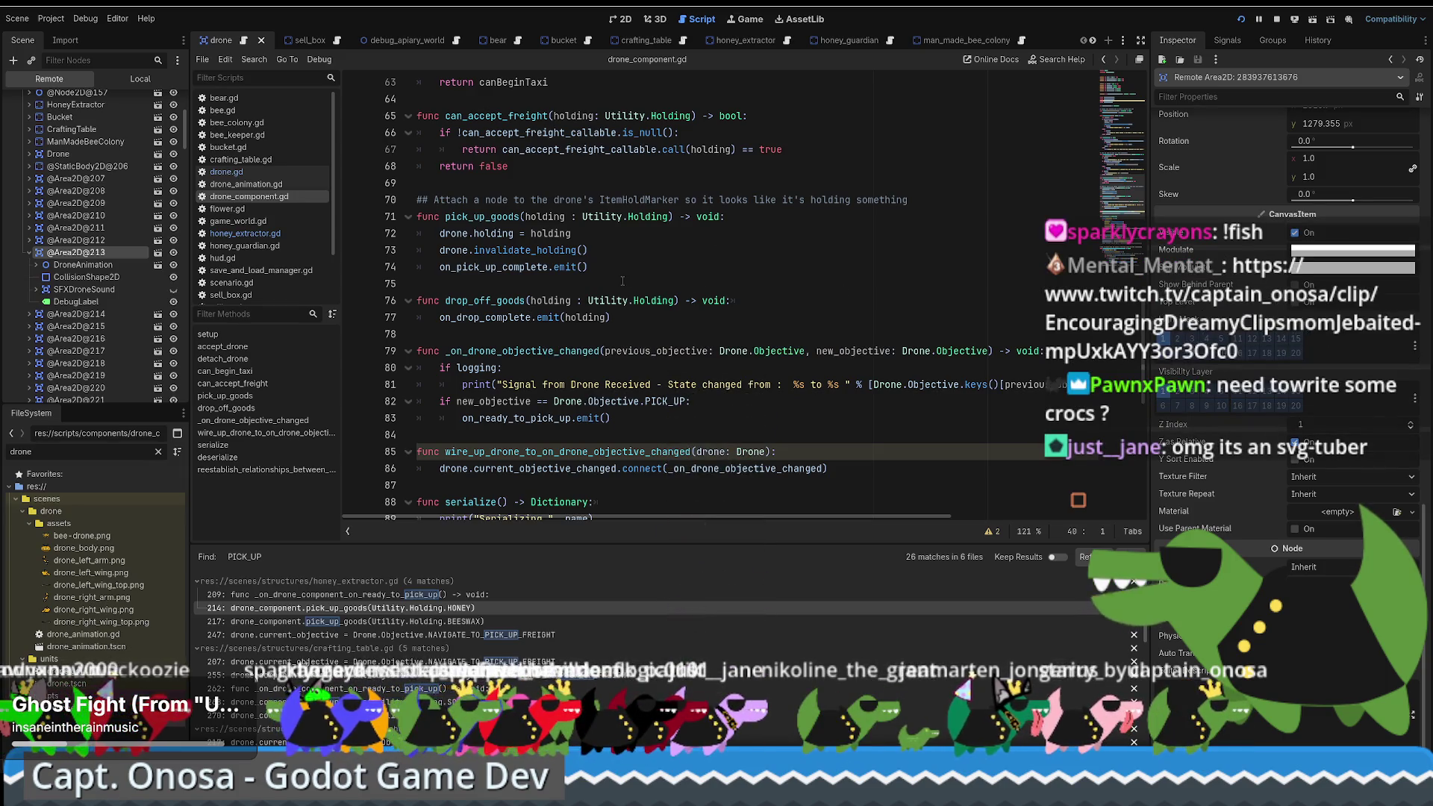
scroll(623, 281, "down", 9)
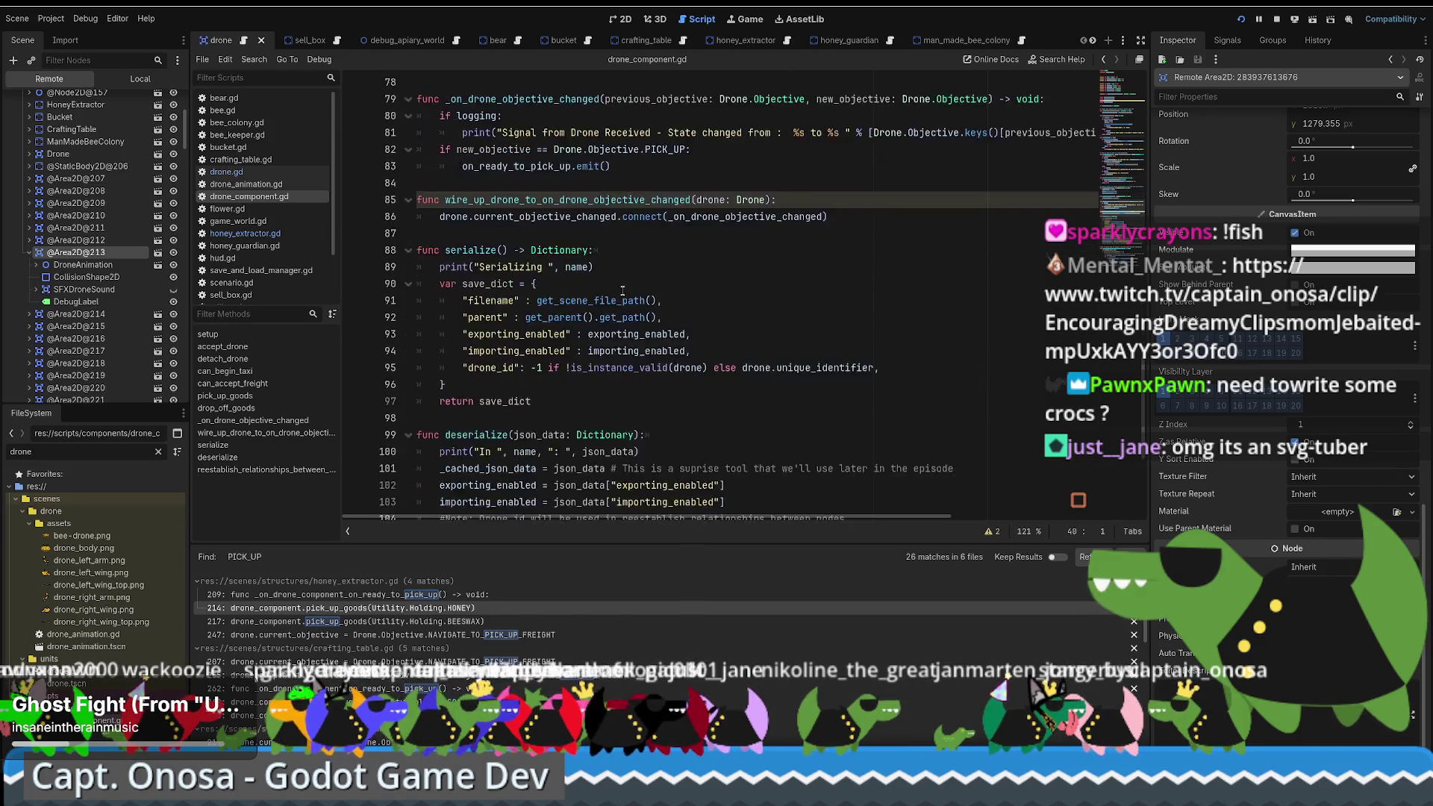
scroll(636, 305, "up", 7)
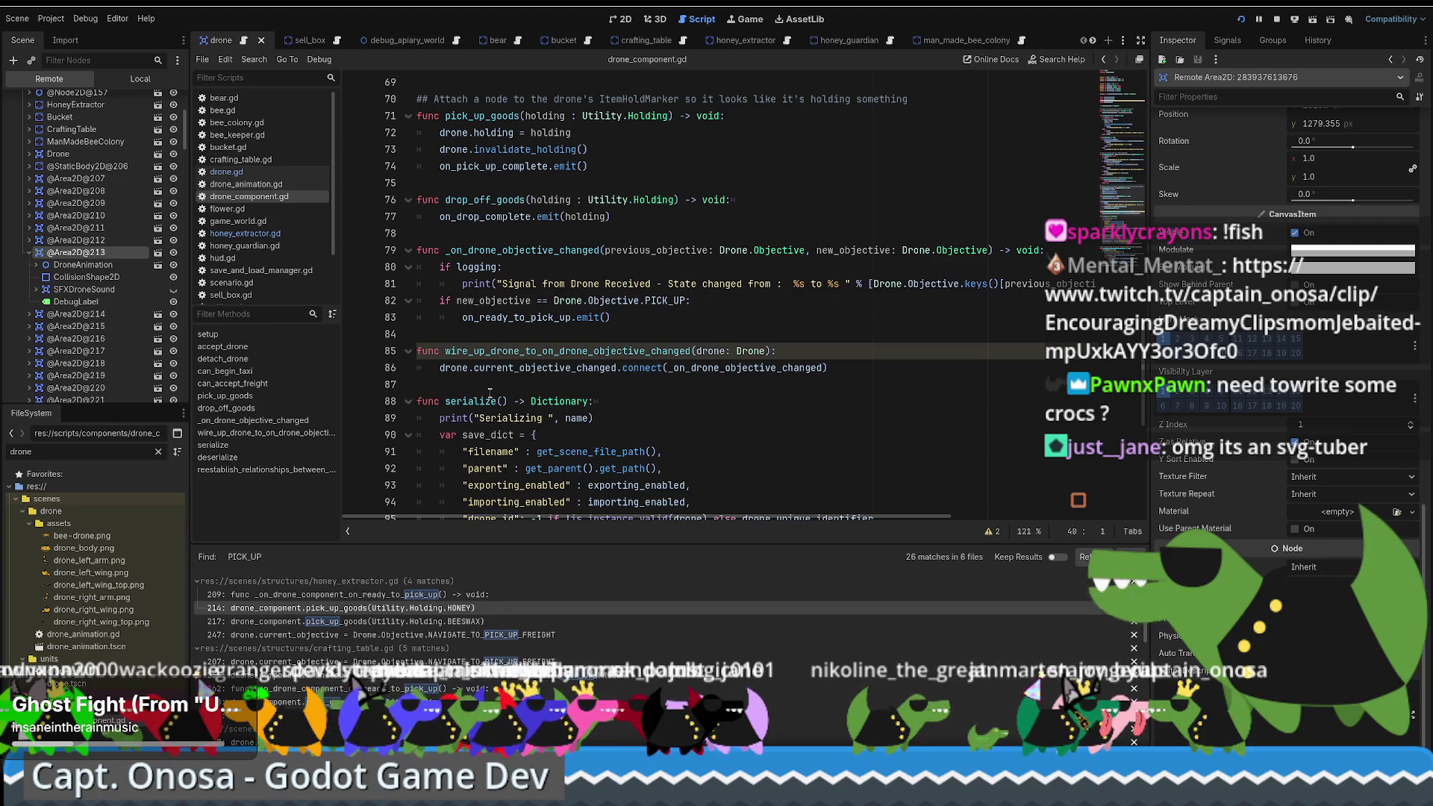
Step: Step through blank lines 84, 87, 78 and 75 of the script
left_click(490, 334)
scroll(492, 353, "up", 4)
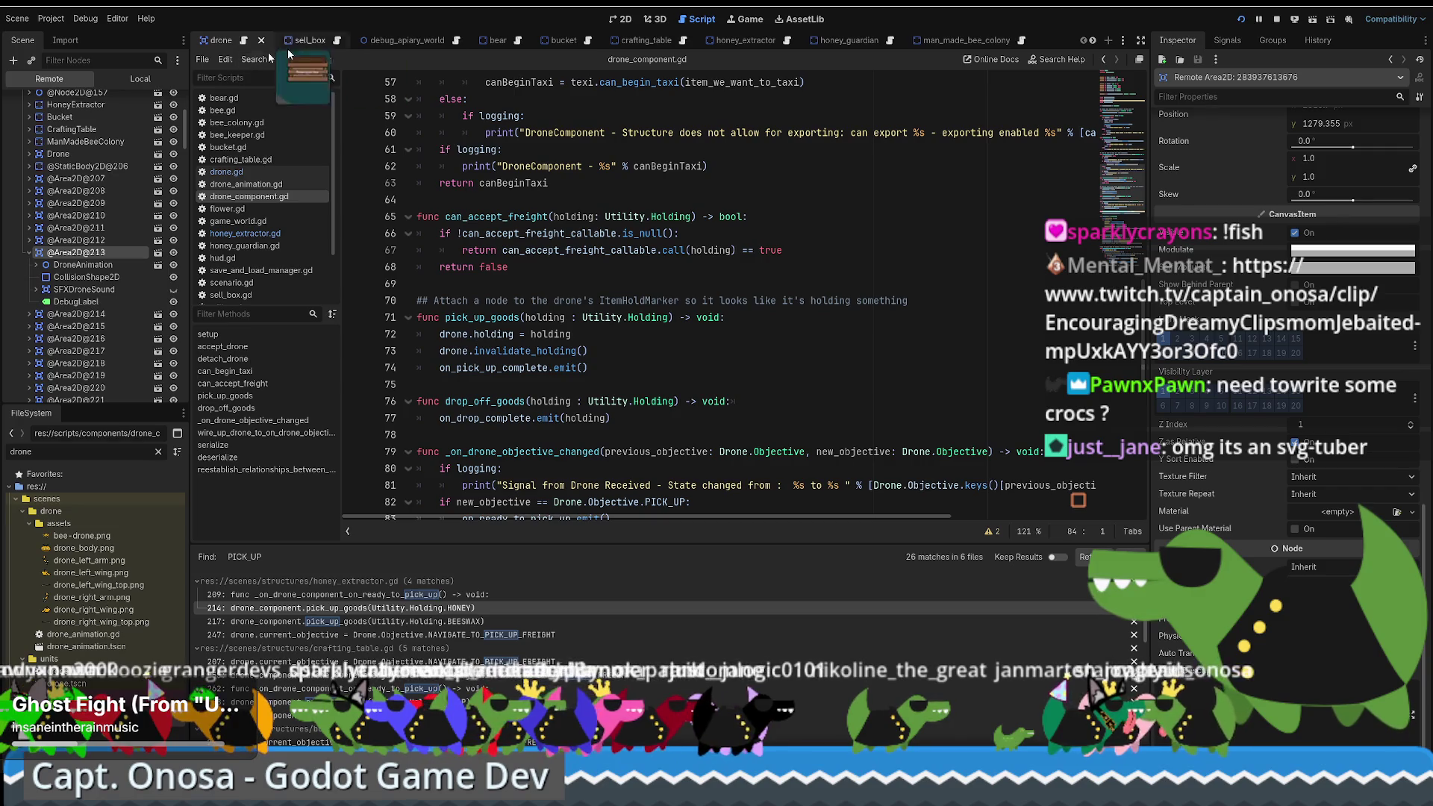
scroll(559, 364, "down", 5)
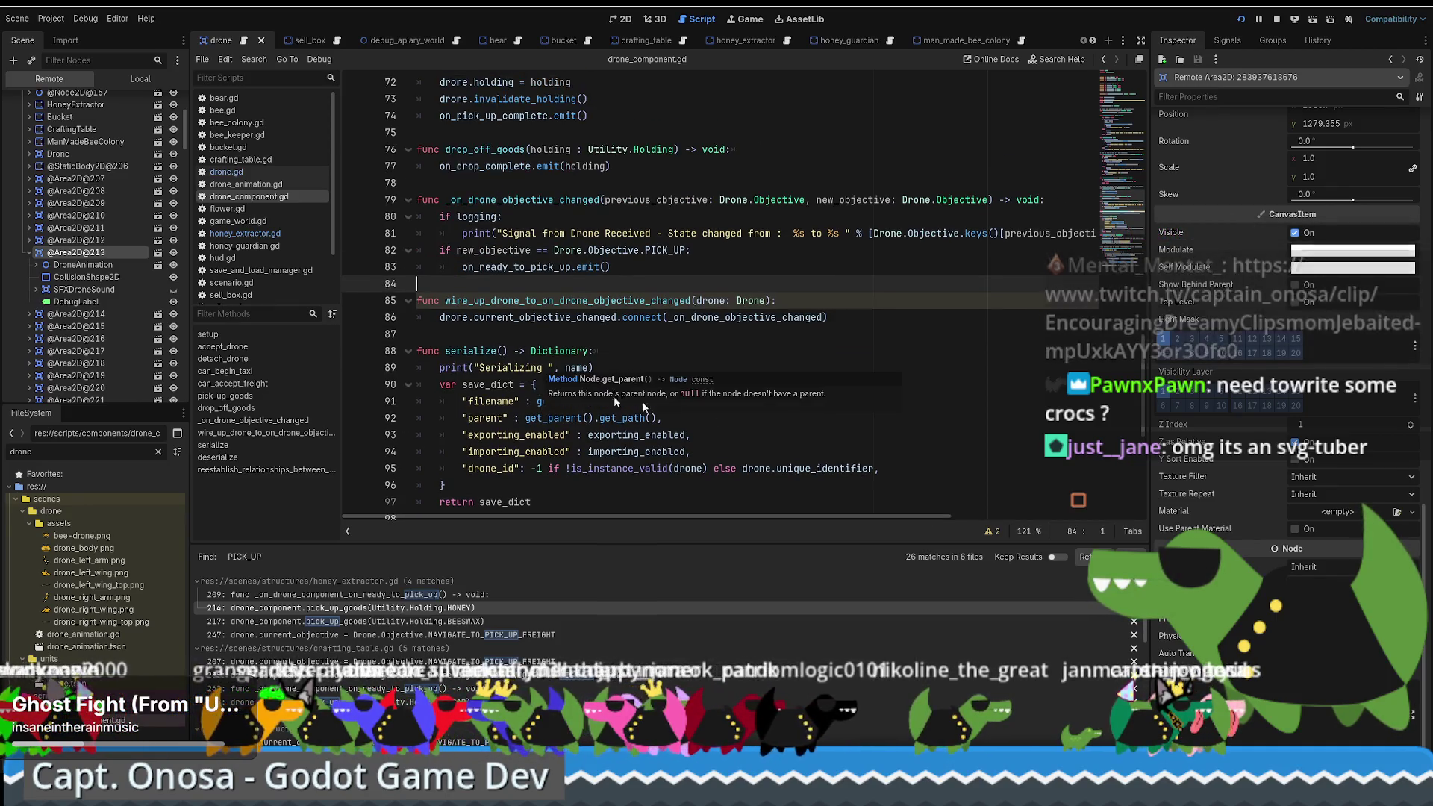
left_click(814, 336)
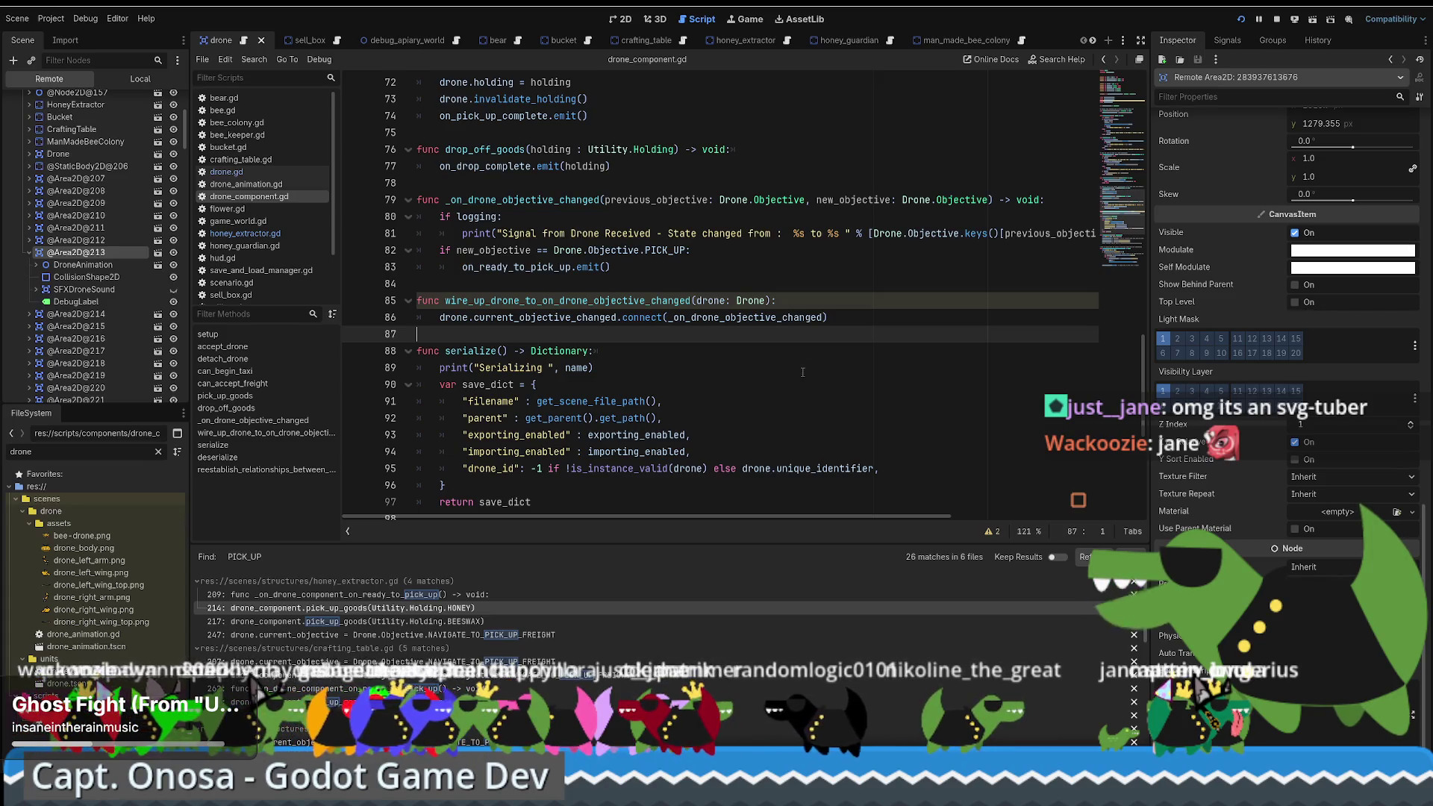
scroll(641, 398, "up", 2)
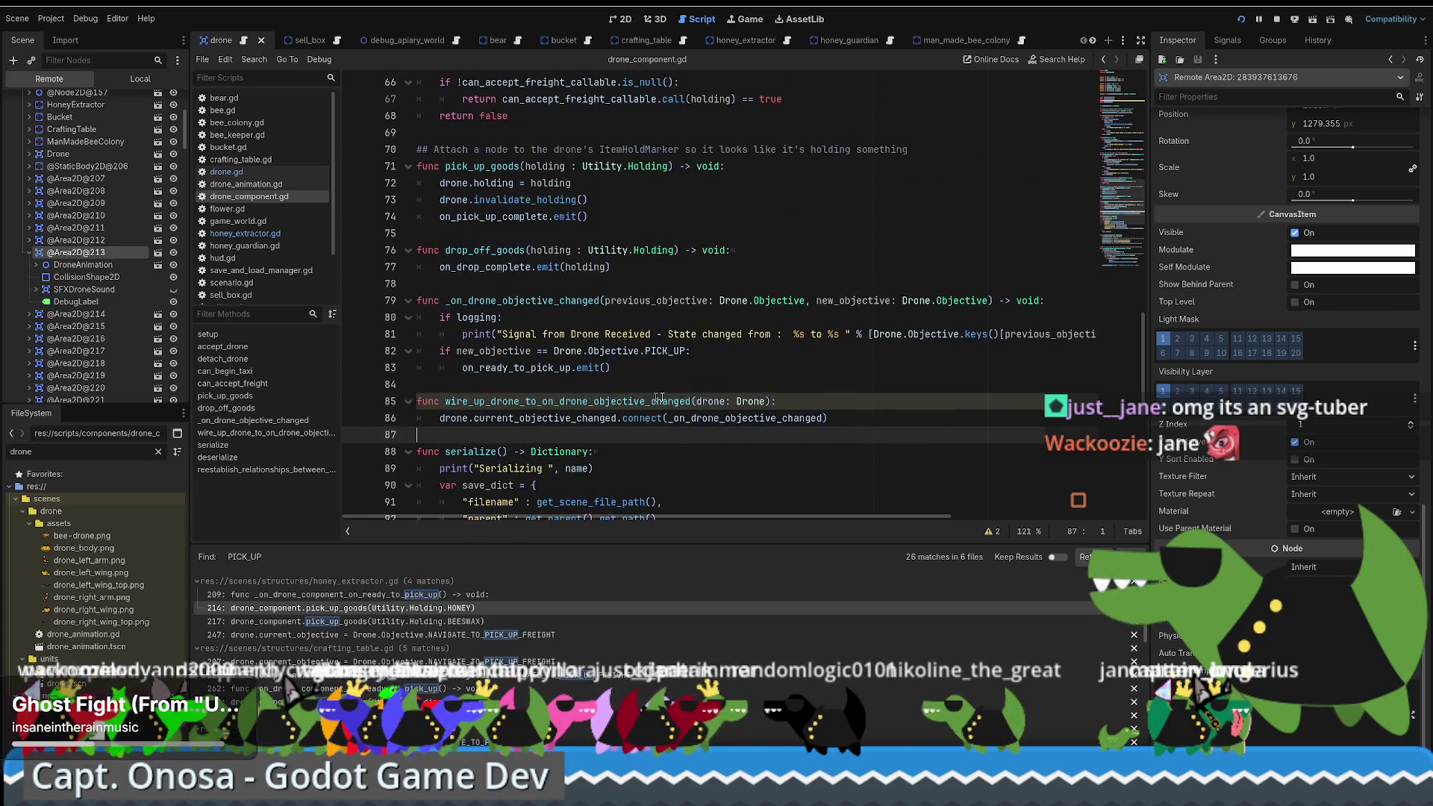
left_click(808, 383)
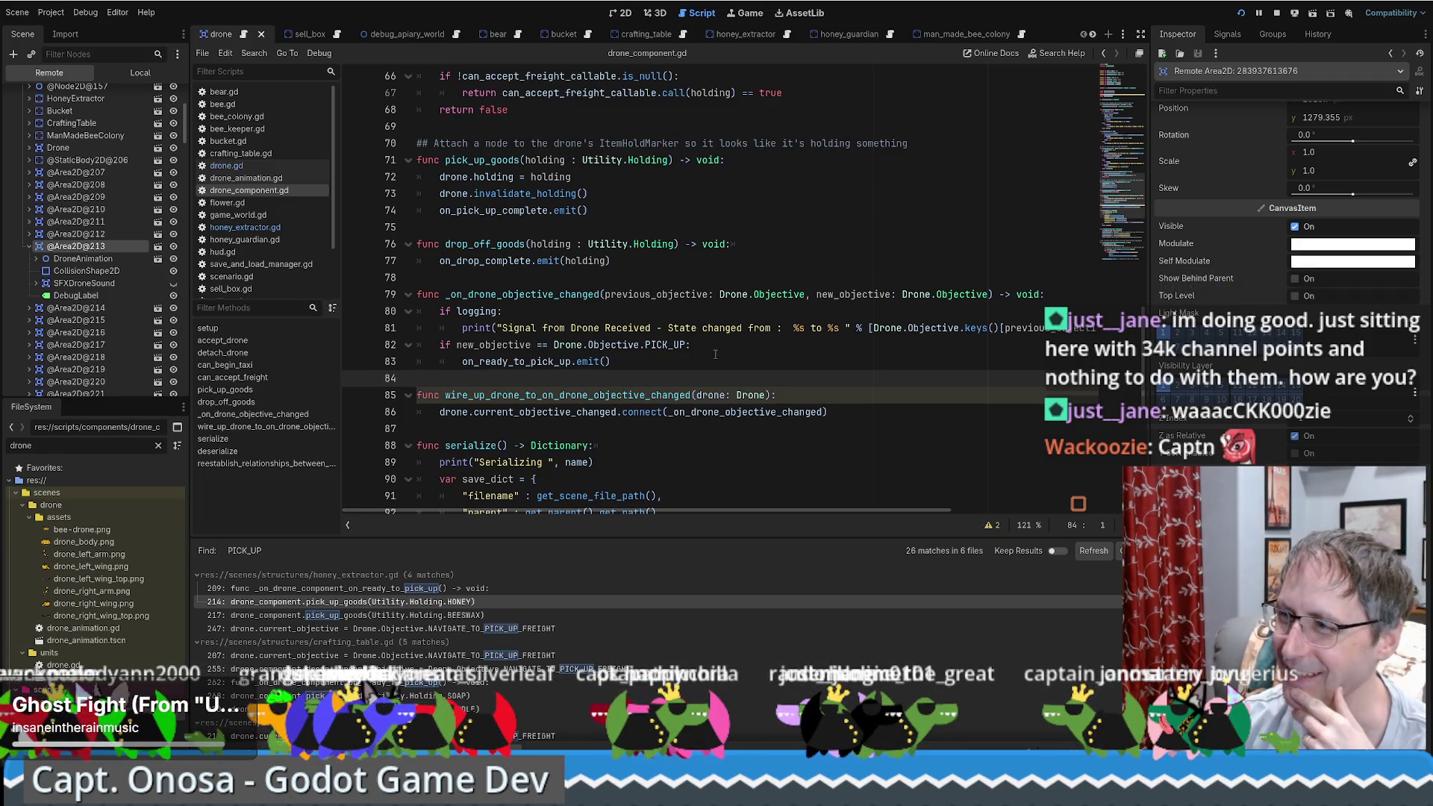
scroll(717, 358, "down", 5)
scroll(731, 366, "up", 6)
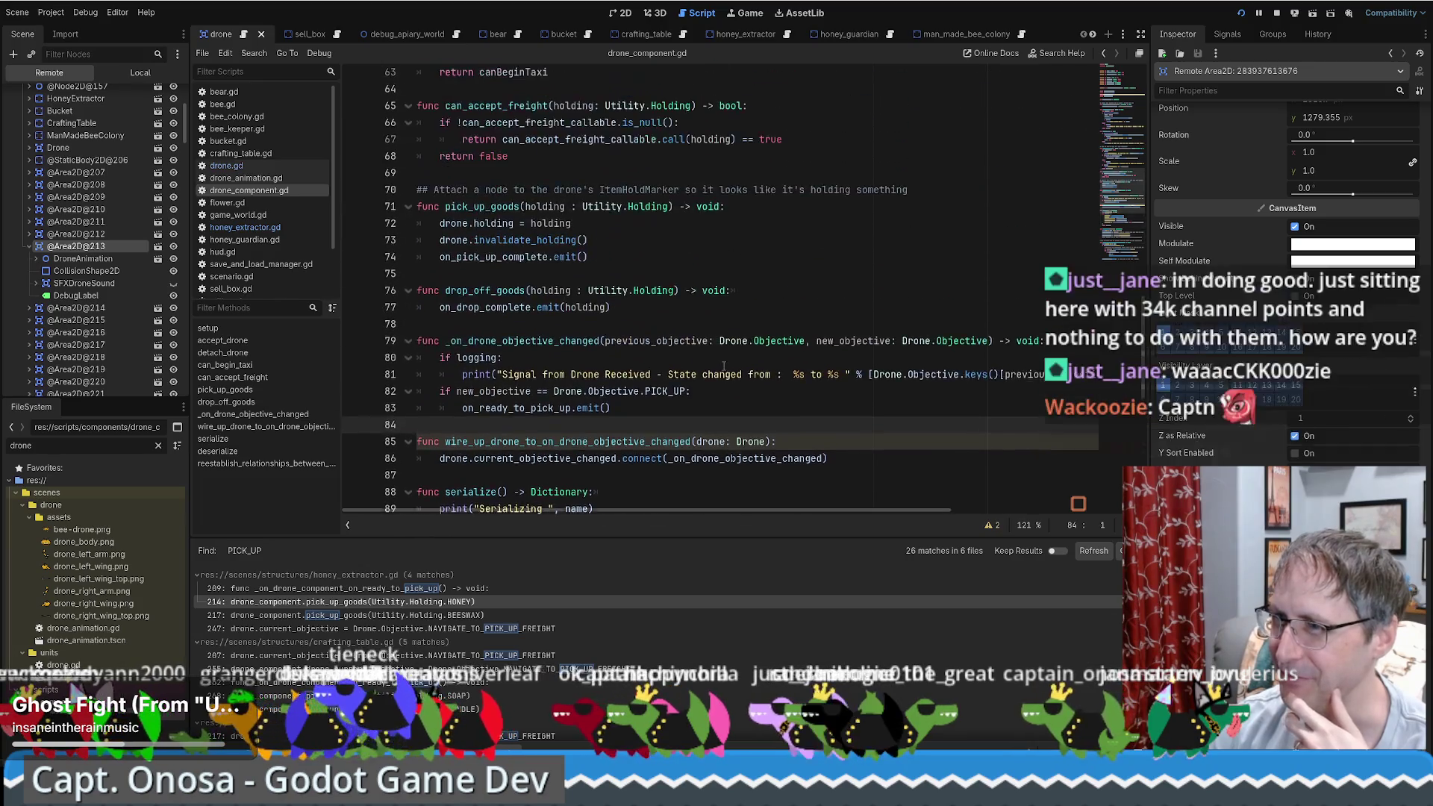
left_click(628, 330)
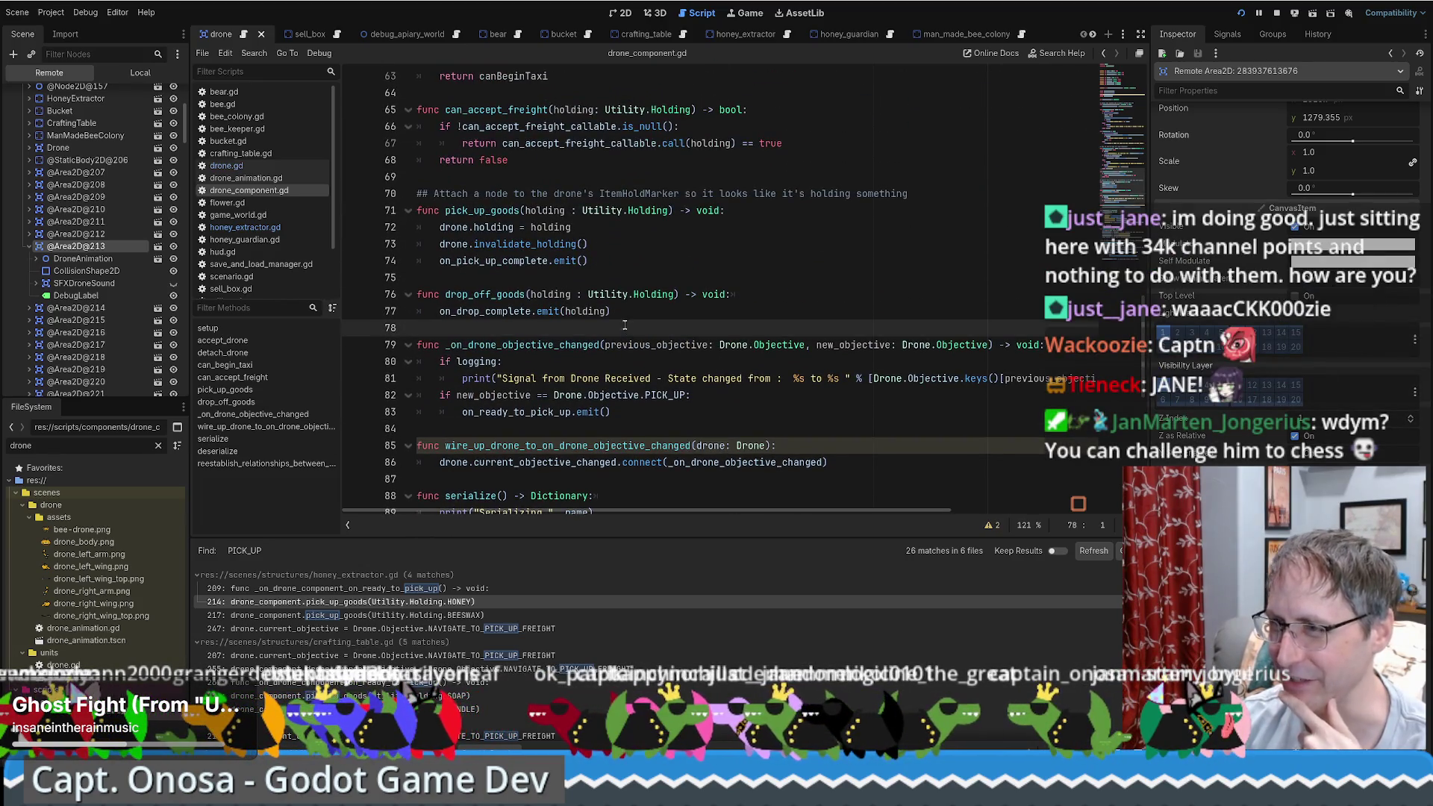
left_click(481, 277)
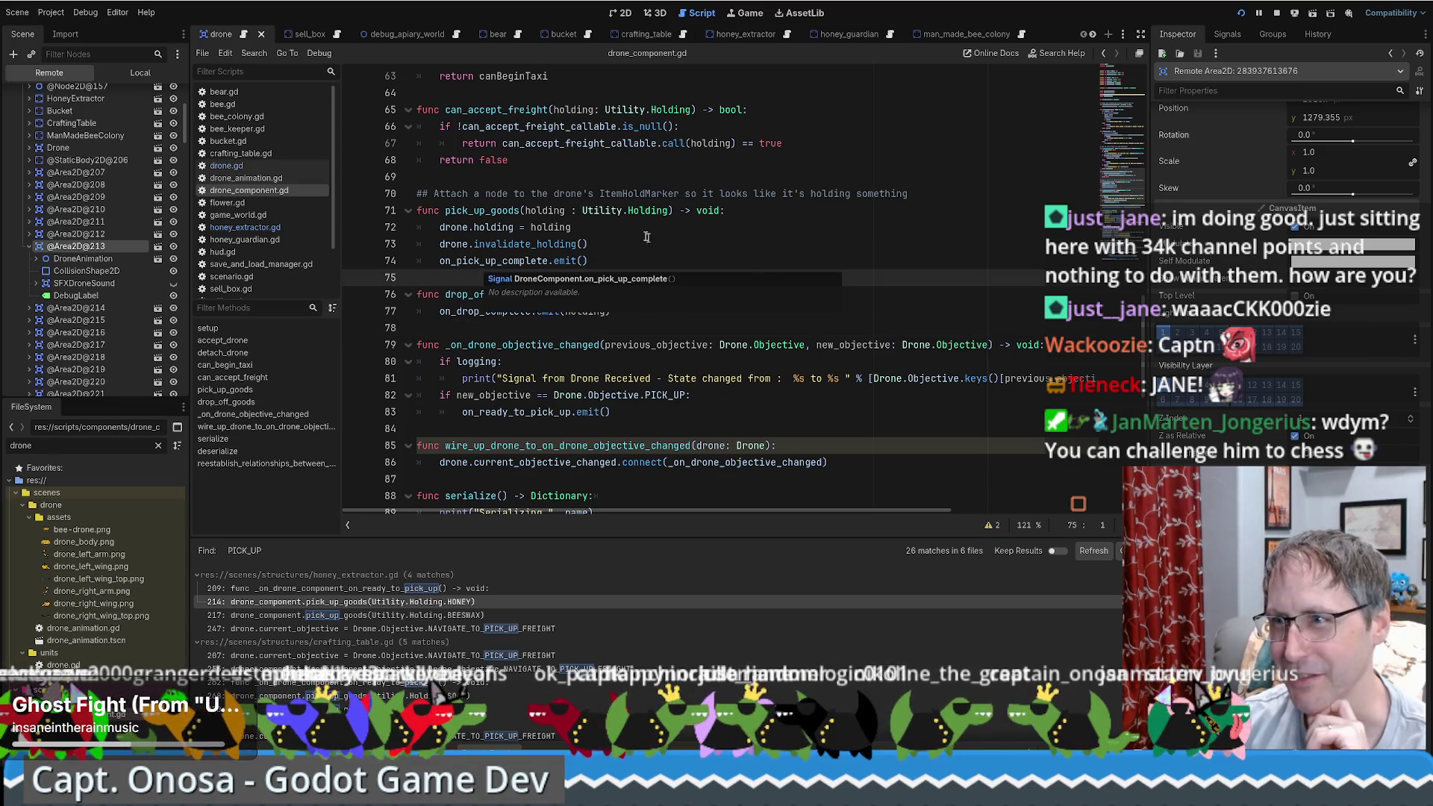
scroll(609, 239, "down", 8)
scroll(609, 239, "down", 3)
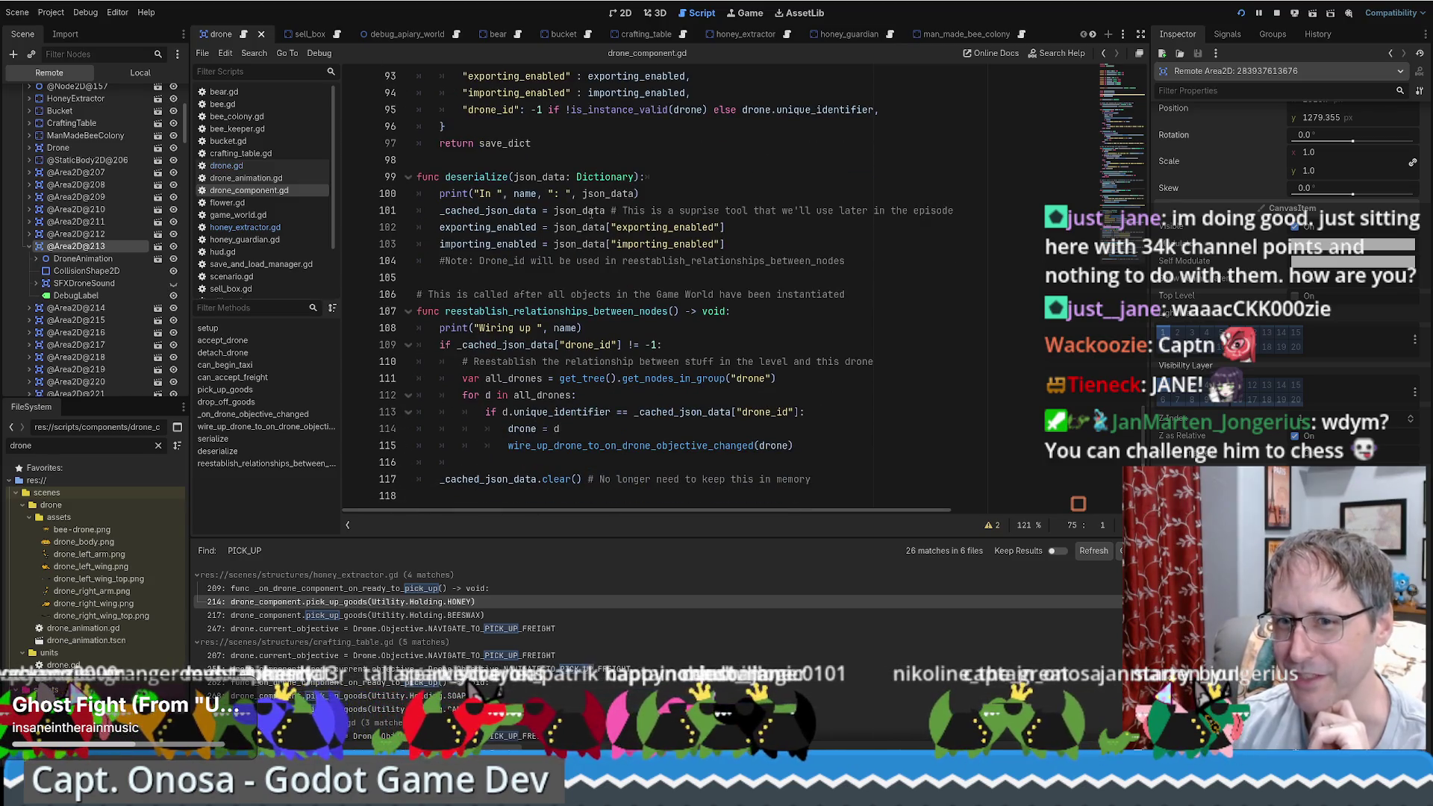
scroll(593, 224, "up", 10)
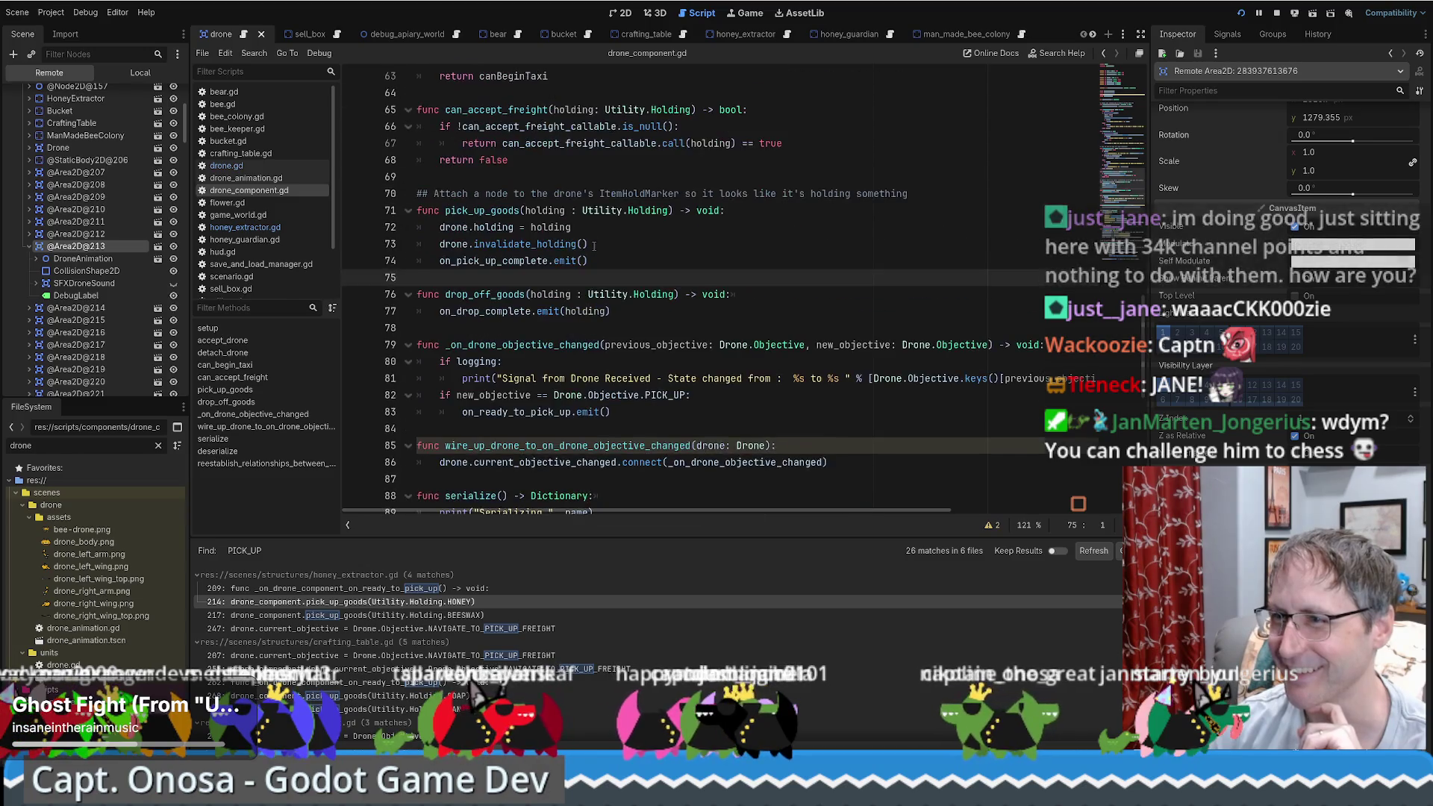
scroll(594, 245, "down", 2)
scroll(520, 227, "up", 6)
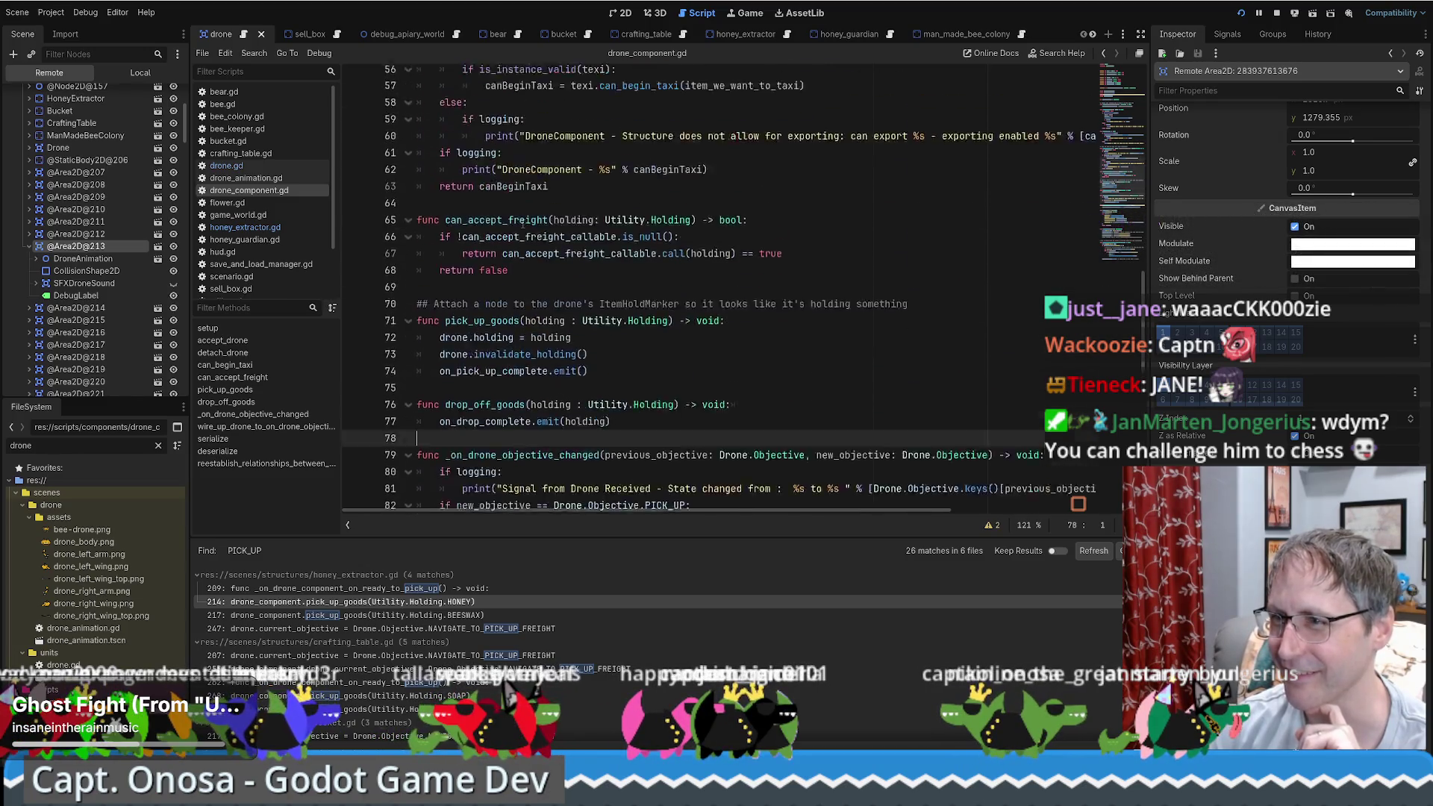
Step: Survey the script around lines 62 and 49
left_click(655, 262)
scroll(654, 267, "up", 4)
scroll(653, 267, "up", 3)
left_click(602, 340)
scroll(601, 328, "up", 5)
scroll(601, 314, "down", 20)
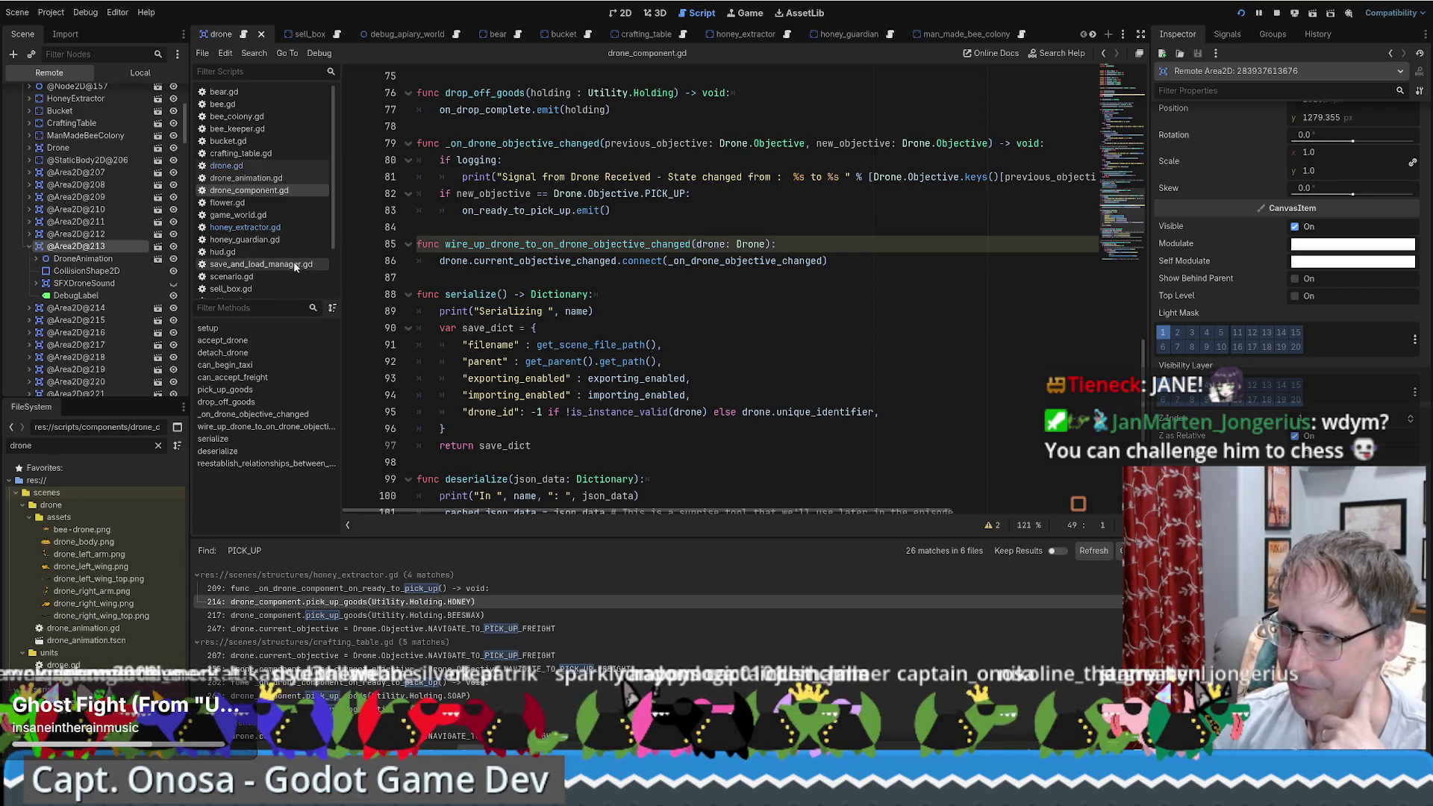
scroll(709, 224, "down", 1)
scroll(740, 234, "up", 5)
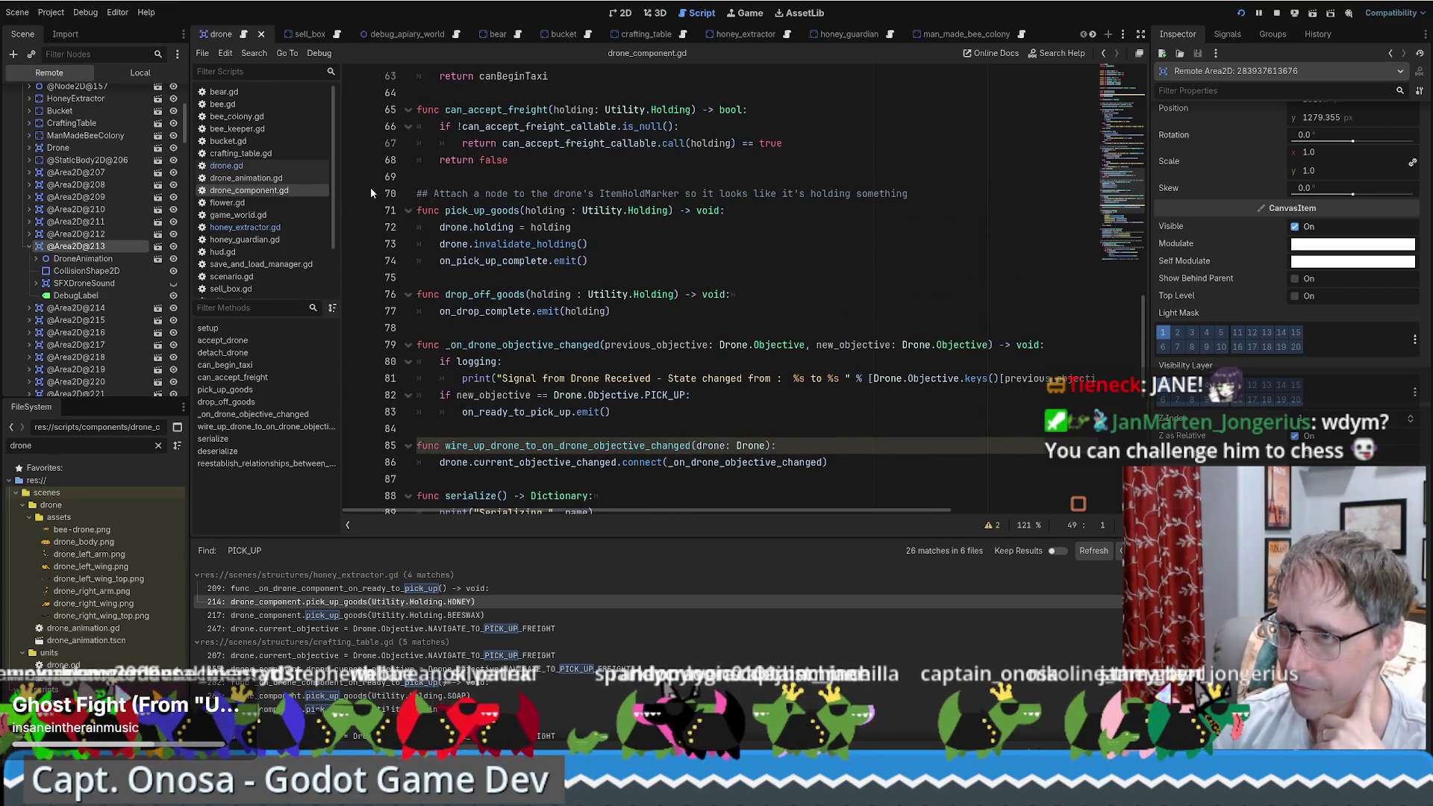
scroll(817, 235, "down", 7)
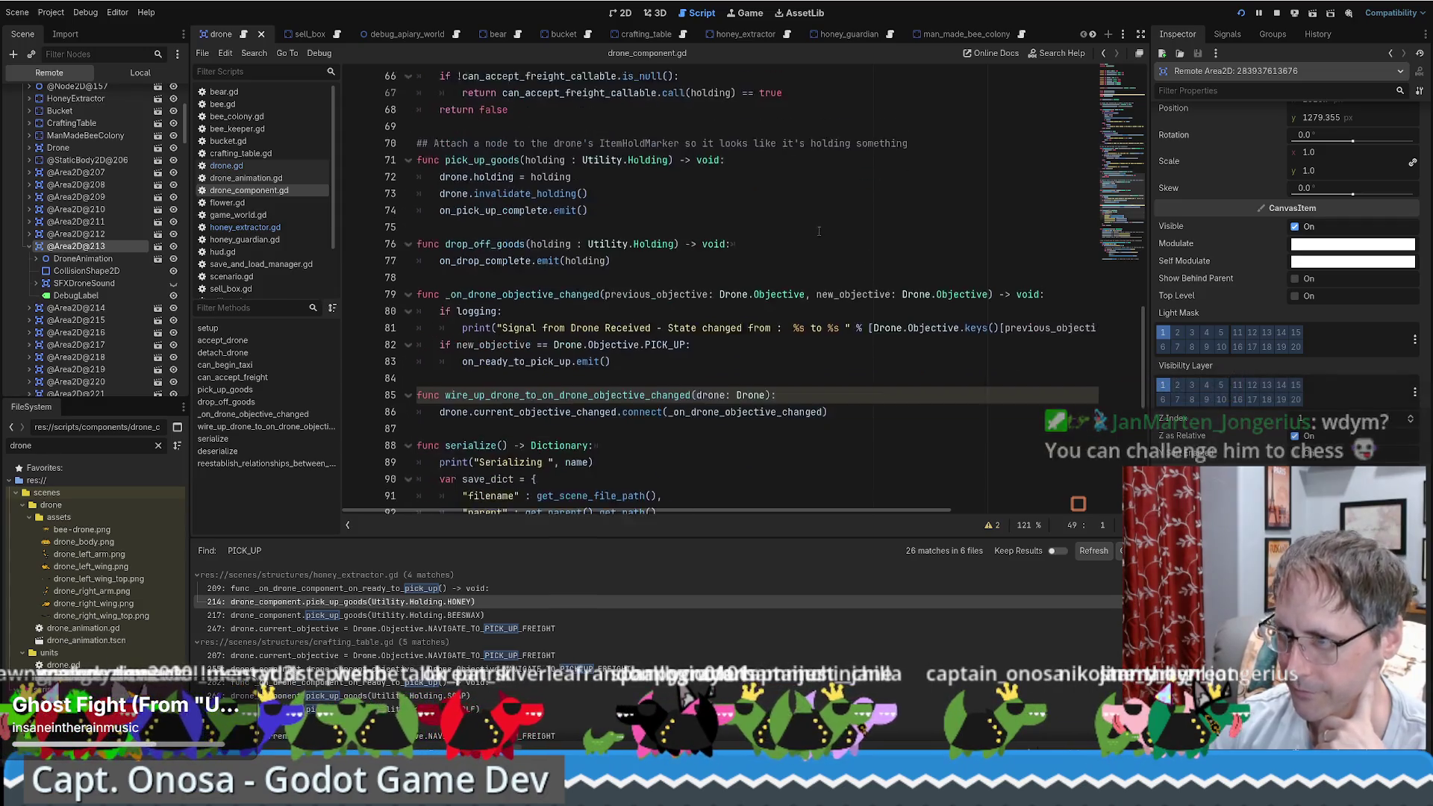
scroll(814, 242, "up", 6)
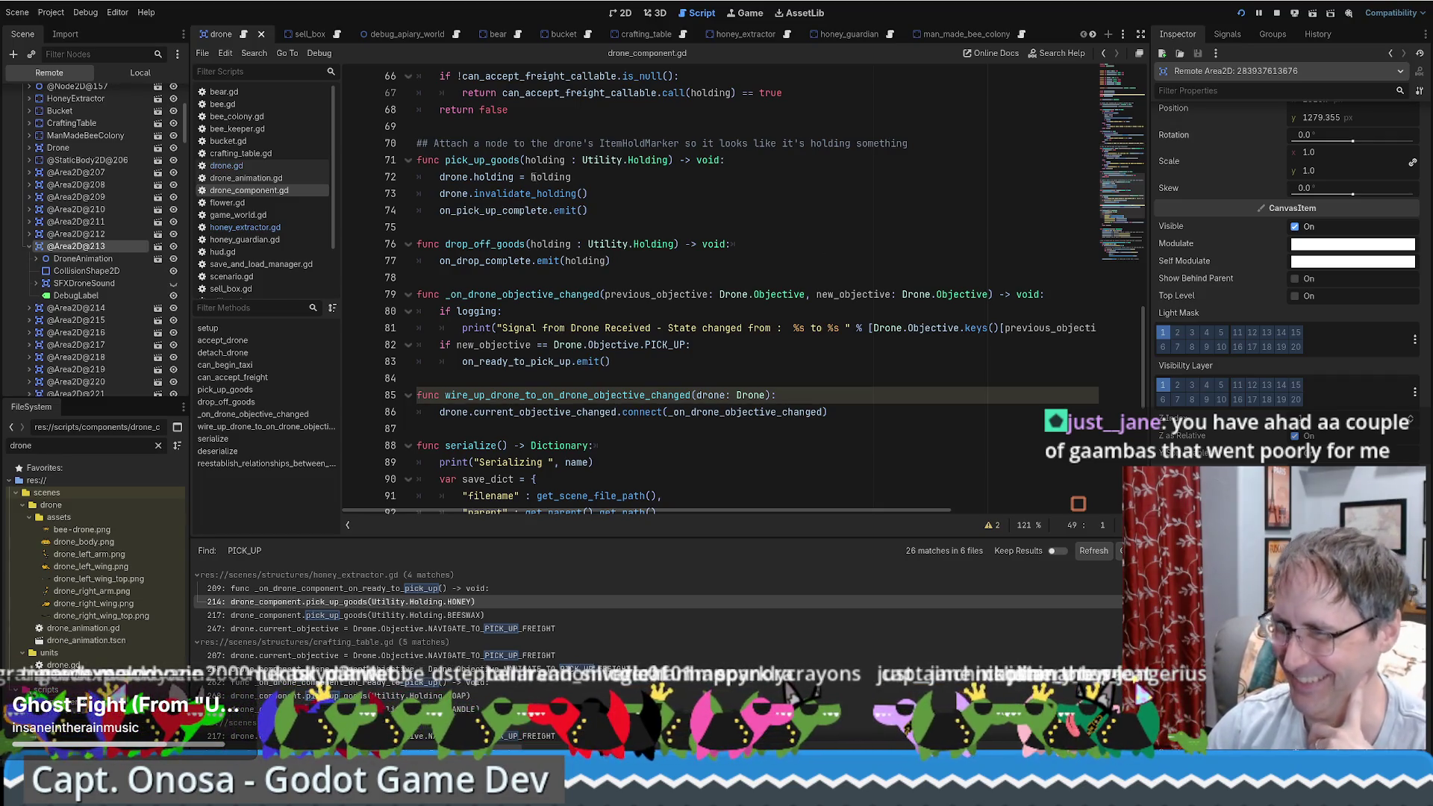
scroll(593, 220, "up", 1)
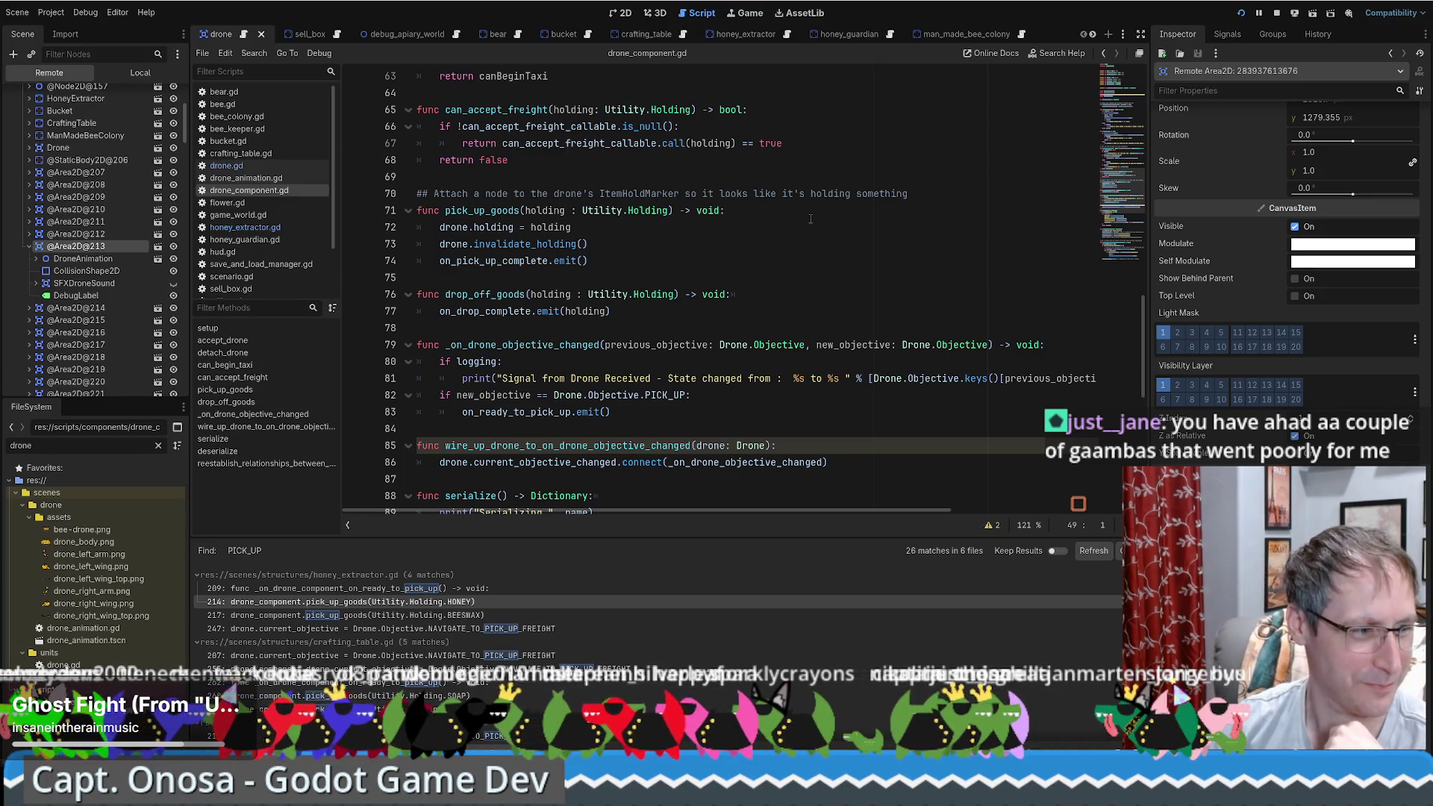
scroll(799, 204, "up", 2)
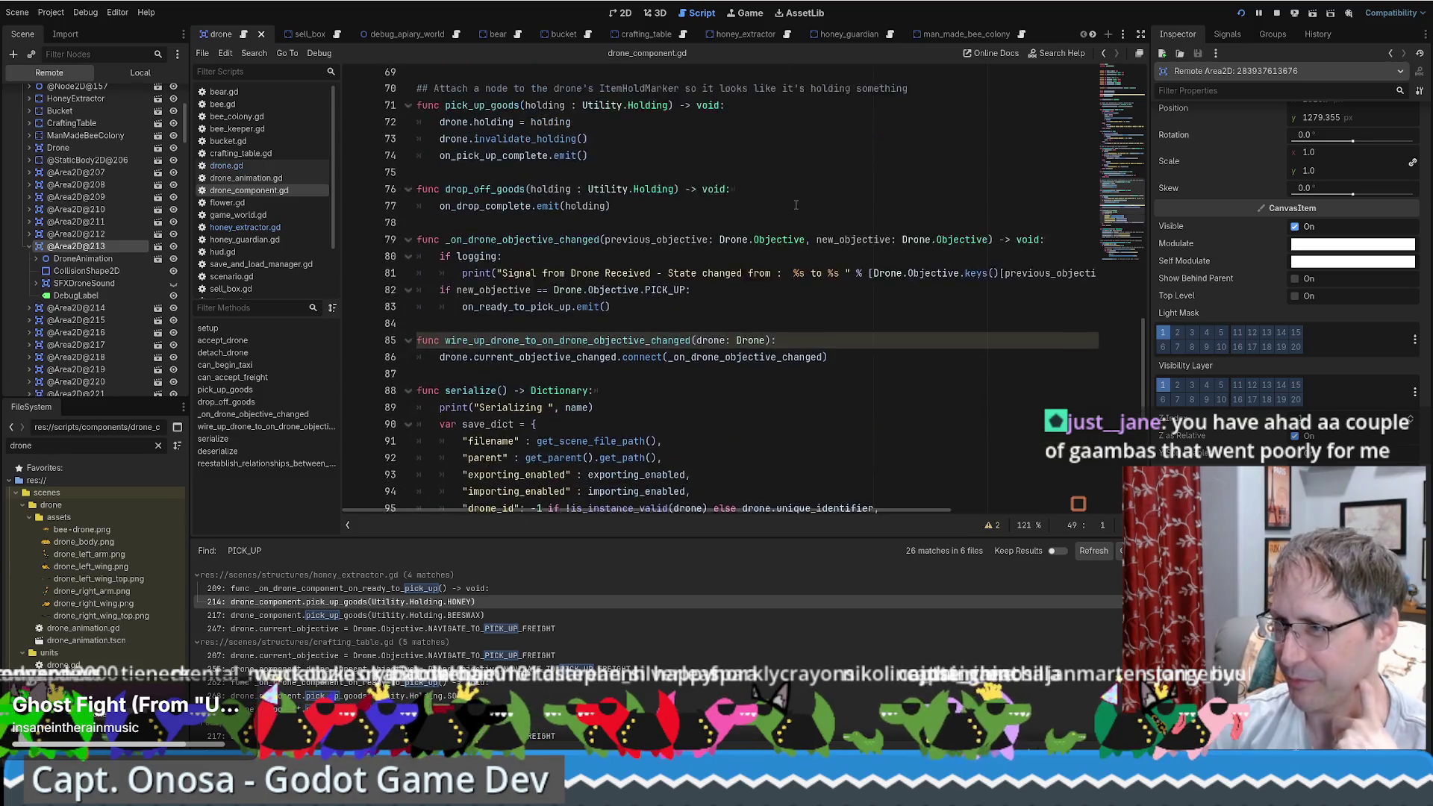
scroll(804, 232, "down", 9)
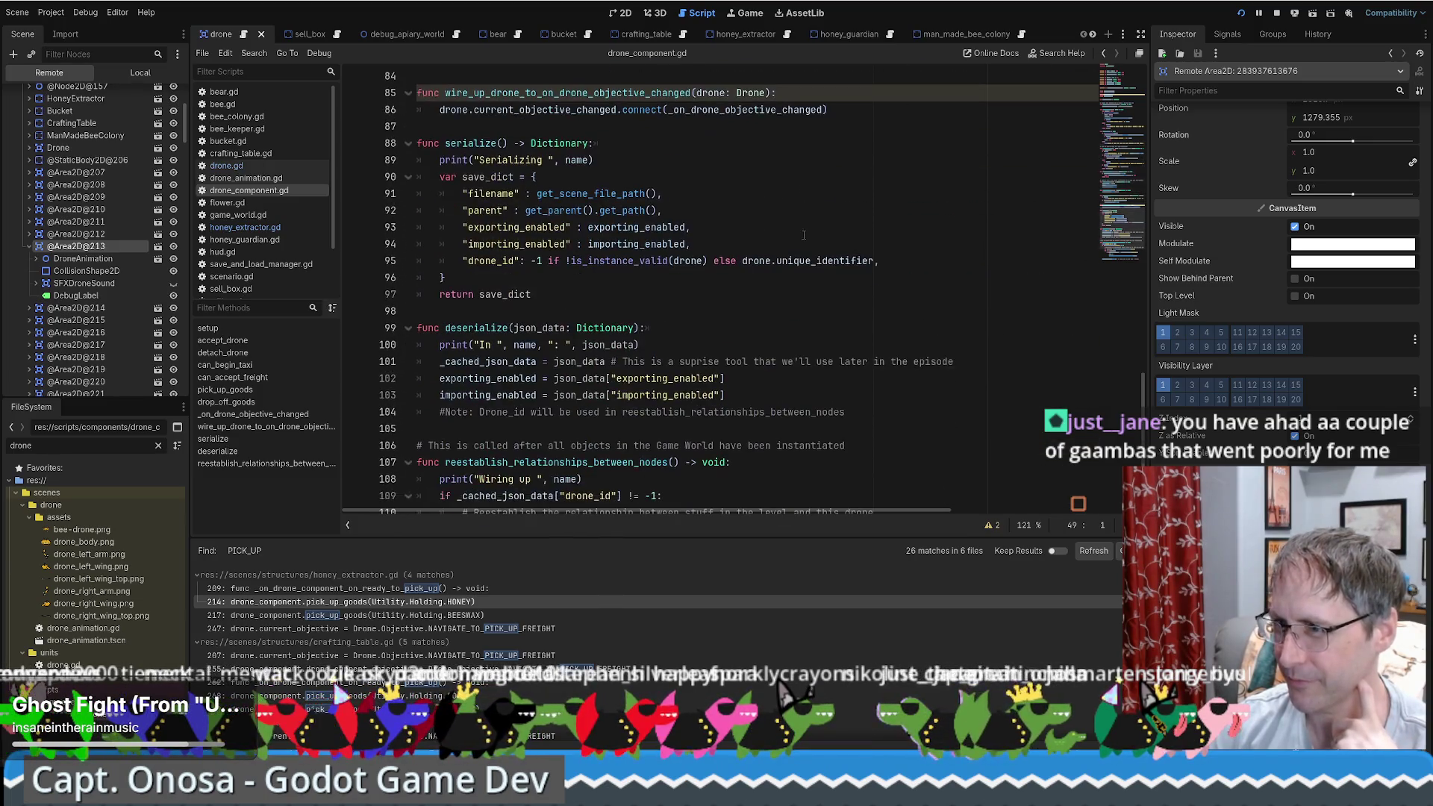
scroll(804, 230, "down", 3)
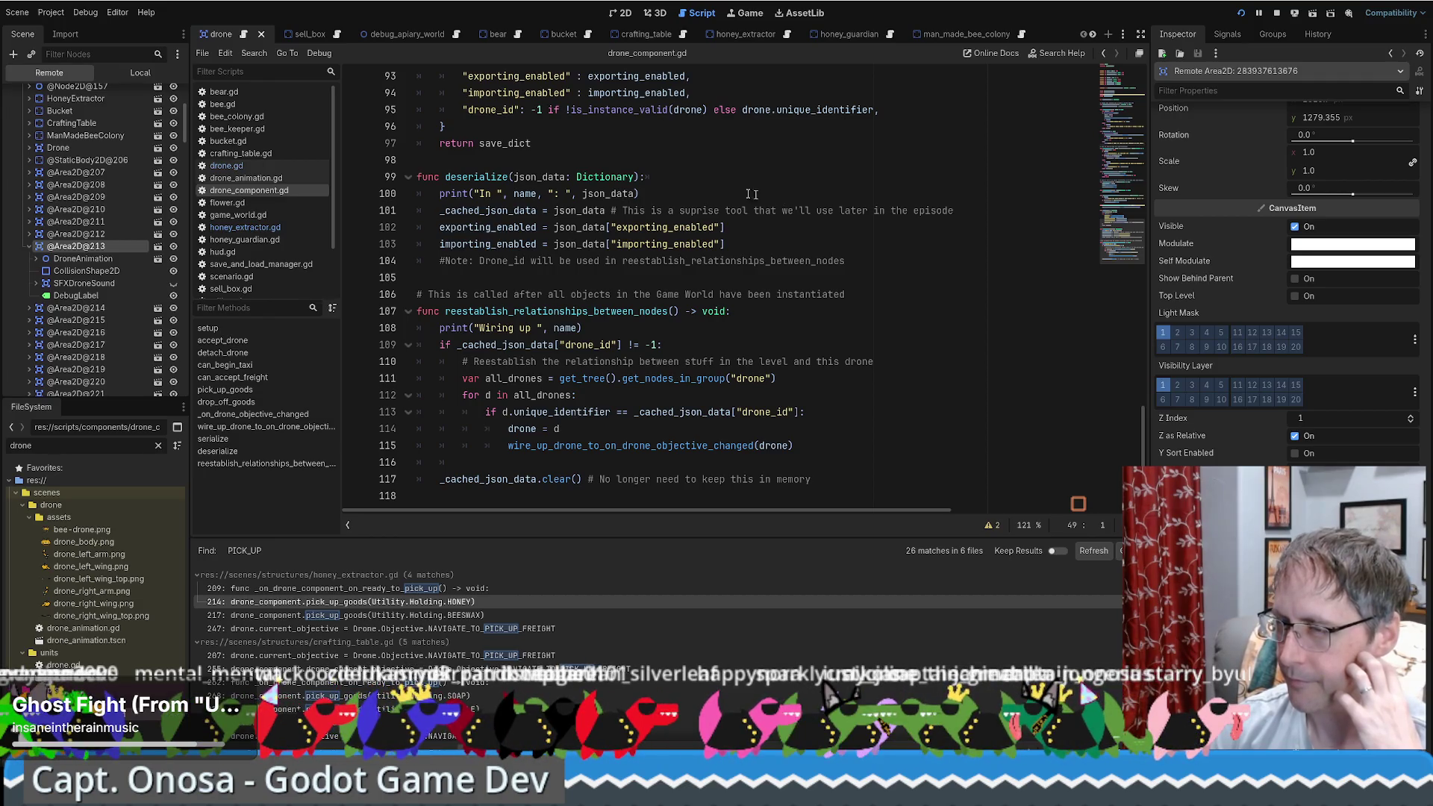
Step: In drone.gd, start a 'var hold' declaration on new lines below unique_identifier
left_click(243, 33)
scroll(1103, 158, "up", 8)
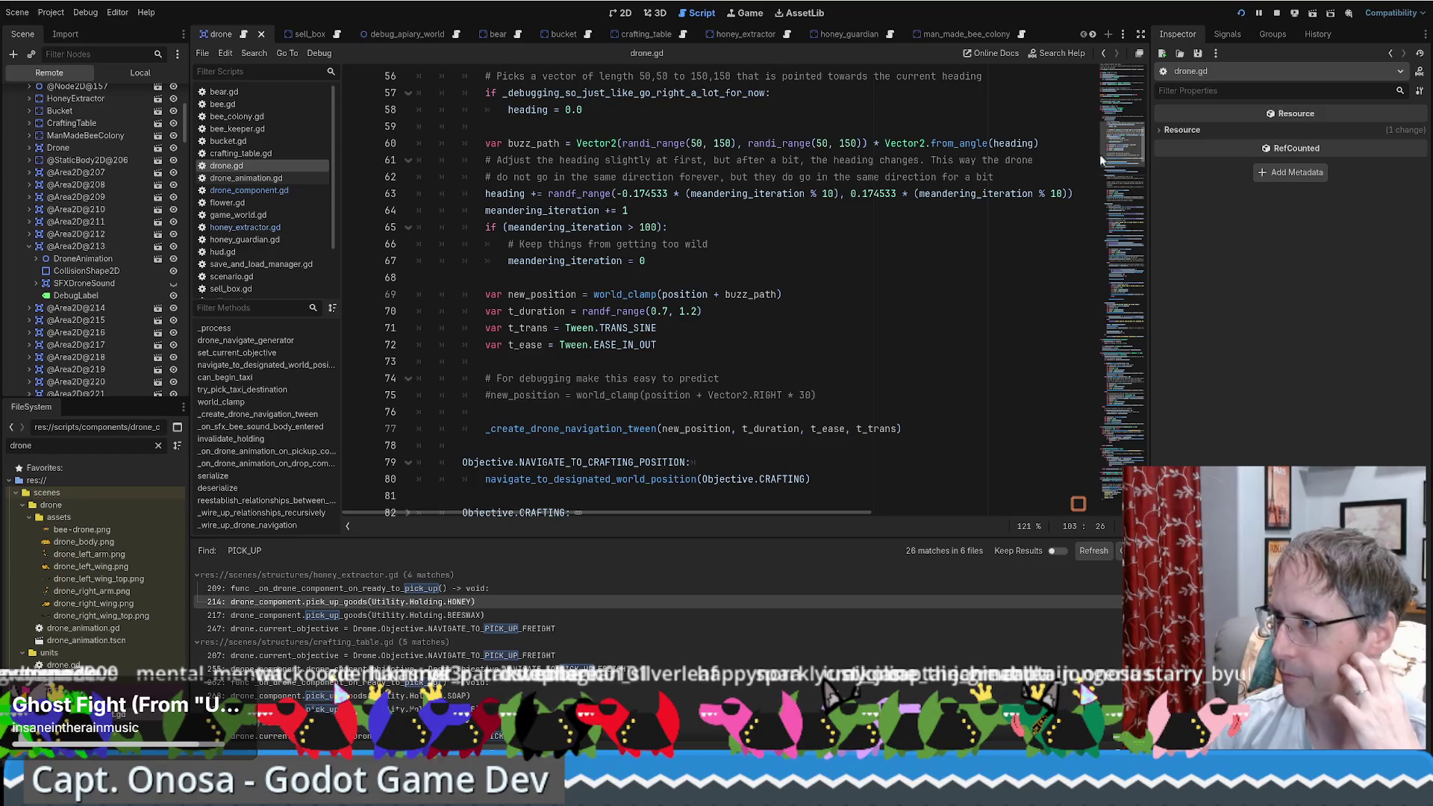
scroll(1102, 158, "up", 15)
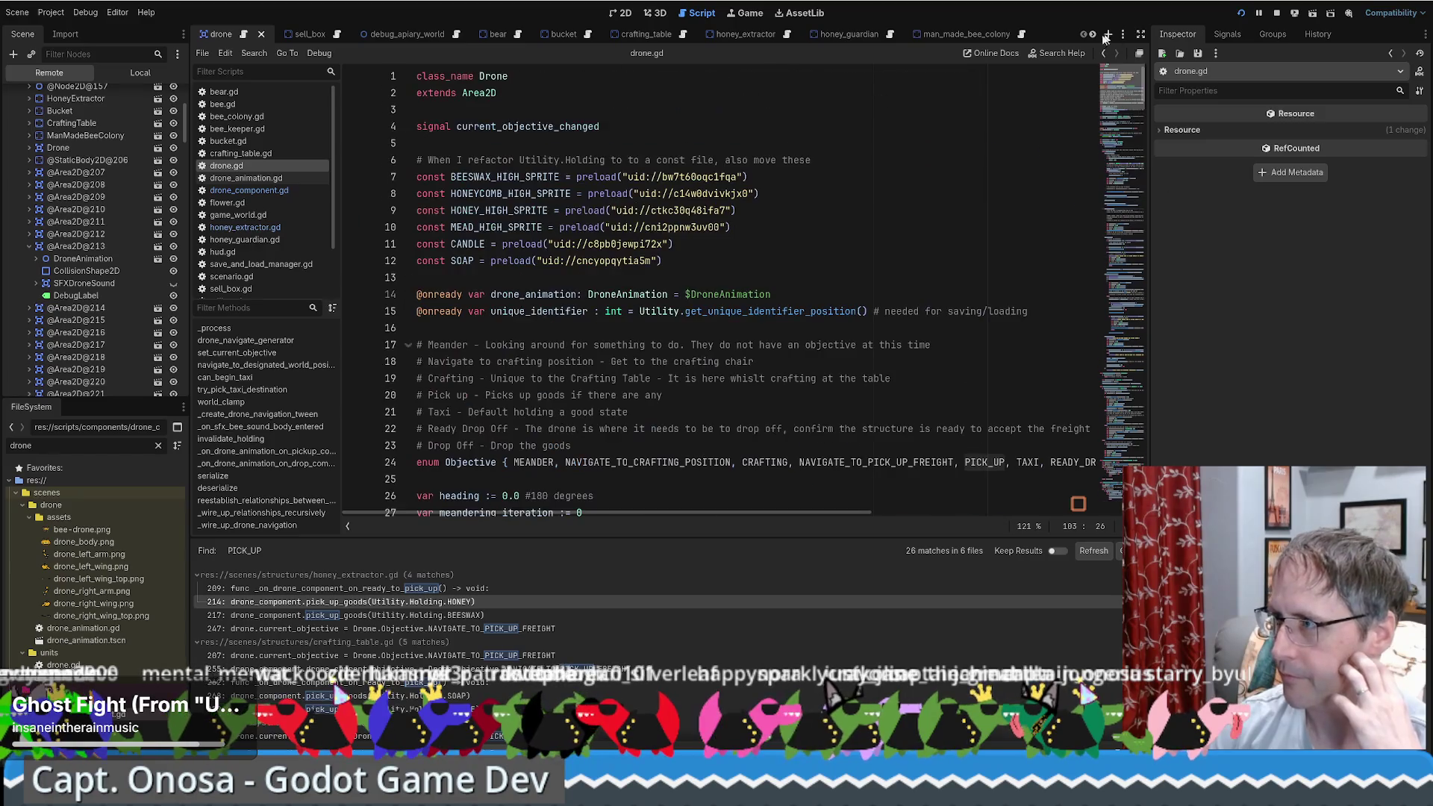
left_click(822, 265)
left_click(1067, 308)
key("Return")
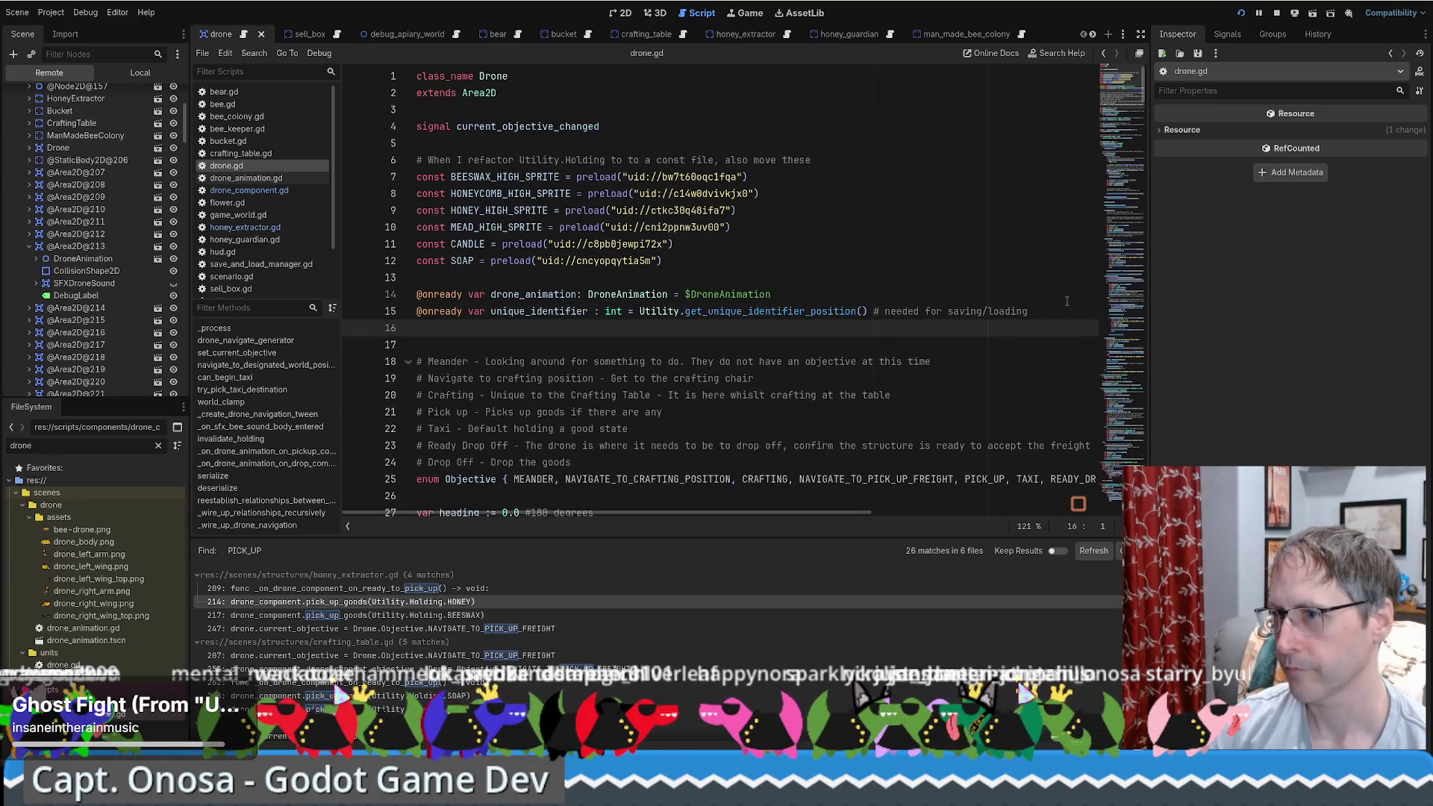
key("Return")
type("var ")
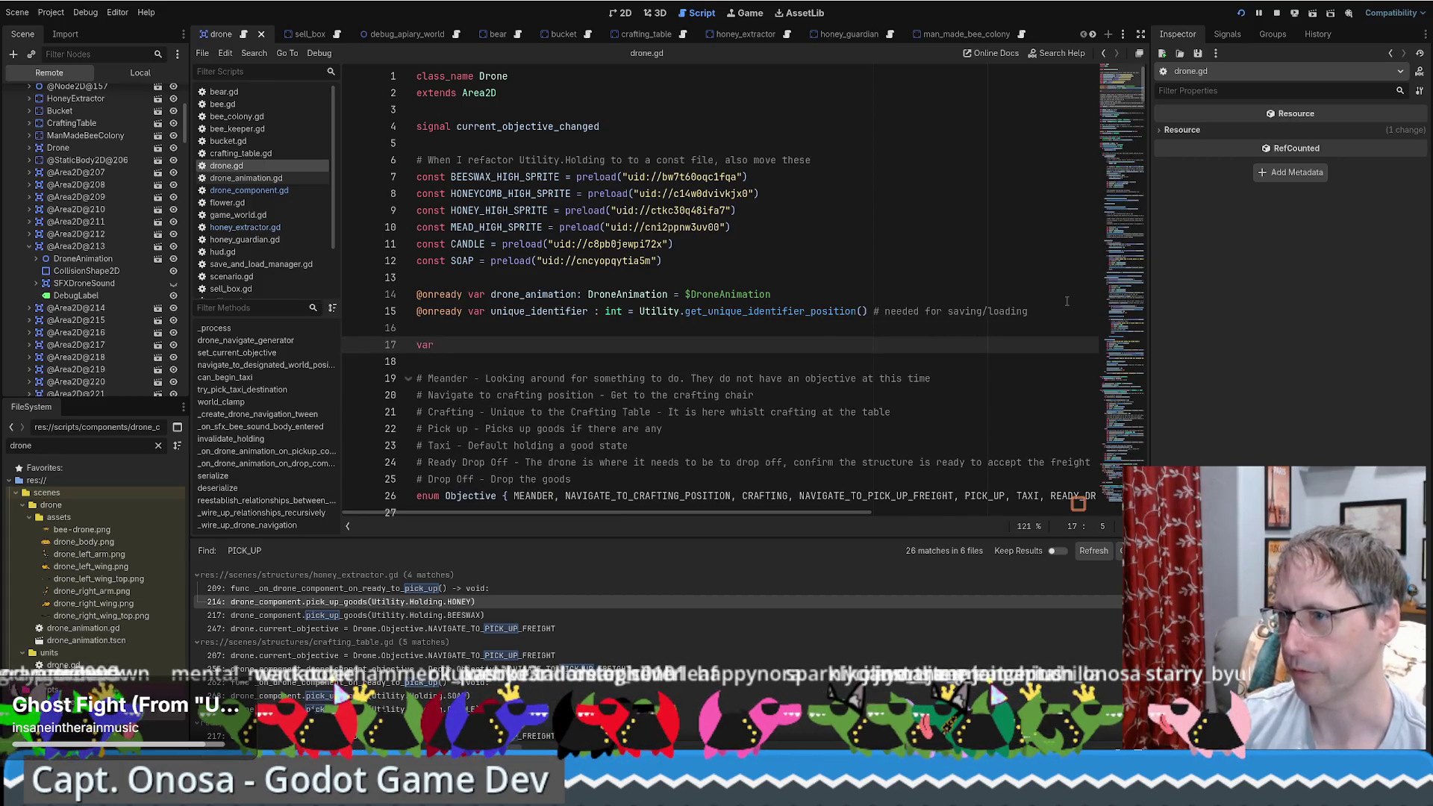
type("hold")
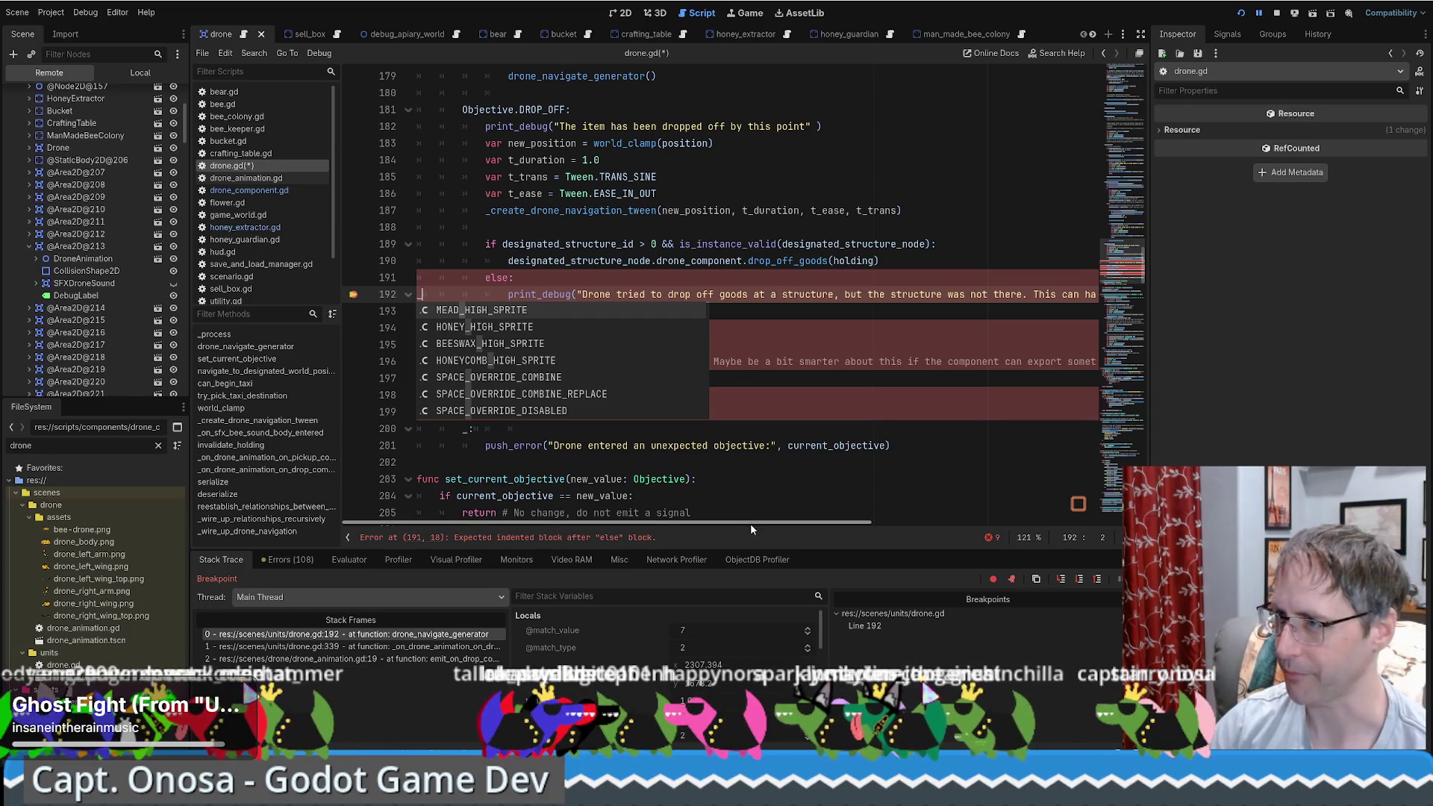
Step: Request code completion on line 192, check the paused game window, then return to line 192
left_click_drag(751, 524, 755, 522)
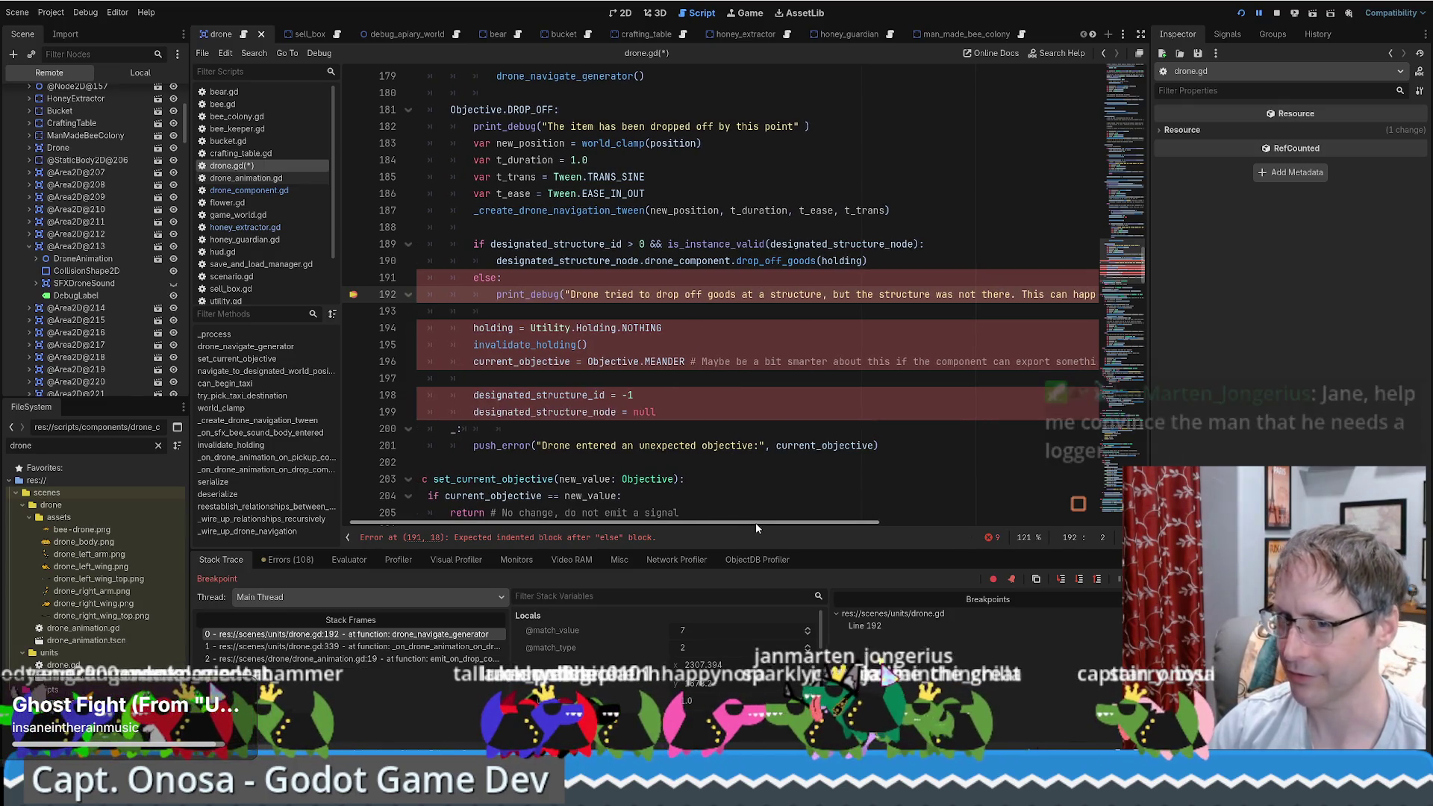
left_click_drag(756, 527, 1024, 517)
key("ctrl+space")
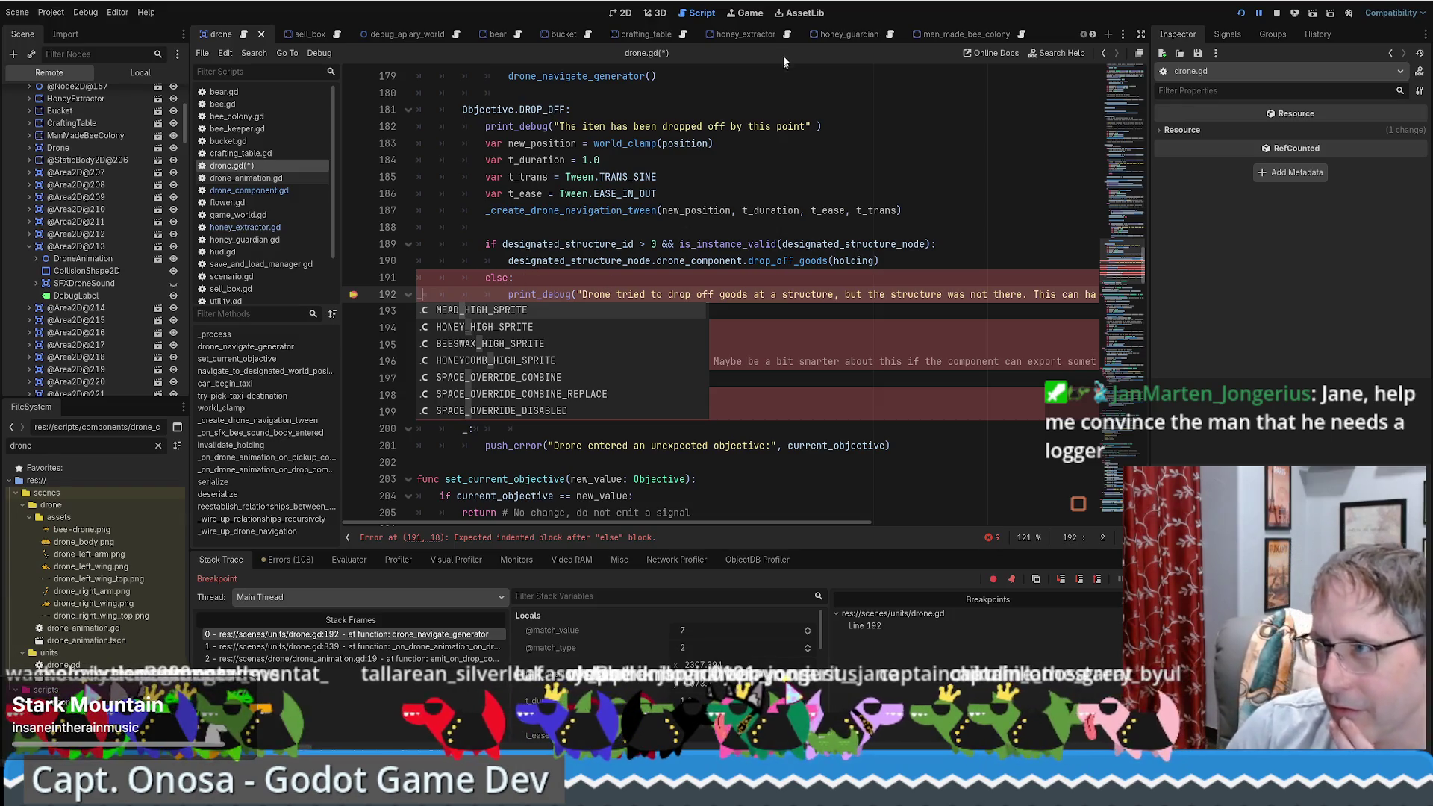
left_click(745, 13)
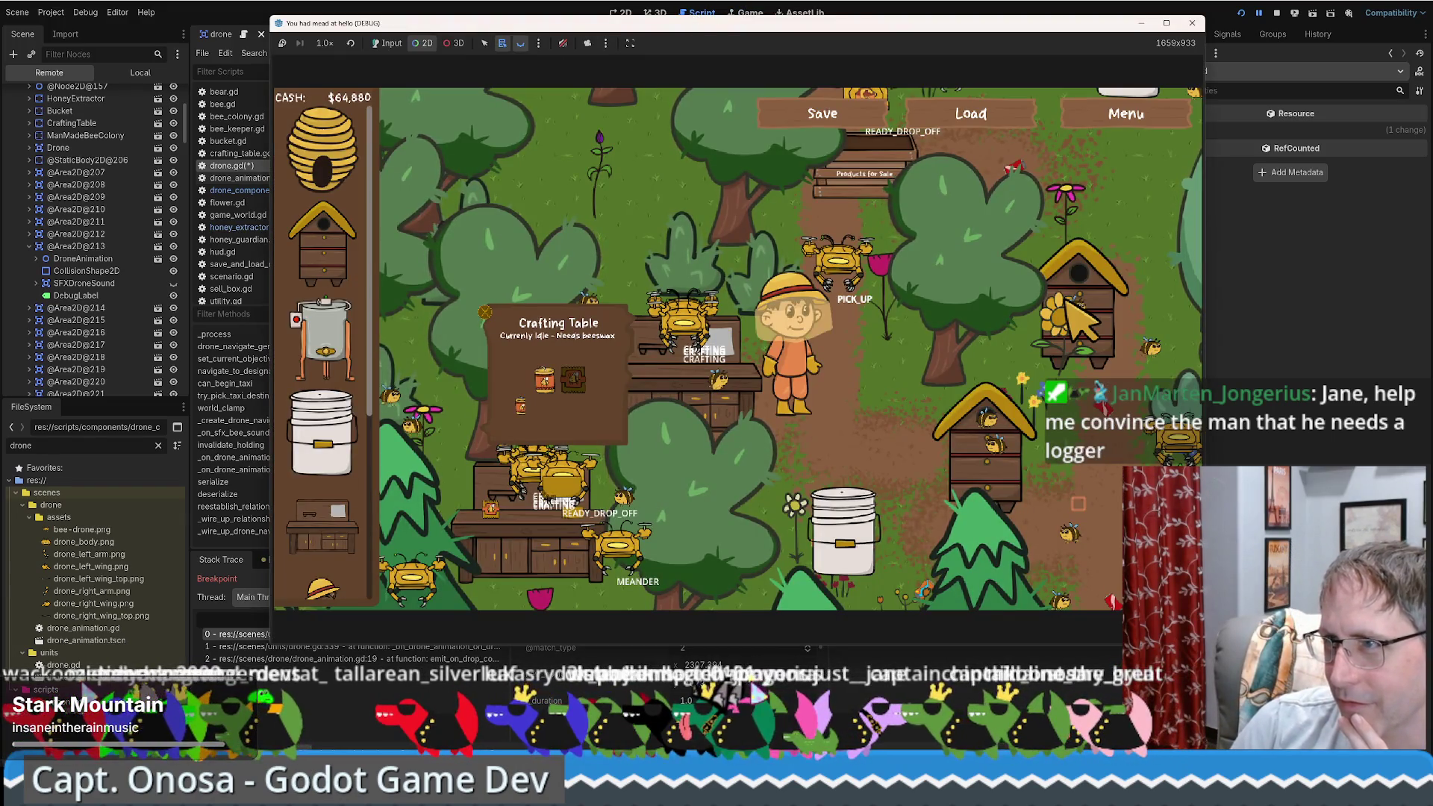
left_click(701, 13)
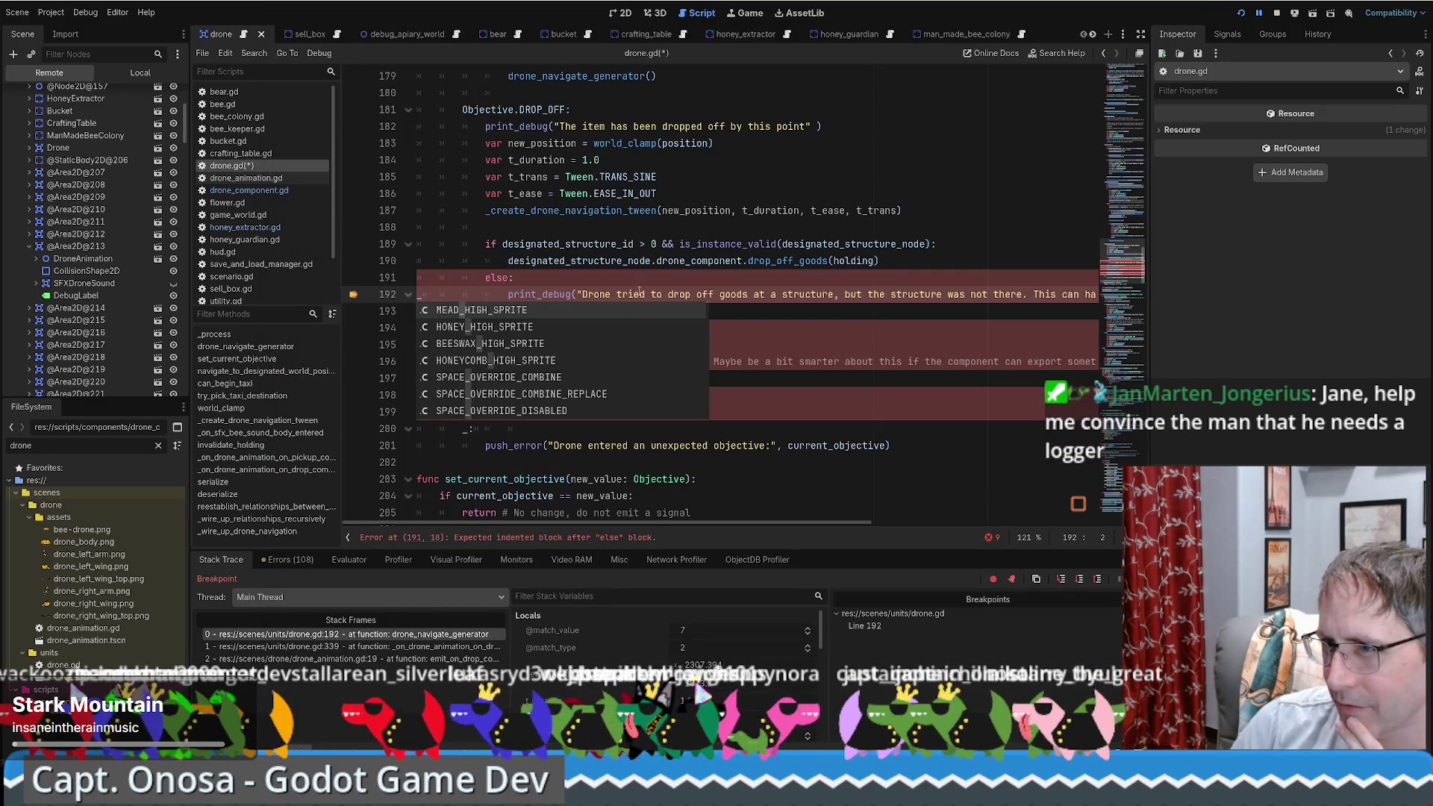
mouse_move(578, 243)
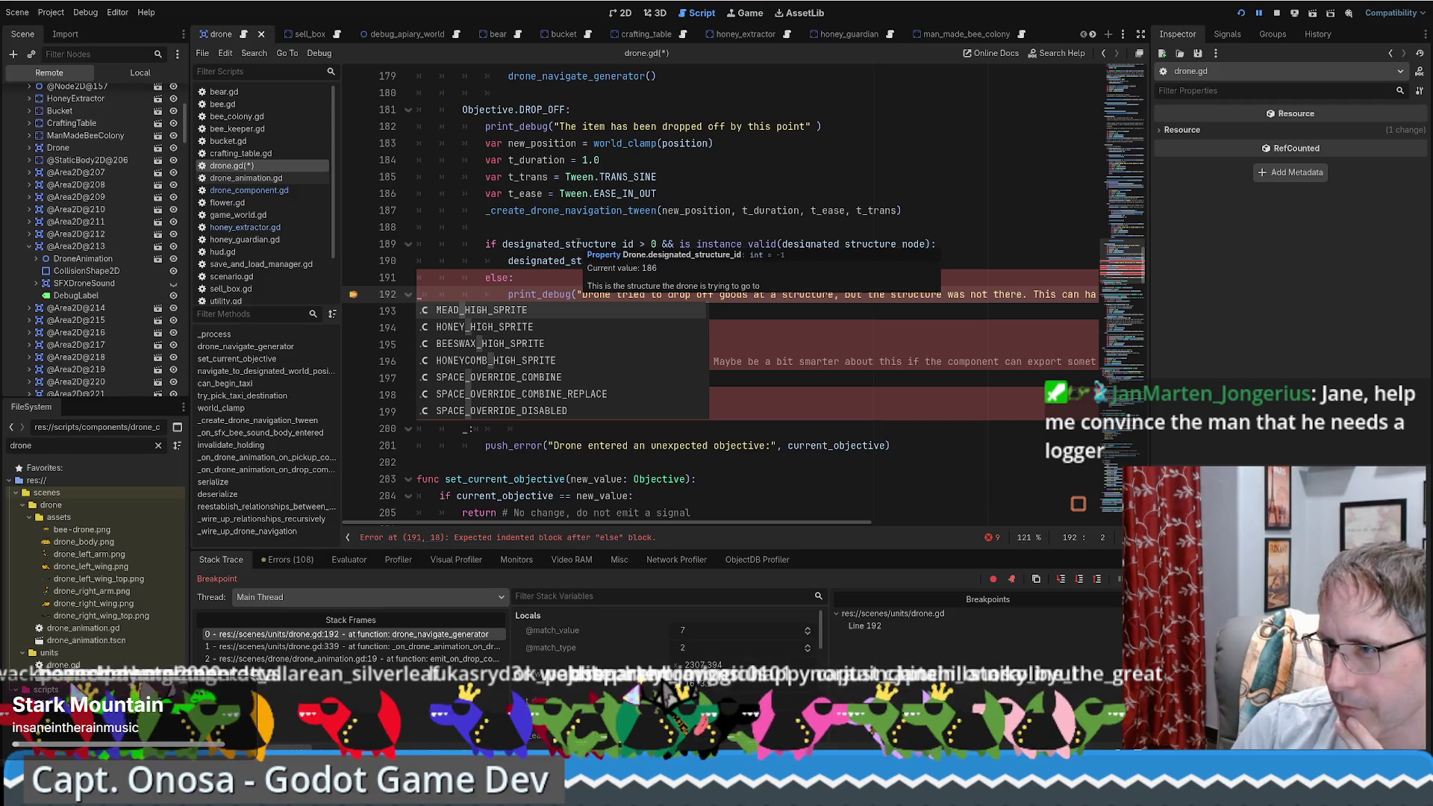
mouse_move(876, 245)
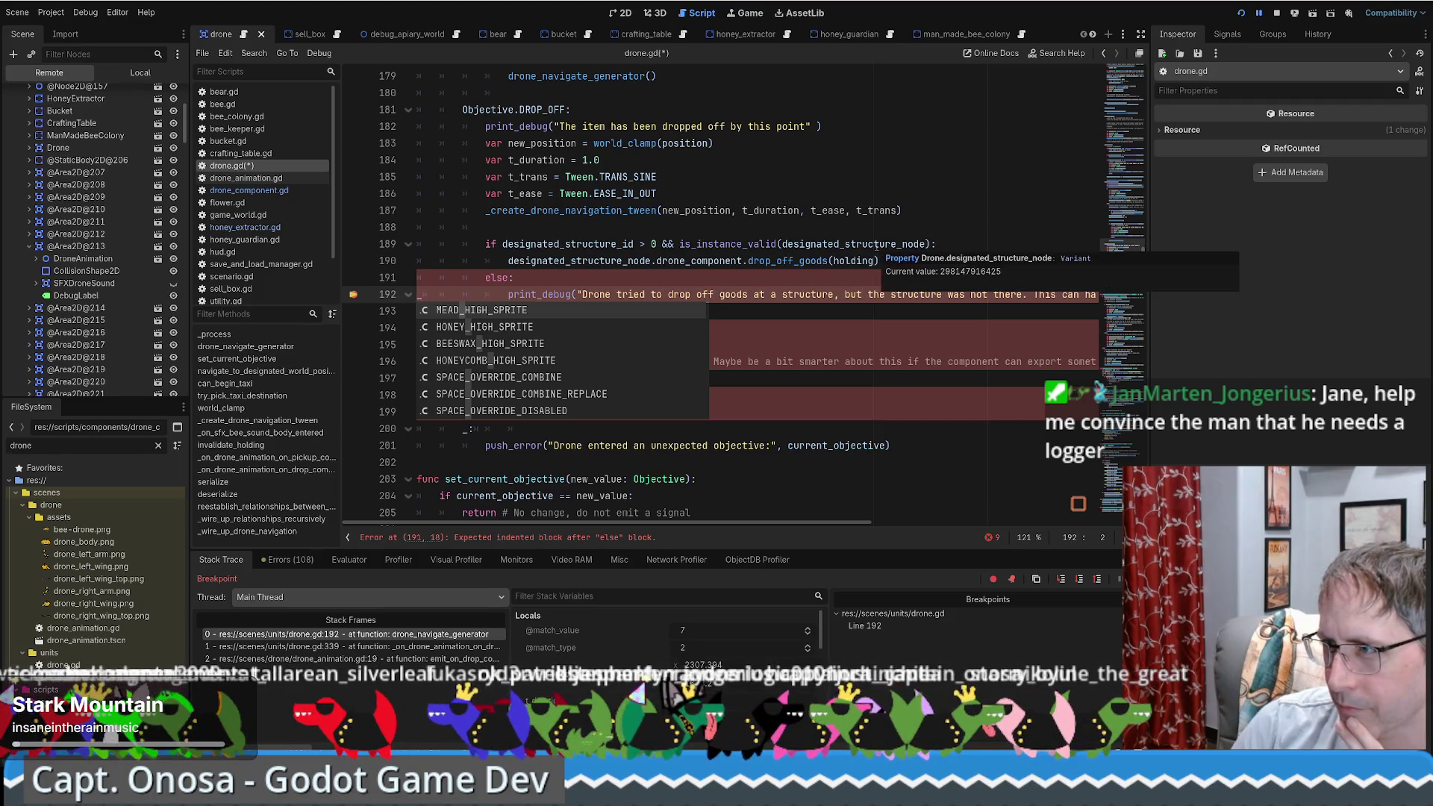
left_click(546, 273)
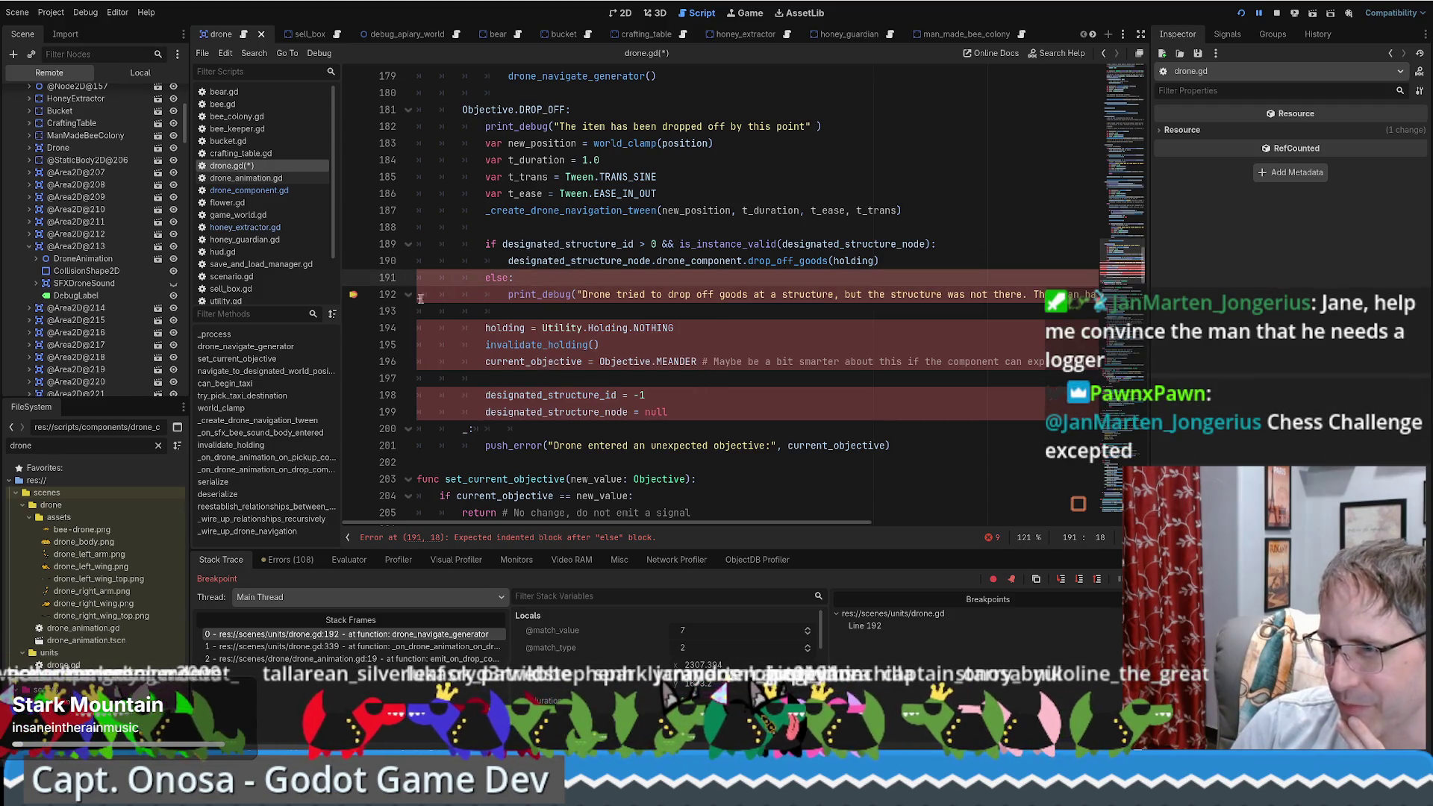
left_click(420, 294)
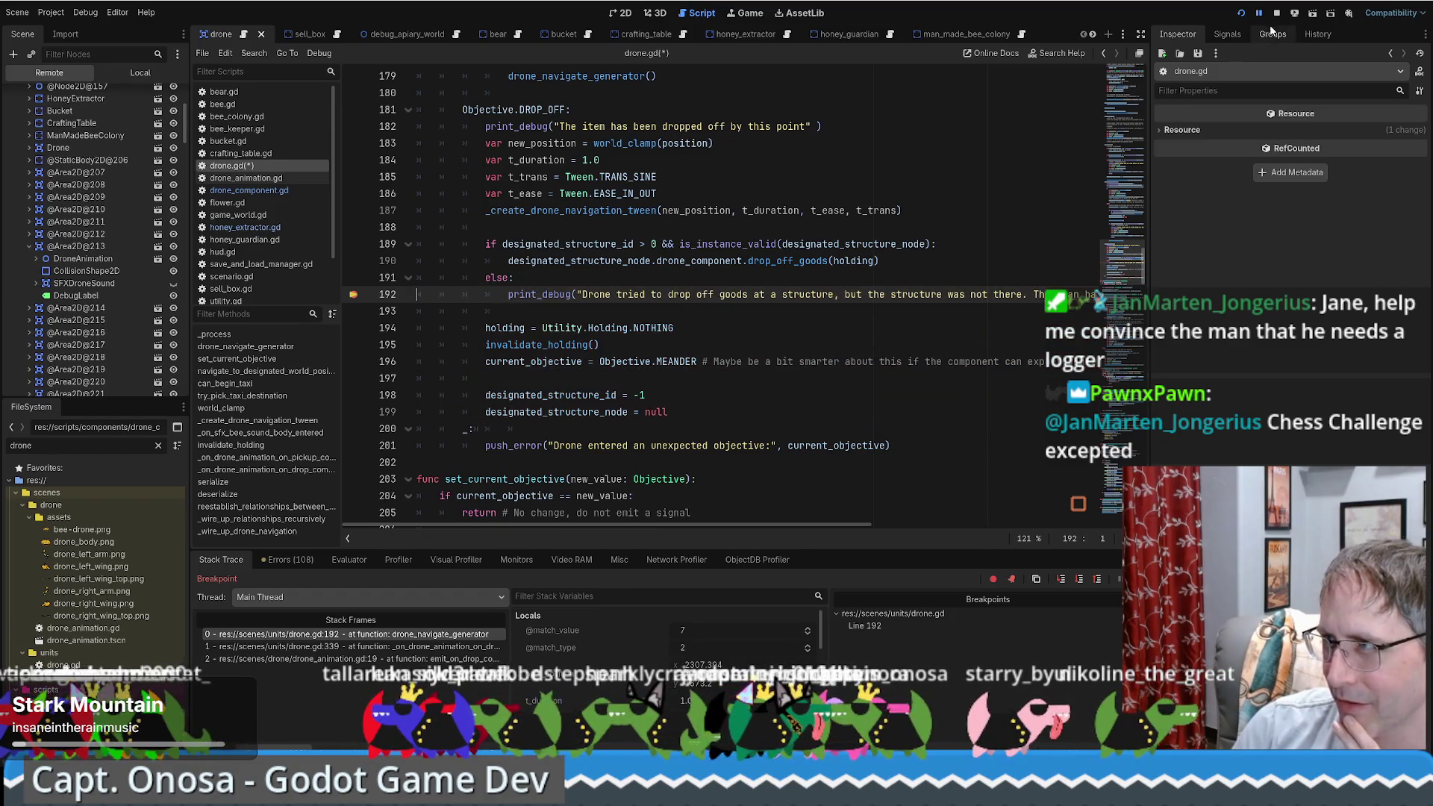
Step: Stop the paused game with F8 and complete the variable name to audit_log on line 17
key("F8")
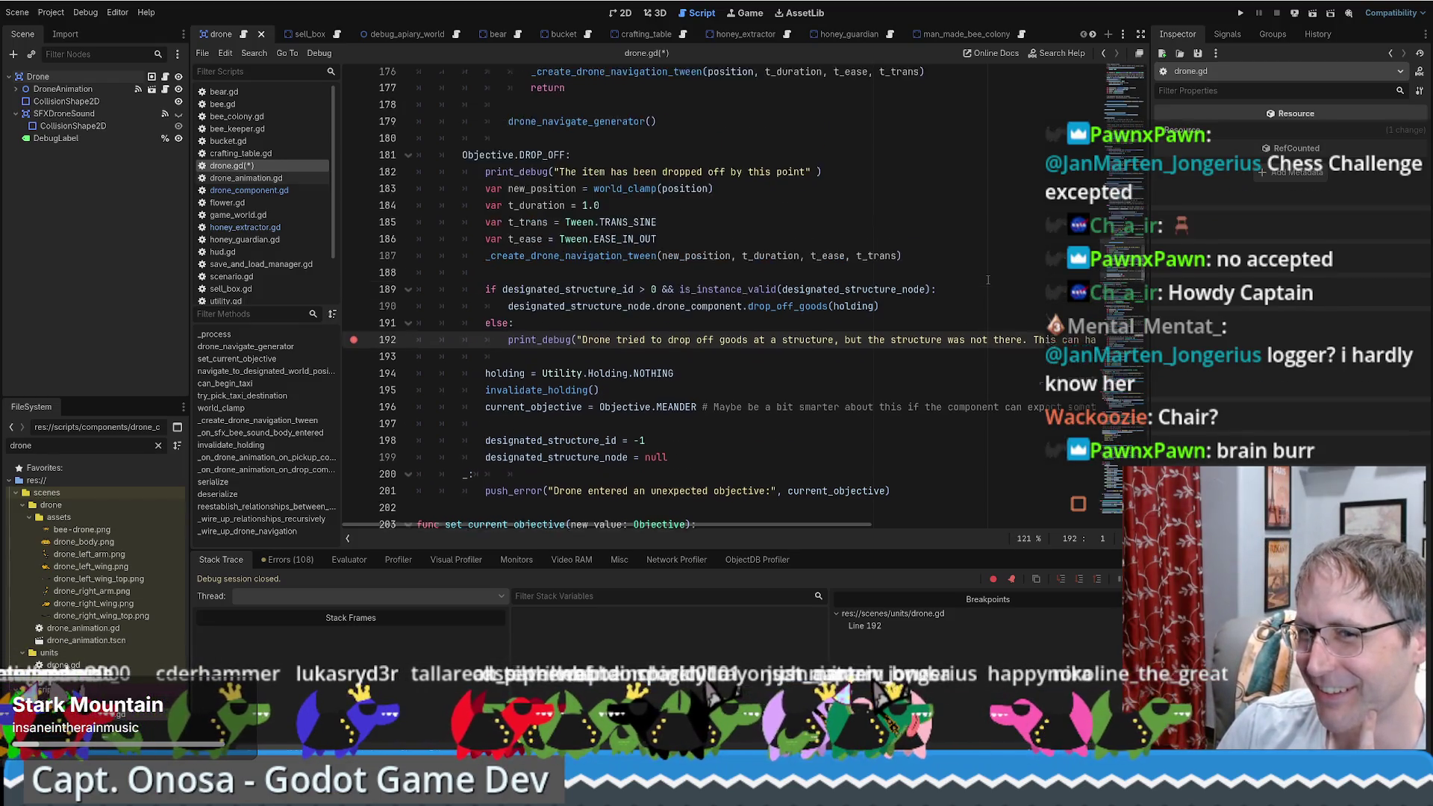
key("ctrl+z")
left_click(531, 293)
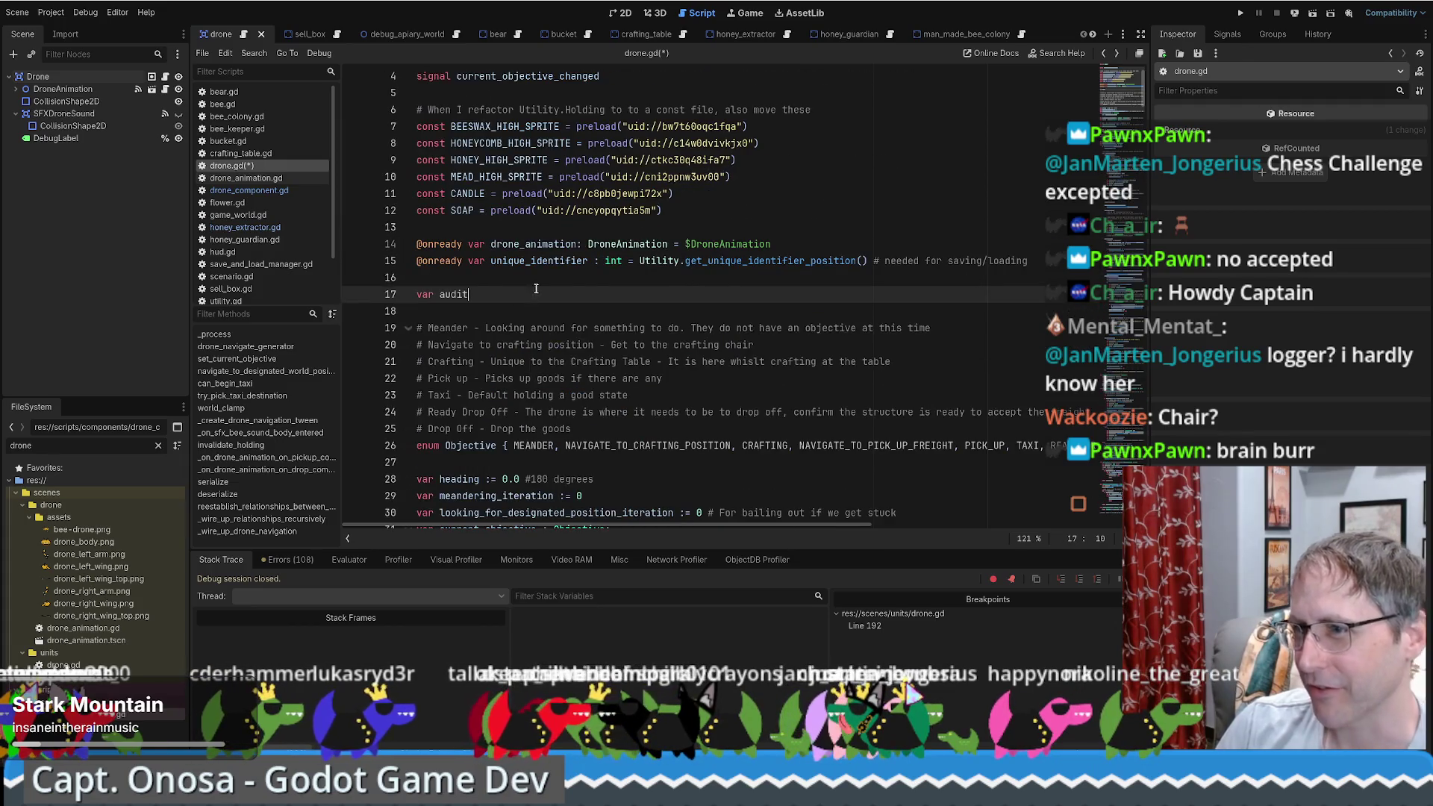
type("_log =")
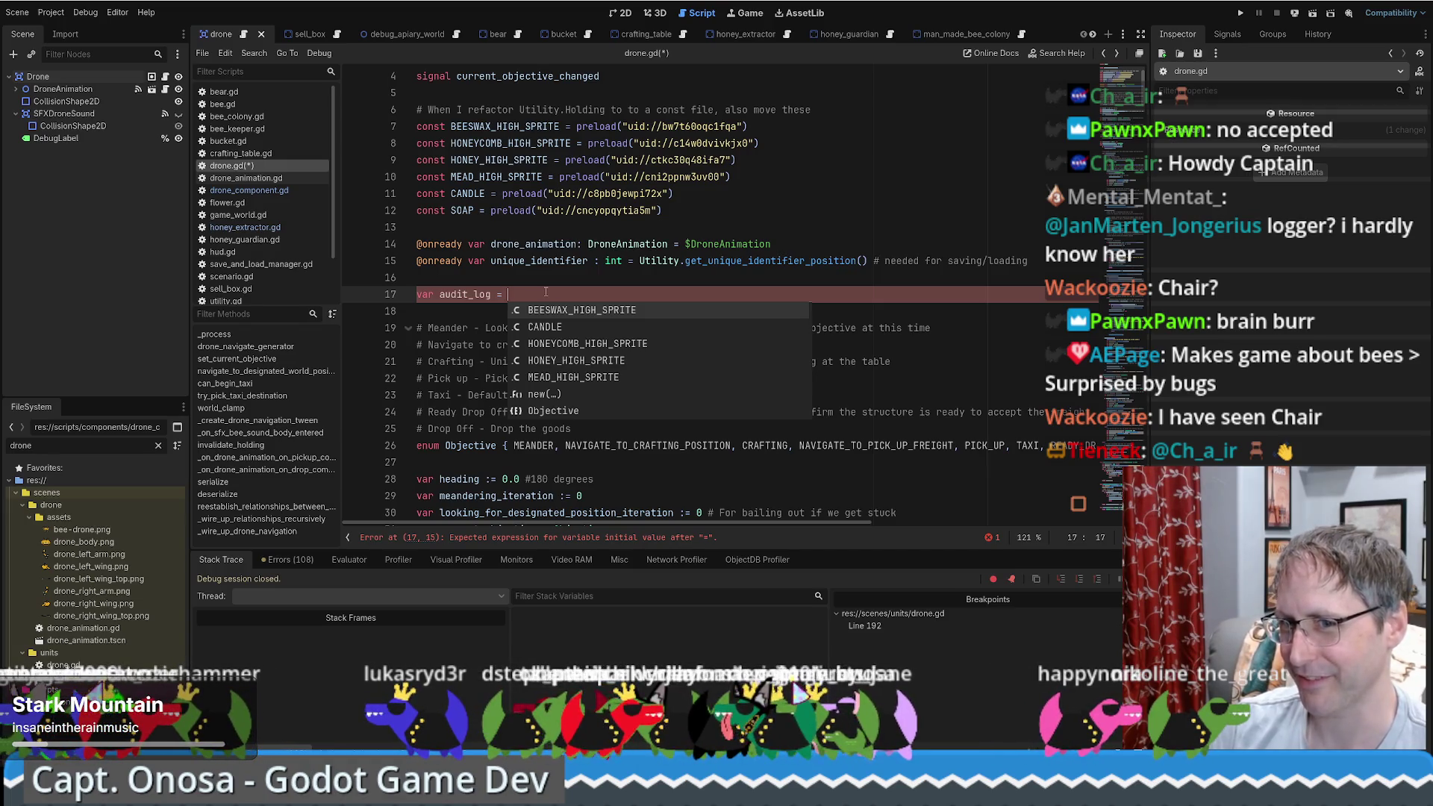
Step: Give audit_log a type and empty initializer, trying ': string[] = []' then Array<string>()
key("Escape")
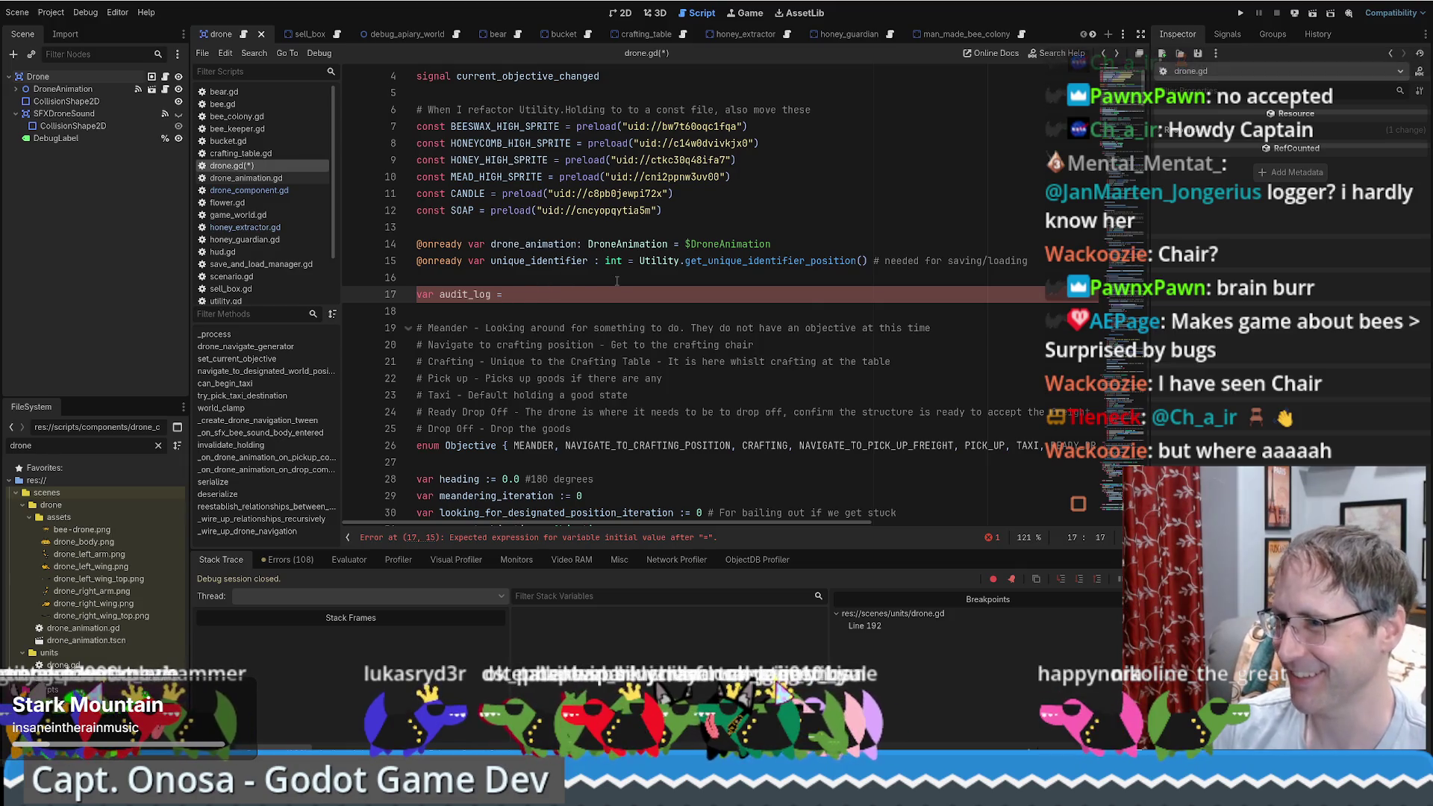
type("string")
key("BackSpace")
key("BackSpace")
key("BackSpace")
key("BackSpace")
key("BackSpace")
key("BackSpace")
type(": ")
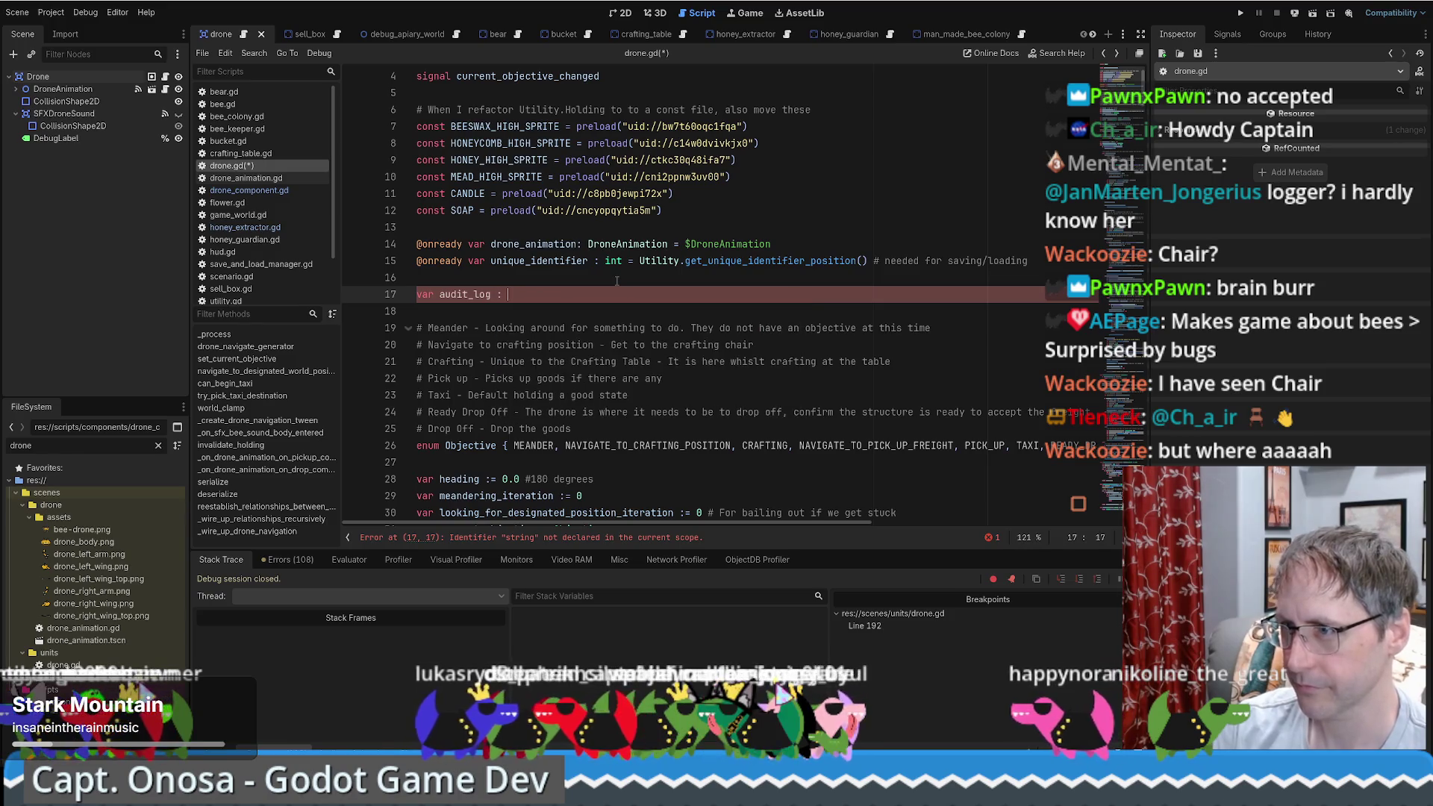
type("string[] =")
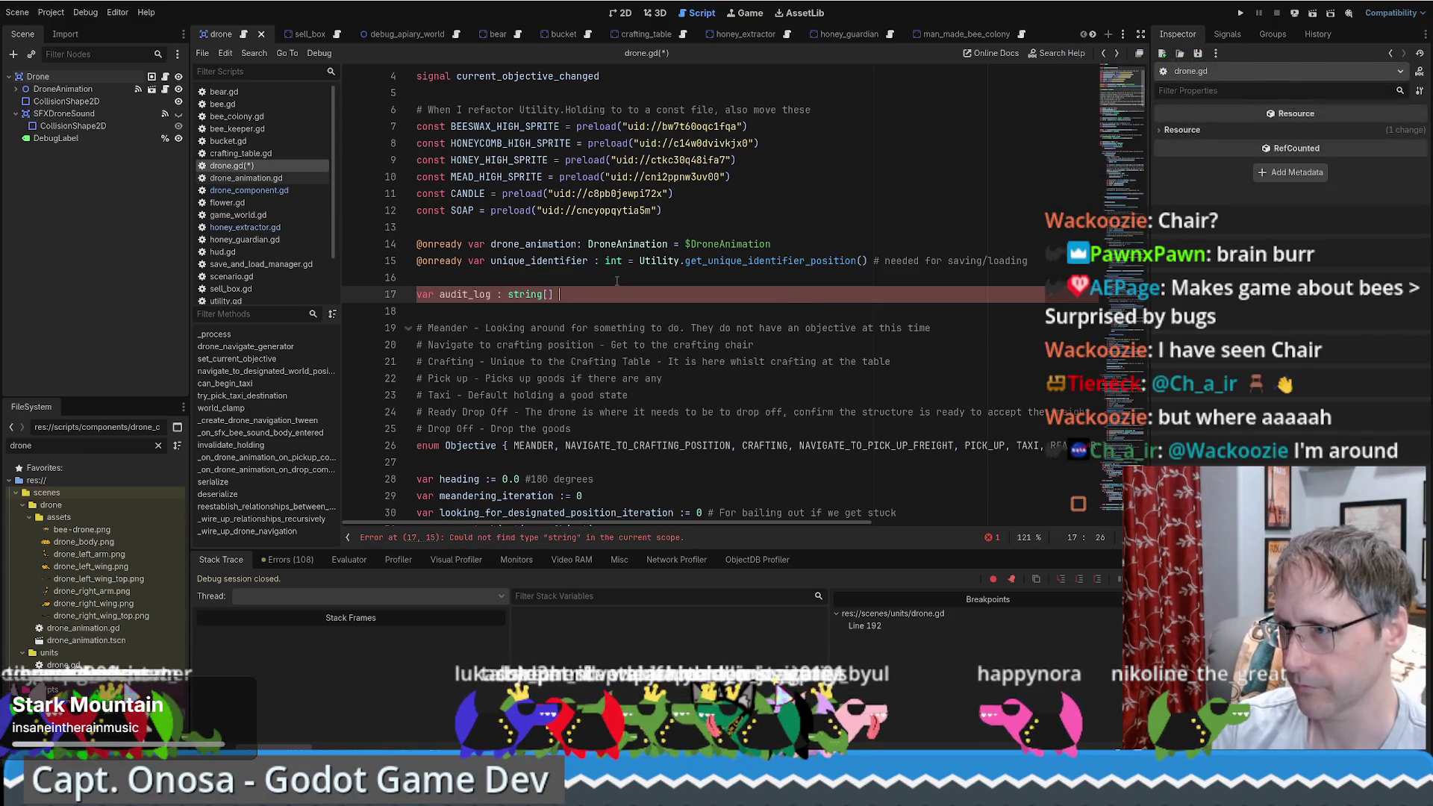
type(" []")
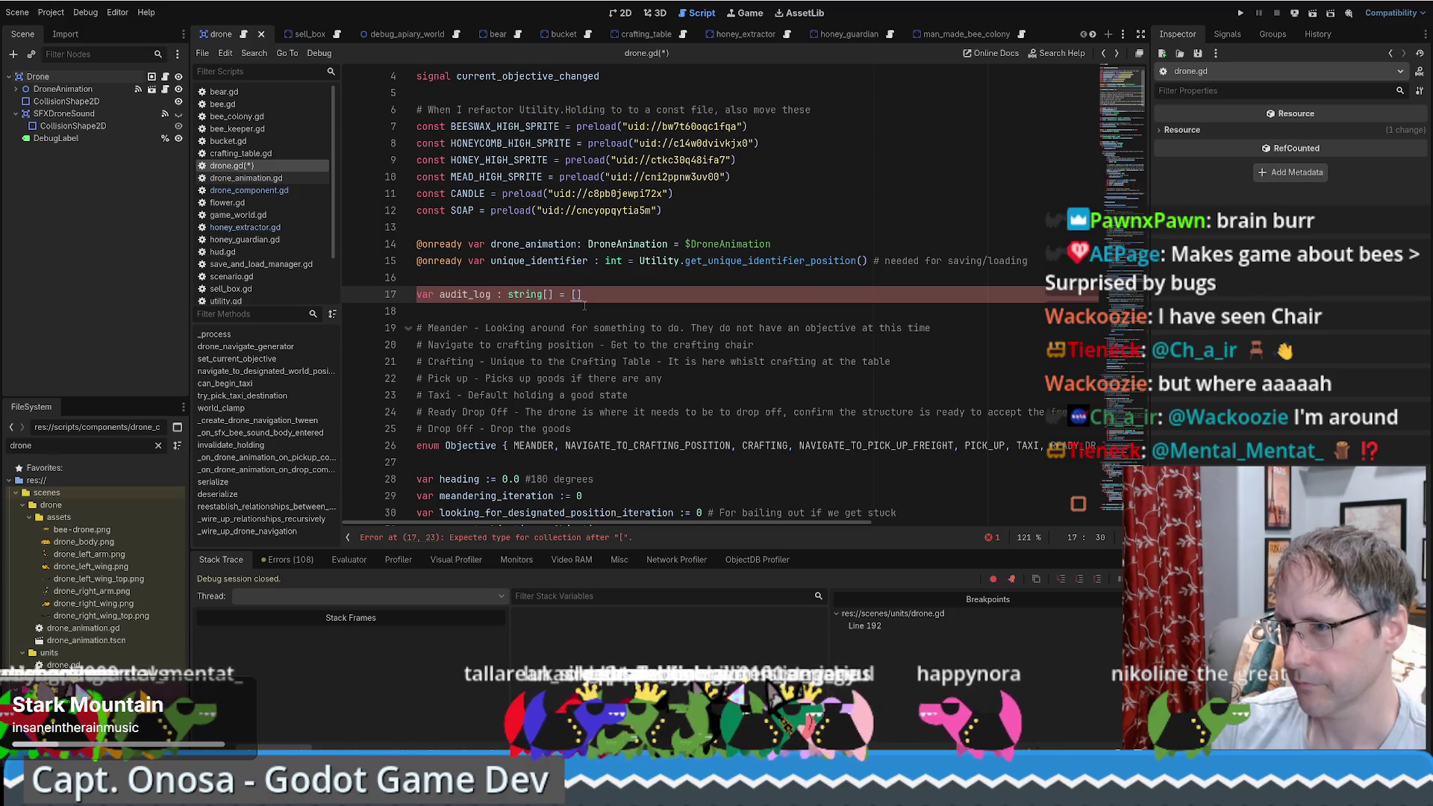
key("Left")
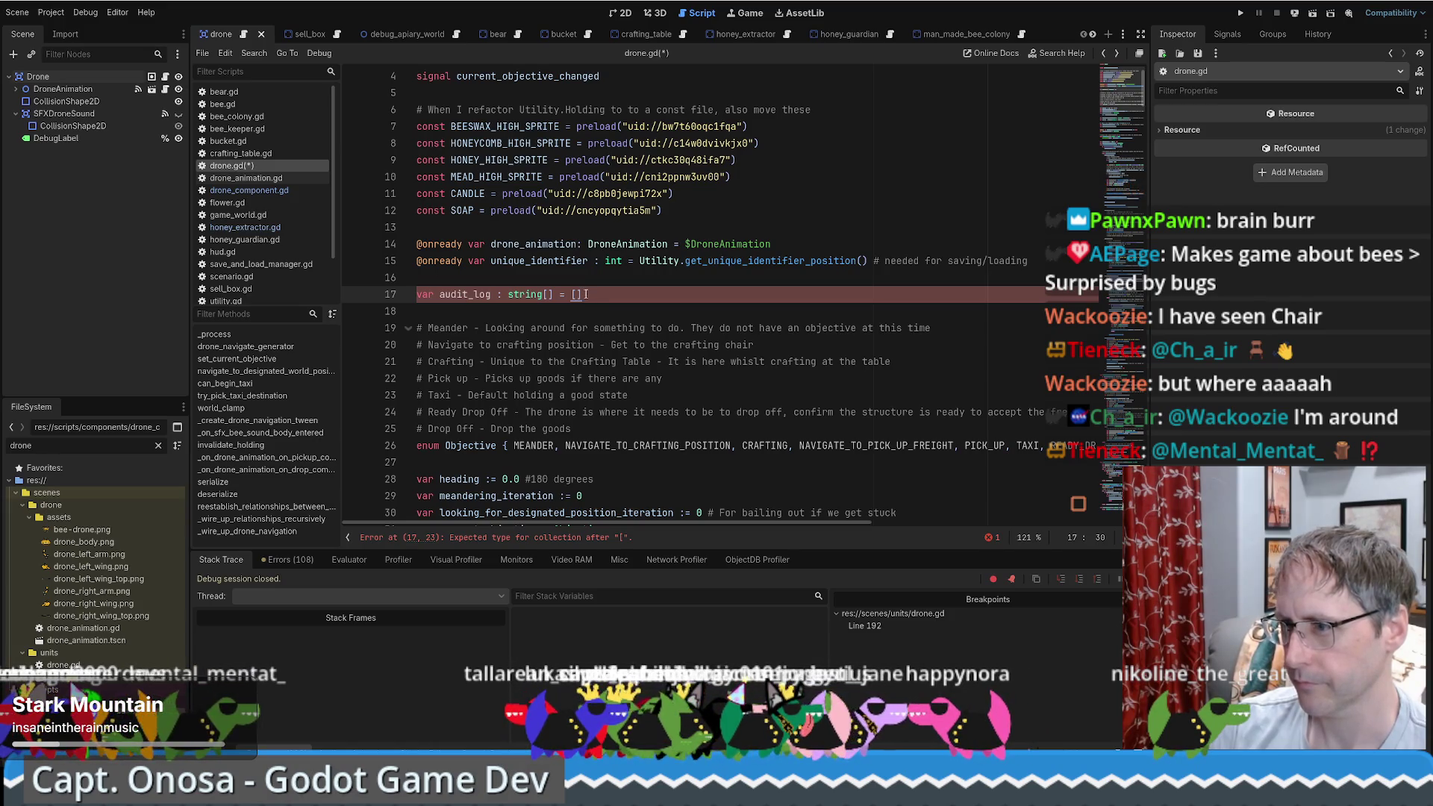
key("BackSpace")
type("Arr")
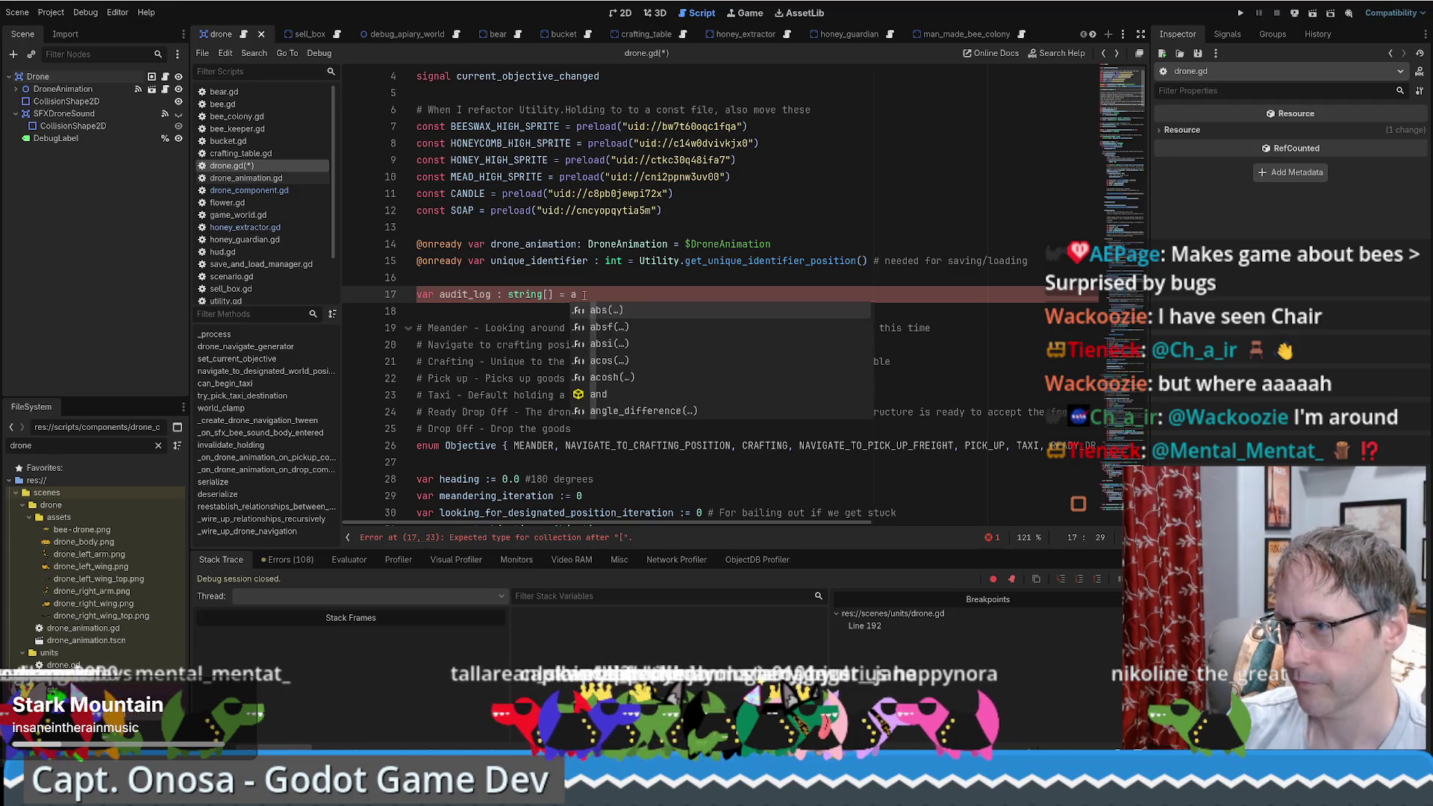
key("Return")
type("<stri")
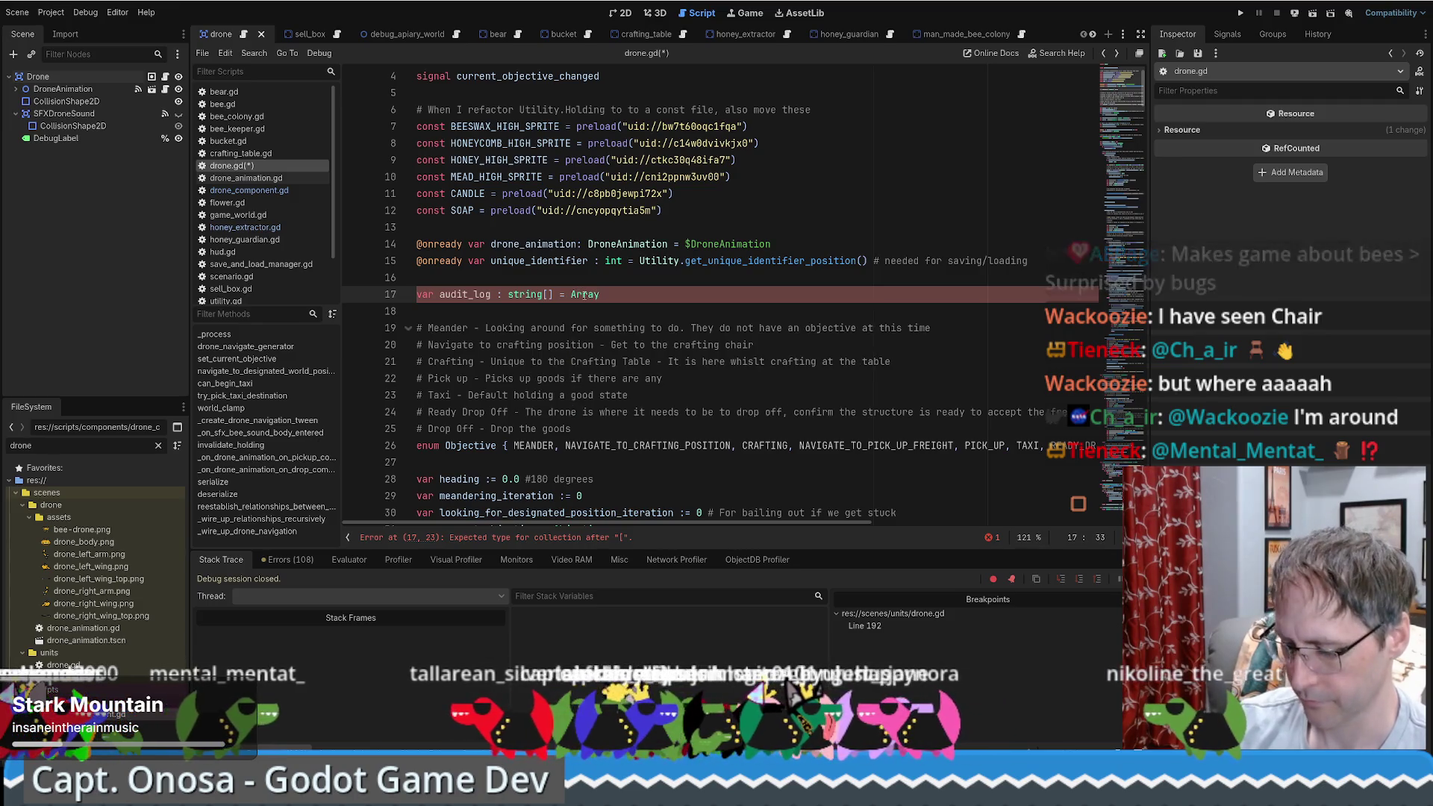
type("ng>()")
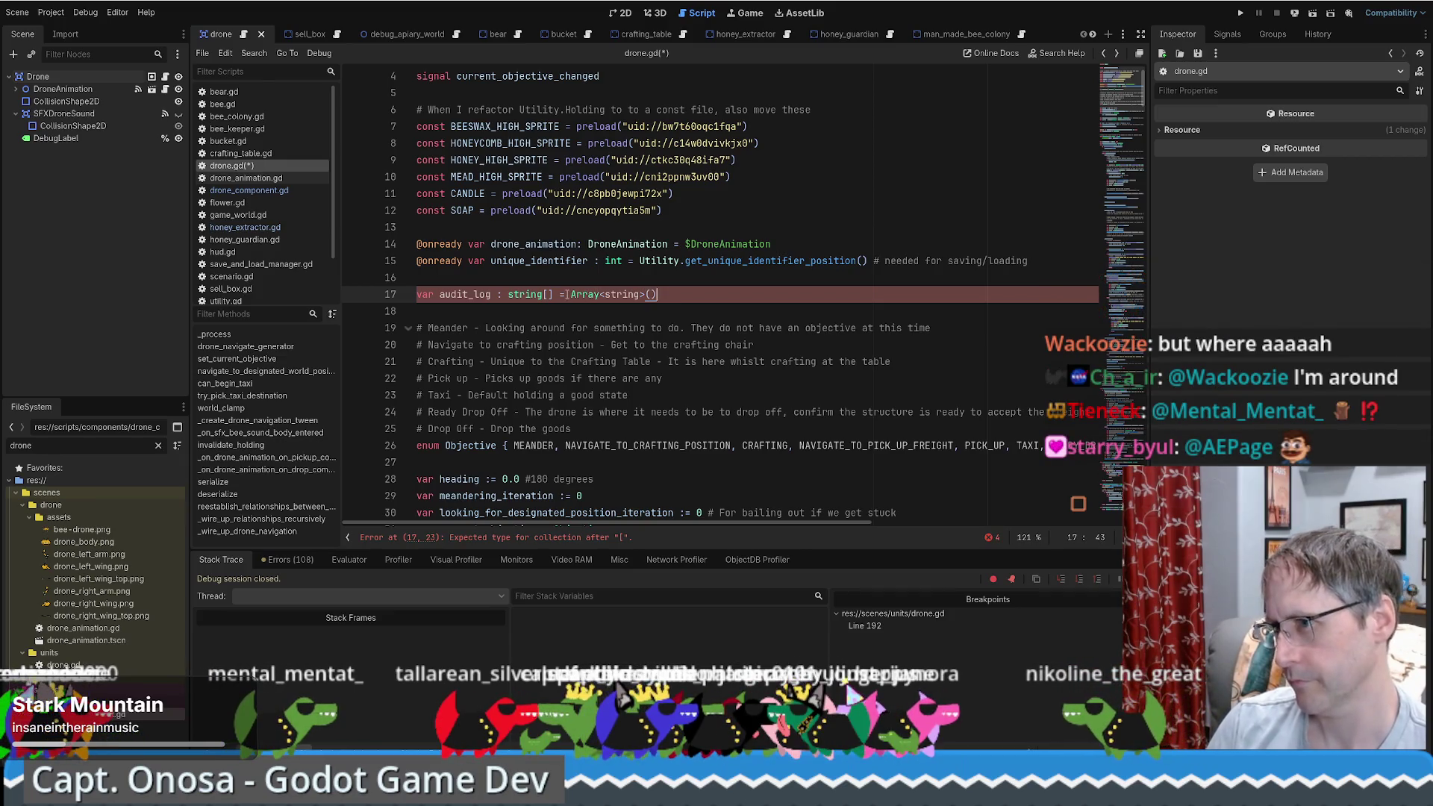
Step: Replace the type text on line 17 with Array<string> = [] via autocomplete
left_click(542, 295)
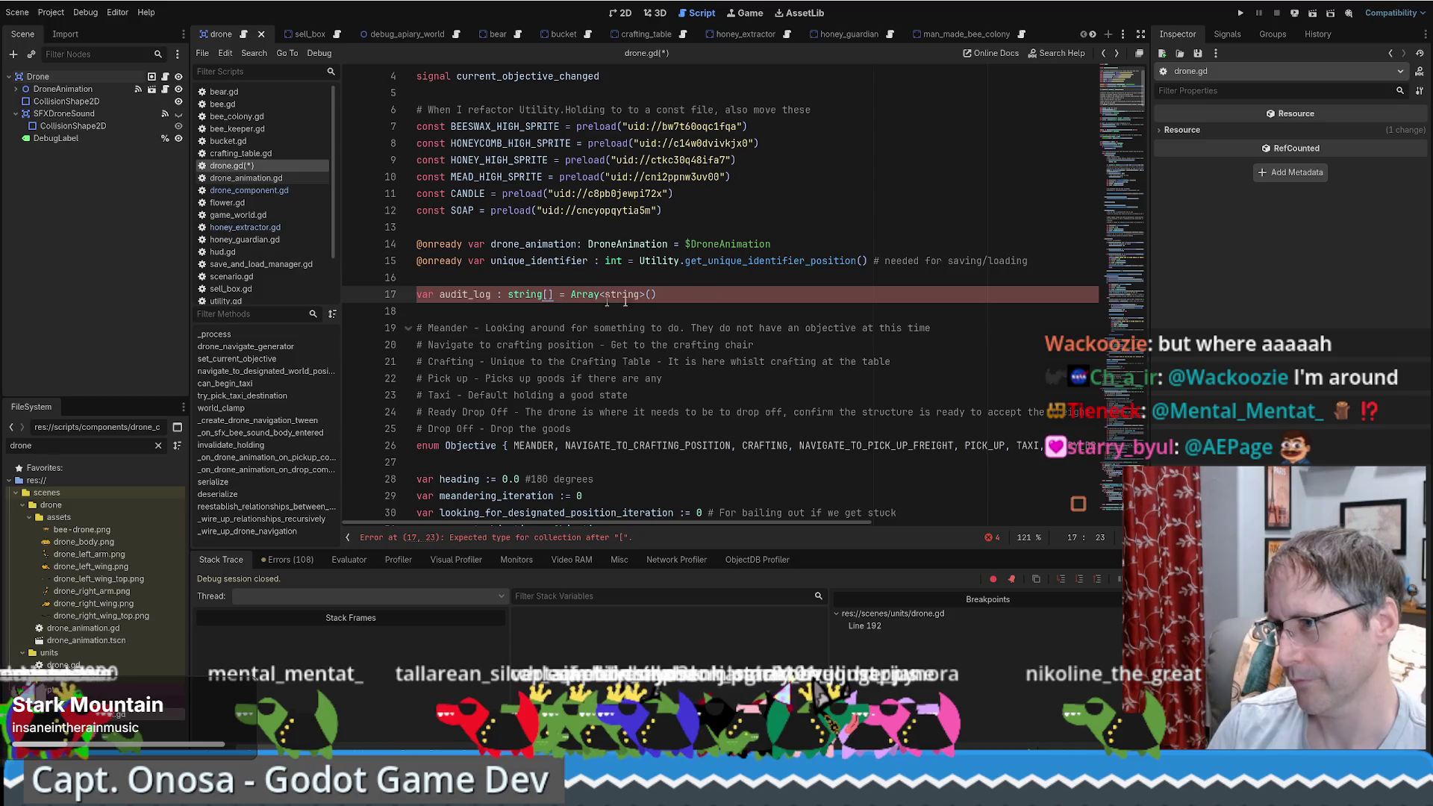
scroll(665, 343, "up", 2)
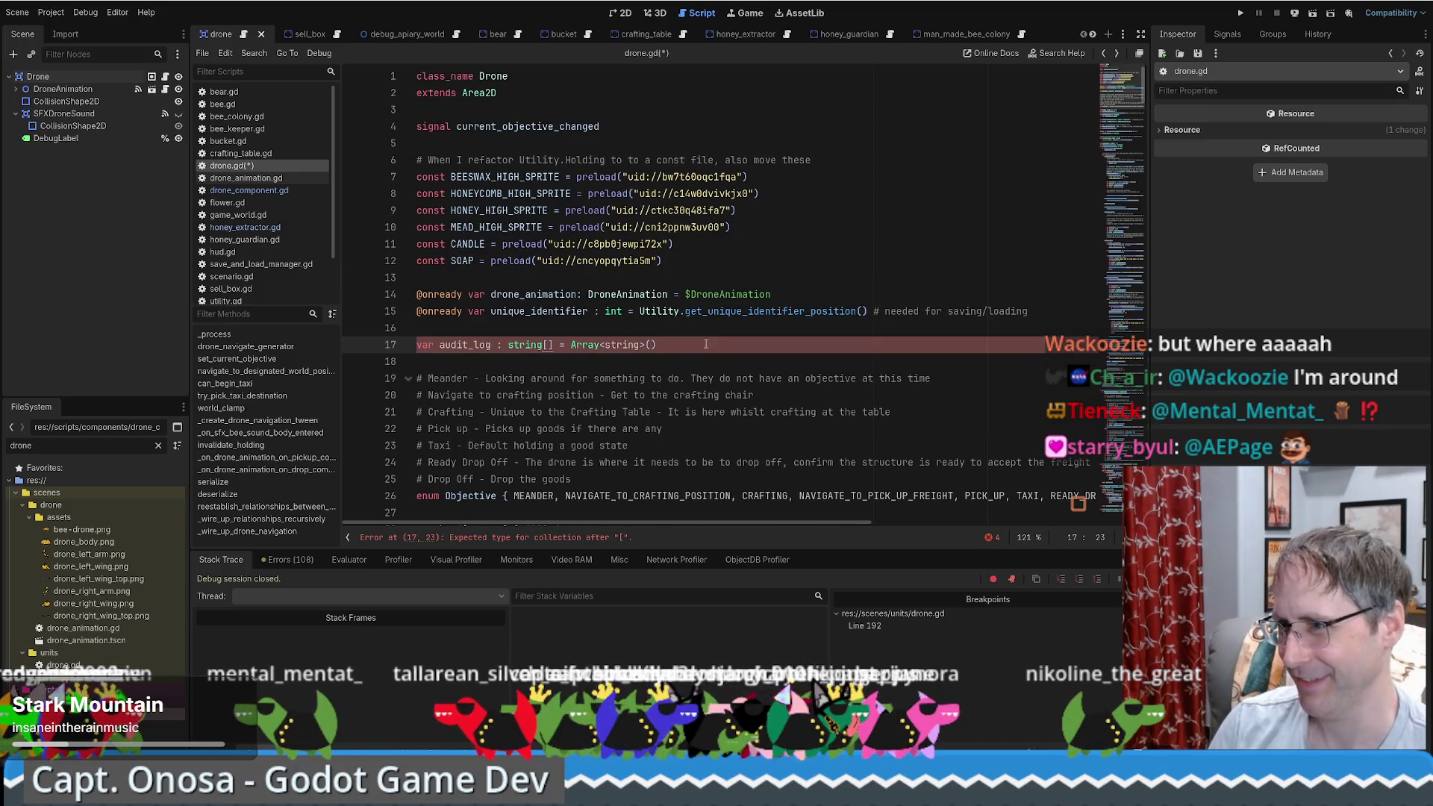
left_click(687, 340)
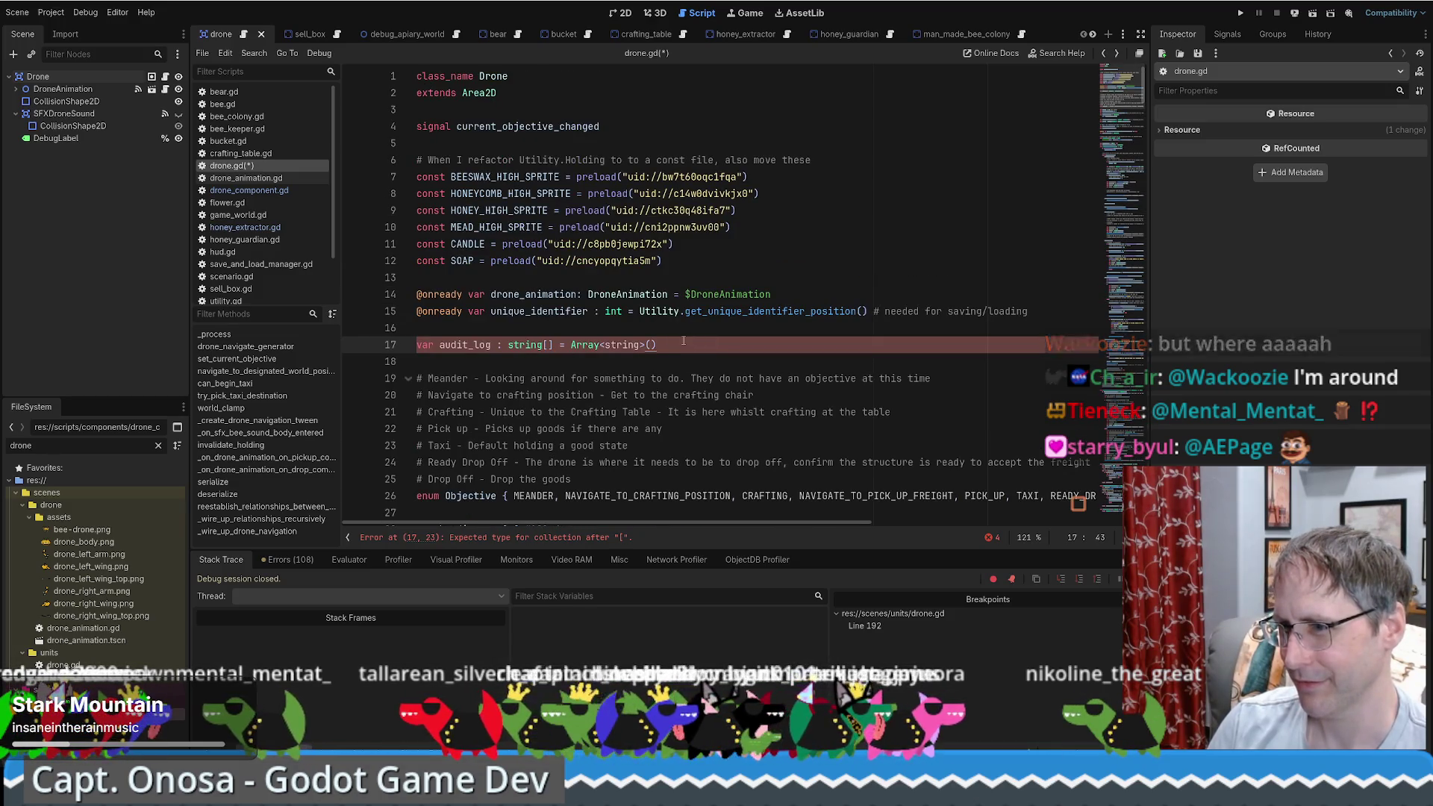
scroll(478, 448, "down", 2)
left_click_drag(509, 294, 554, 295)
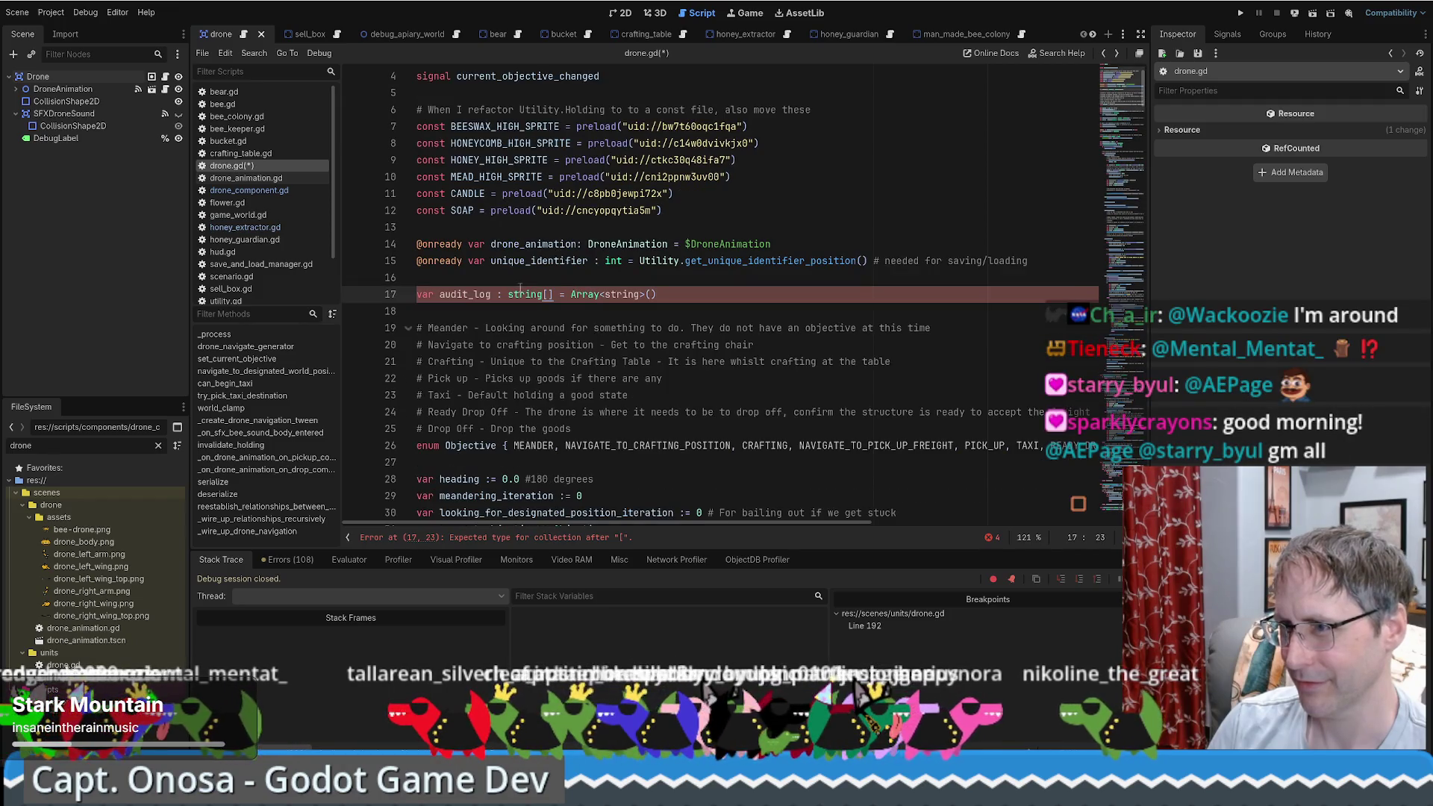
key("shift+End")
type("arra")
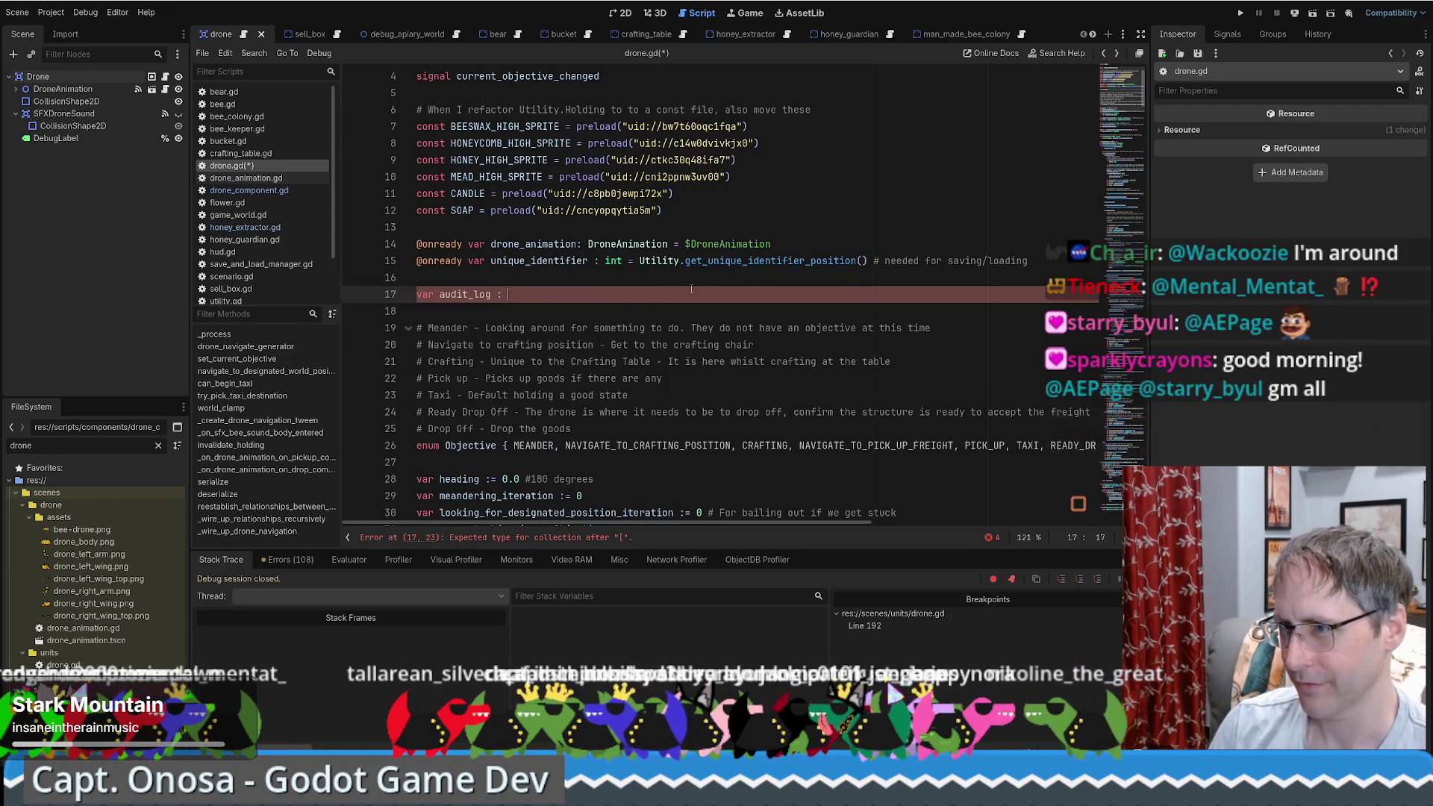
key("Return")
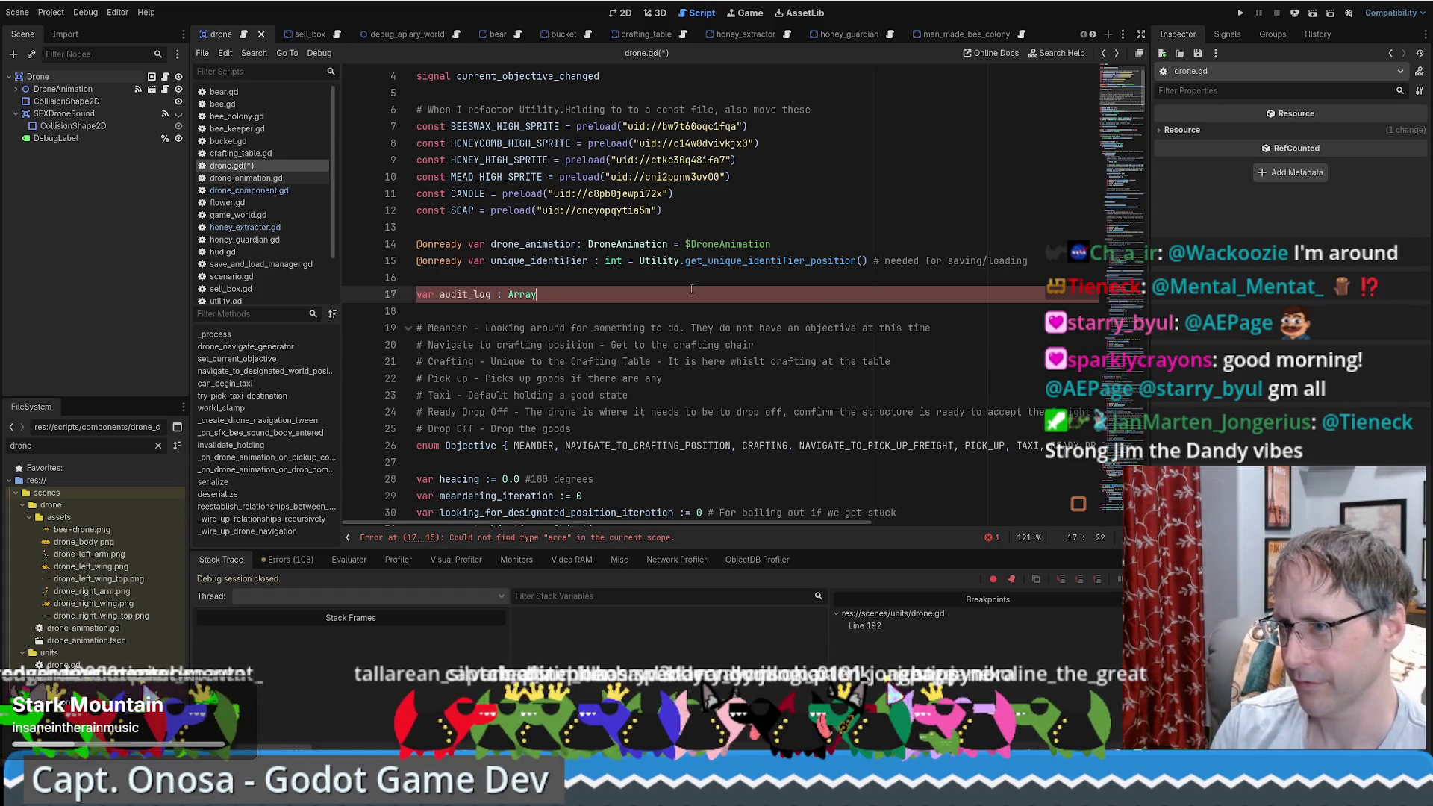
type("<string> = []")
Step: Capitalize the element type to String and jump to the reported line 17 error
key("Left")
key("Left")
key("Left")
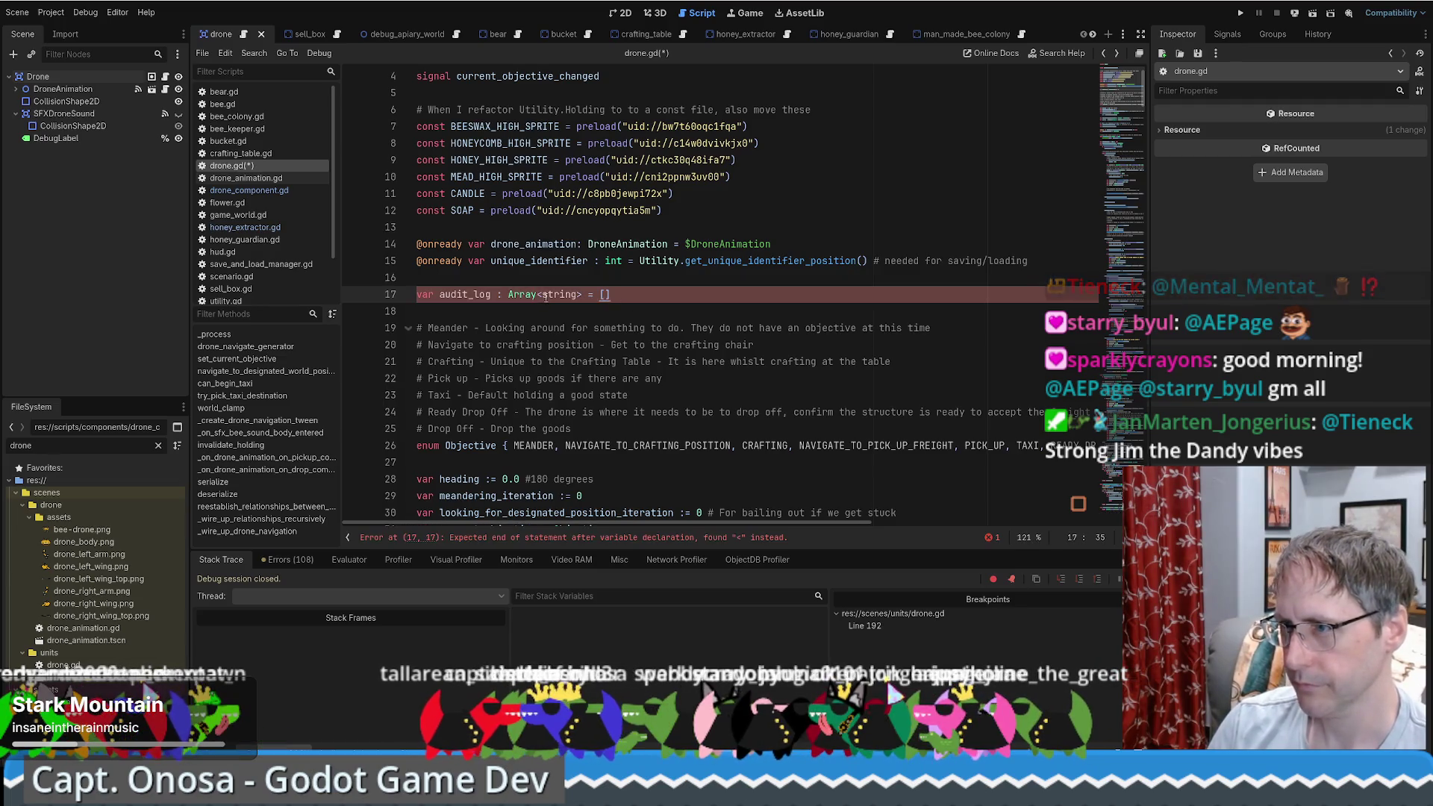
key("BackSpace")
type("S")
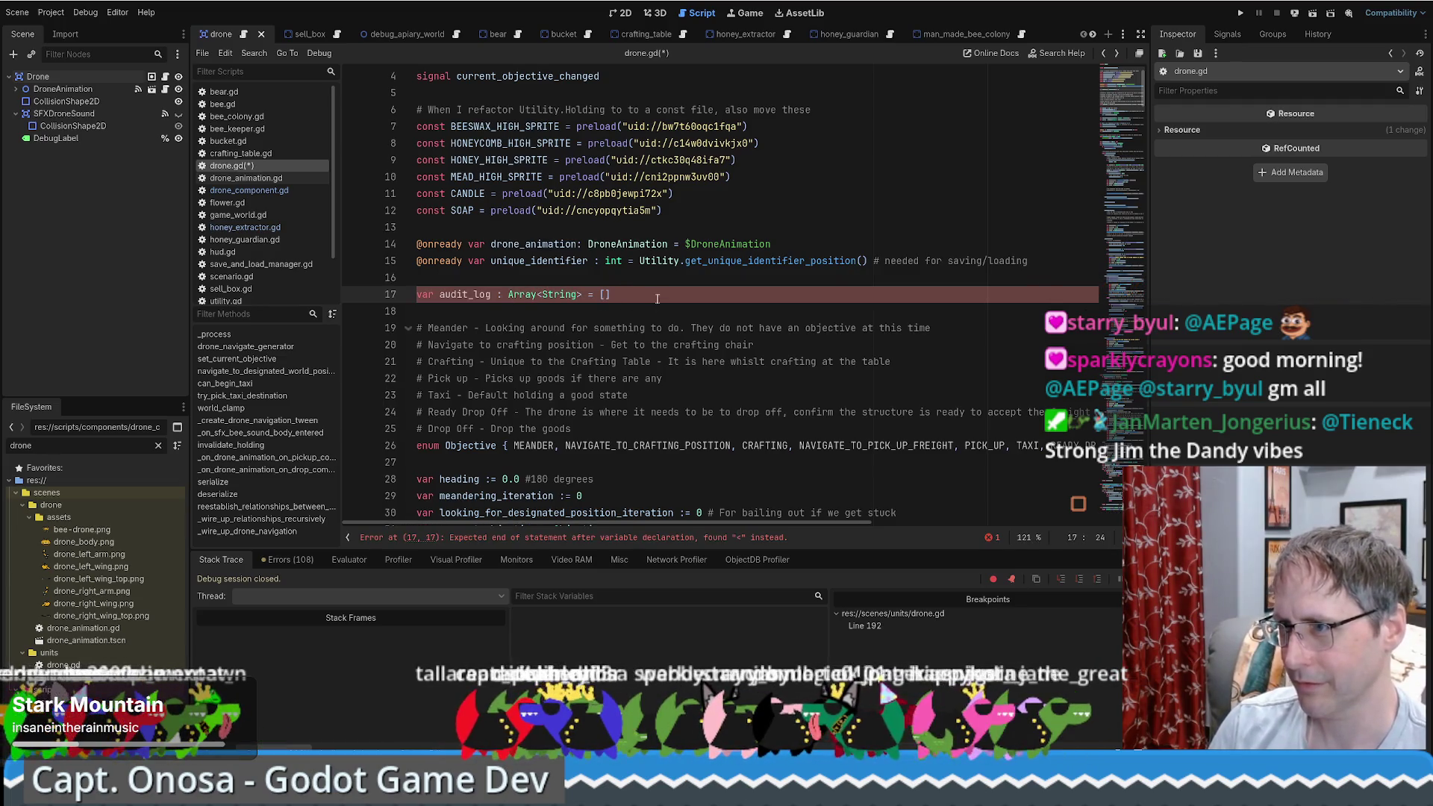
key("End")
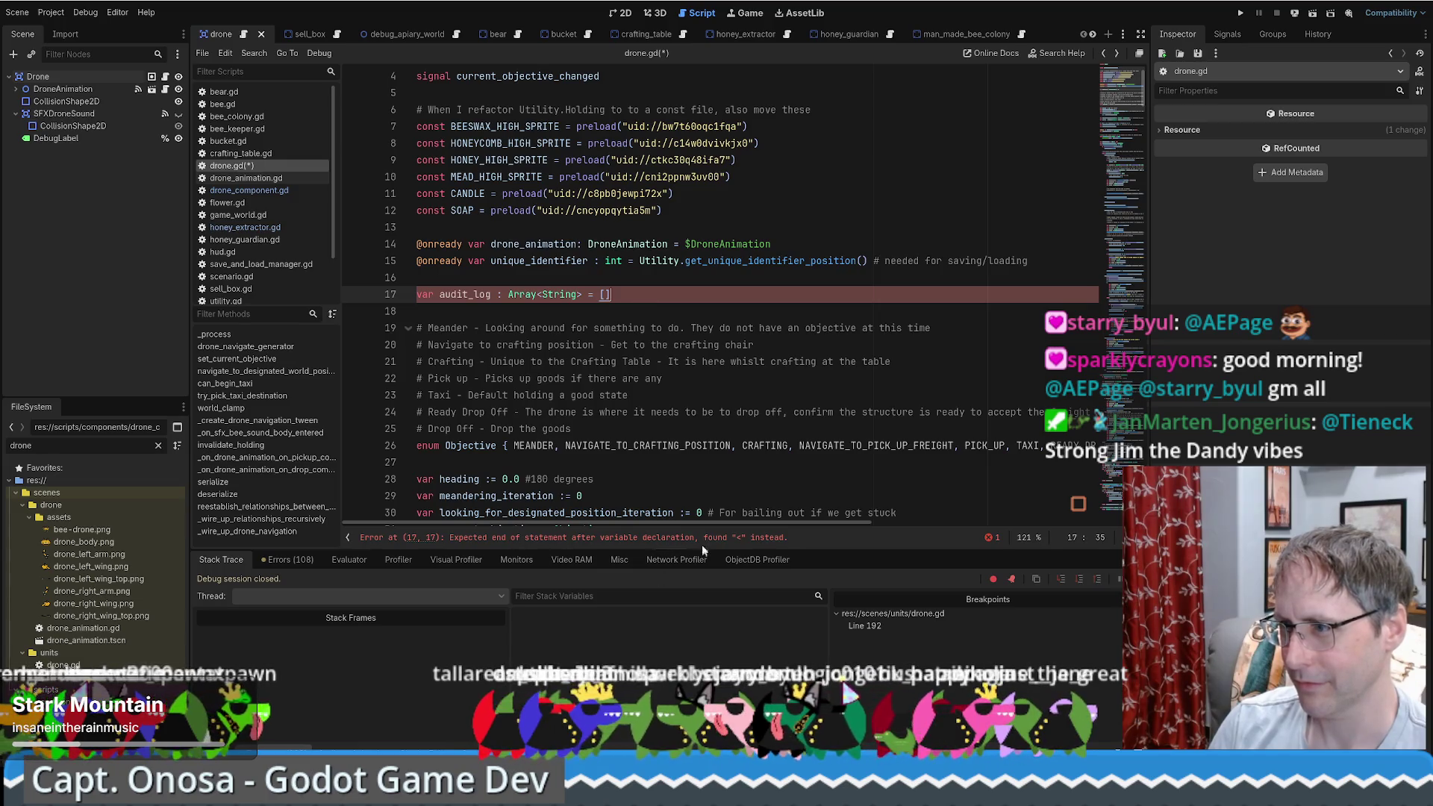
left_click(724, 537)
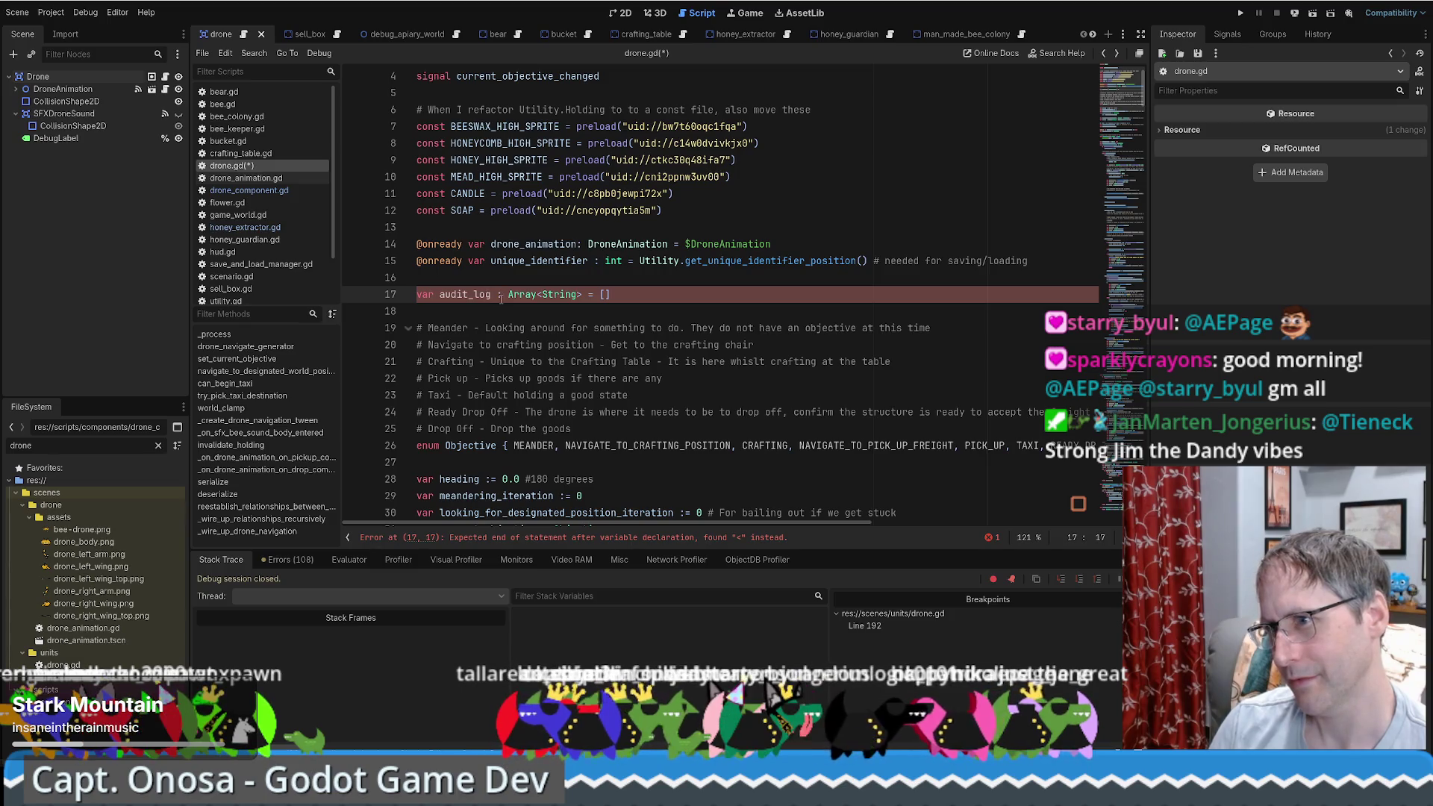
scroll(501, 296, "up", 2)
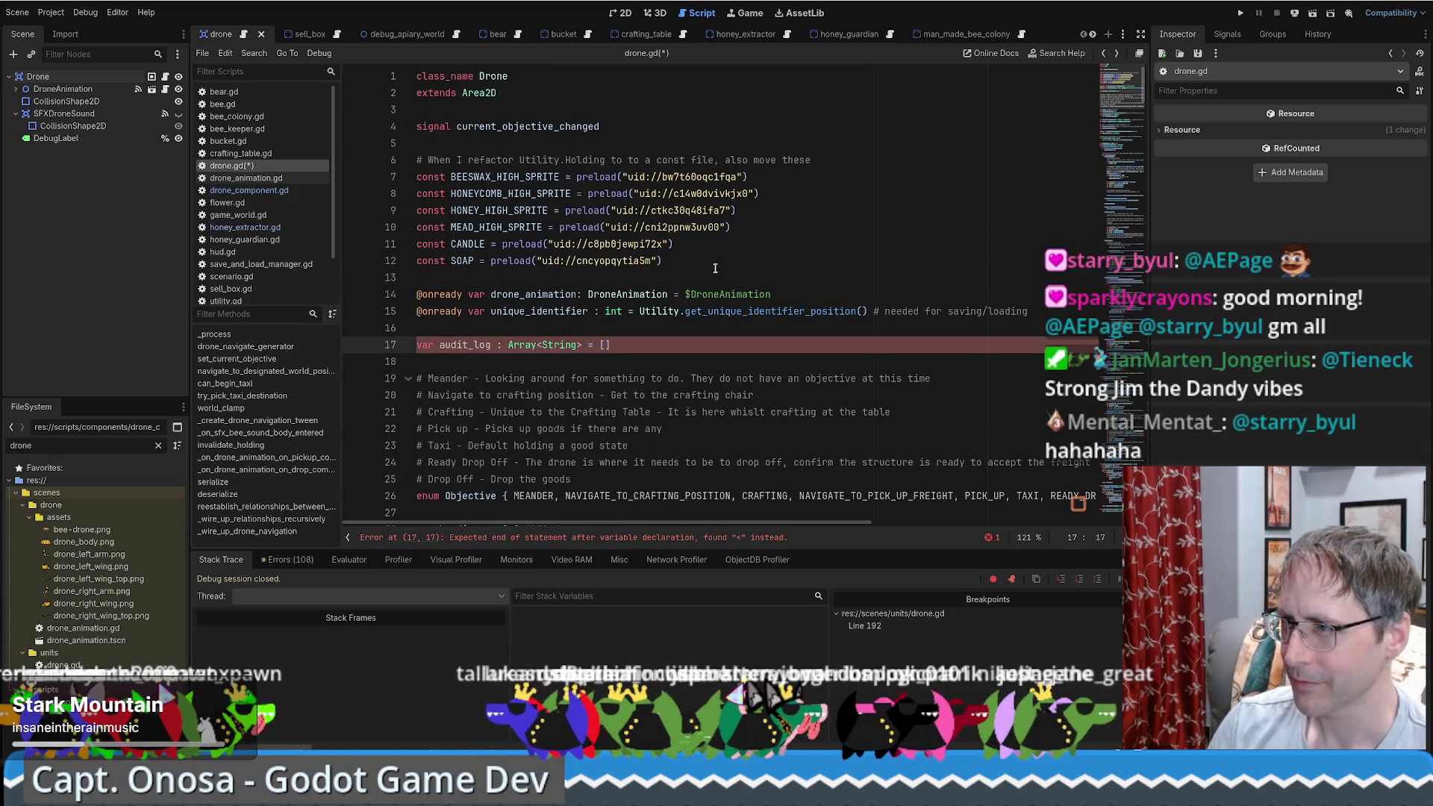
scroll(713, 271, "down", 5)
scroll(827, 256, "up", 5)
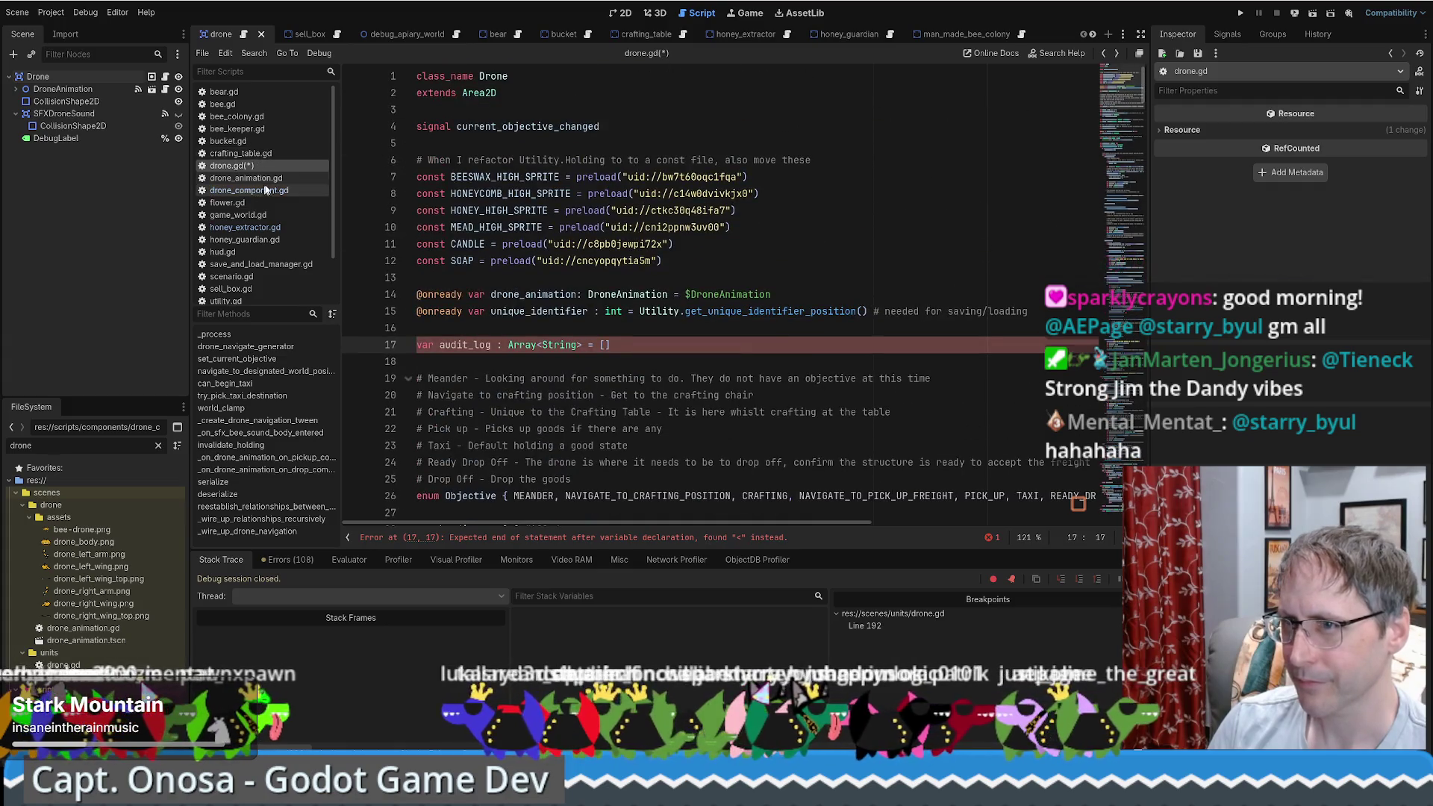
Step: Look through drone_animation.gd, crafting_table.gd and the top of bucket.gd
left_click(264, 180)
left_click(238, 154)
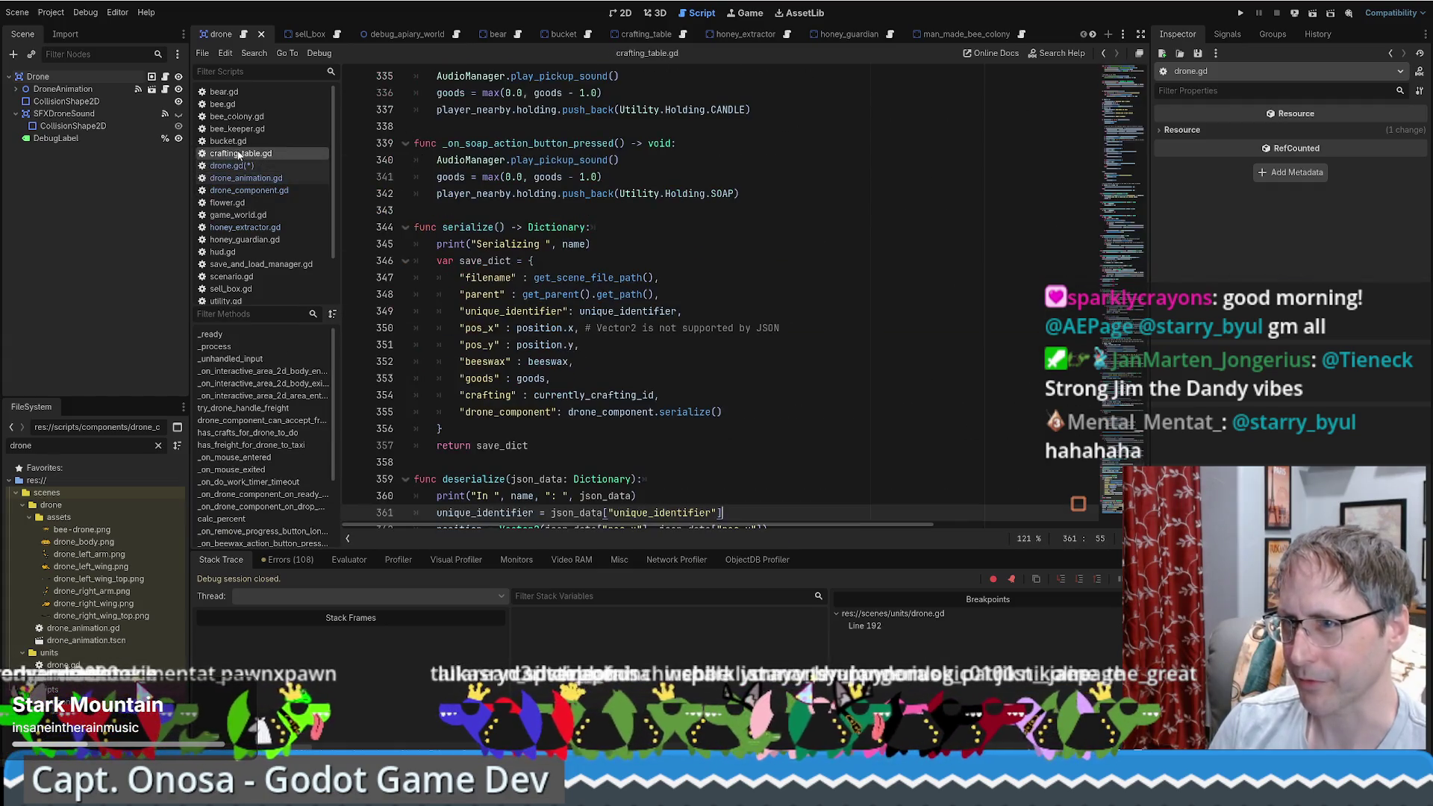
left_click_drag(1144, 395, 1106, 69)
scroll(1018, 167, "down", 6)
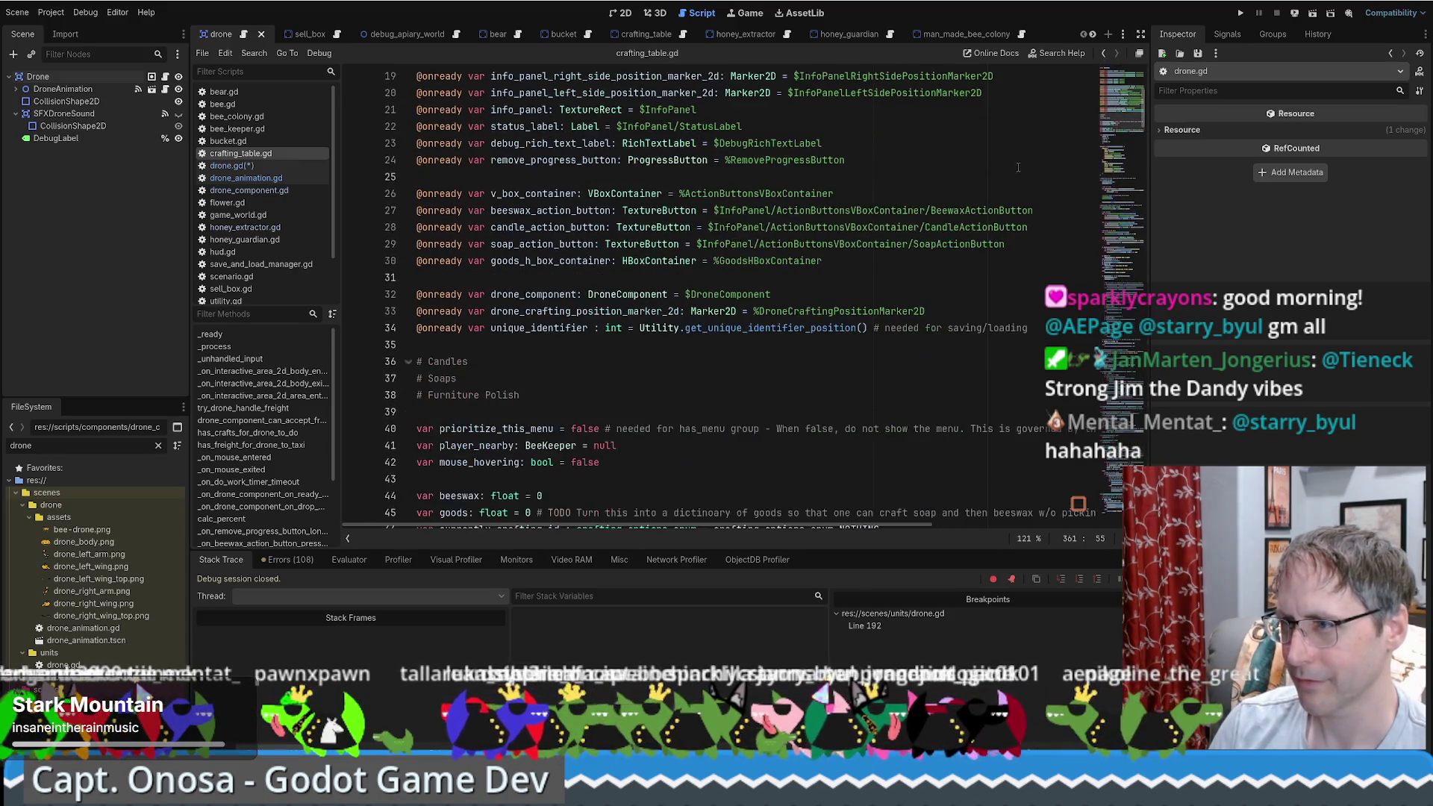
scroll(1004, 182, "up", 4)
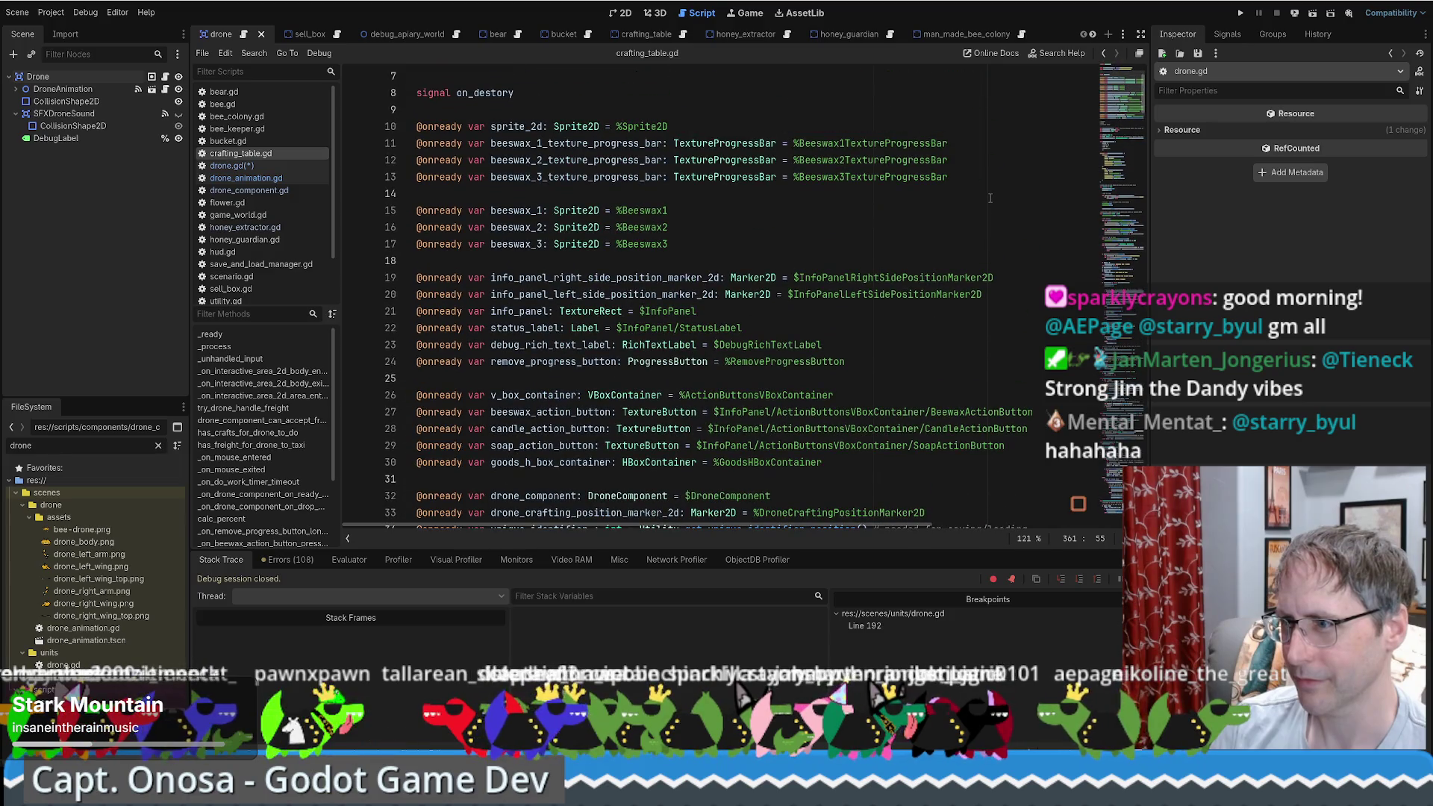
scroll(987, 196, "up", 2)
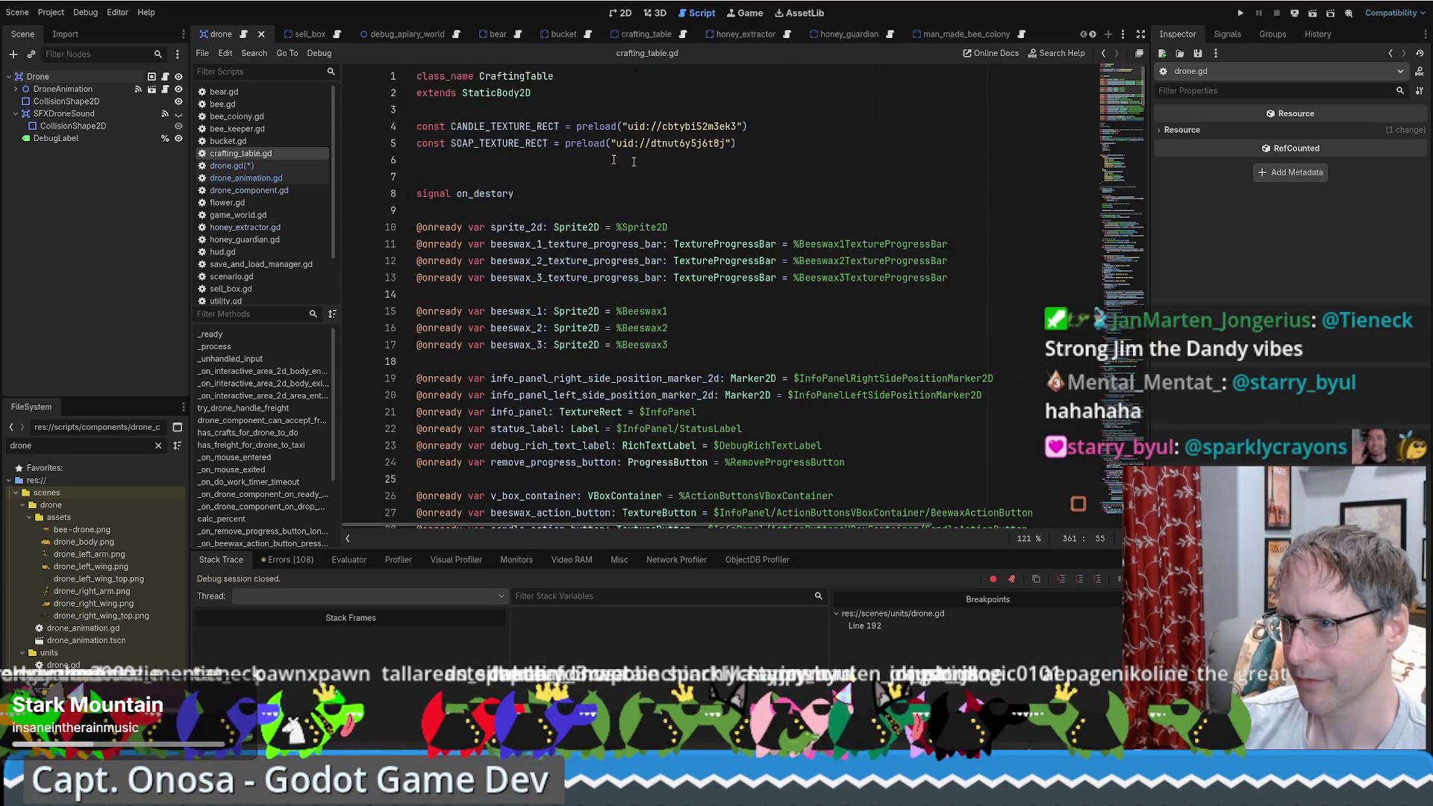
left_click(228, 141)
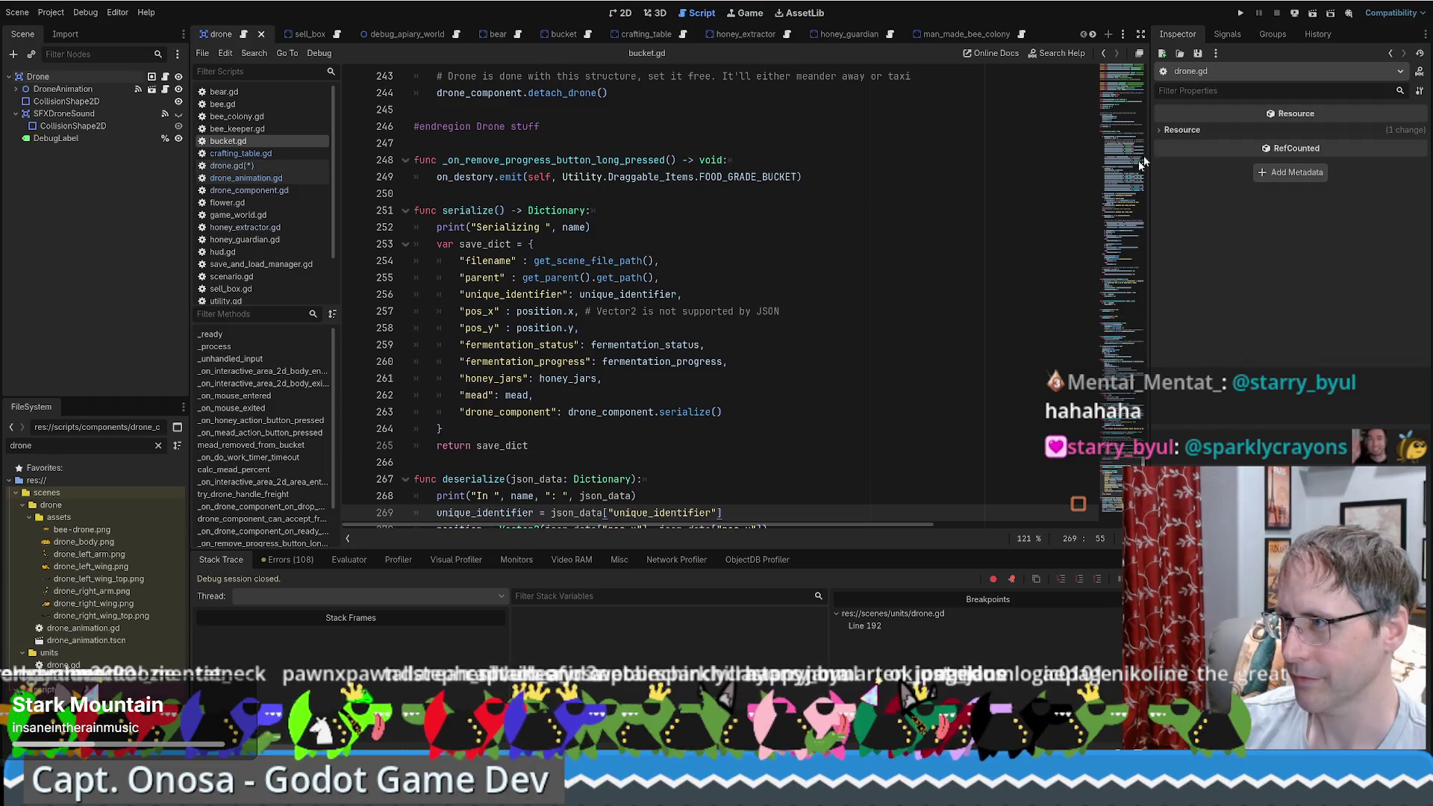
left_click(1104, 87)
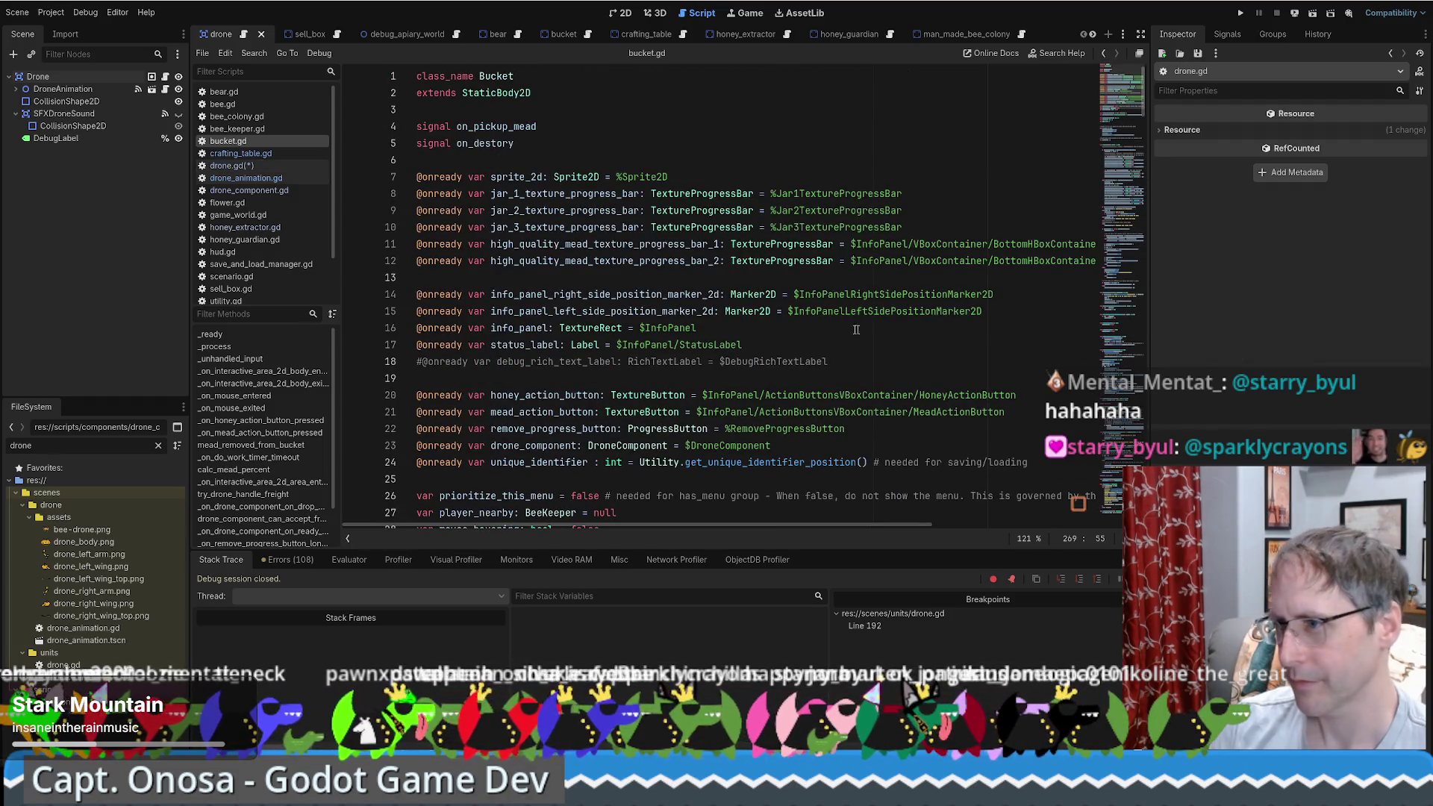
scroll(843, 333, "down", 3)
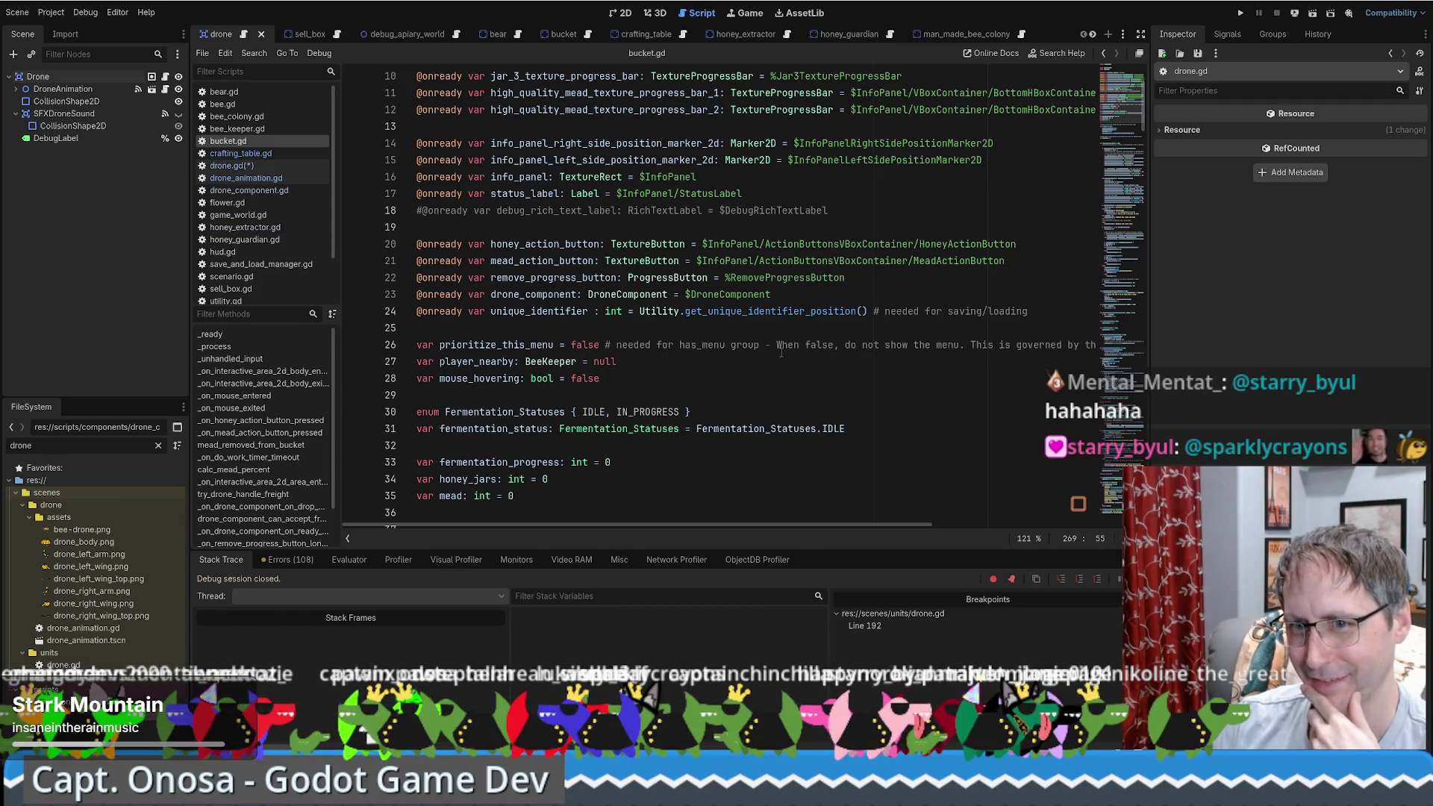
key("Page_Up")
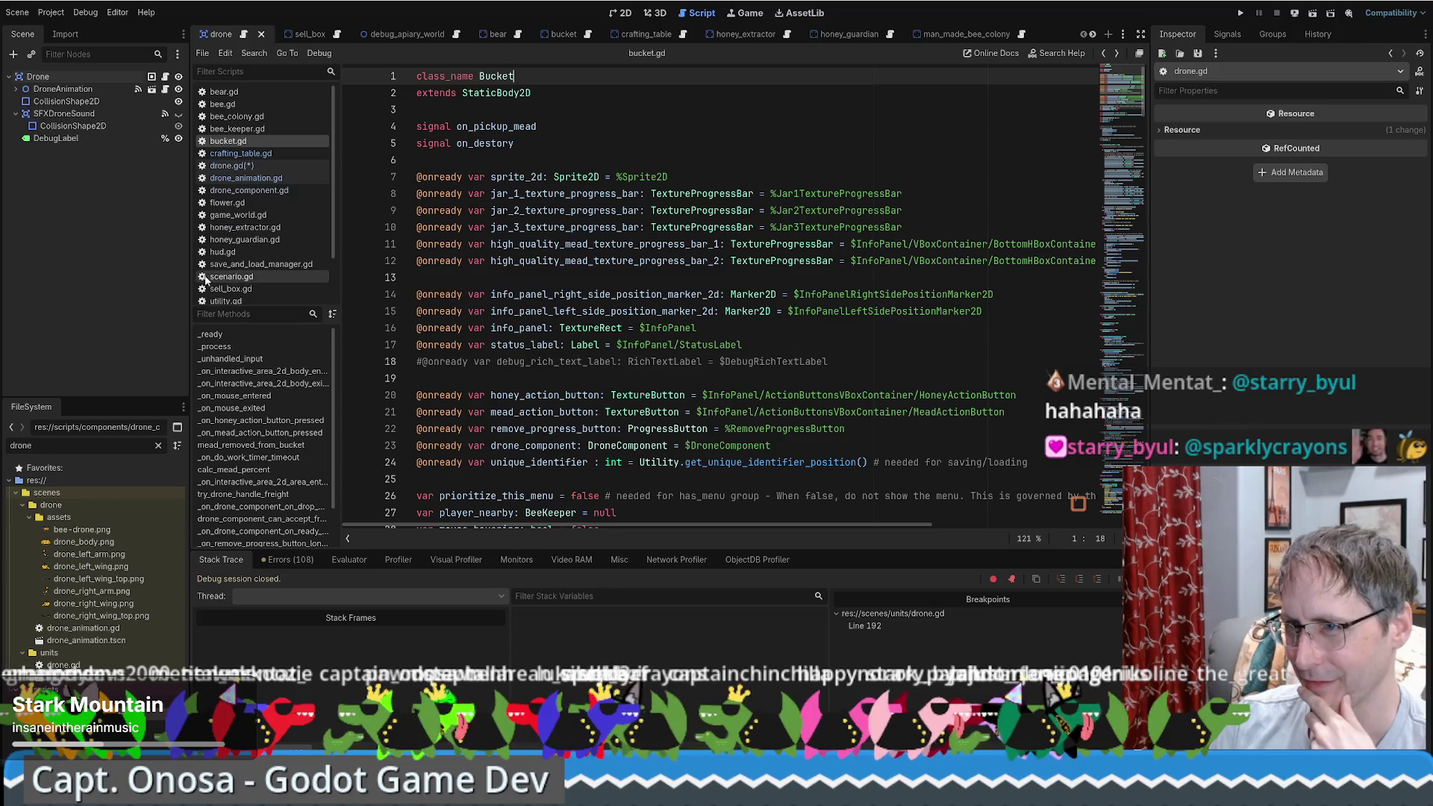
Step: Check bee_colony.gd's variables, then select bee.gd's Array[Flower] declaration on line 19
left_click(237, 117)
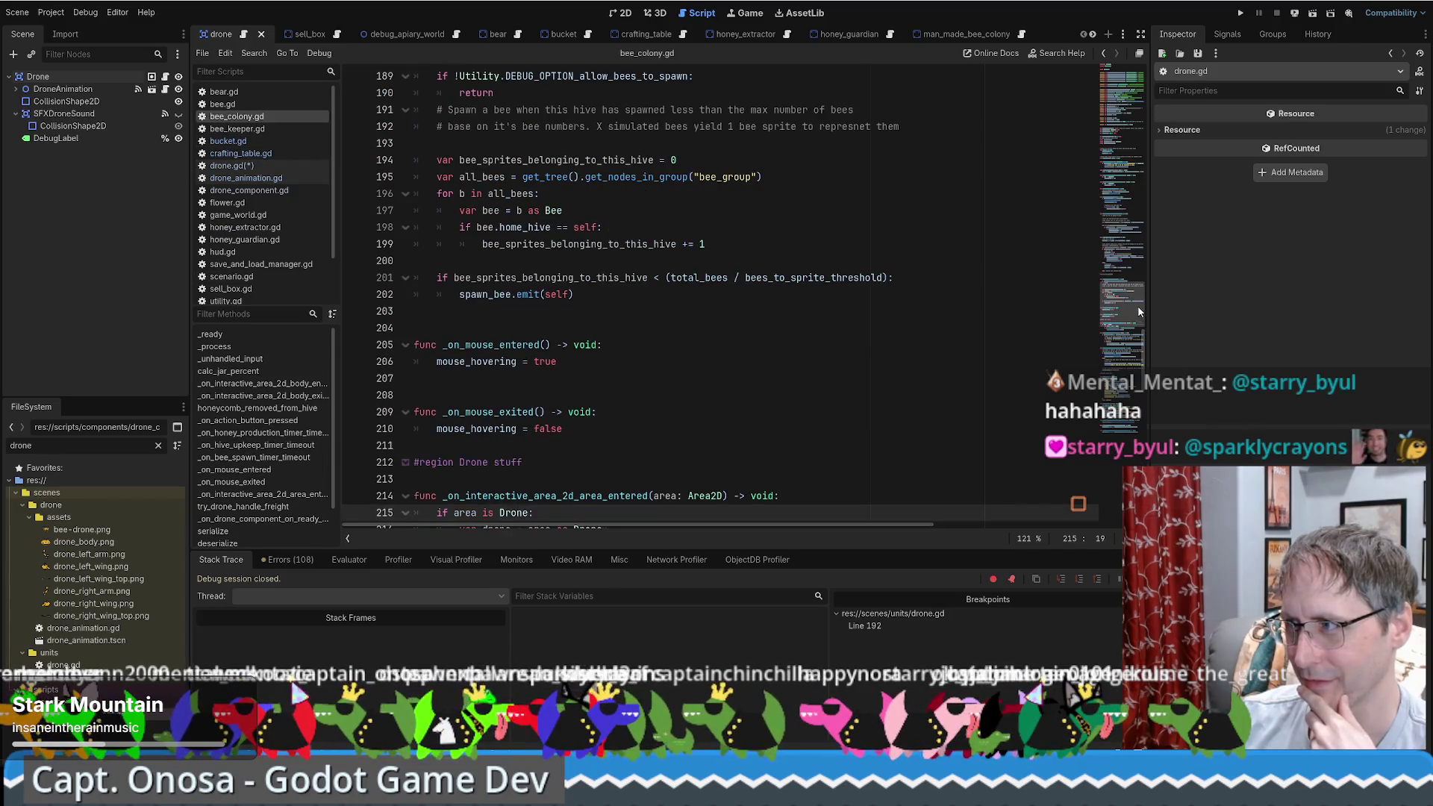
left_click(1112, 129)
left_click_drag(1112, 128, 1112, 97)
scroll(1112, 97, "down", 8)
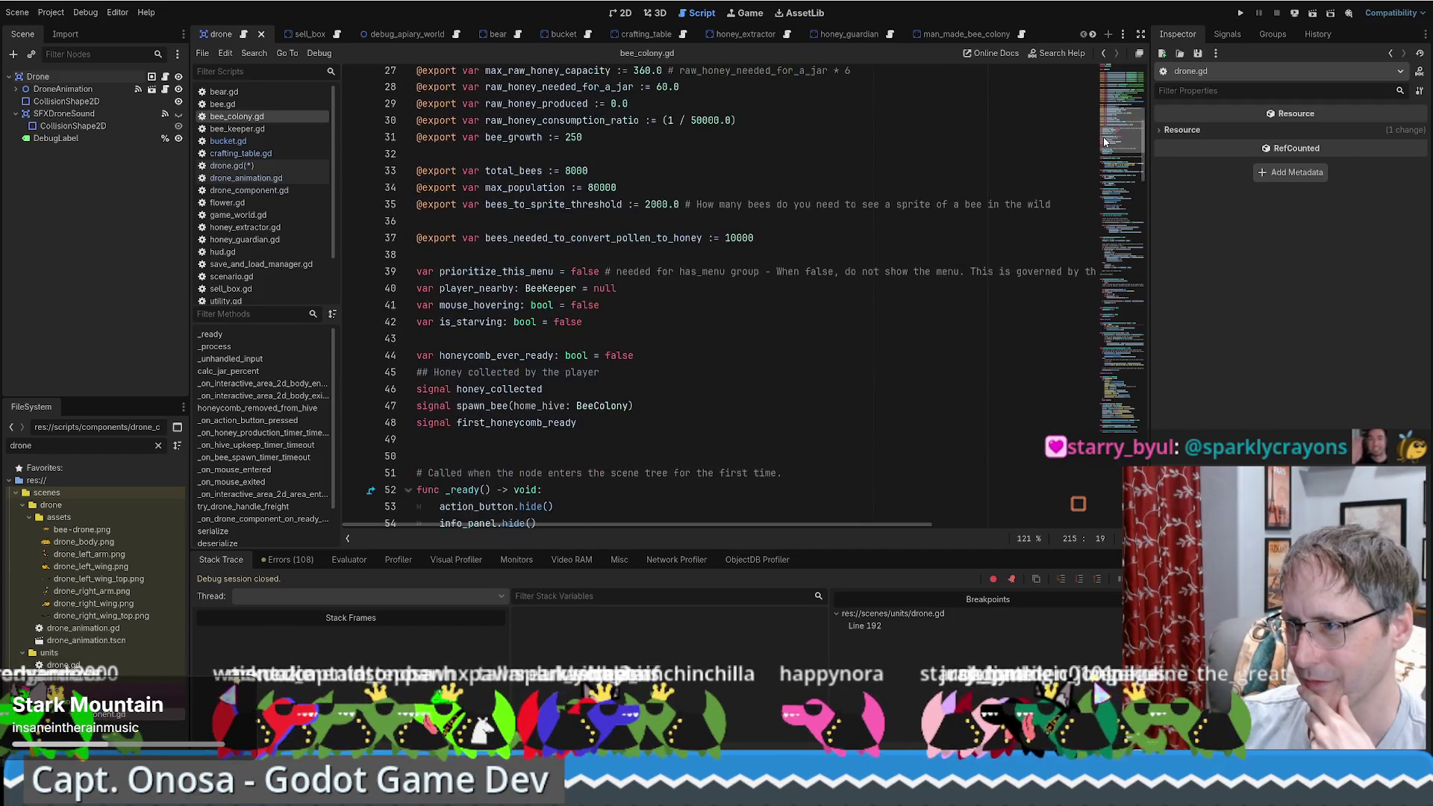
left_click(244, 108)
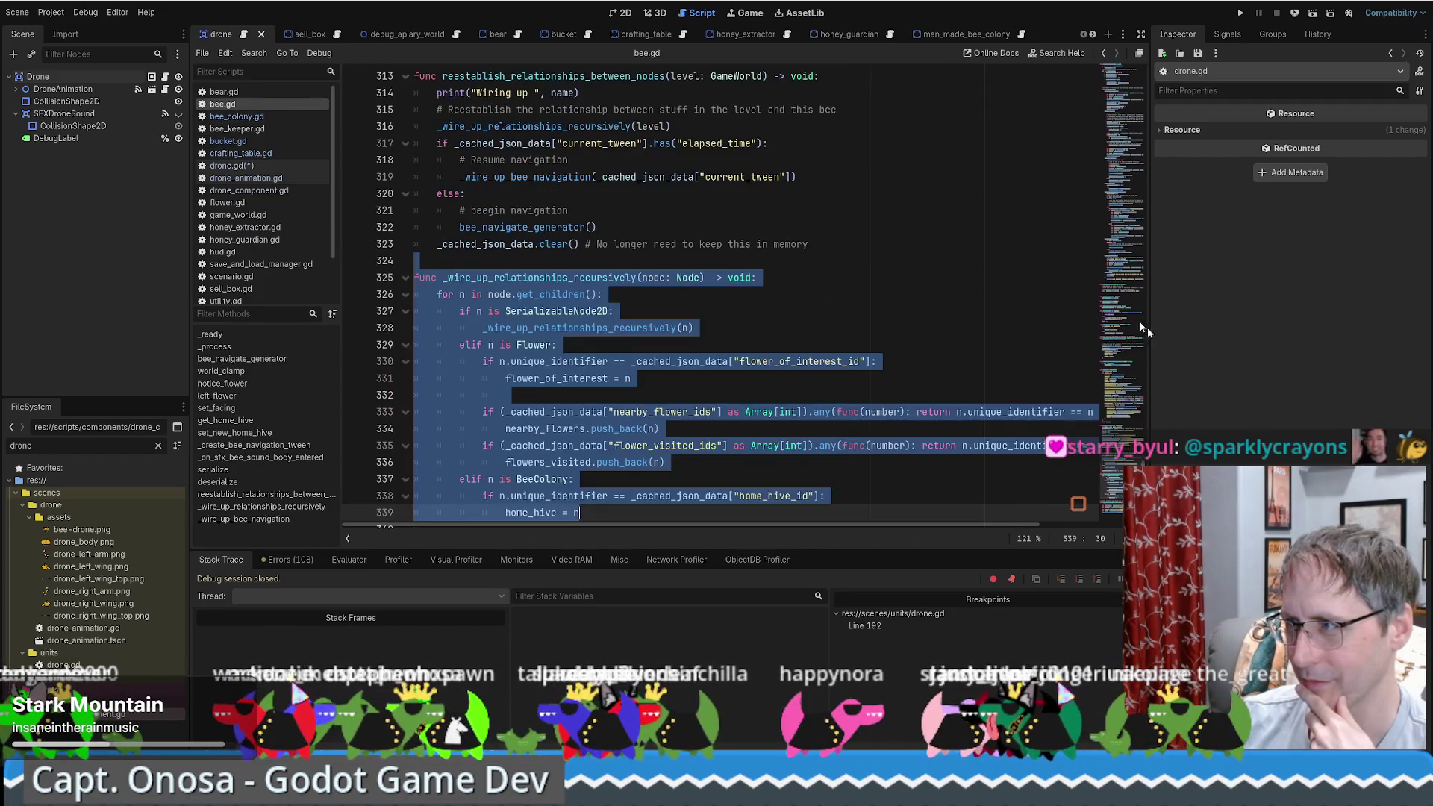
scroll(392, 330, "up", 20)
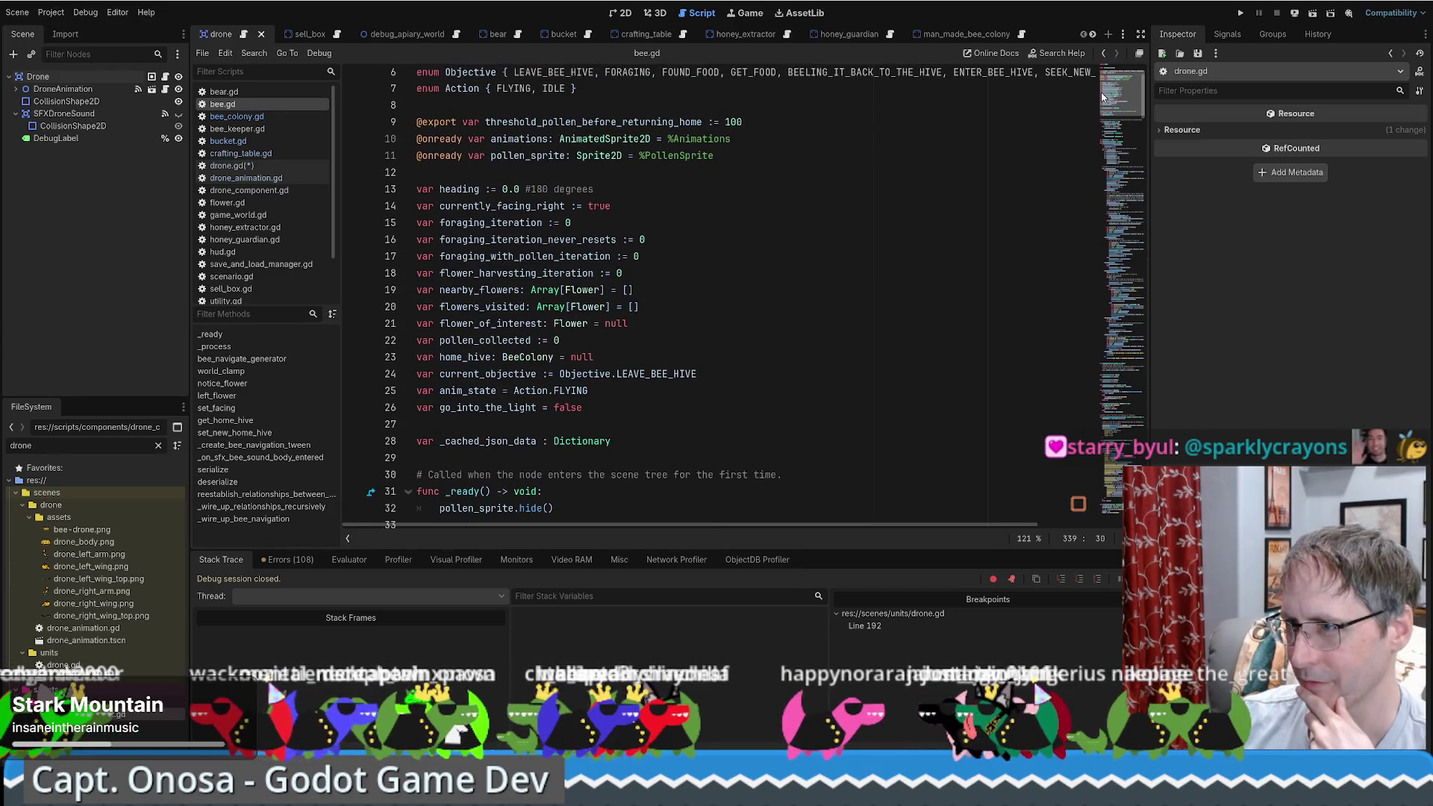
left_click_drag(529, 305, 617, 301)
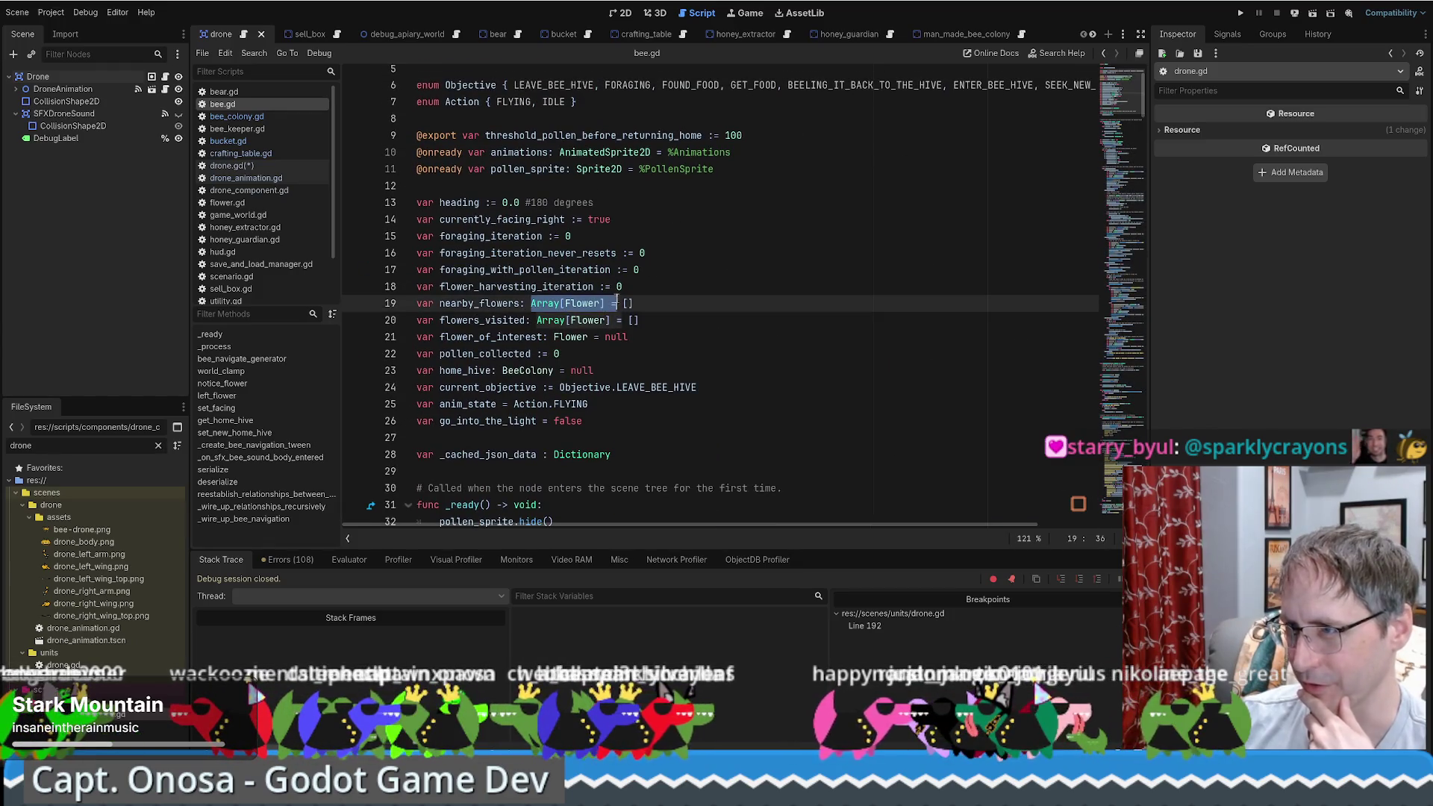
left_click(635, 303)
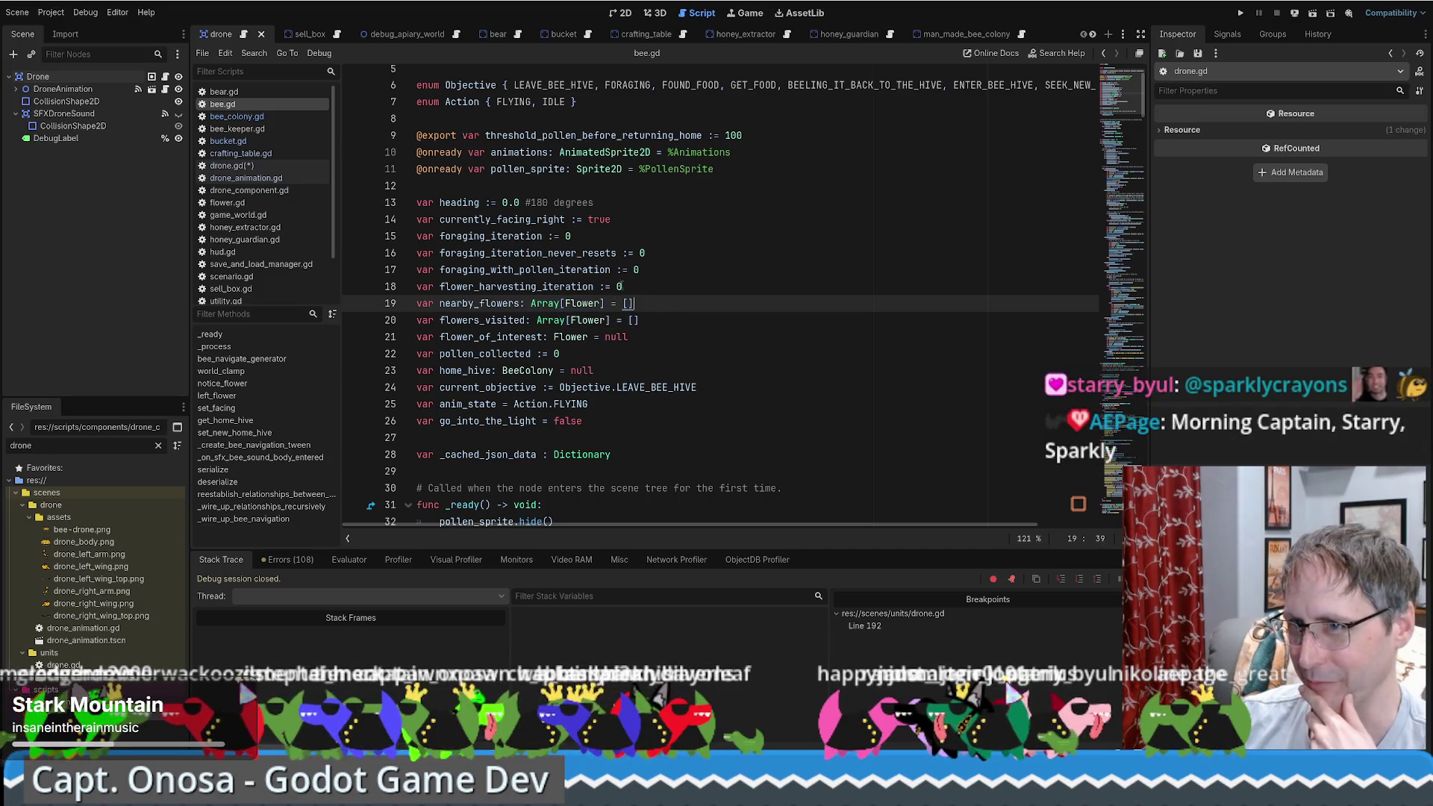
Step: Open drone.gd, check the String documentation, and save the script
left_click(244, 167)
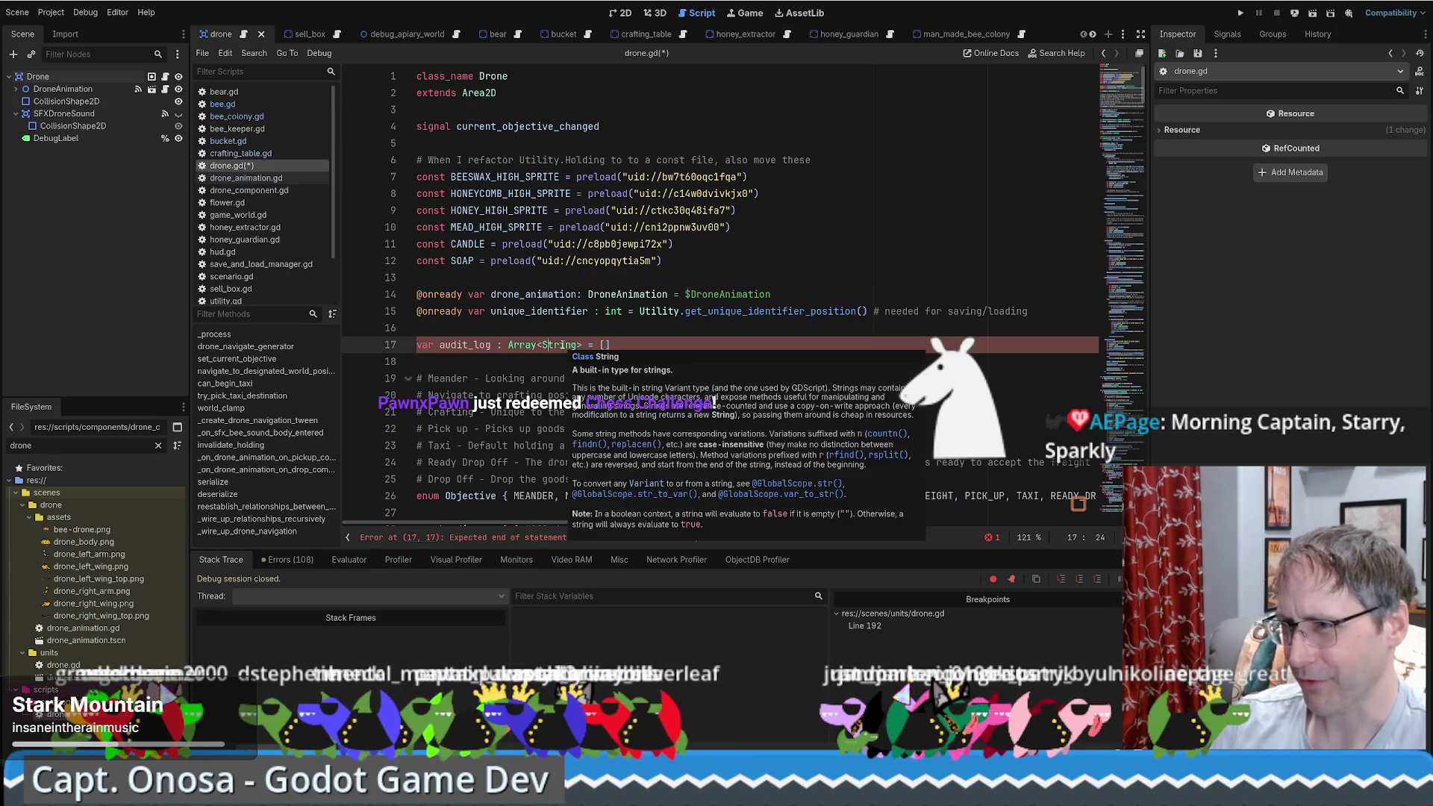
left_click(562, 345, "ctrl")
key("alt+Left")
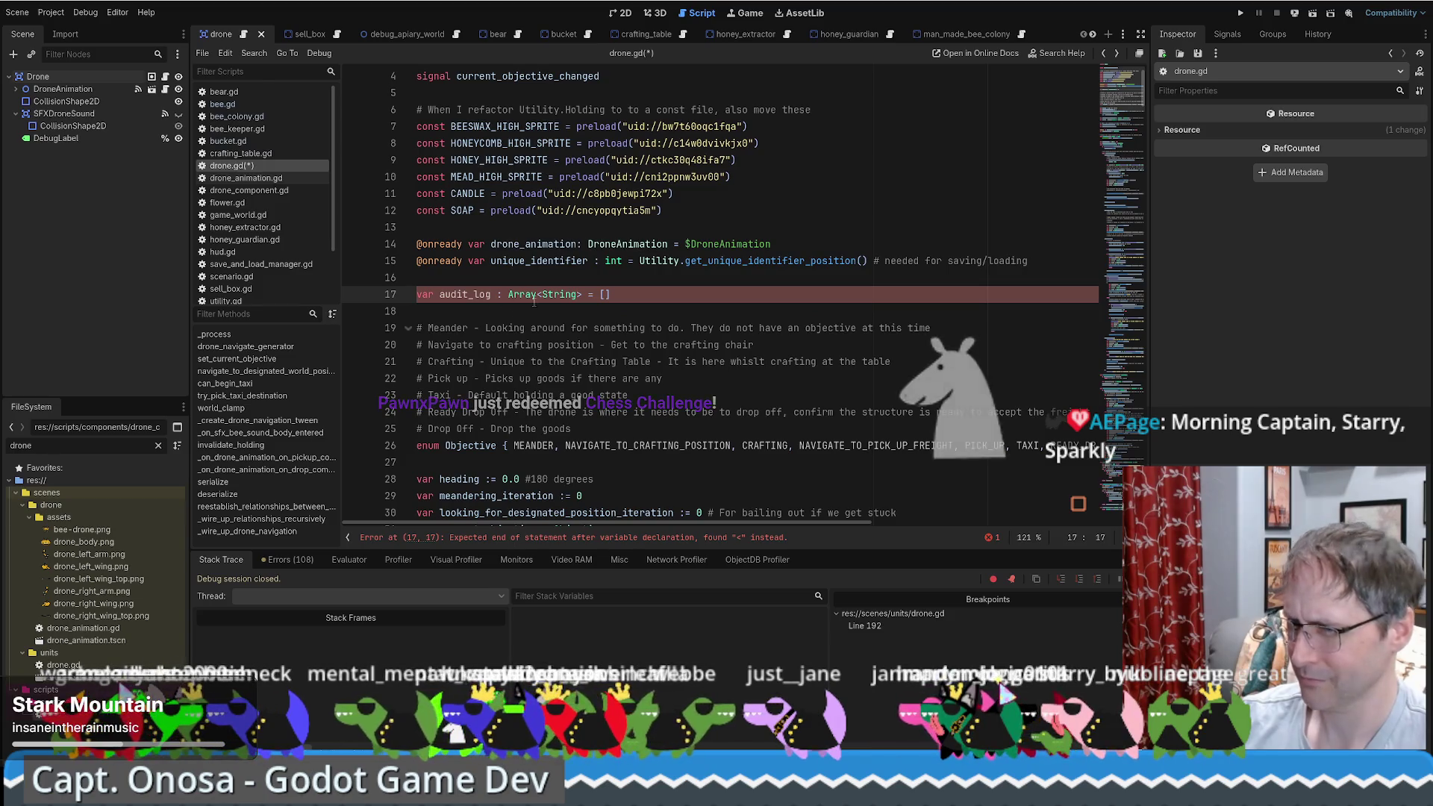
mouse_move(510, 291)
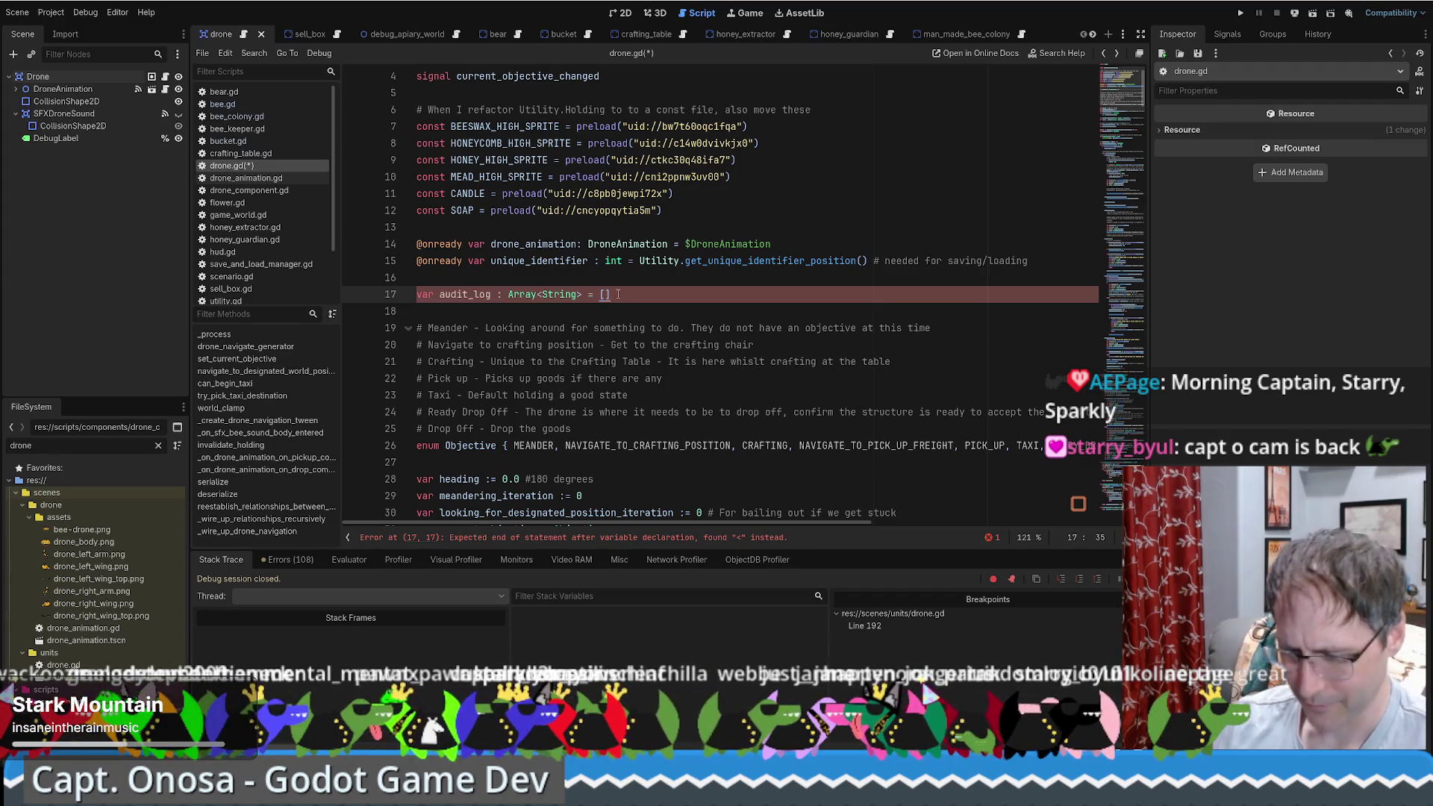
key("ctrl+s")
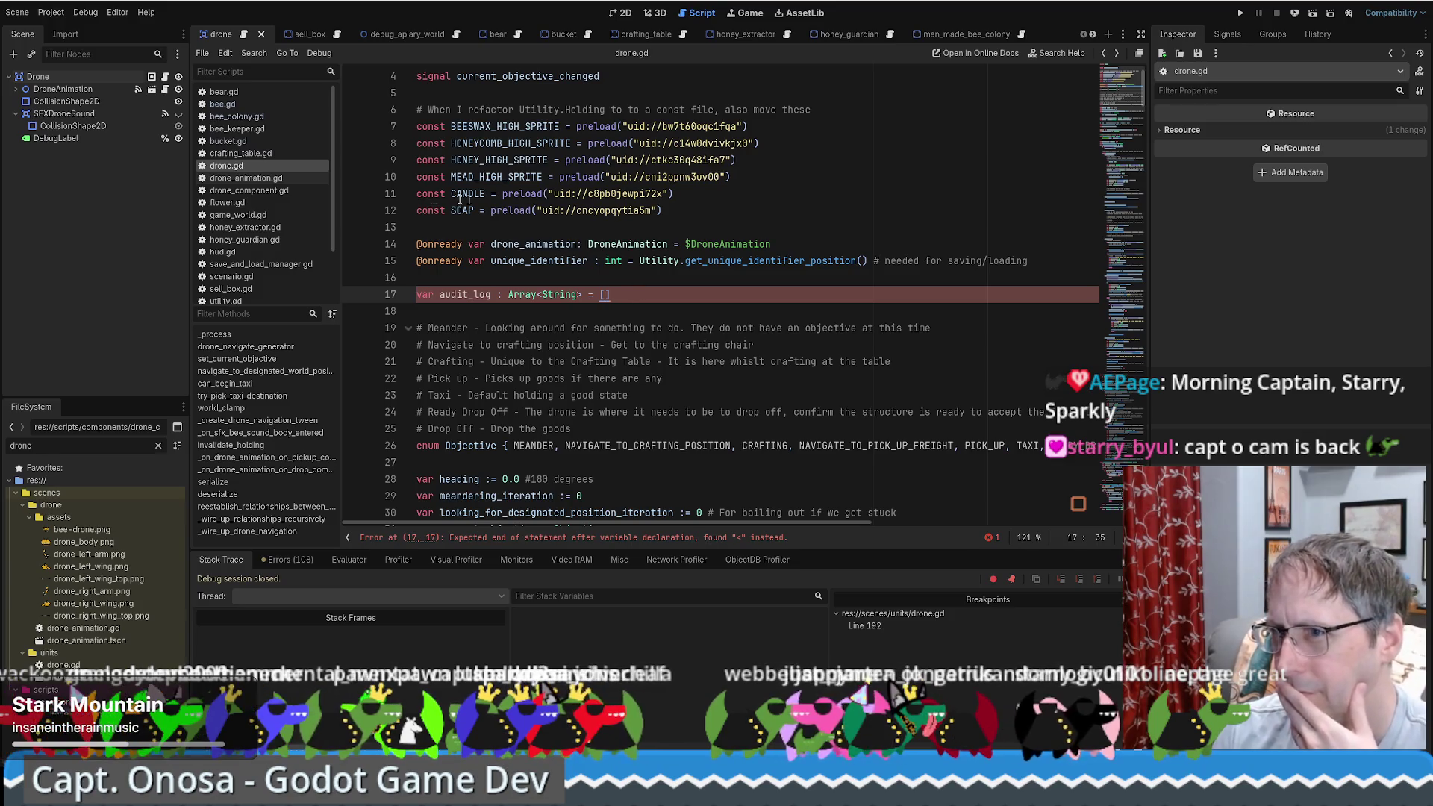
Step: Compare with bee.gd's array syntax, then change line 17's angle brackets to Array[String]
left_click(222, 104)
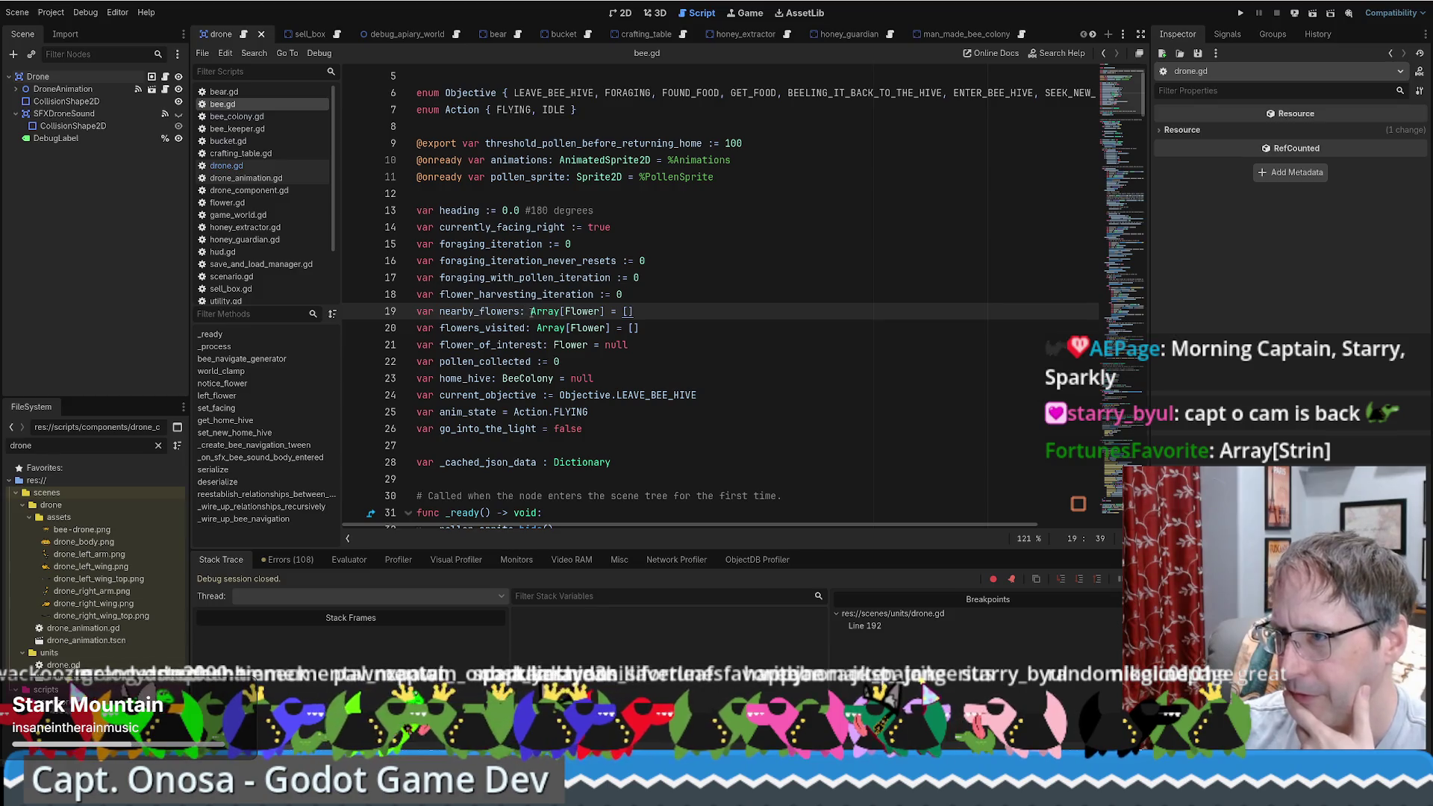
key("alt+Left")
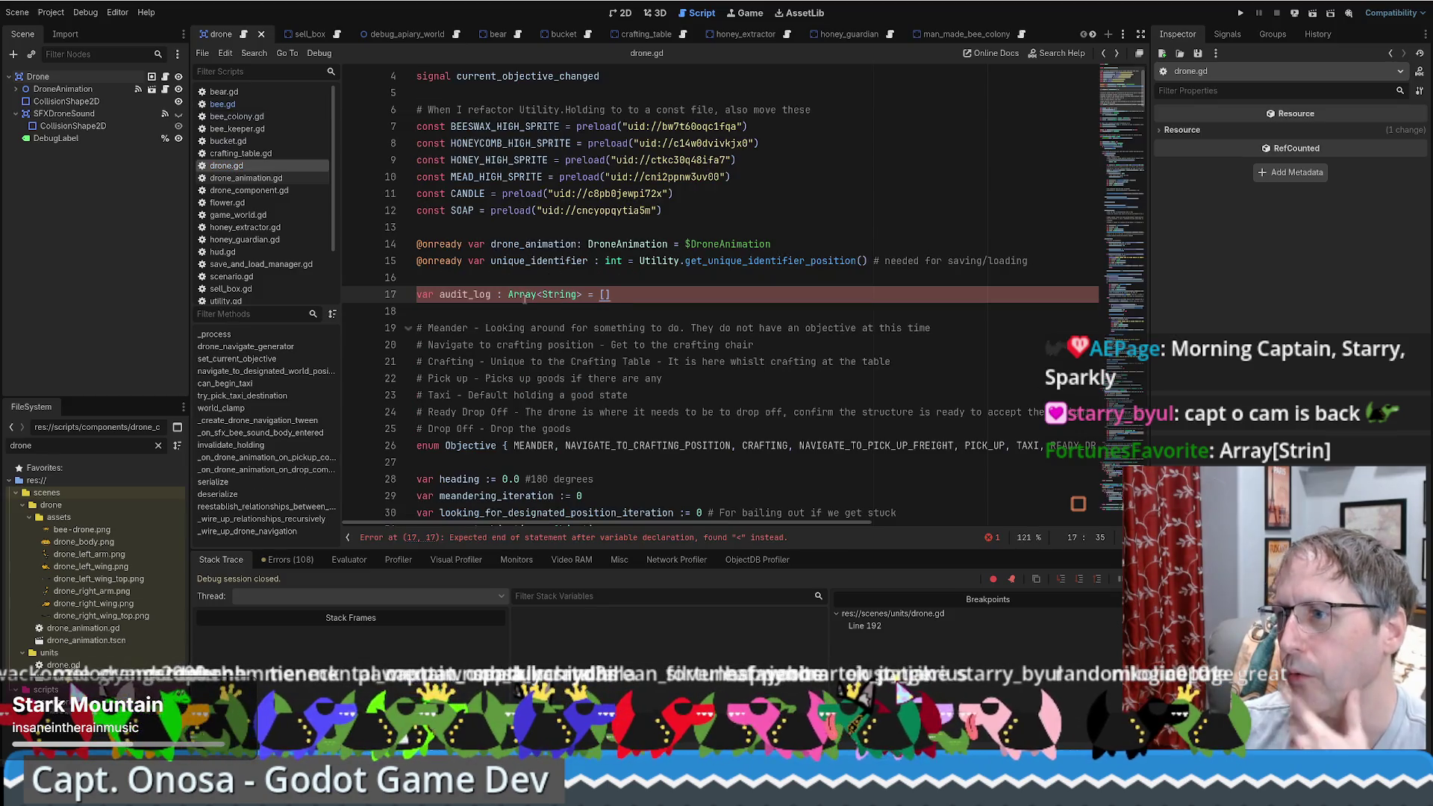
key("Left")
key("BackSpace")
type("[")
key("ctrl+Right")
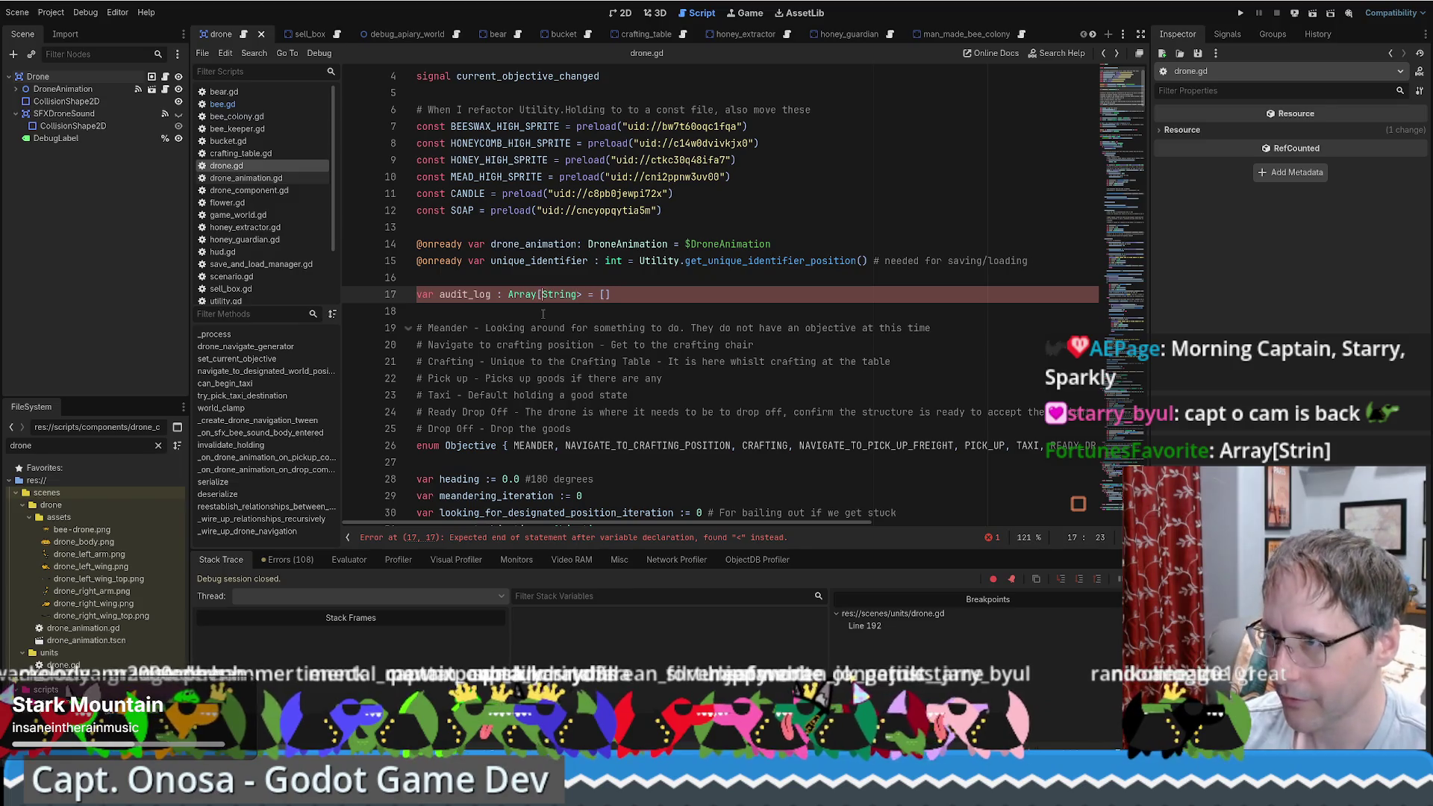
key("Delete")
type("]")
Step: Save the corrected drone.gd and open a new browser tab
key("End")
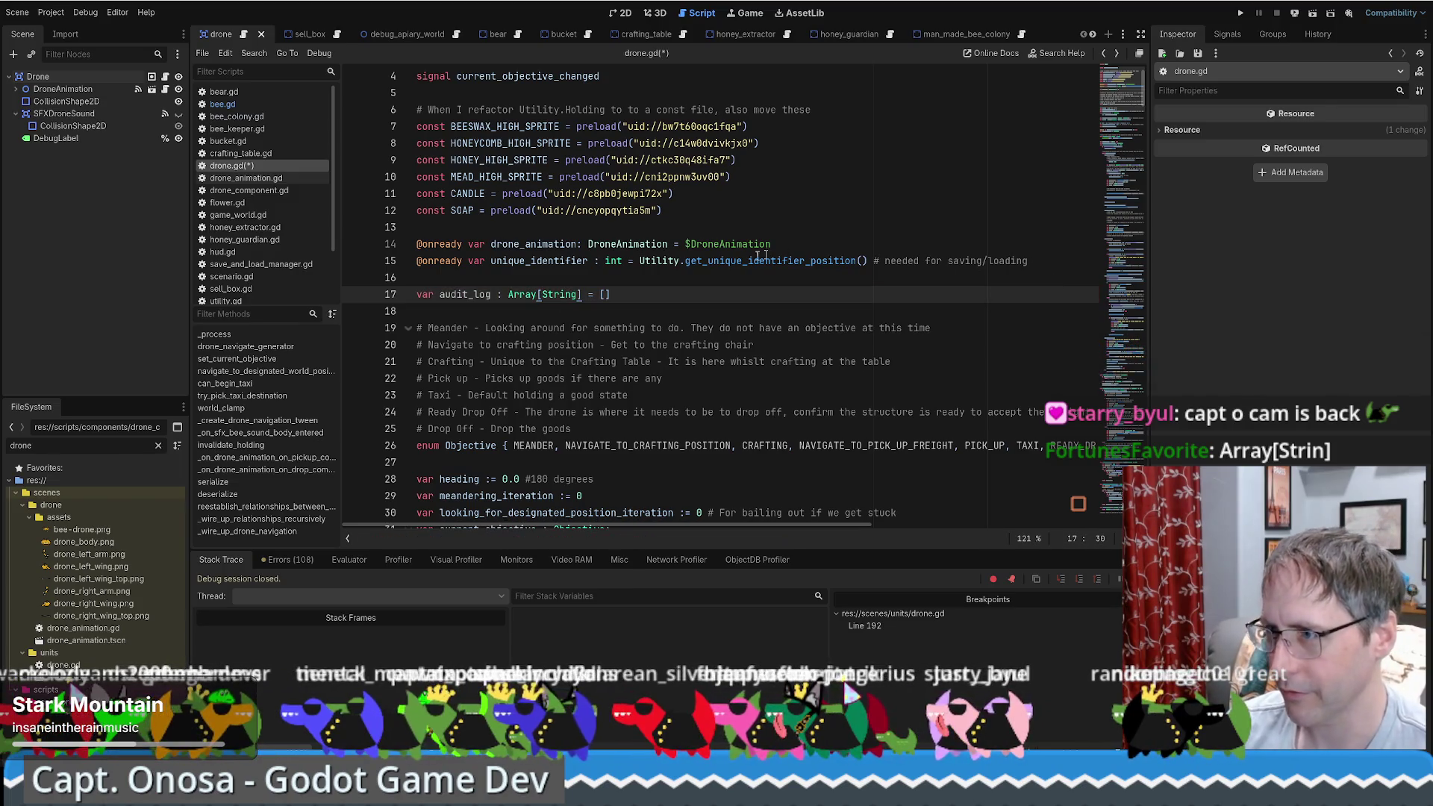
key("ctrl+Left")
key("ctrl+Left")
key("ctrl+Left")
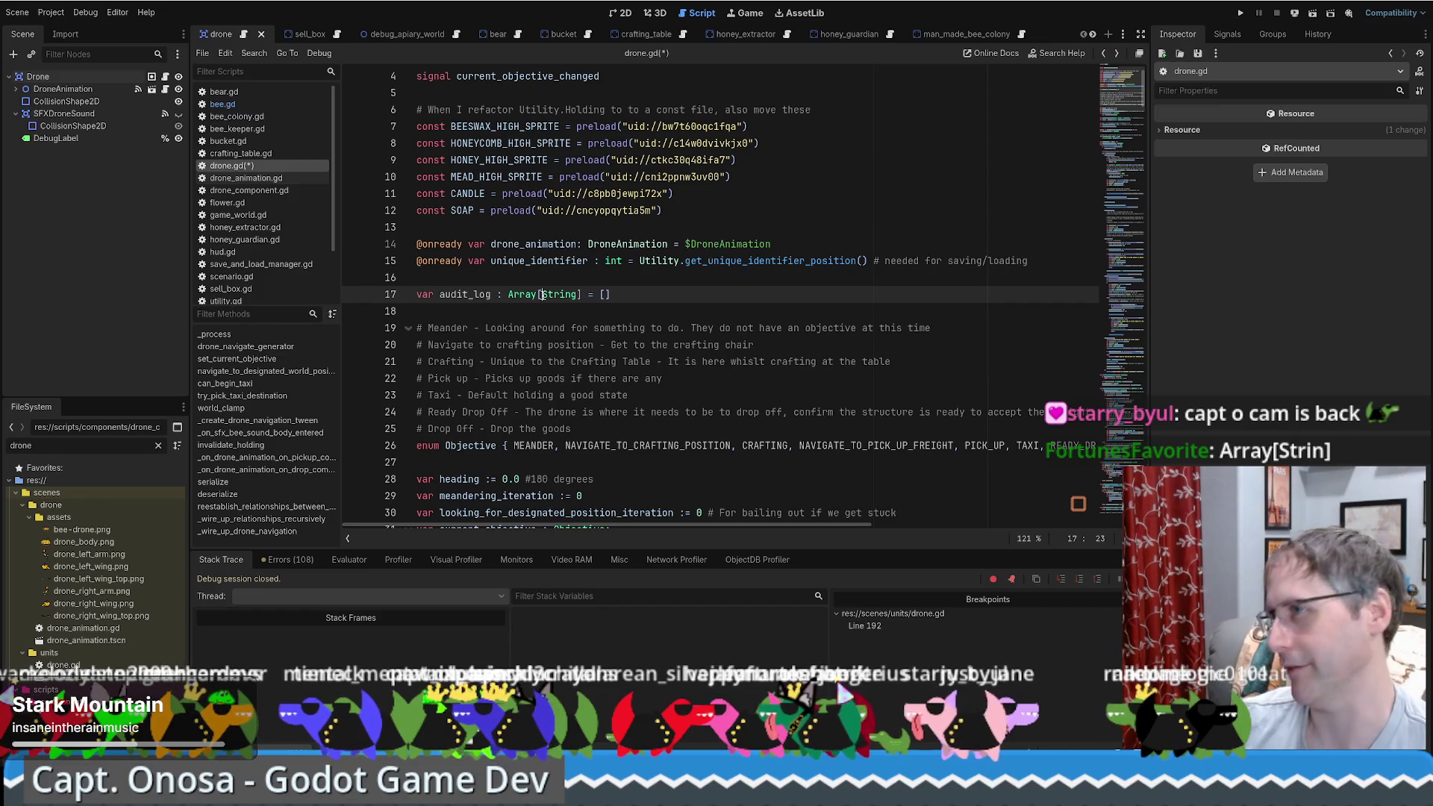
key("ctrl+s")
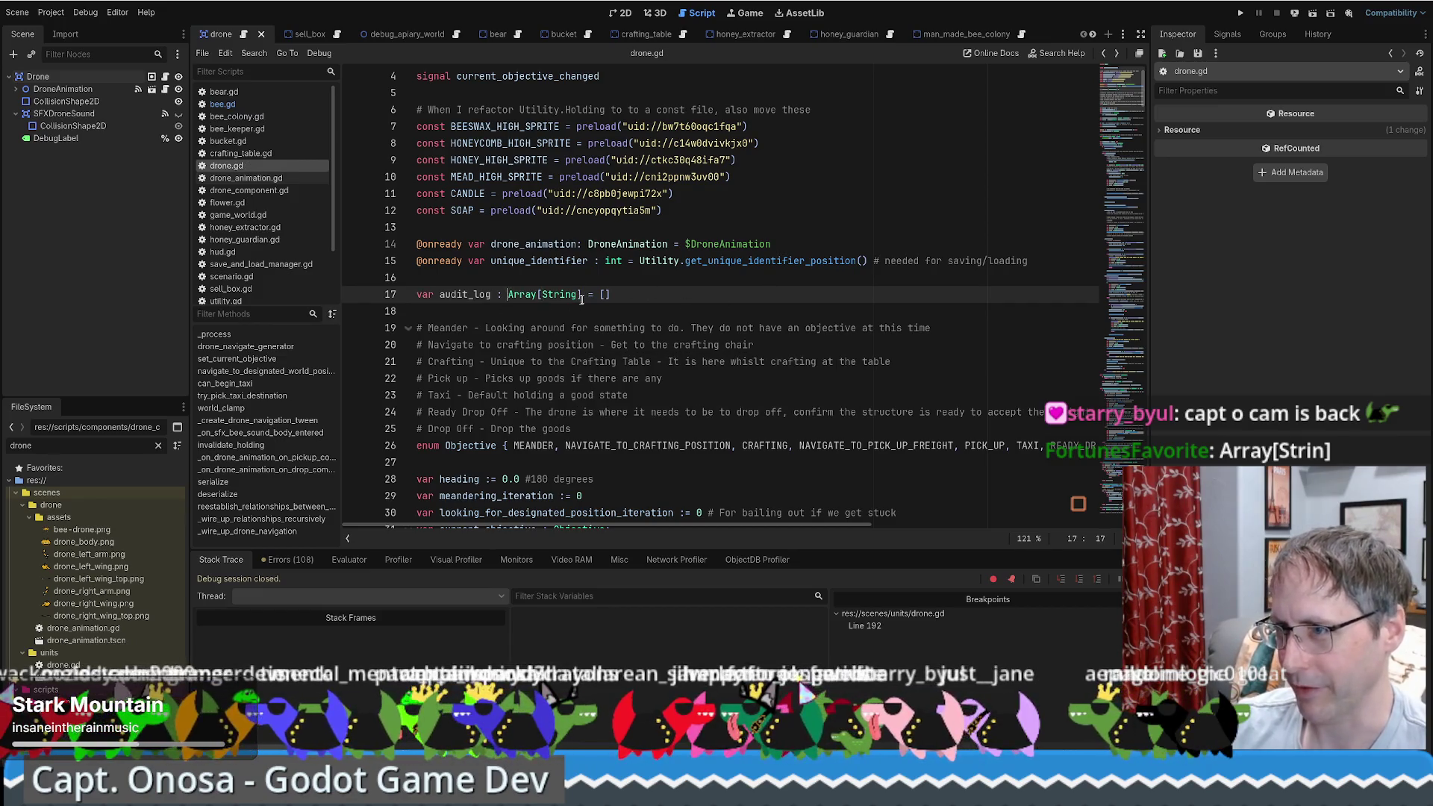
key("Up")
double_click(476, 295)
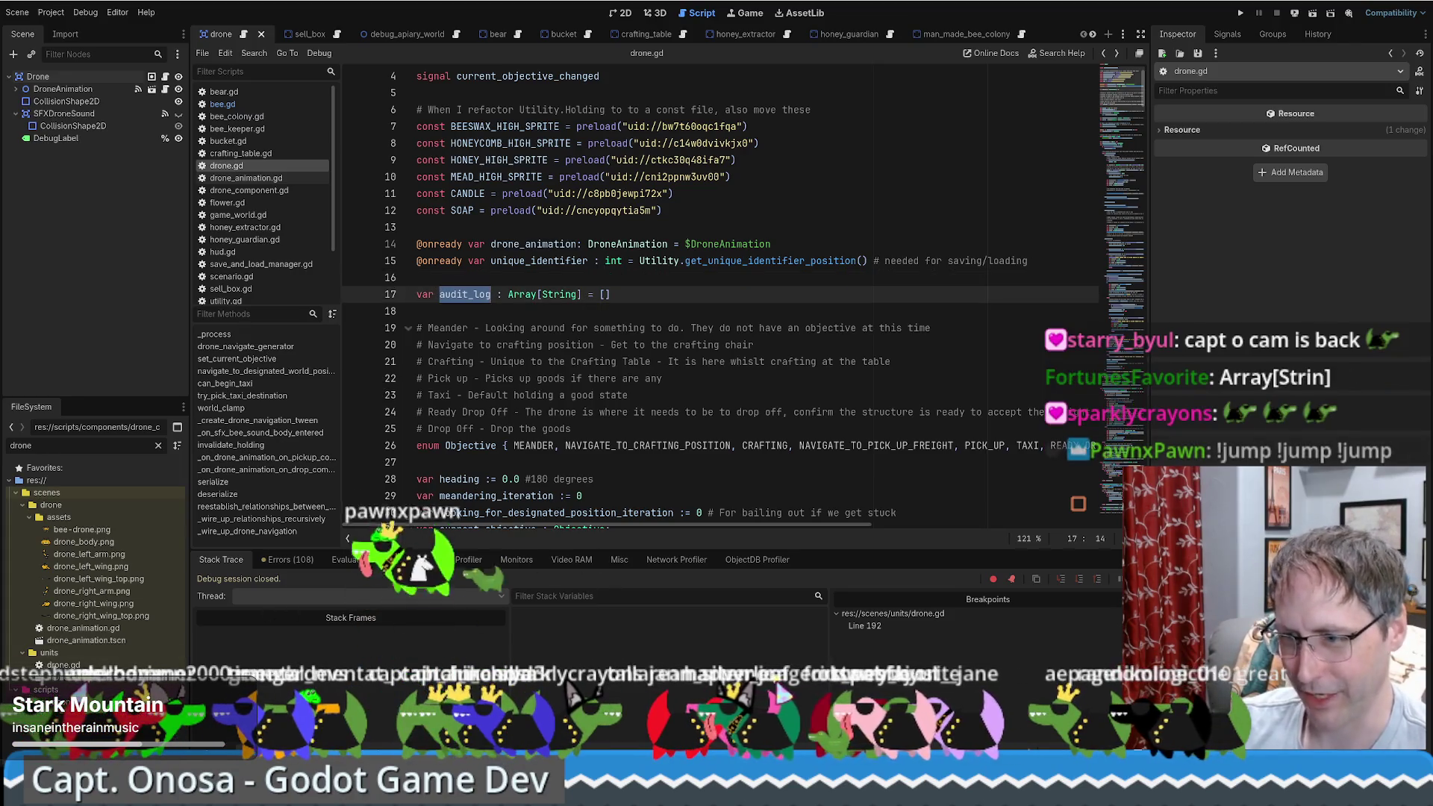
key("alt+Tab")
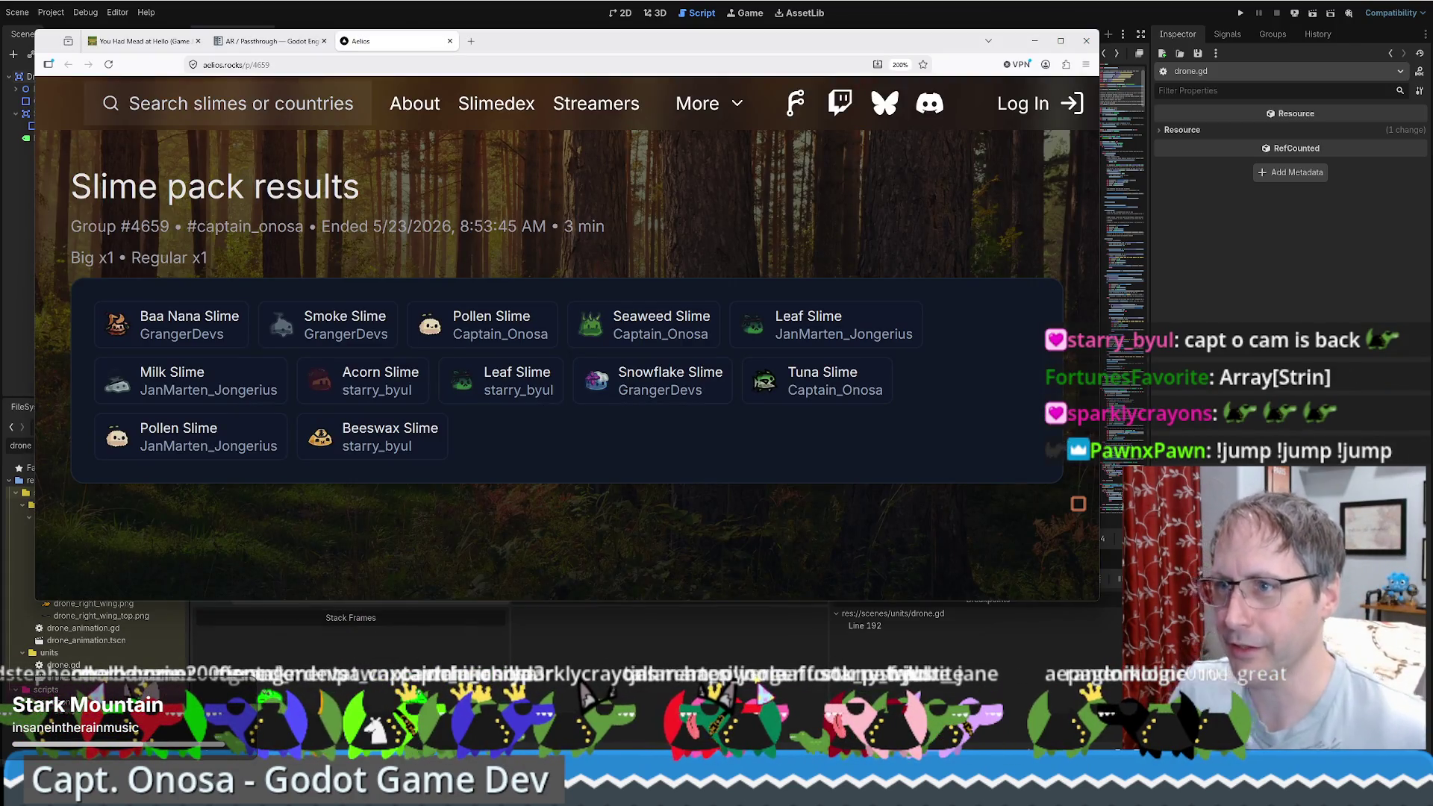
key("ctrl+t")
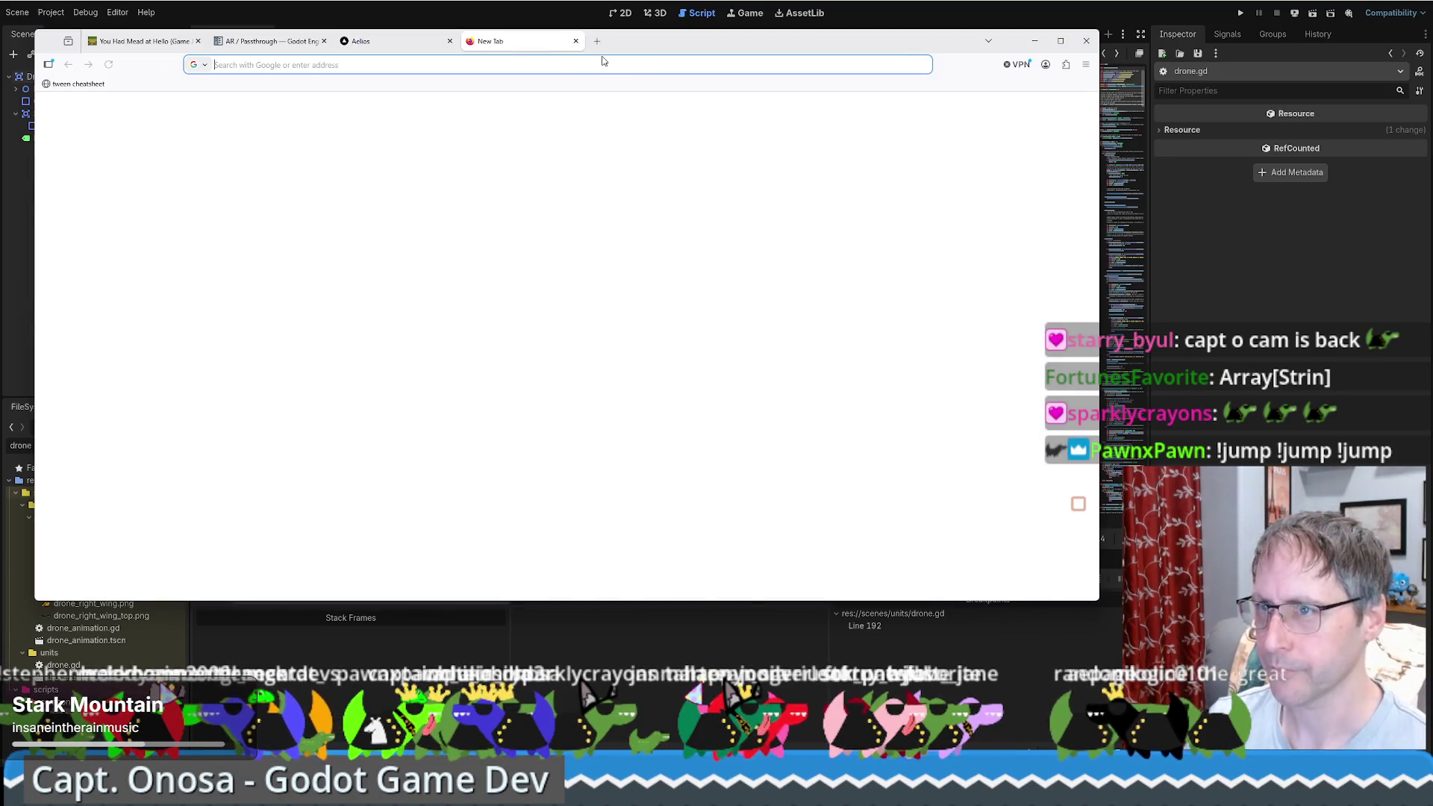
Step: Create a casual 3+2 random-side friend challenge on lichess.org, then minimize the browser
type("lichess.org")
key("Return")
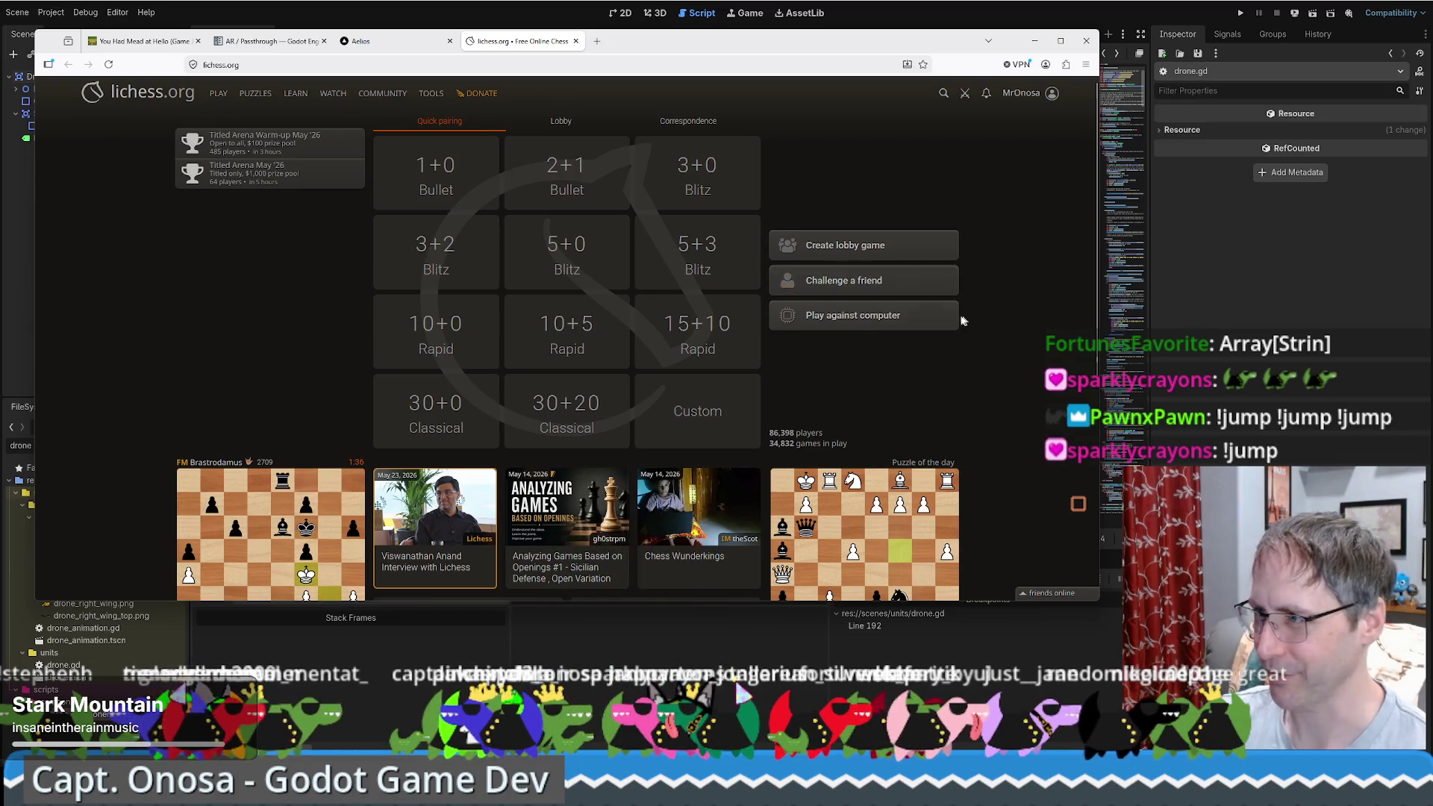
left_click(883, 281)
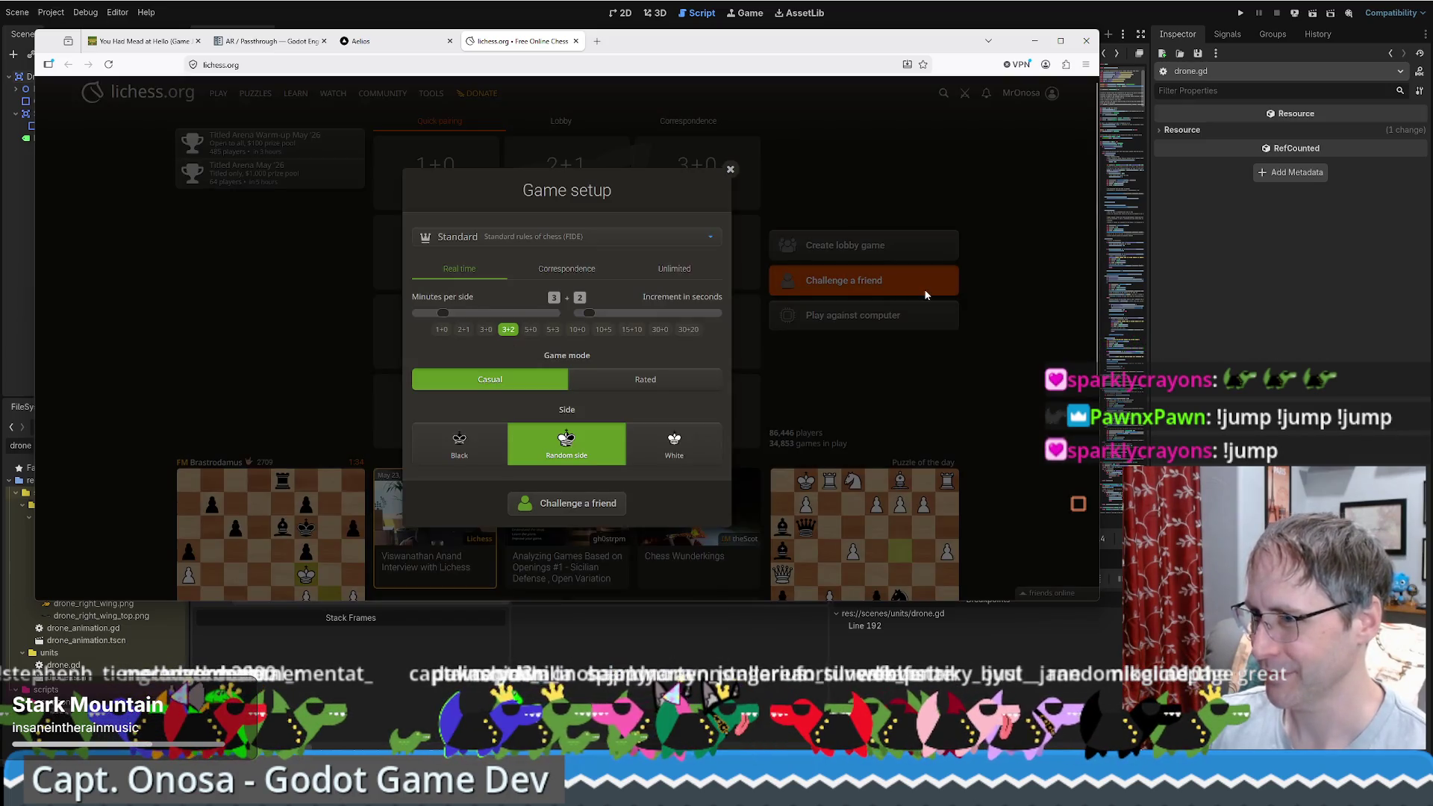
left_click(573, 505)
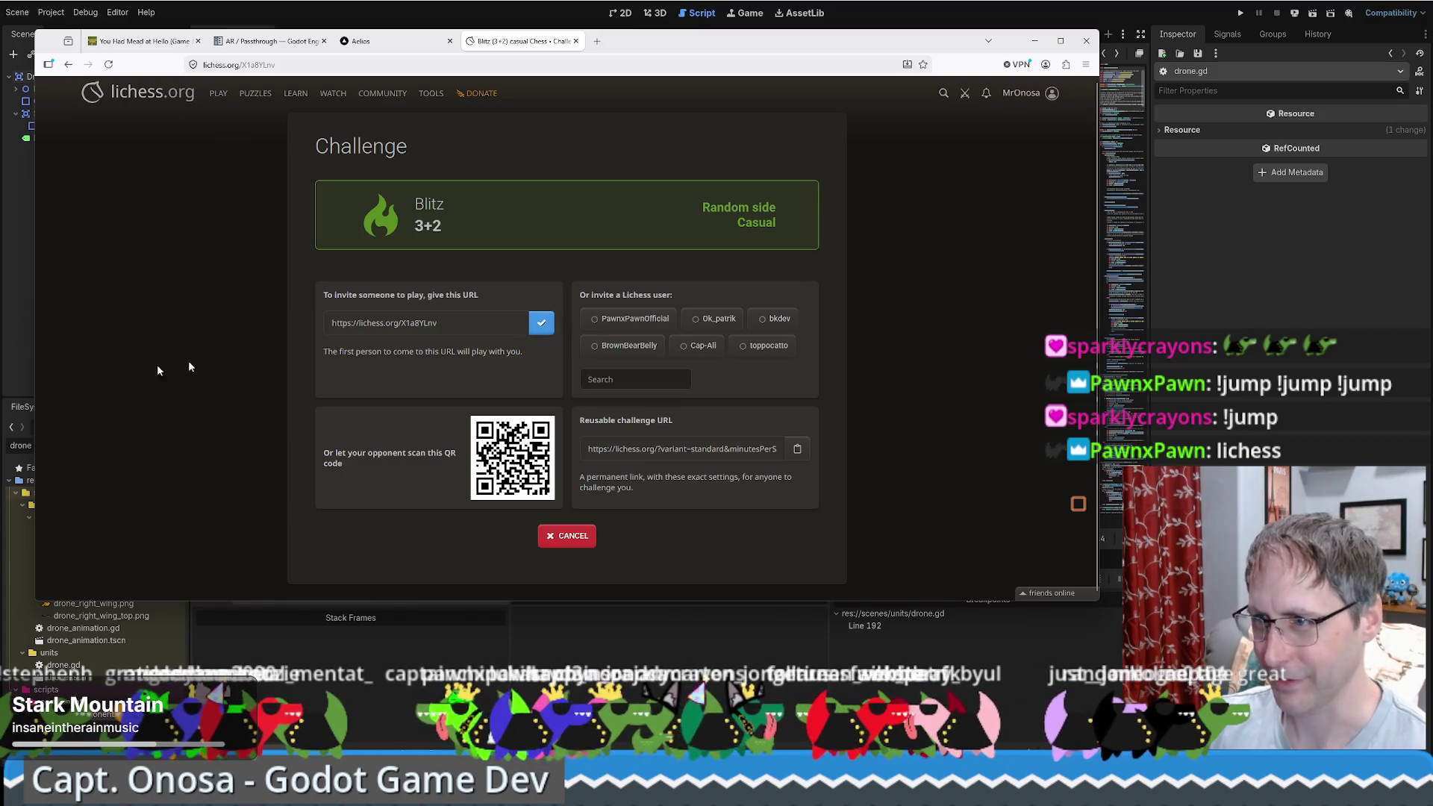
left_click(1034, 47)
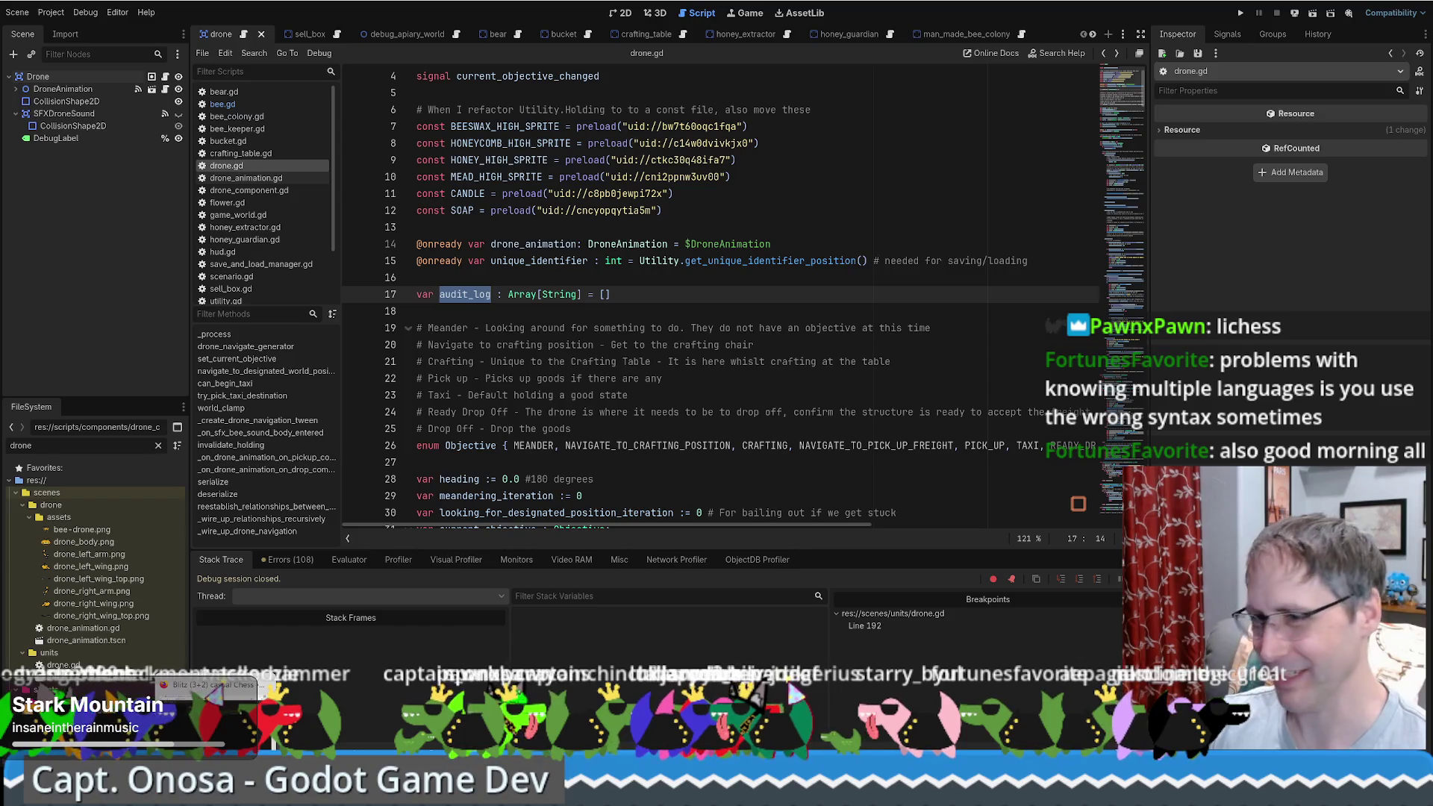
Step: Restore the Firefox window showing the waiting lichess challenge
left_click(205, 709)
left_click(206, 709)
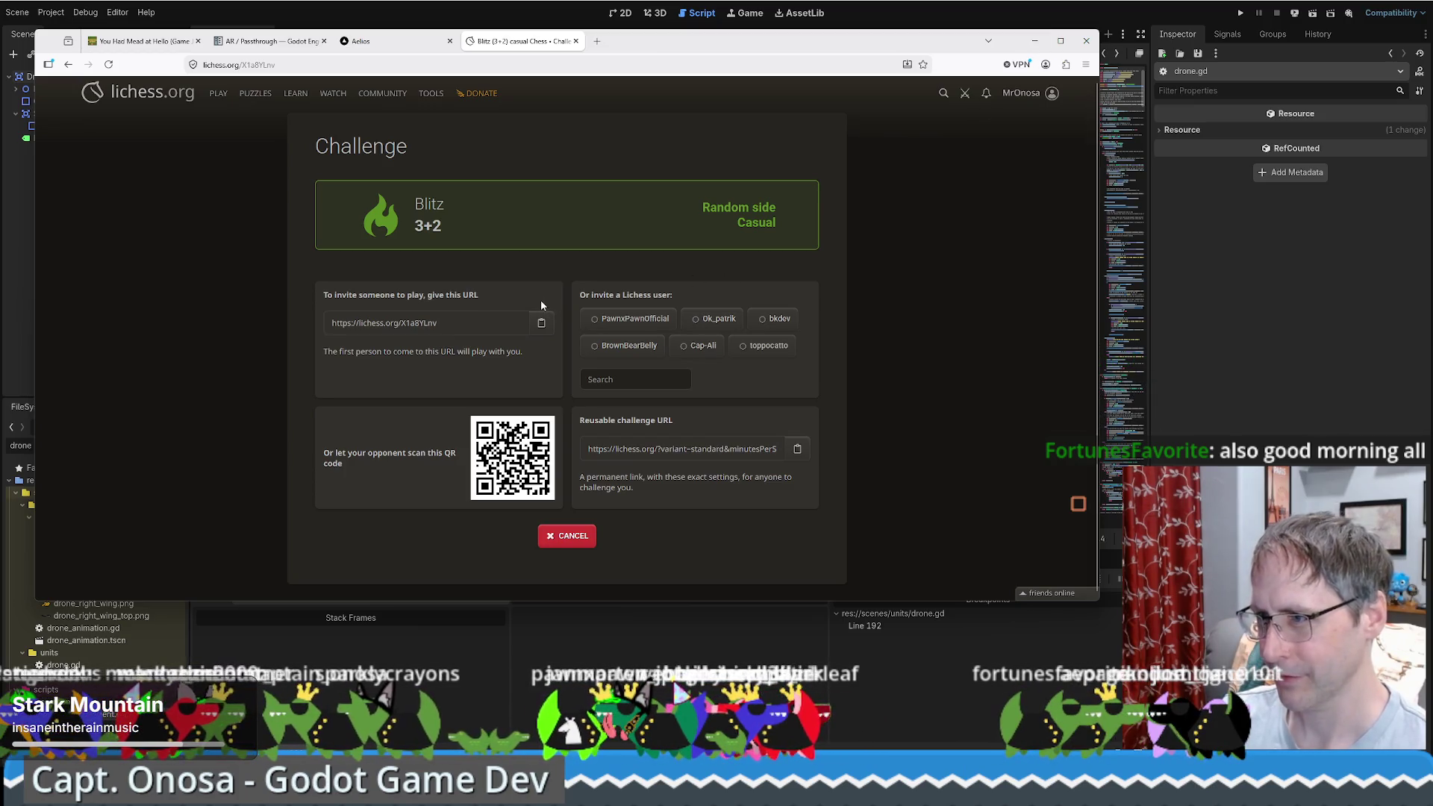
Step: Send the challenge to a listed lichess user and open with ...d5 and a queenside knight move
mouse_move(631, 322)
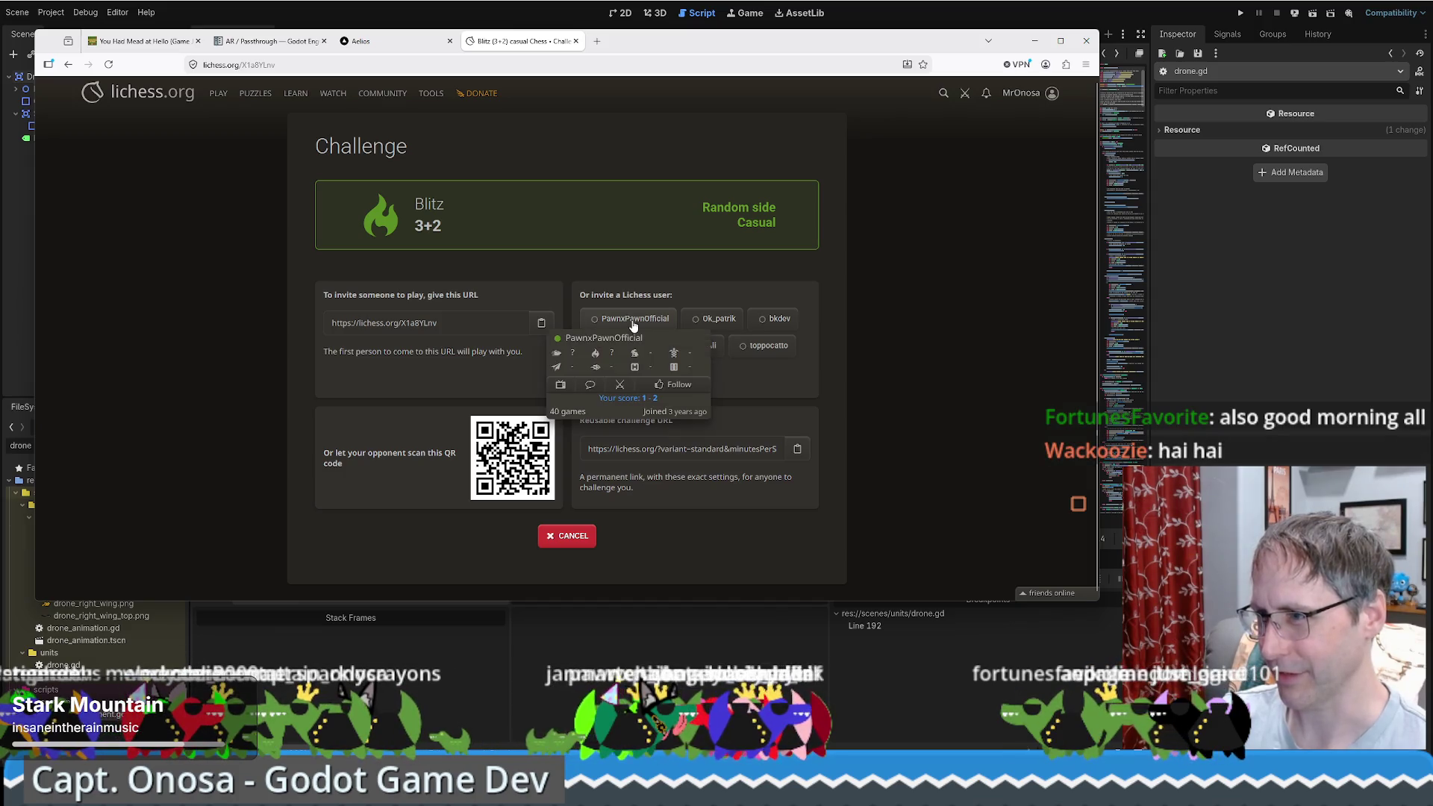
left_click(621, 319)
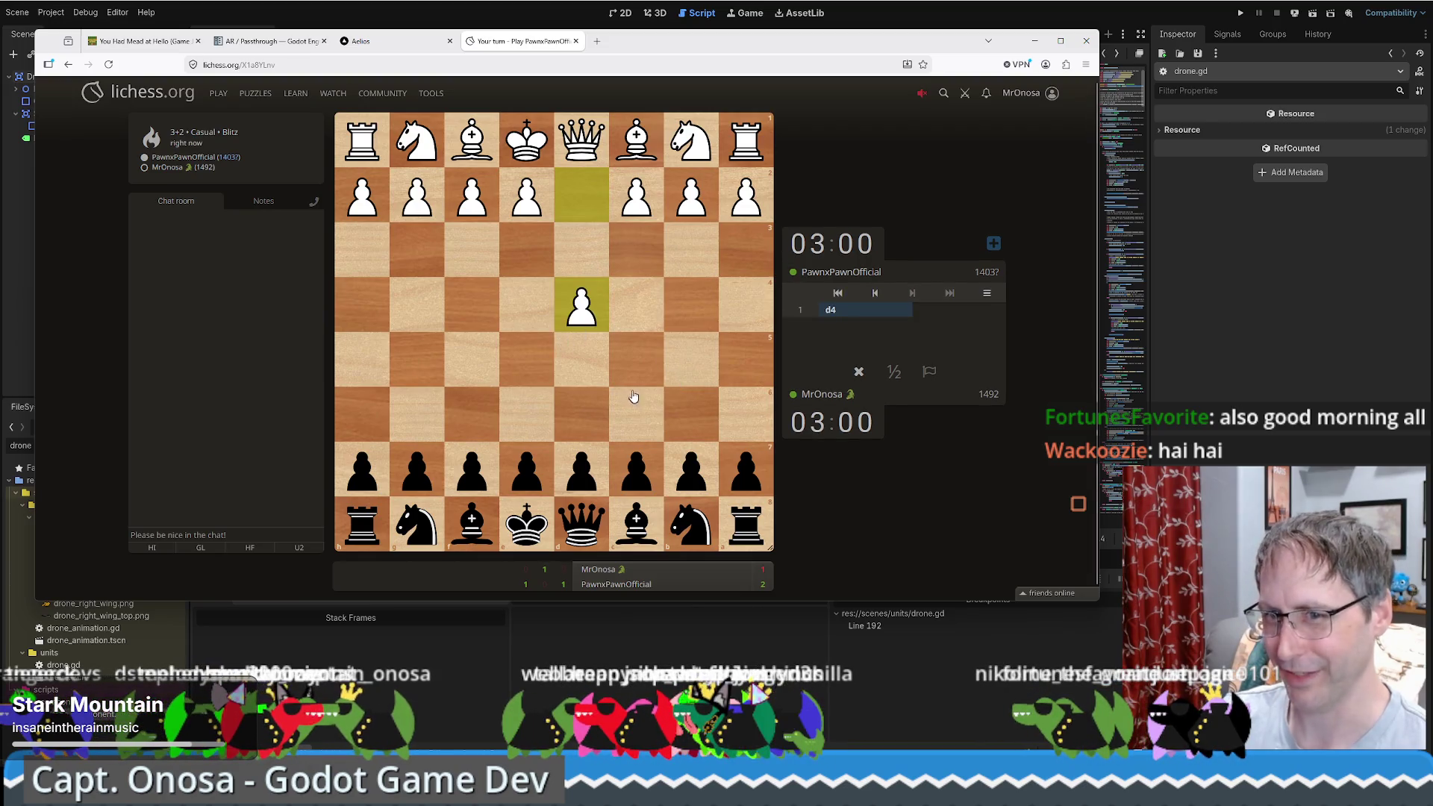
left_click_drag(575, 448, 582, 359)
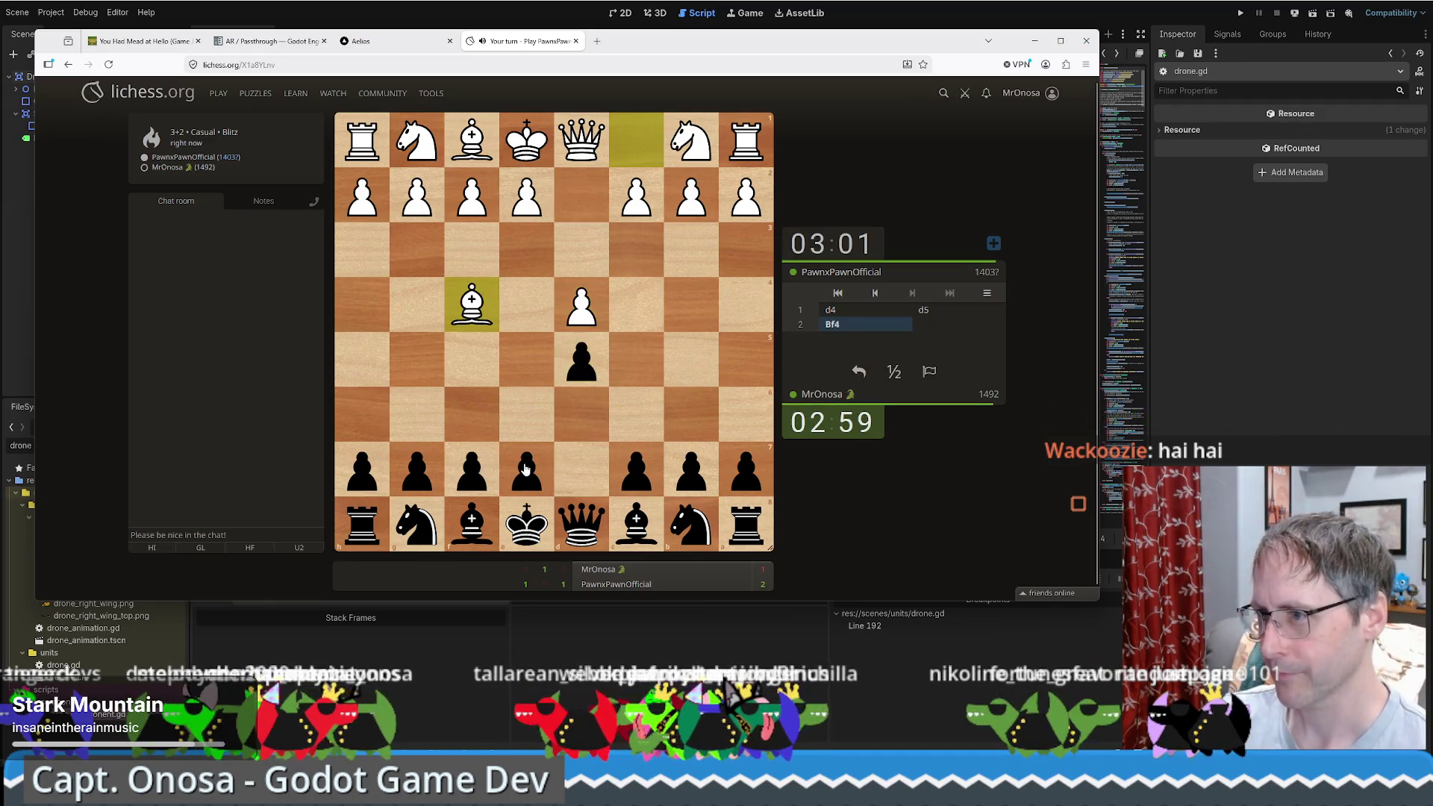
left_click(478, 471)
left_click(478, 472)
left_click_drag(689, 526, 647, 428)
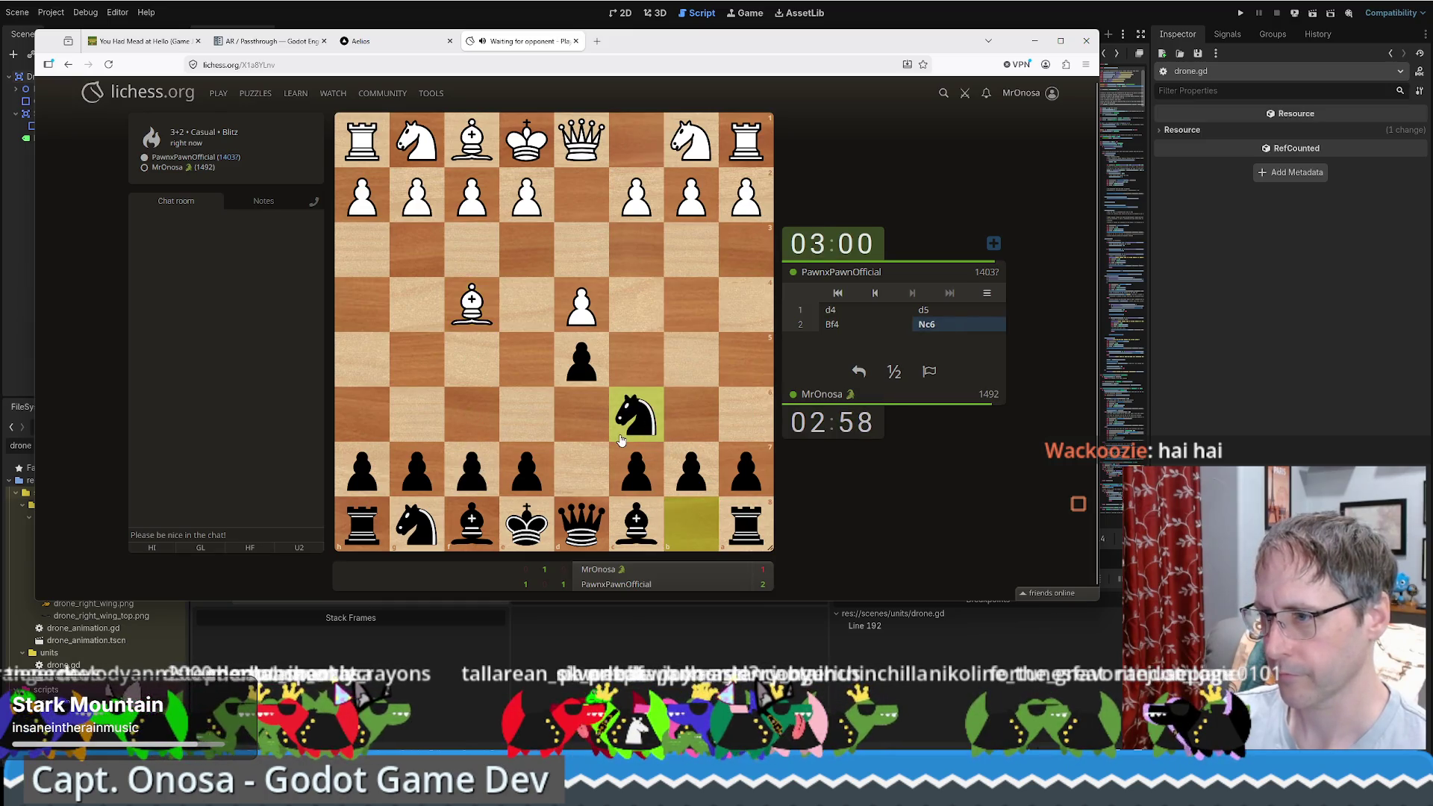
Step: Play Nf6, e6 and Bd6, castle kingside, and move the rook to e8
mouse_move(416, 525)
left_mouse_down()
mouse_move(475, 418)
mouse_move(479, 437)
left_mouse_up()
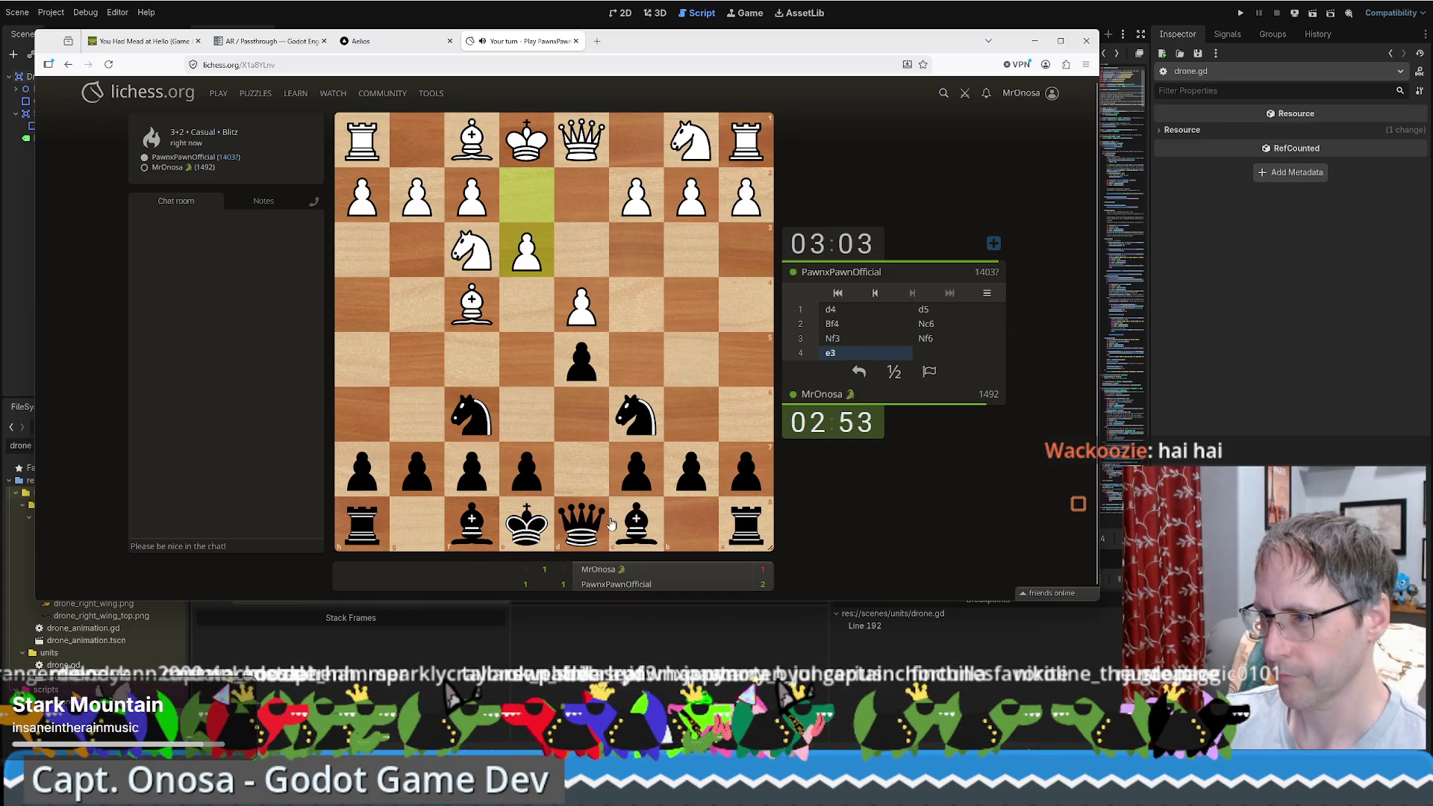
left_click_drag(533, 474, 530, 418)
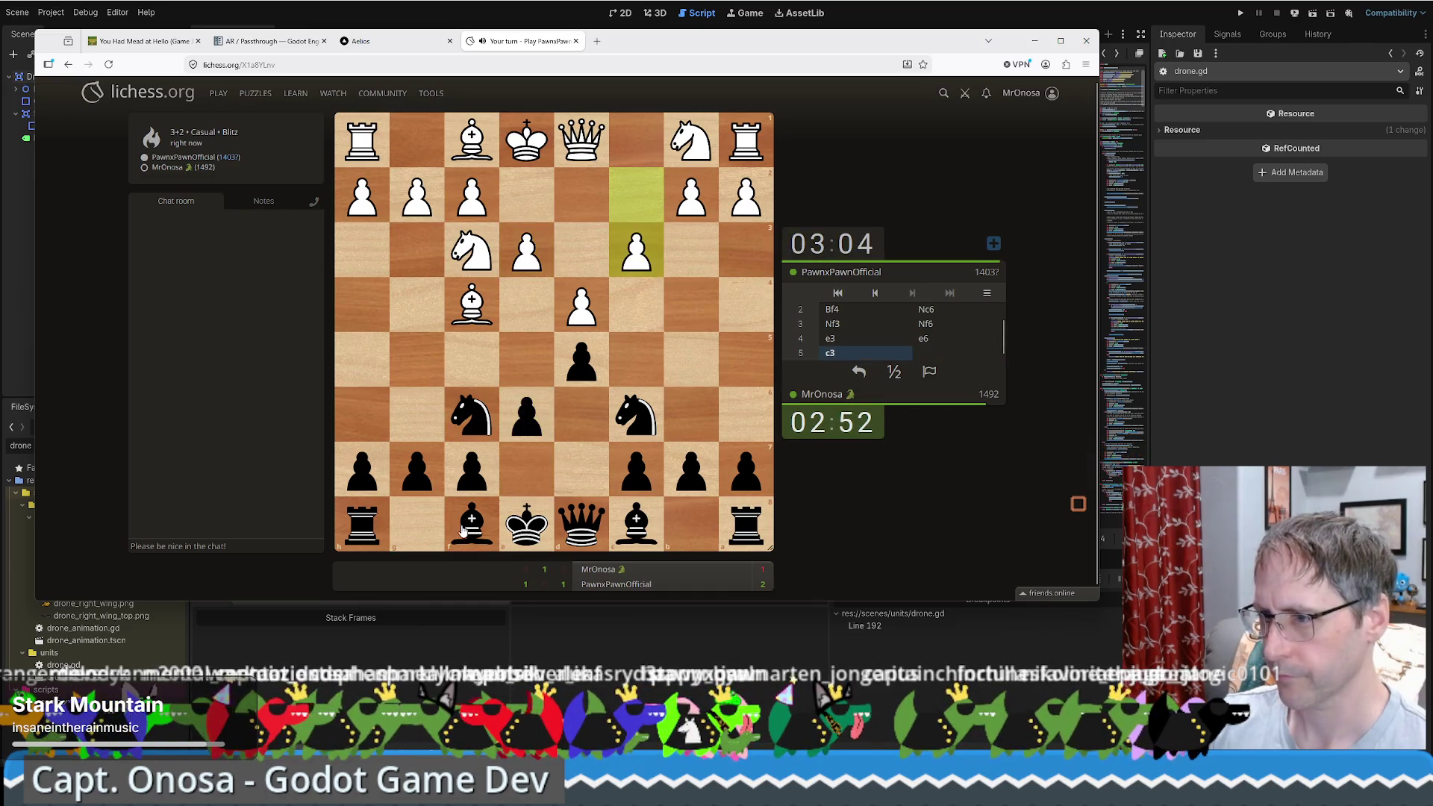
left_click_drag(463, 529, 583, 418)
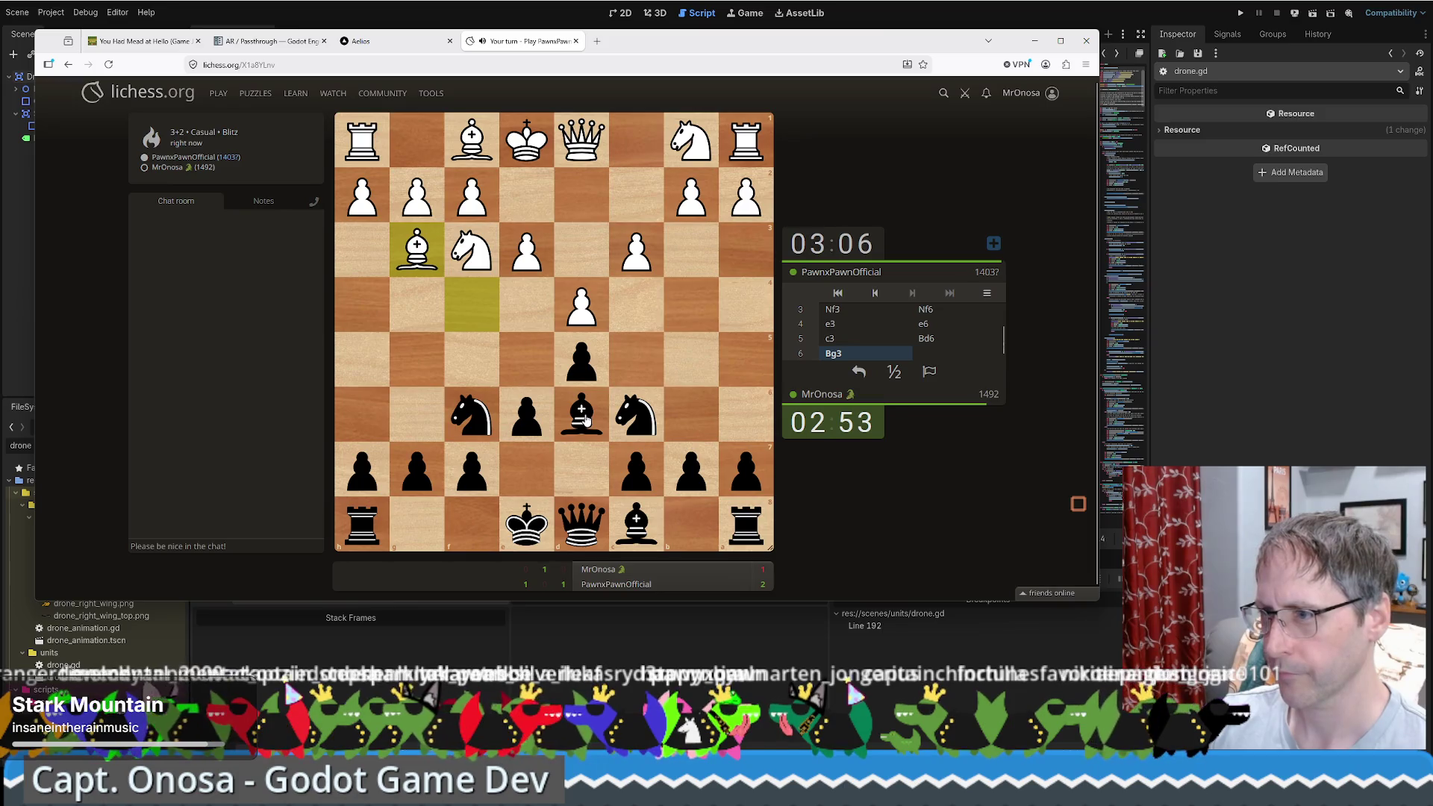
left_click_drag(527, 529, 417, 526)
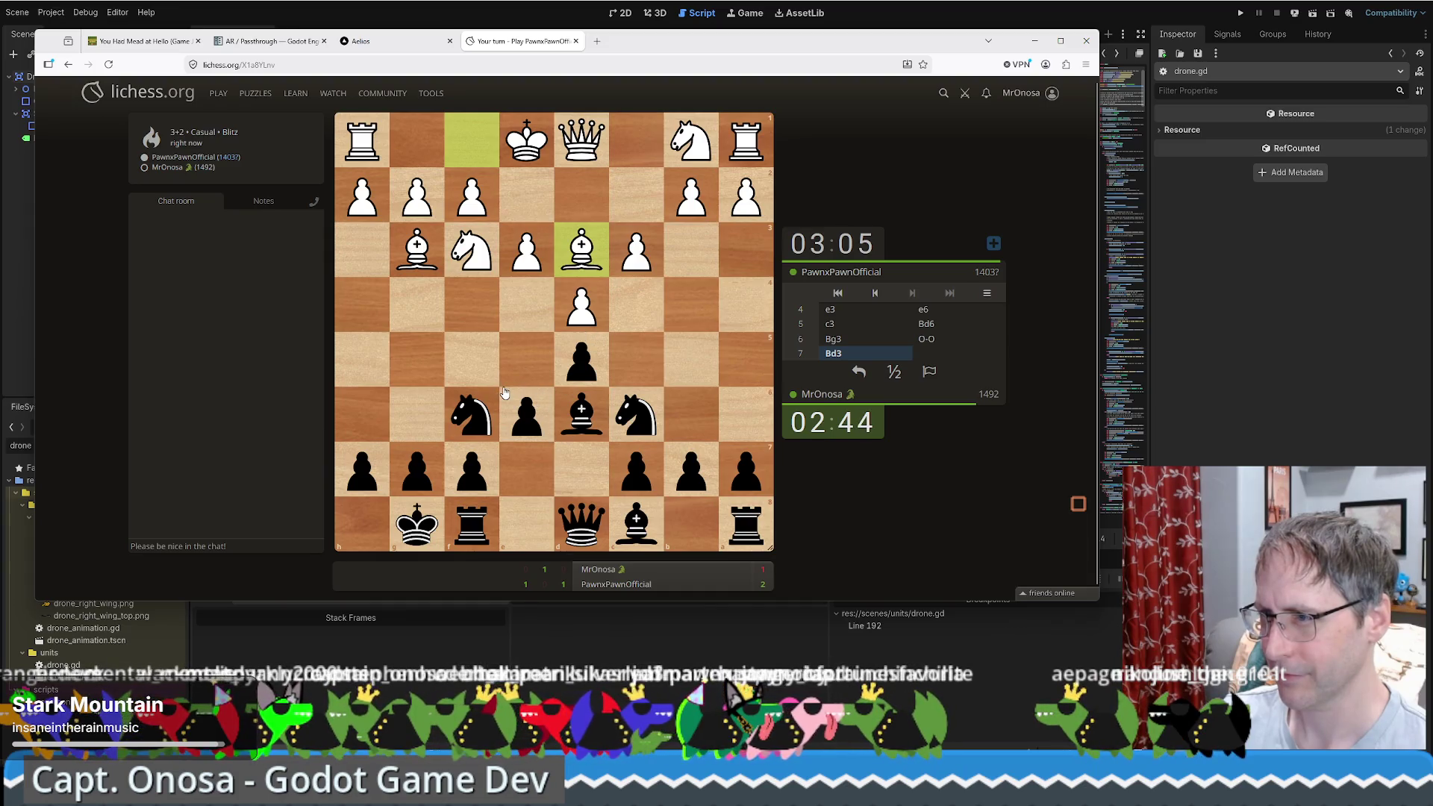
left_click(472, 525)
left_click(527, 524)
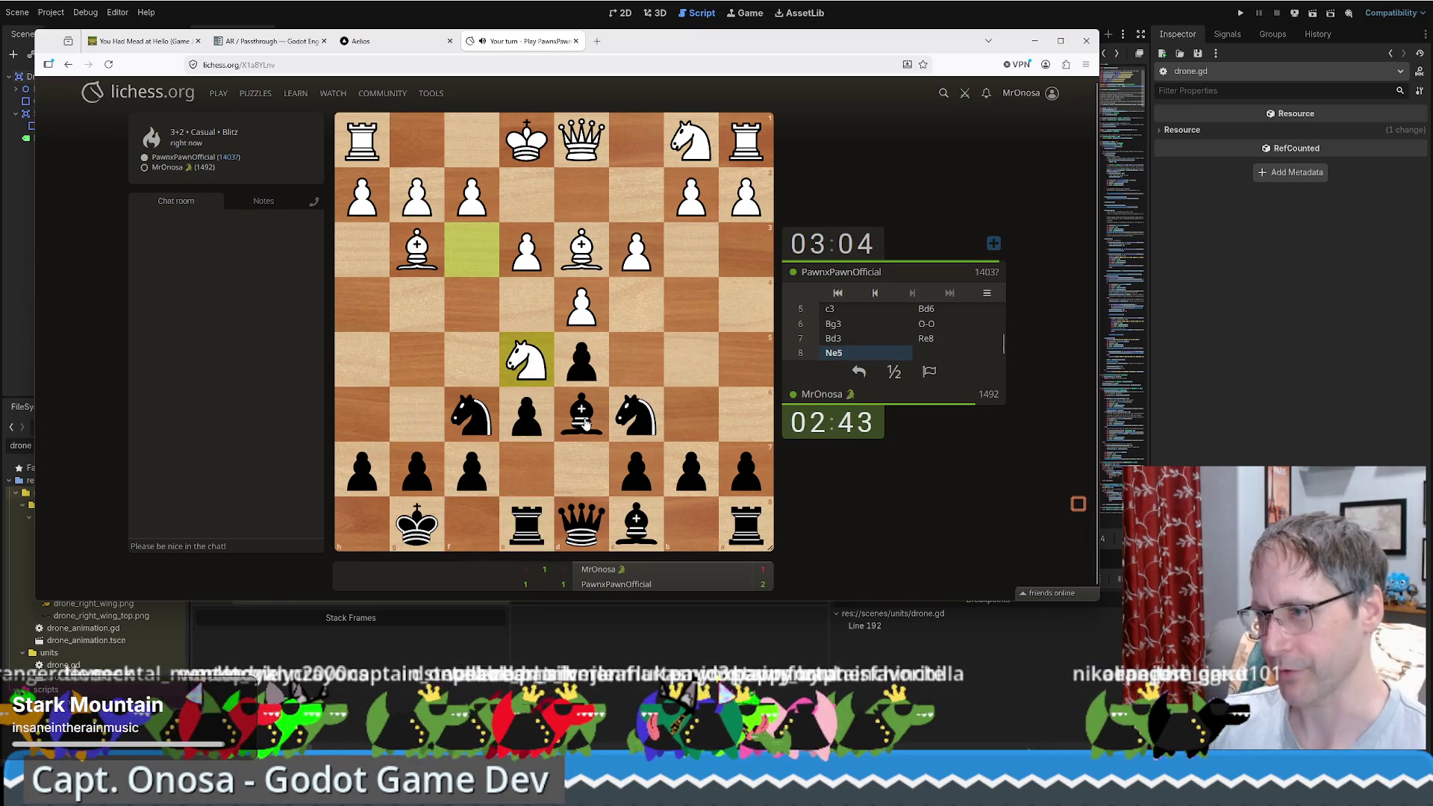
Step: Play Nxe5, Ne4, Nxg3 and Bxe5, then answer the check with Kf8
left_click_drag(618, 419, 536, 373)
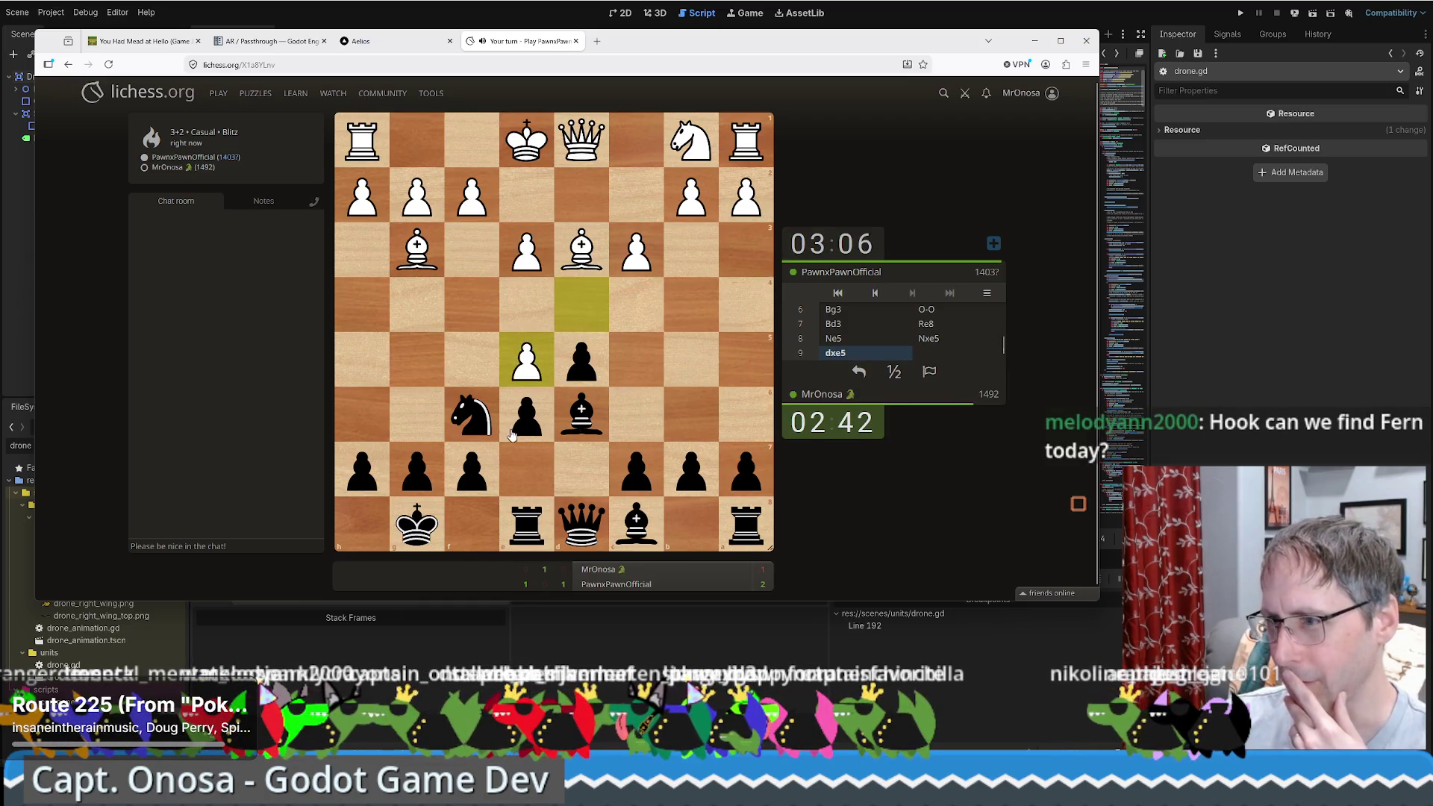
left_click(482, 422)
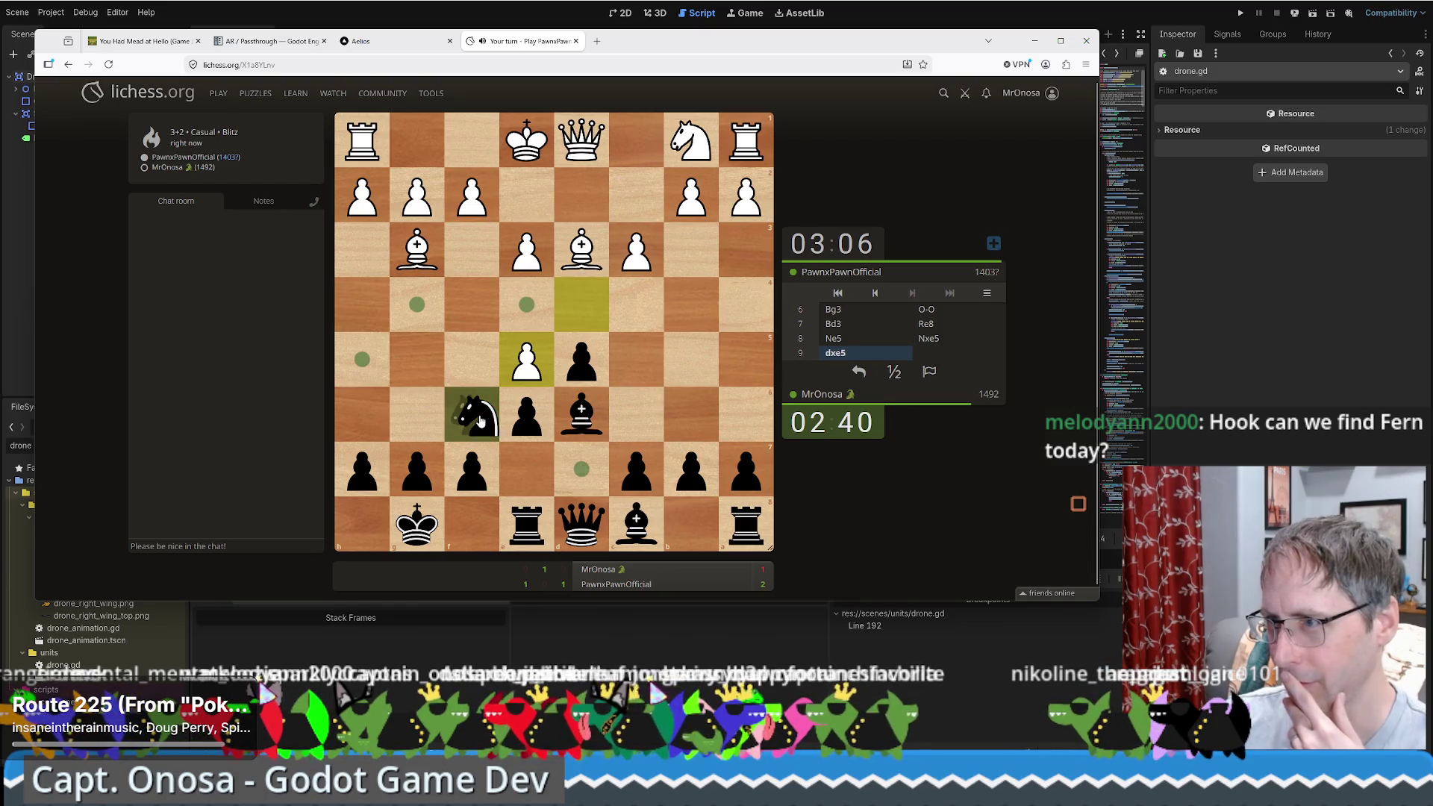
left_click_drag(481, 421, 527, 304)
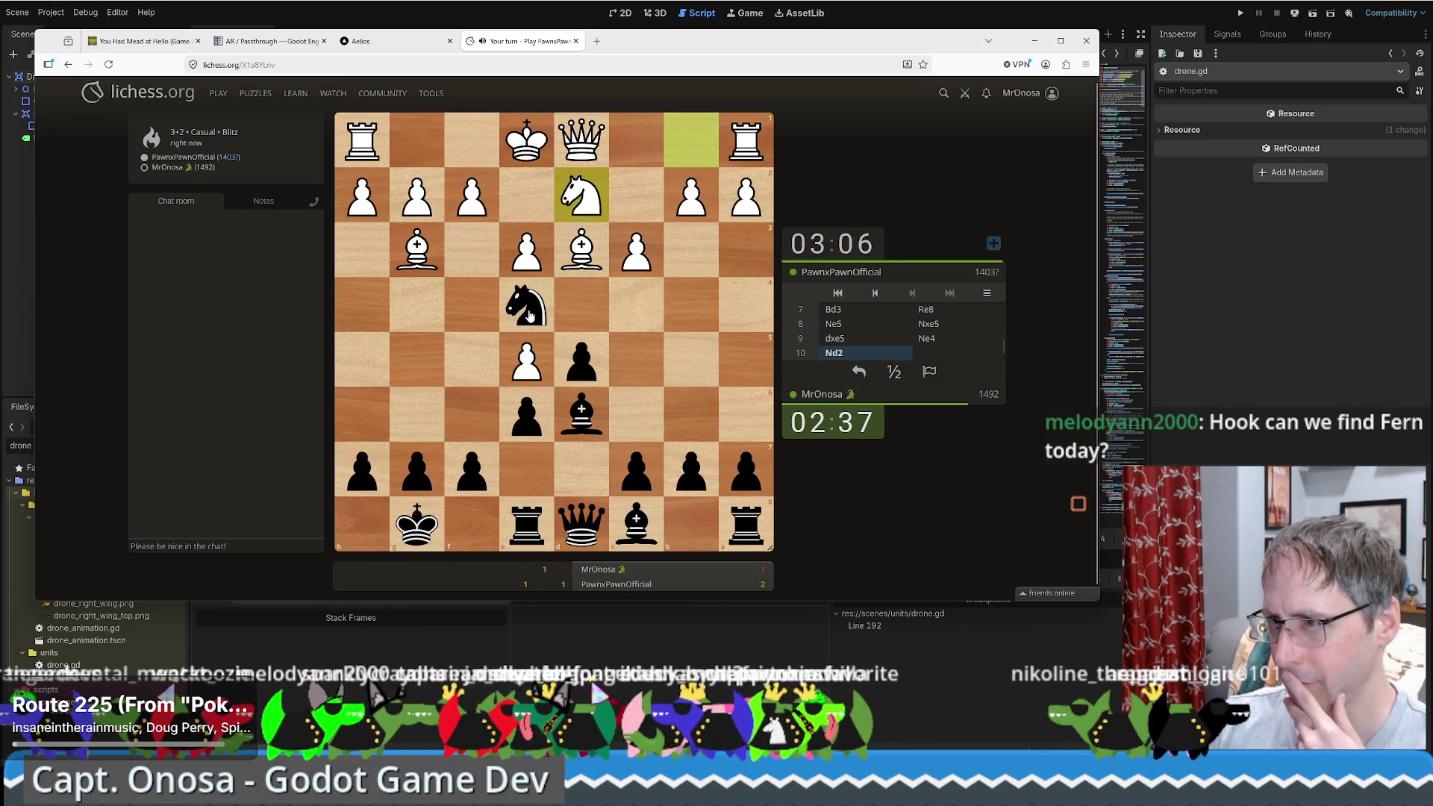
mouse_move(530, 315)
left_mouse_down()
mouse_move(391, 250)
mouse_move(417, 250)
left_mouse_up()
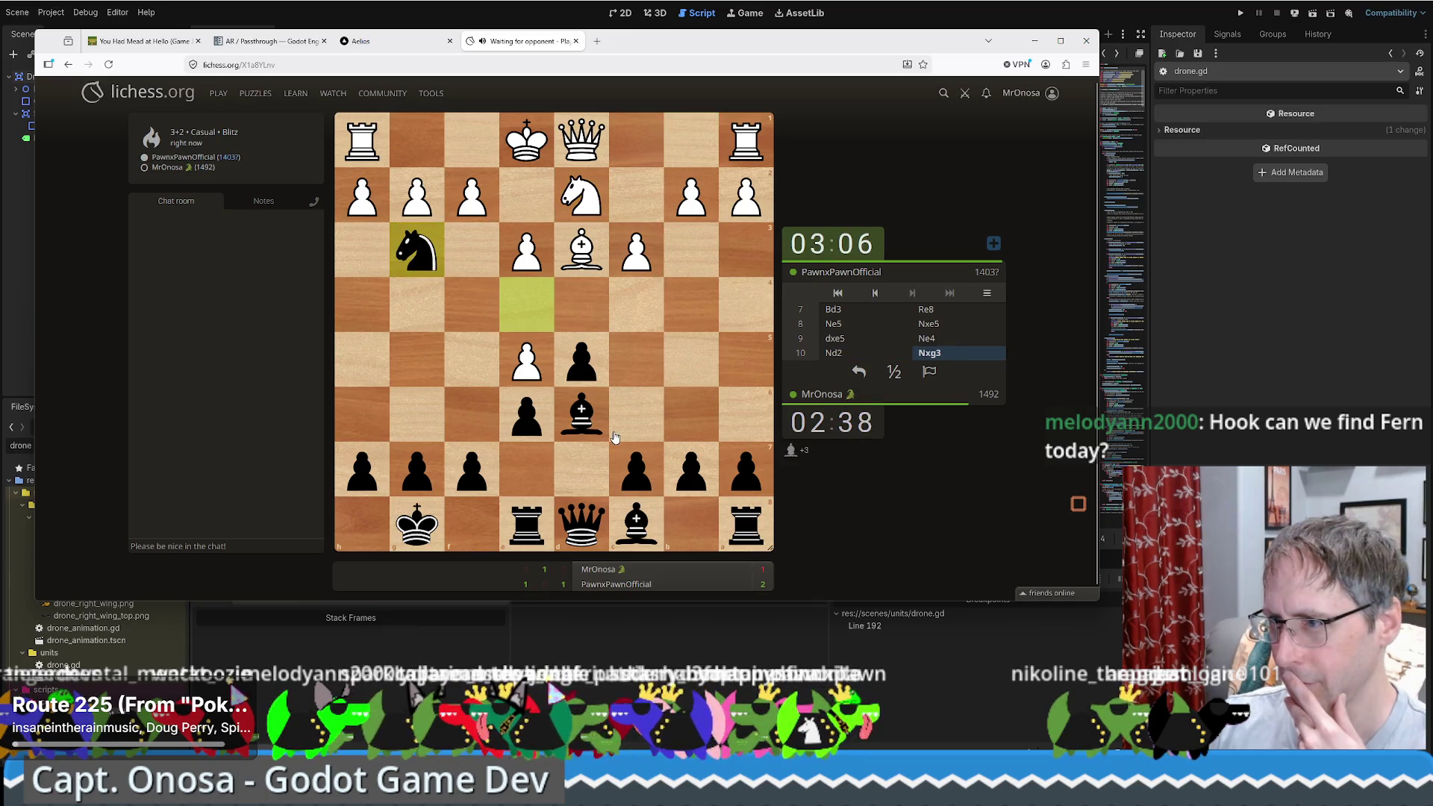
left_click_drag(582, 418, 532, 382)
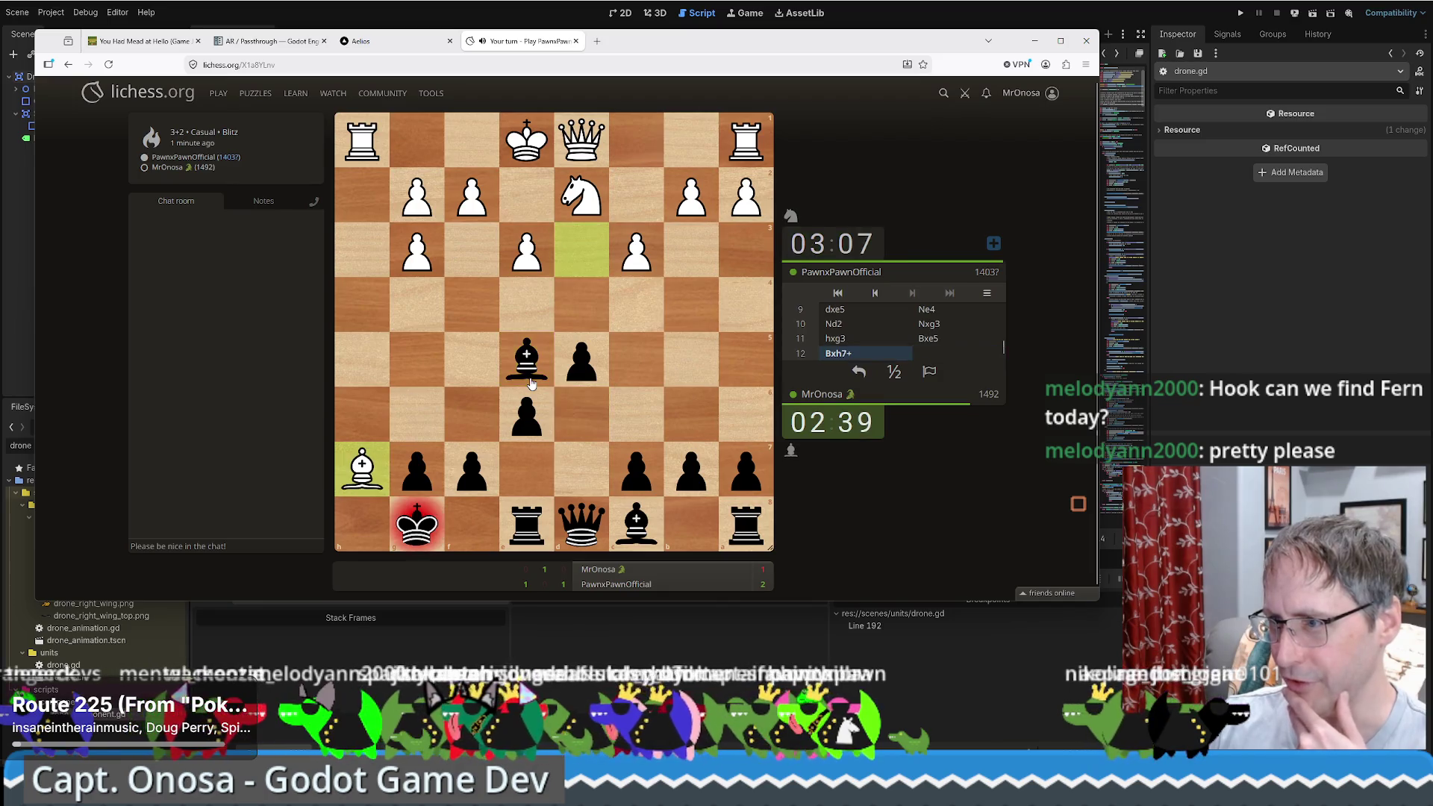
mouse_move(436, 520)
left_mouse_down()
mouse_move(448, 505)
mouse_move(472, 525)
left_mouse_up()
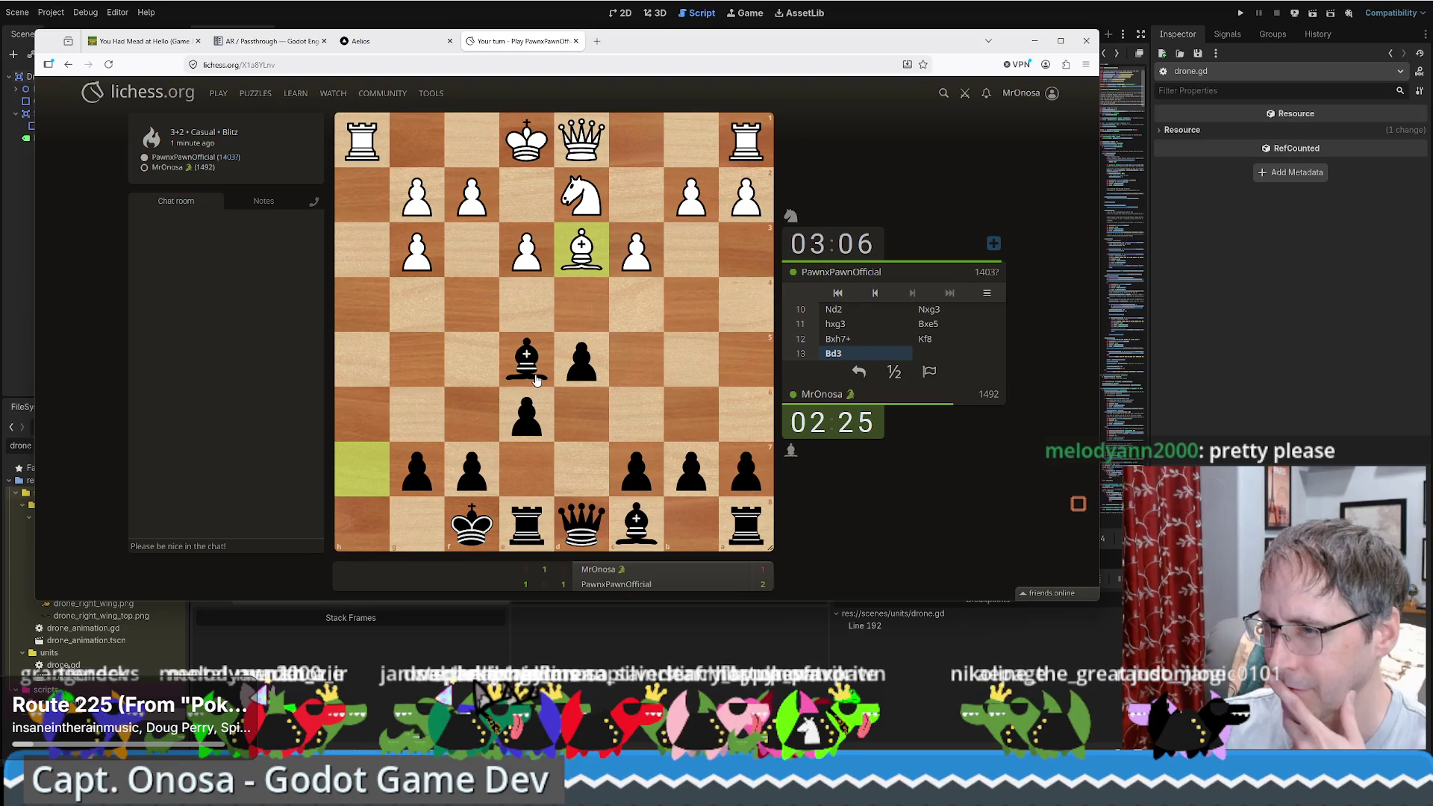
Step: Bring the queen to f6, retreat the bishop to d6, and push e5
left_click(565, 520)
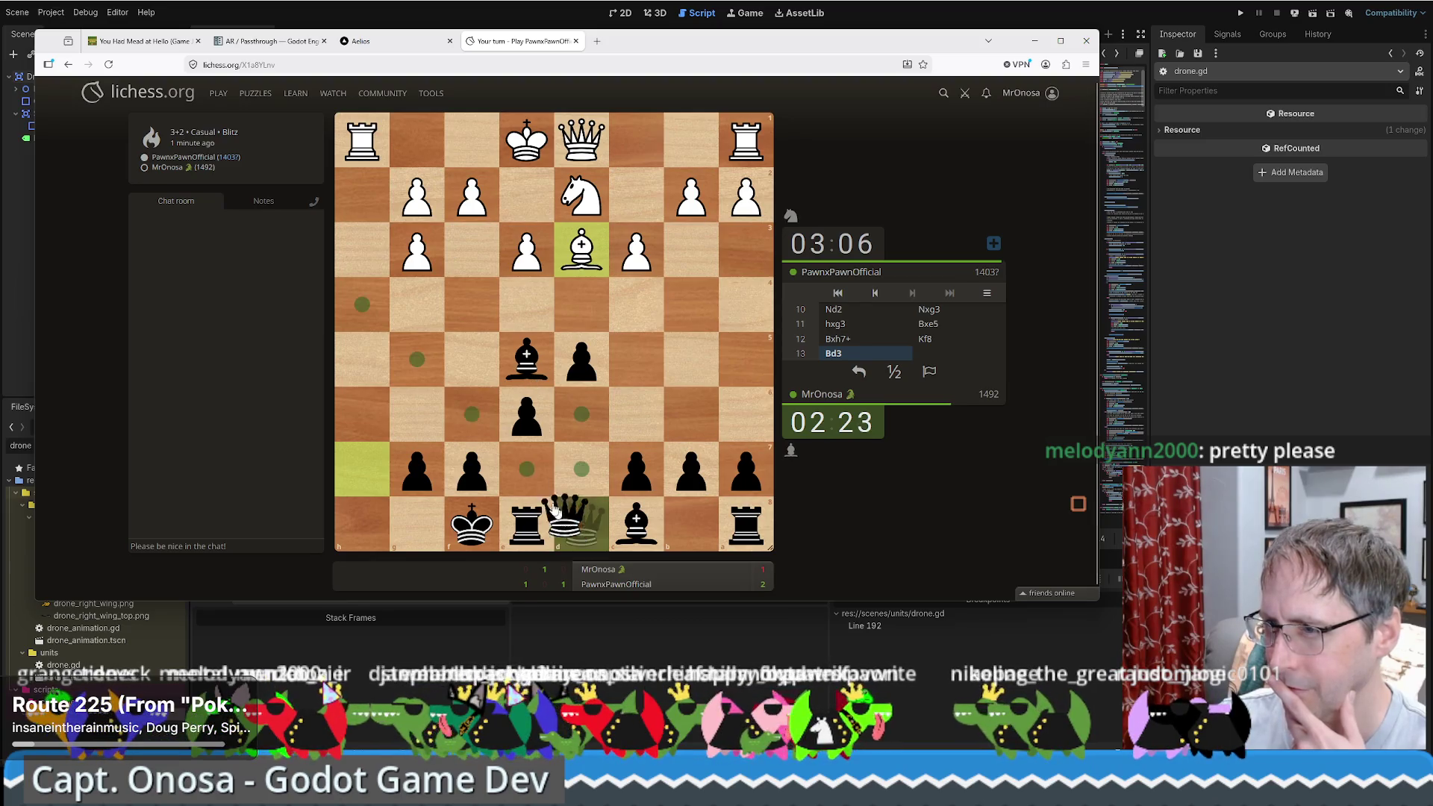
left_click_drag(565, 520, 479, 432)
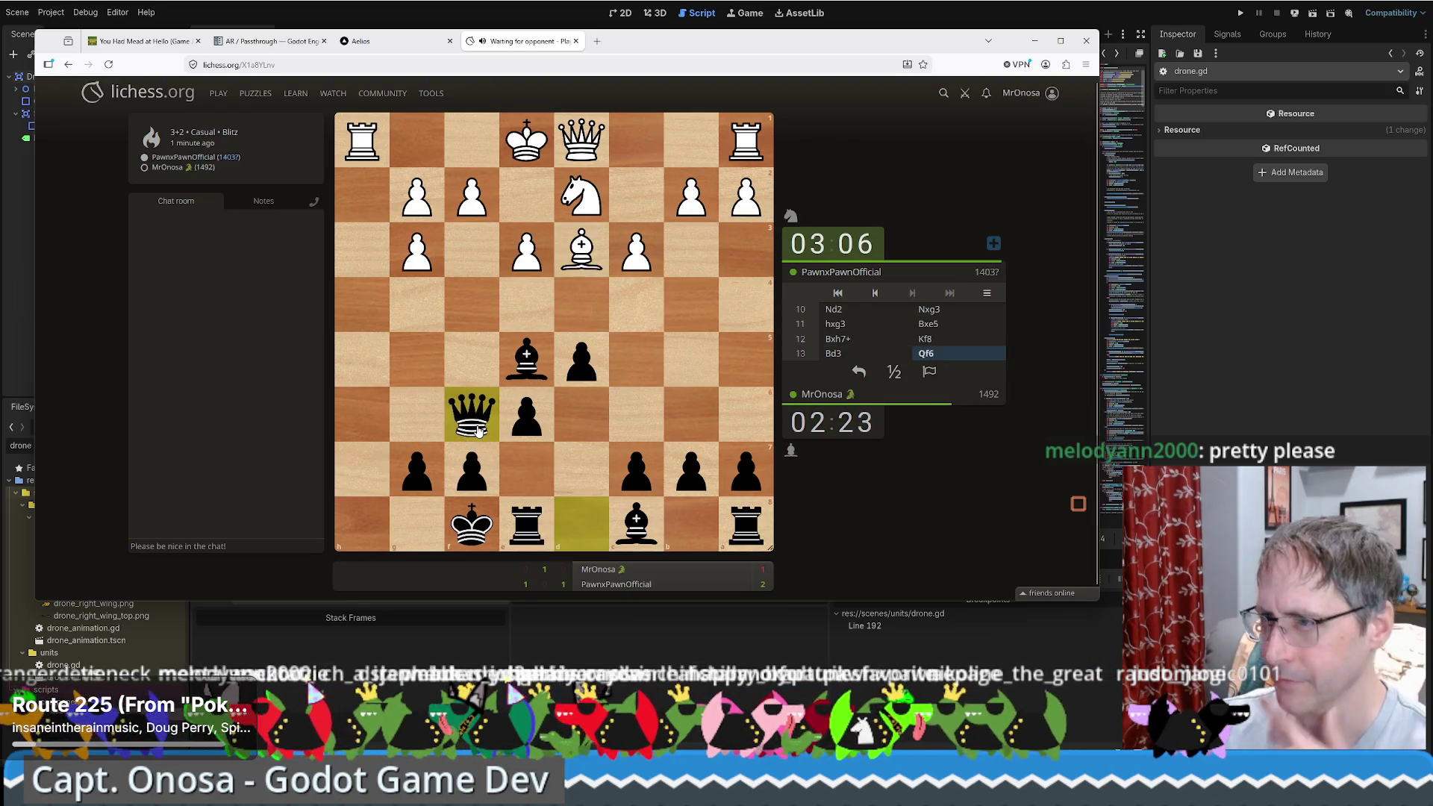
left_click(486, 515)
left_click(487, 515)
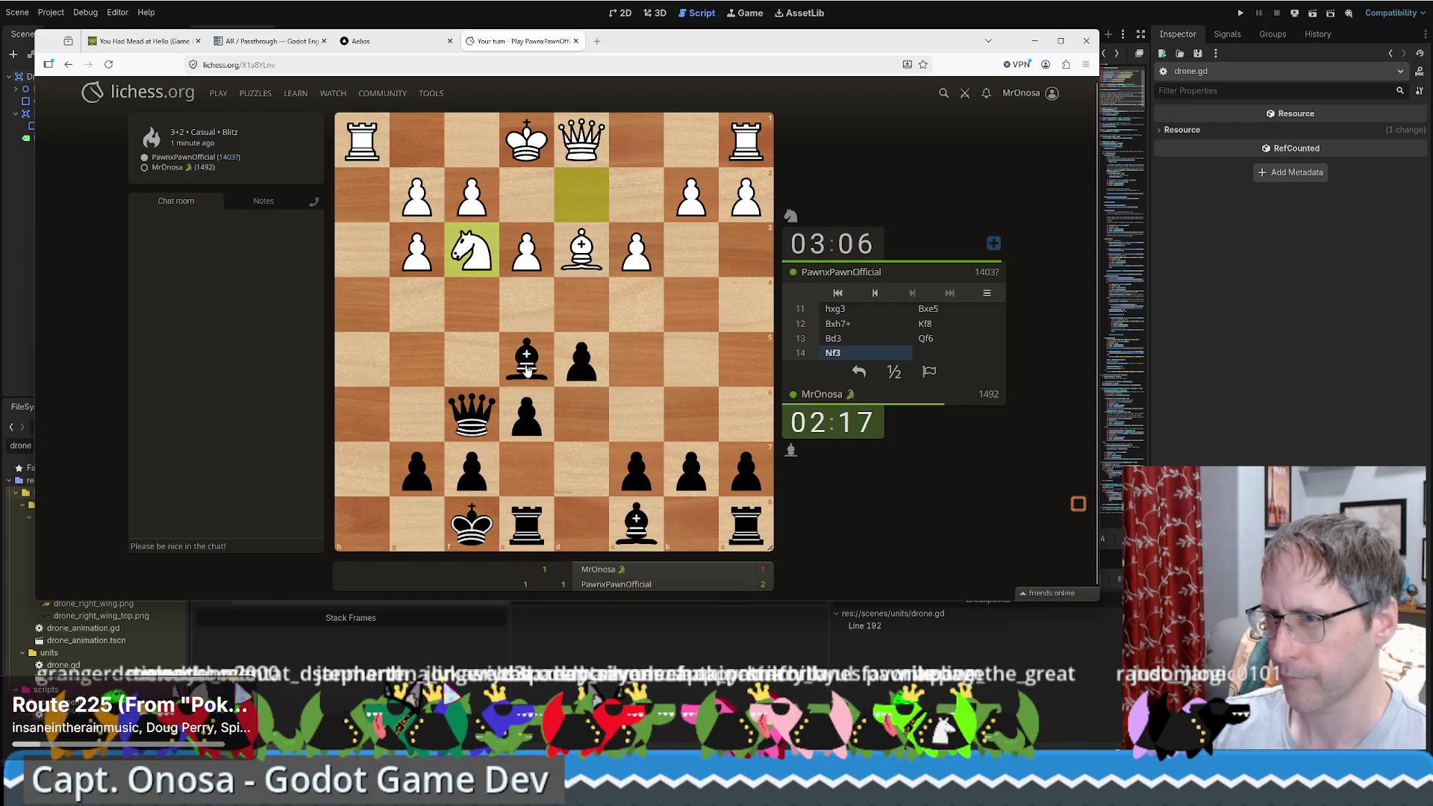
left_click_drag(526, 368, 575, 422)
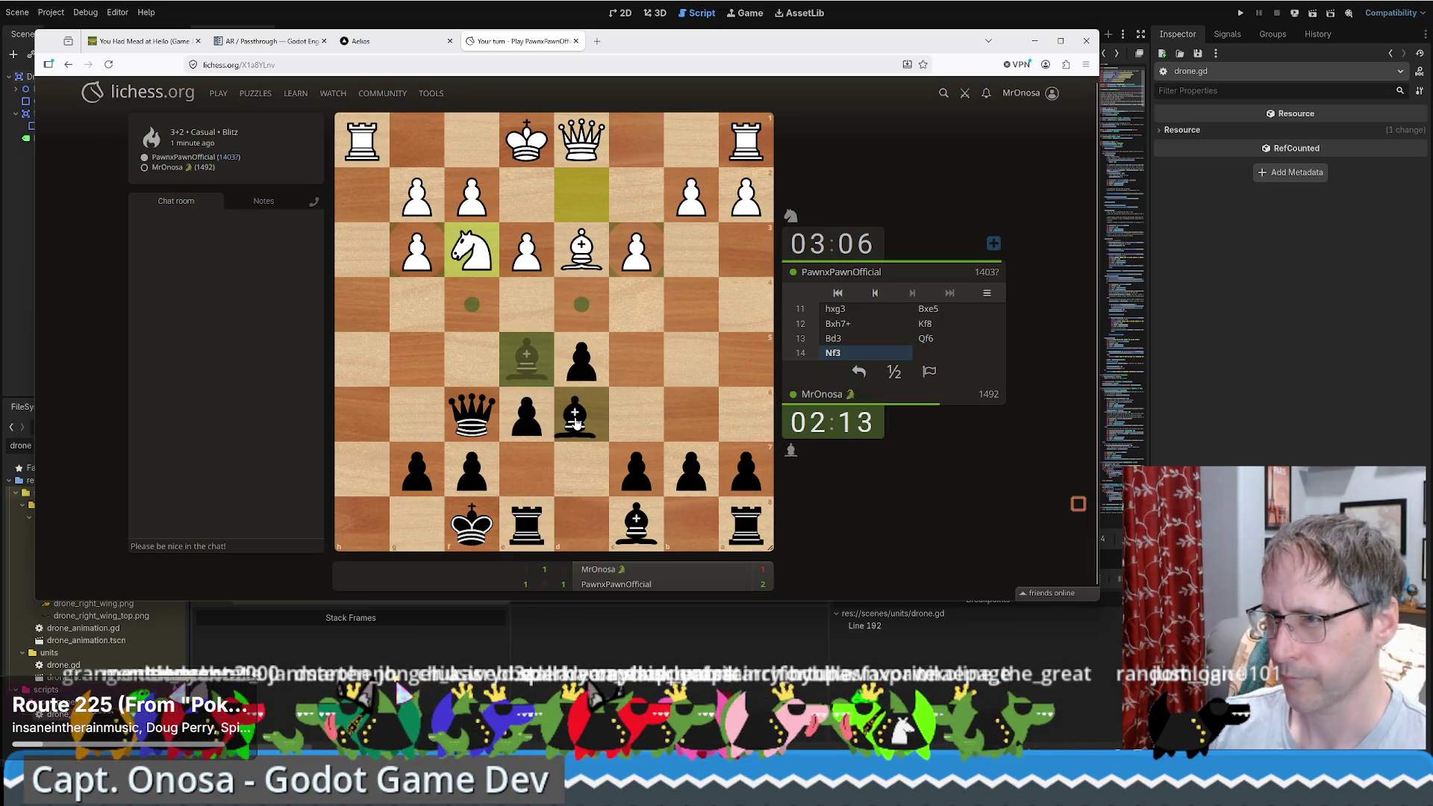
left_click_drag(575, 422, 576, 421)
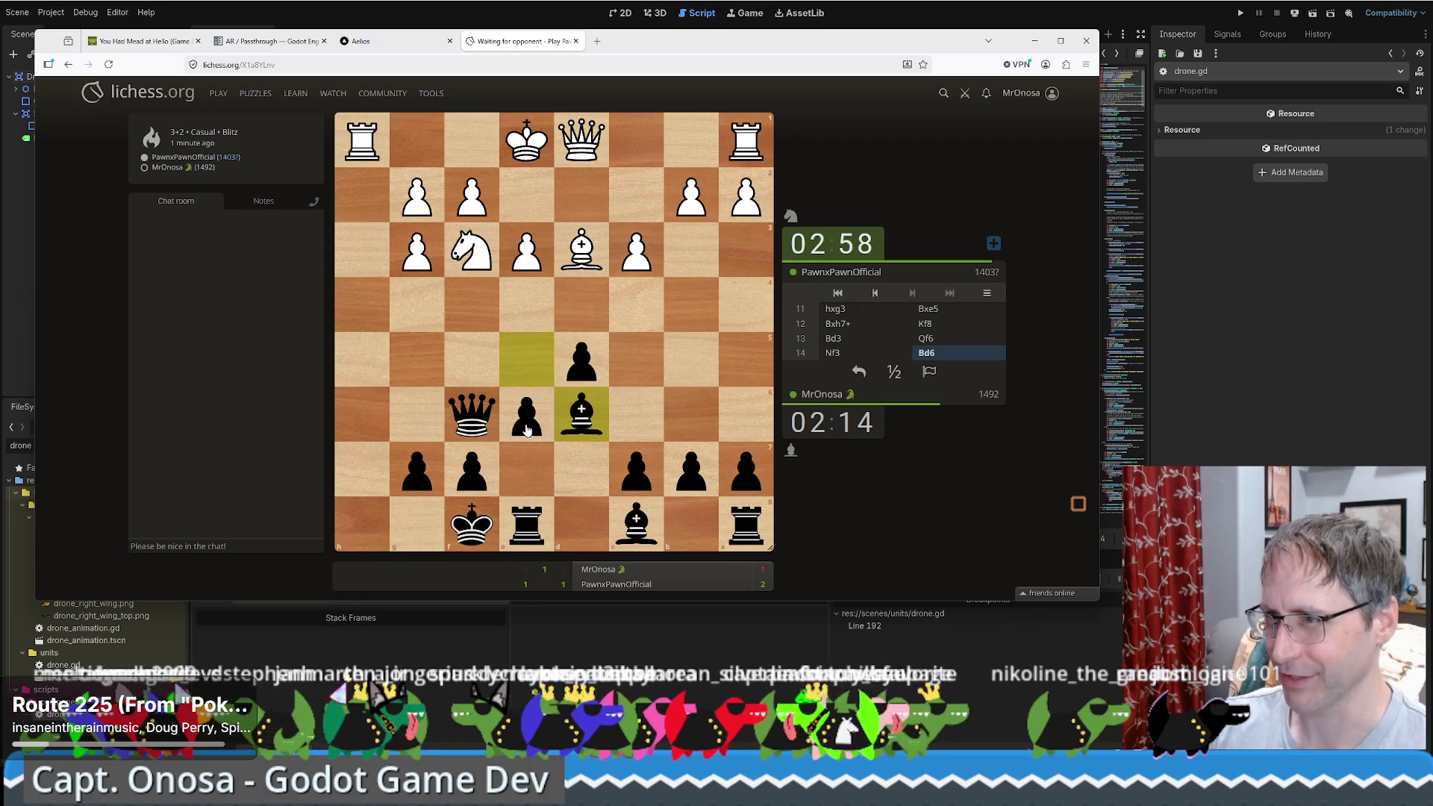
left_click_drag(527, 430, 530, 370)
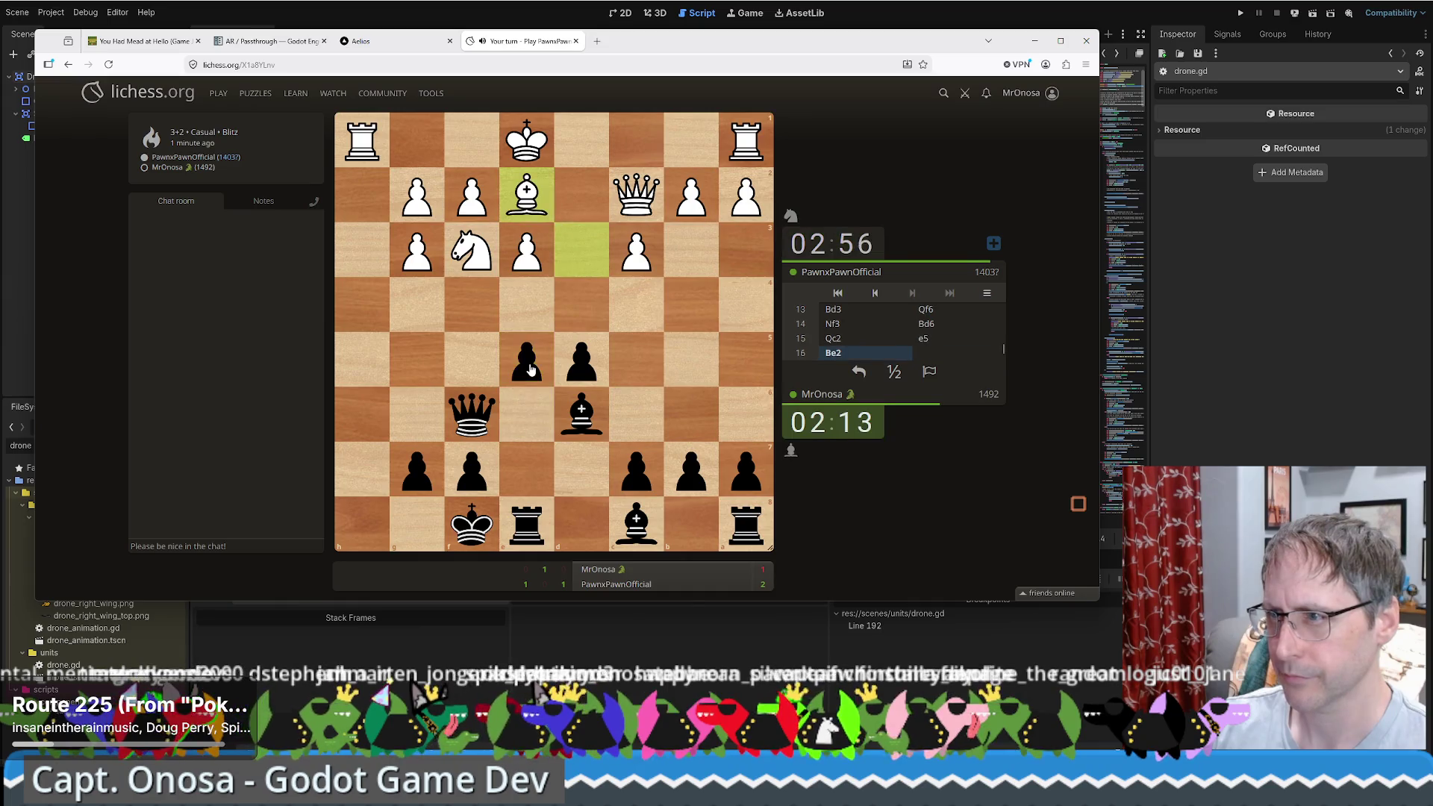
Step: Play ...e4 and ...c5, then reposition the bishop from d6 to e5
left_click_drag(529, 369, 529, 327)
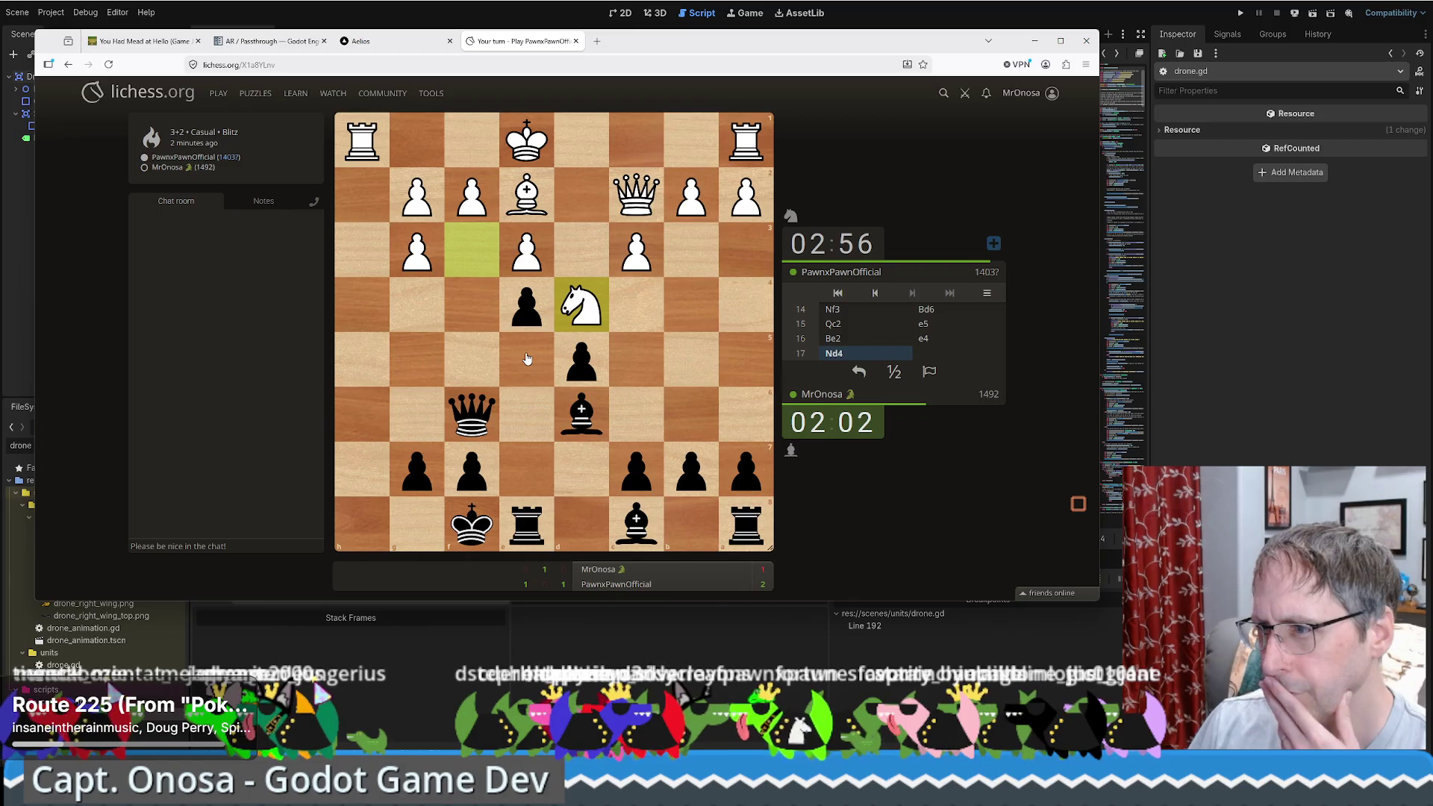
left_click_drag(636, 470, 626, 362)
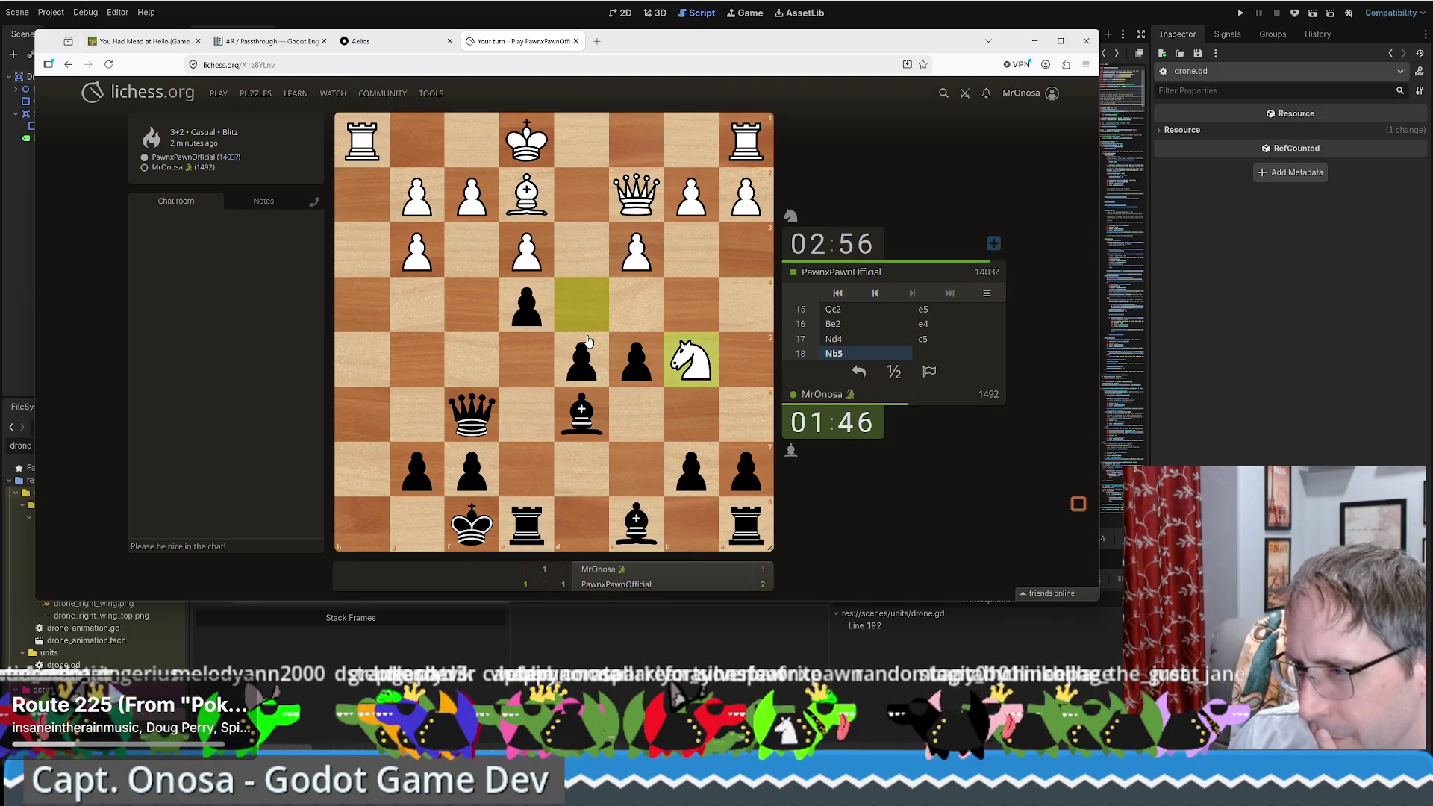
mouse_move(586, 407)
left_mouse_down()
mouse_move(542, 366)
mouse_move(694, 523)
mouse_move(679, 507)
left_mouse_up()
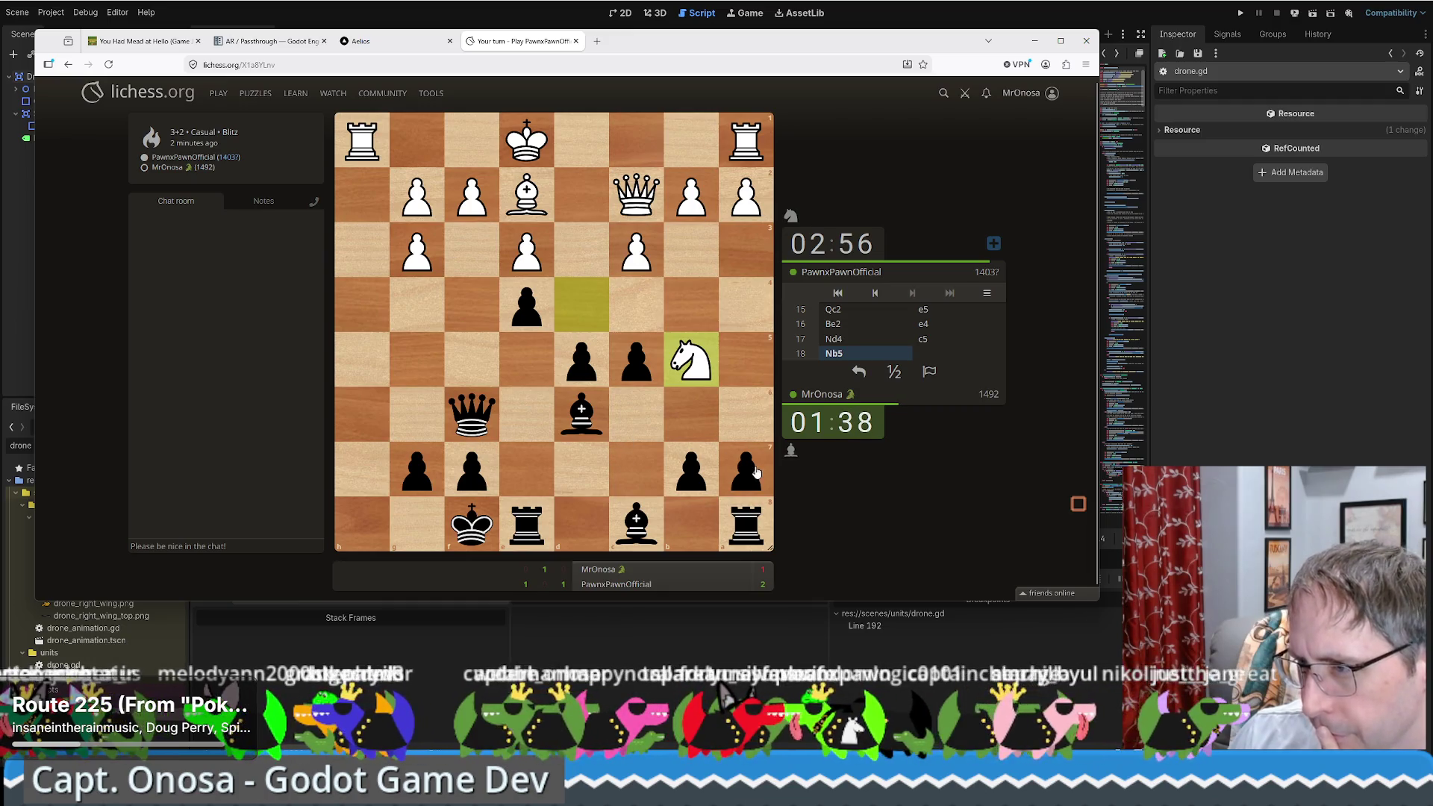
mouse_move(750, 471)
left_mouse_down()
mouse_move(744, 416)
mouse_move(746, 470)
left_mouse_up()
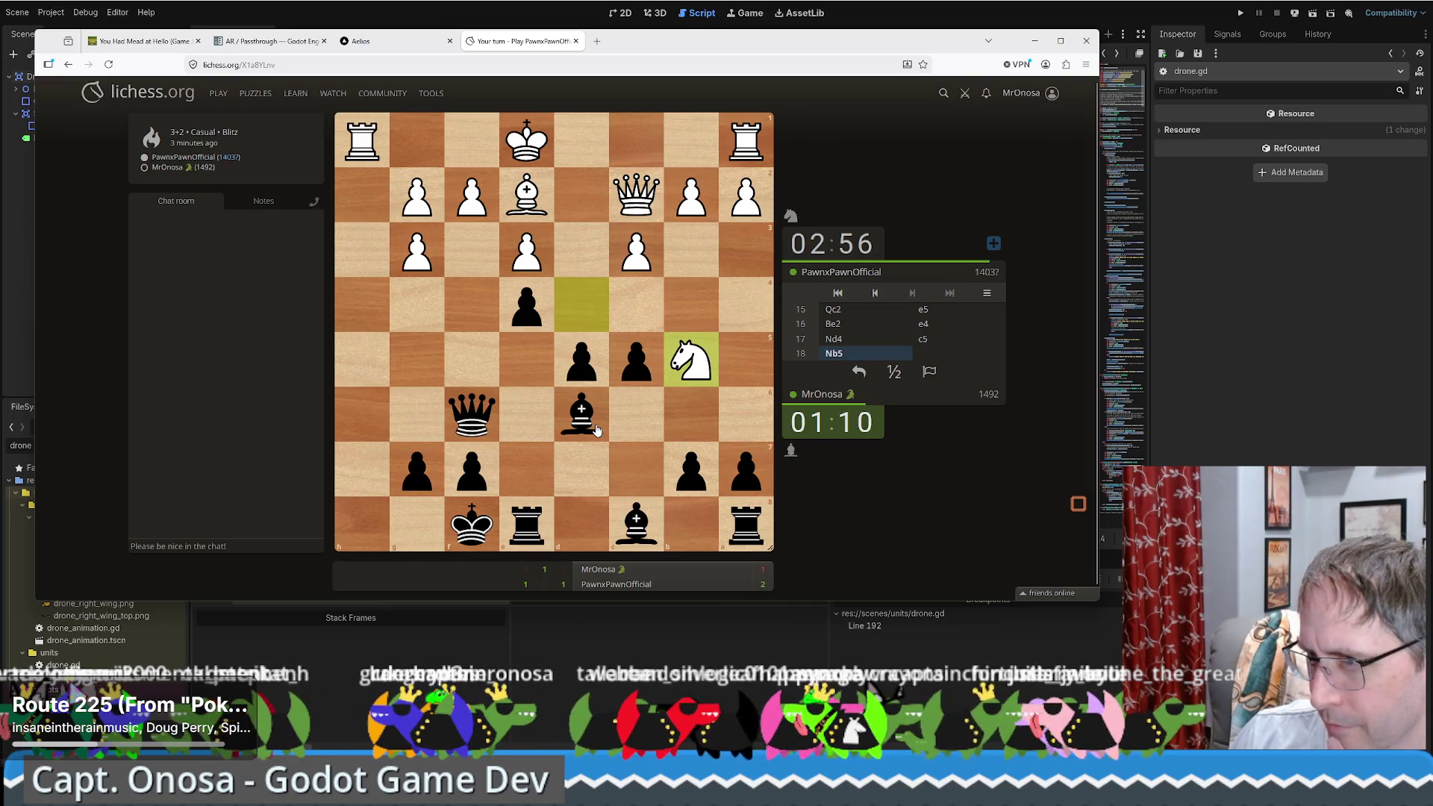
left_click_drag(595, 428, 524, 377)
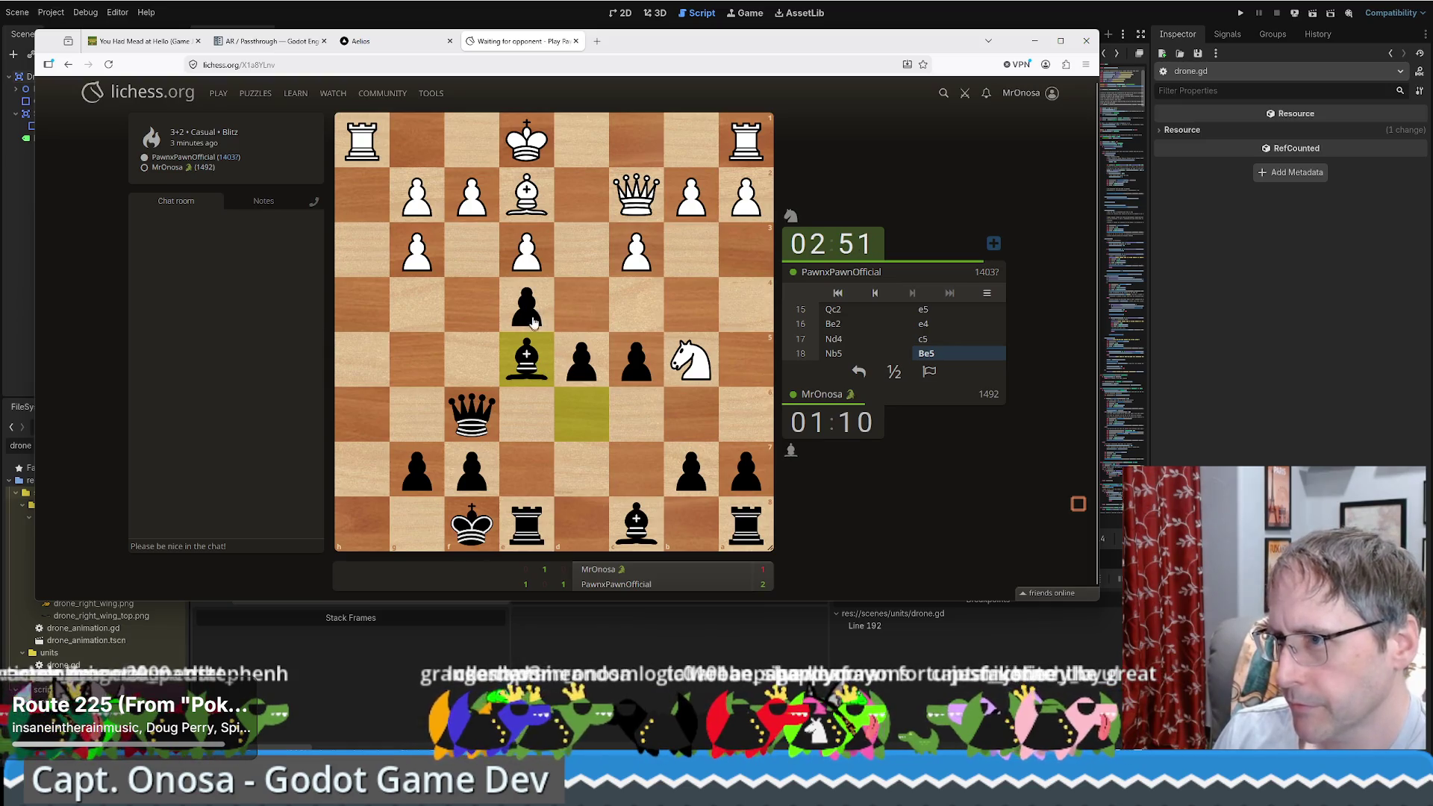
Step: Set an e-pawn premove, then play Qa6, Qc6, a6 and Be6
left_click_drag(531, 313, 472, 250)
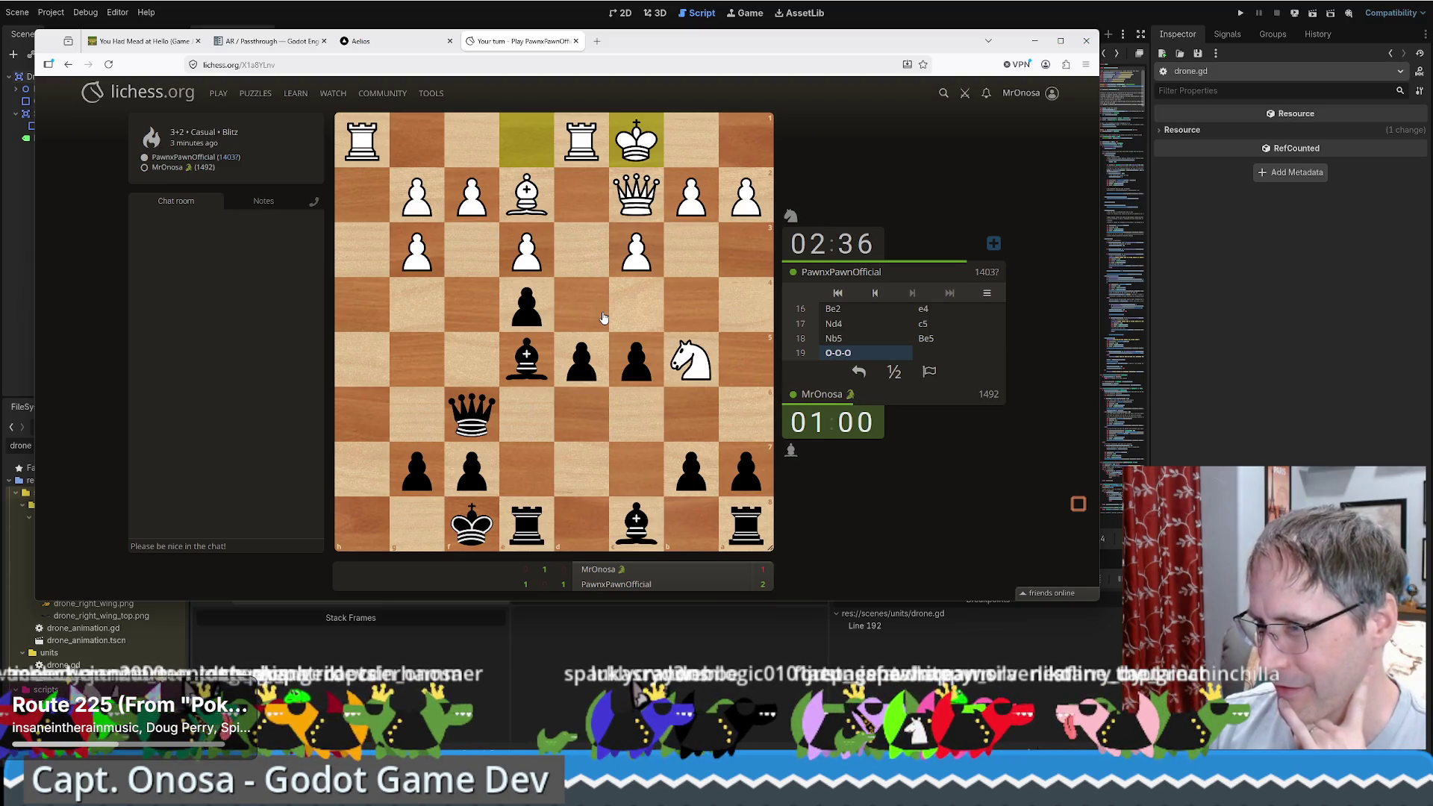
mouse_move(472, 415)
left_mouse_down()
mouse_move(755, 430)
mouse_move(741, 400)
left_mouse_up()
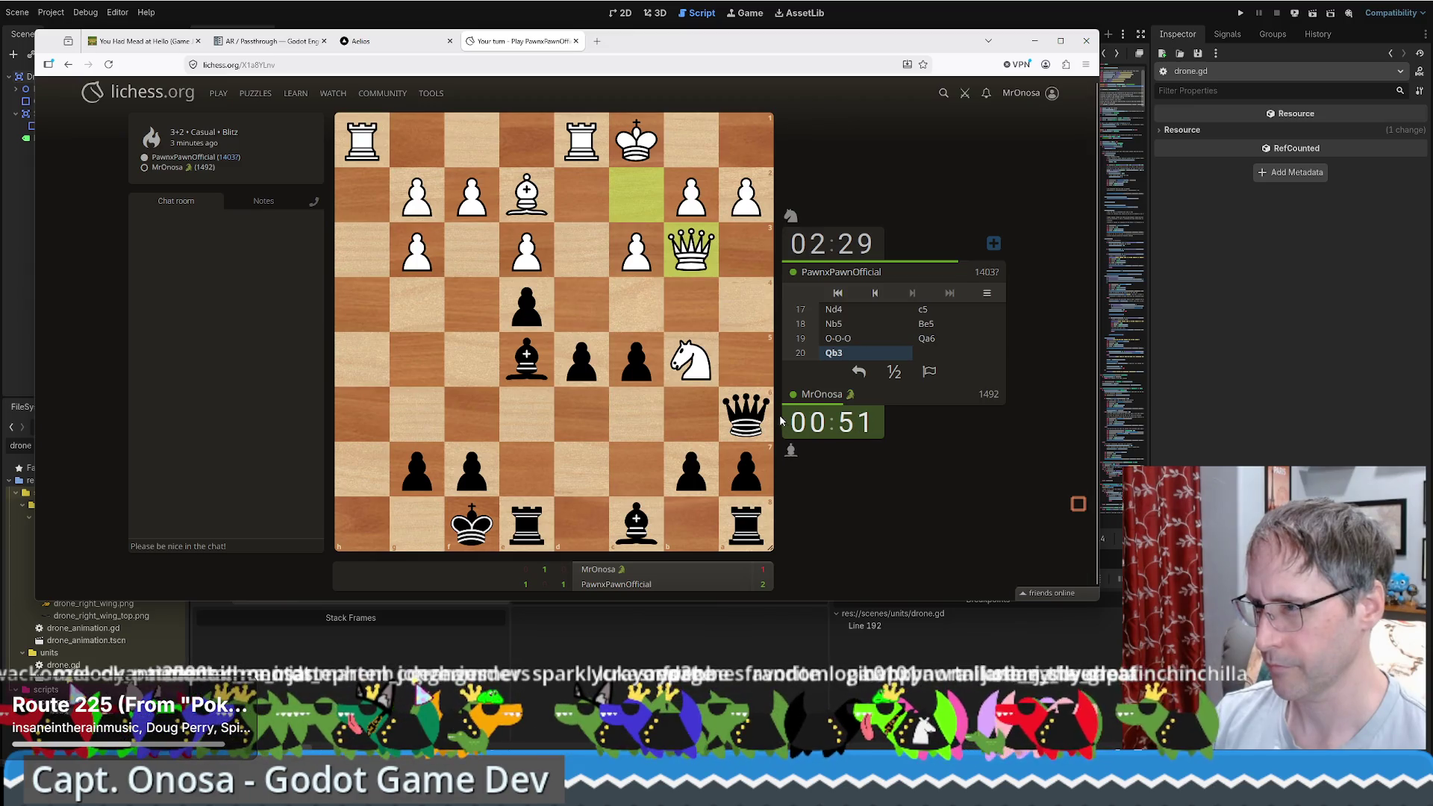
left_click_drag(747, 415, 640, 422)
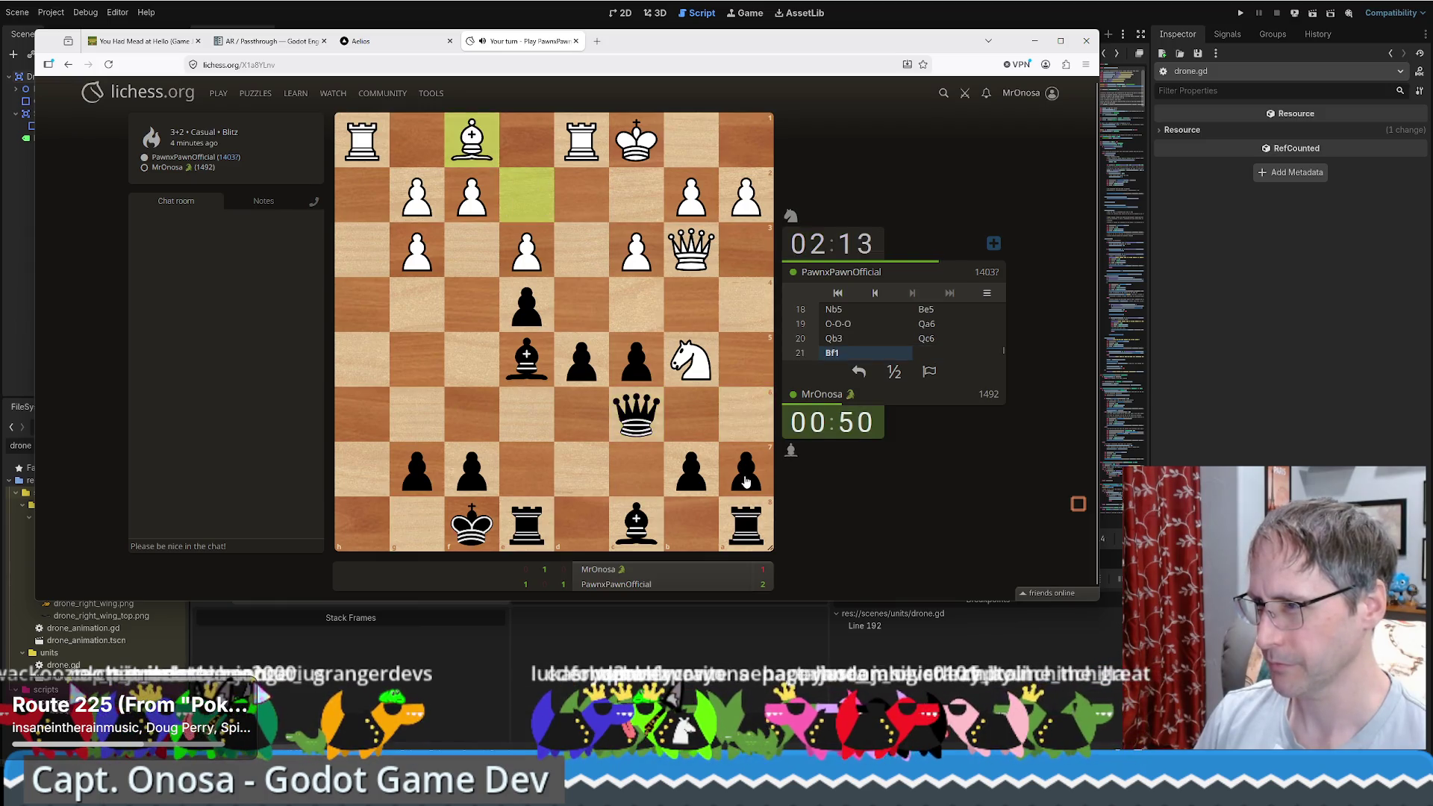
left_click_drag(746, 481, 743, 433)
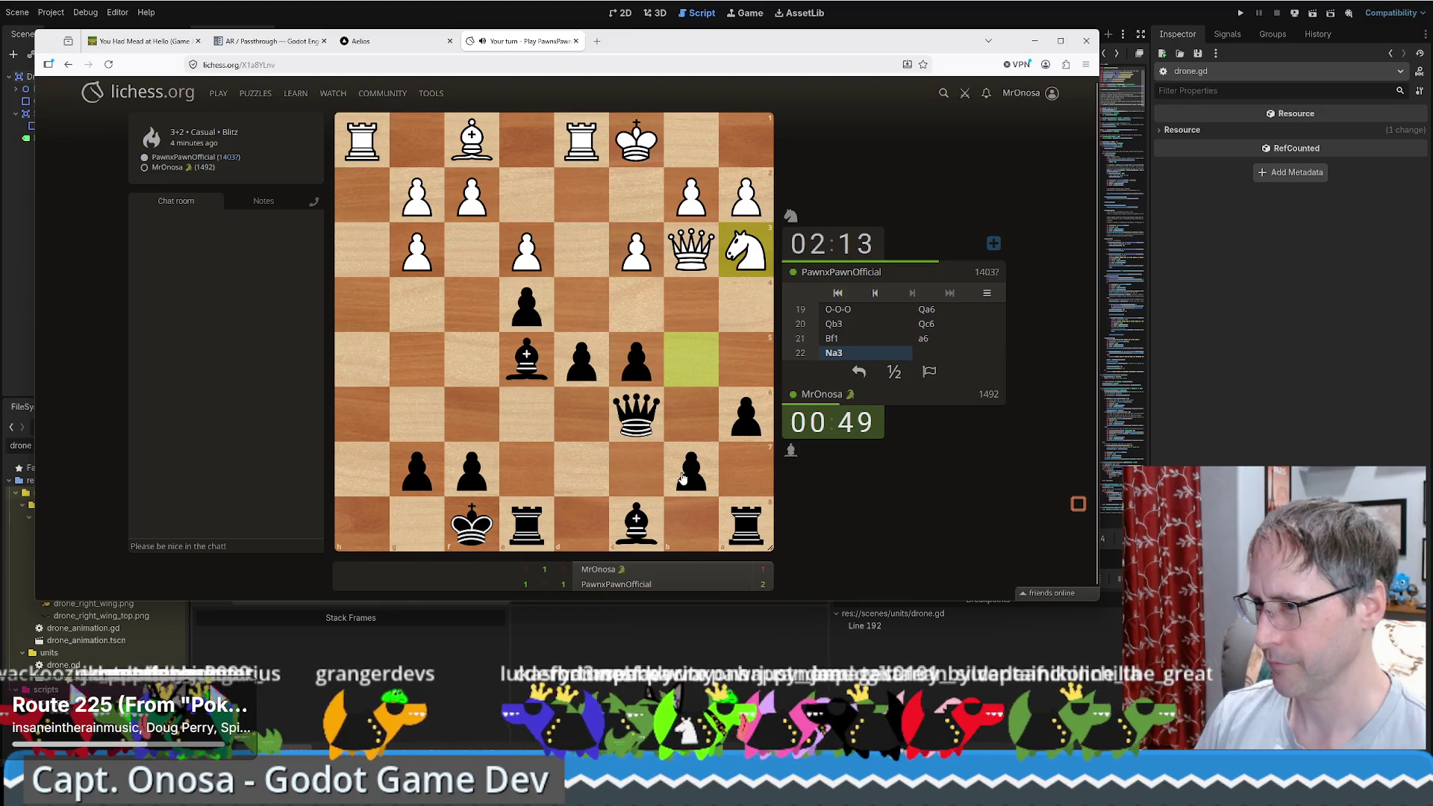
left_click_drag(636, 524, 527, 413)
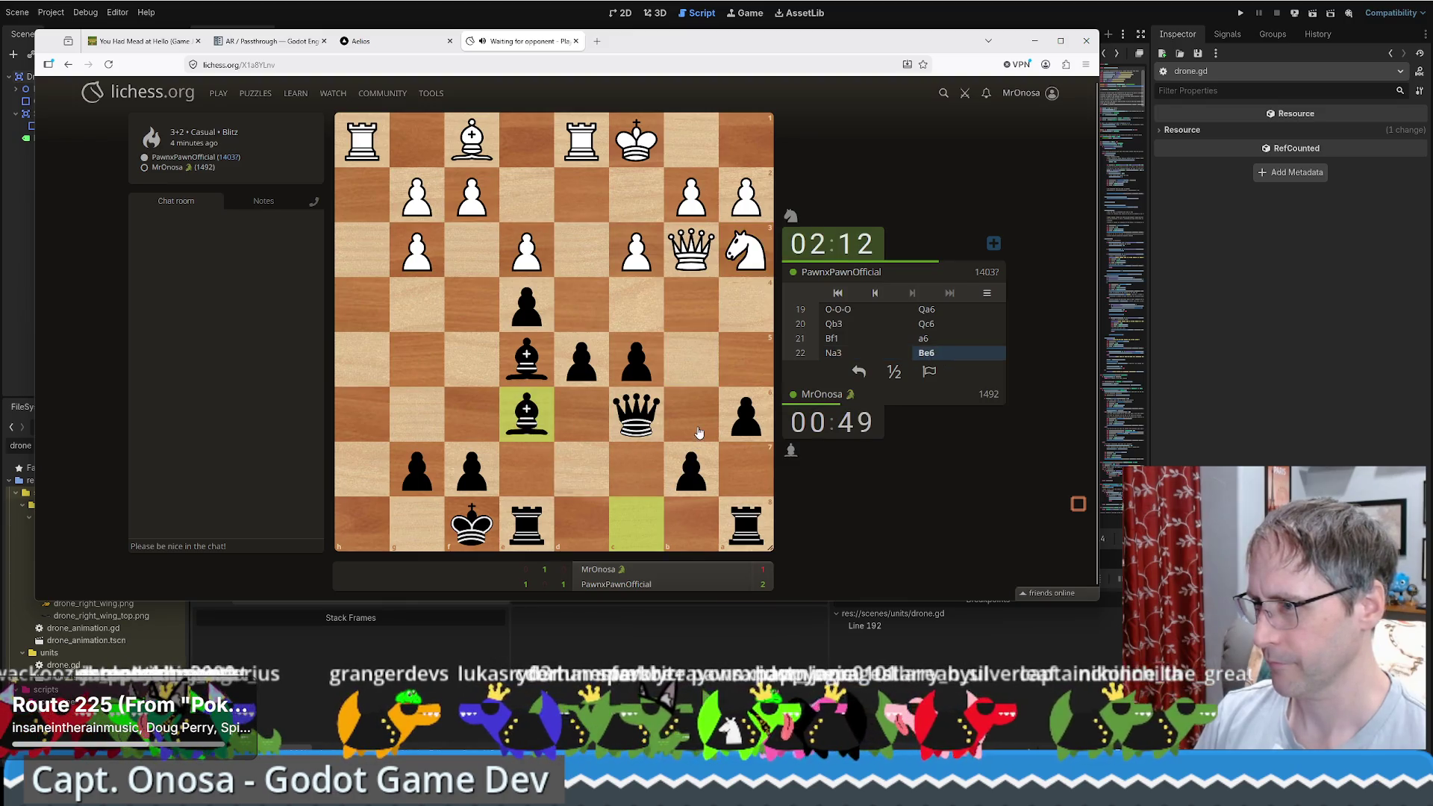